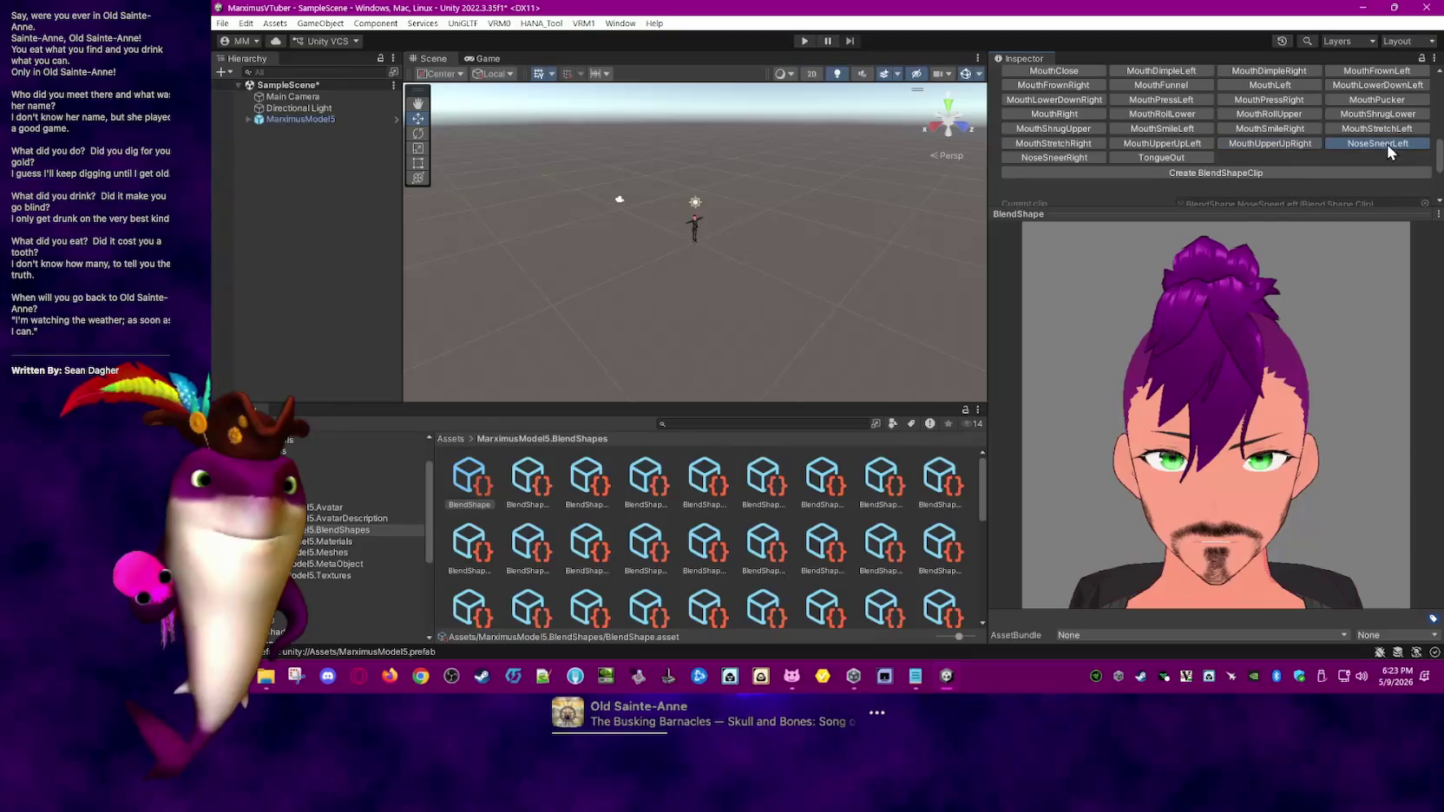
# - Preview the NoseSneerRight and TongueOut clips, showing TongueOut's tongueOut weight at 100
pyautogui.click(1068, 159)
pyautogui.click(1173, 157)
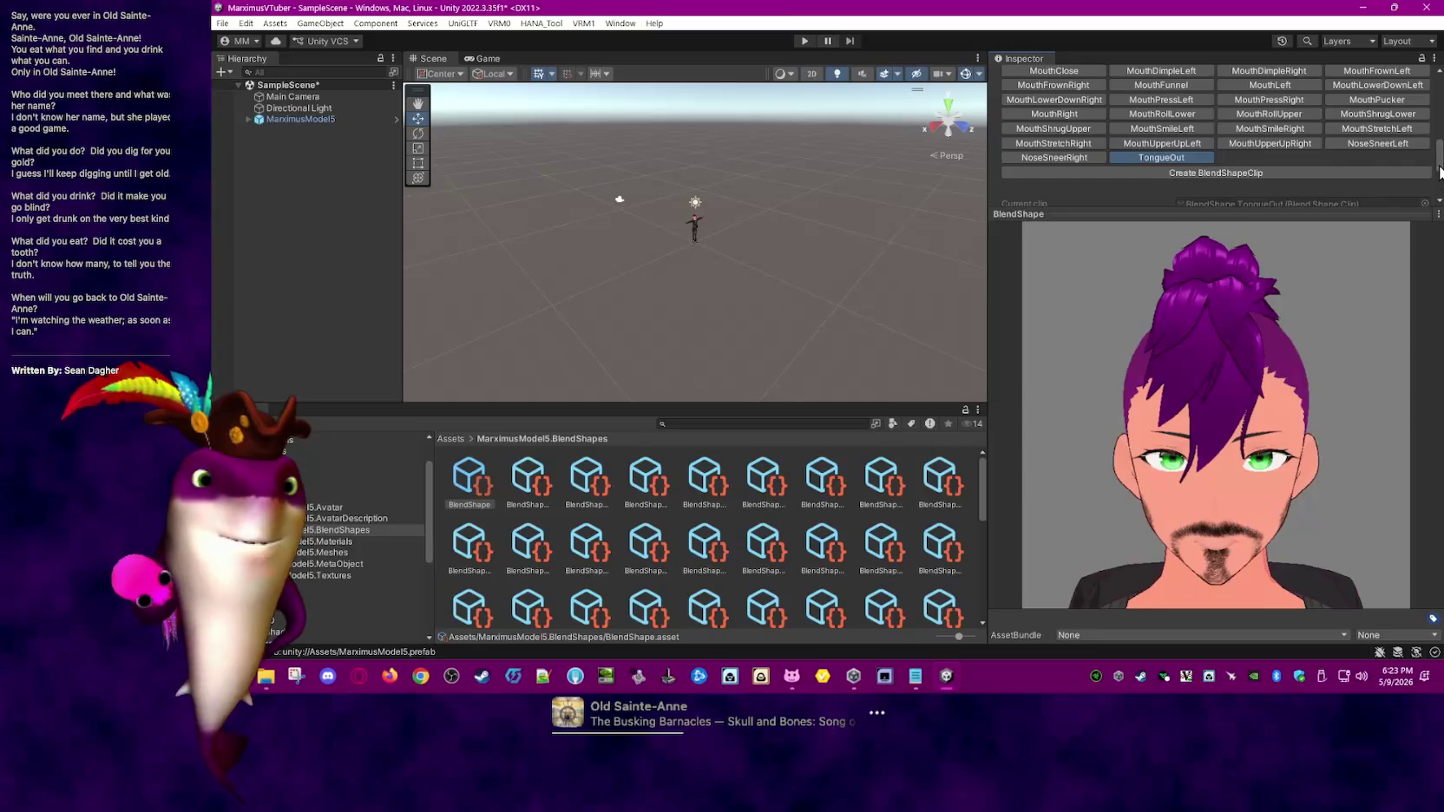
pyautogui.moveTo(1441, 176); pyautogui.dragTo(1315, 198)
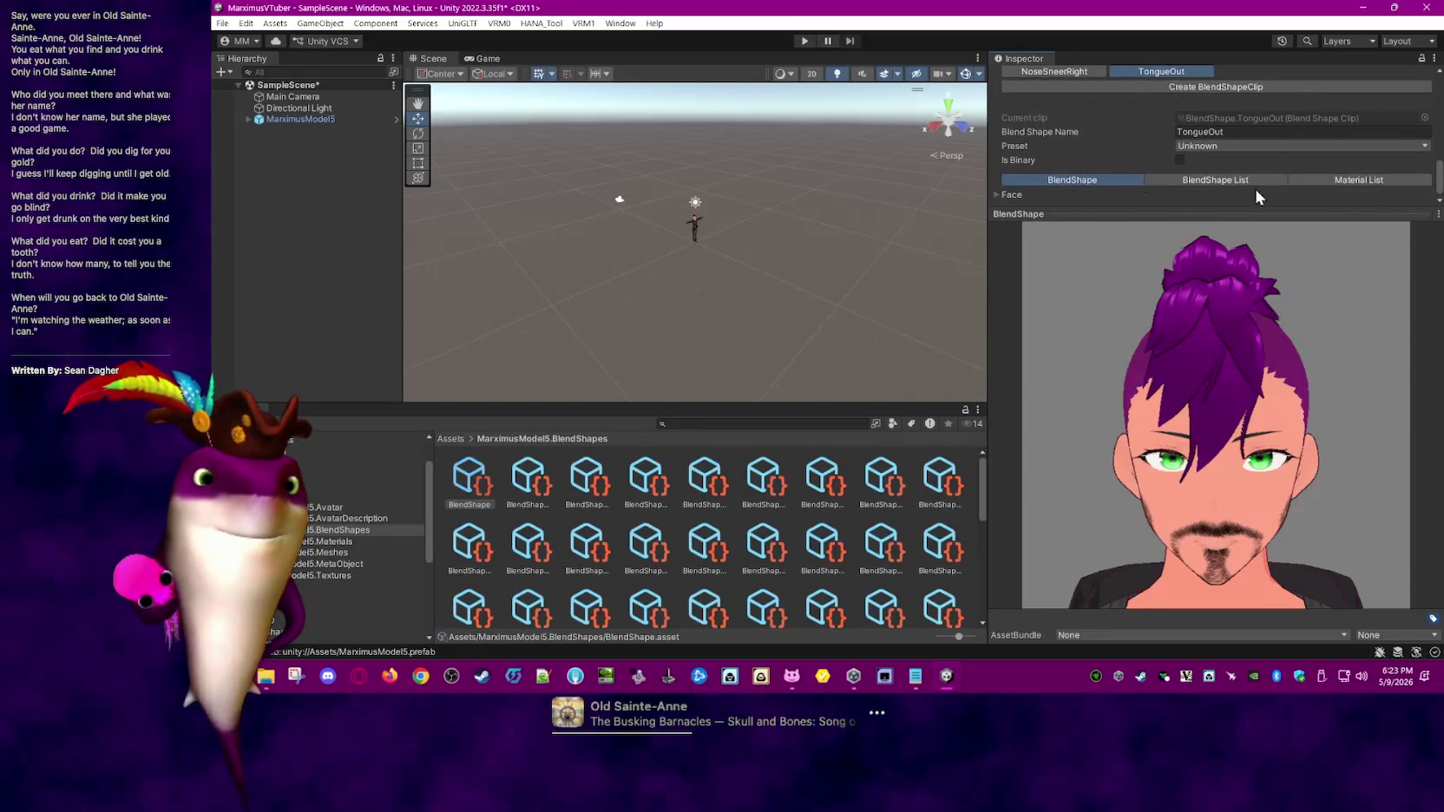
pyautogui.moveTo(1438, 102)
pyautogui.mouseDown()
pyautogui.moveTo(1437, 193)
pyautogui.moveTo(1438, 87)
pyautogui.mouseUp()
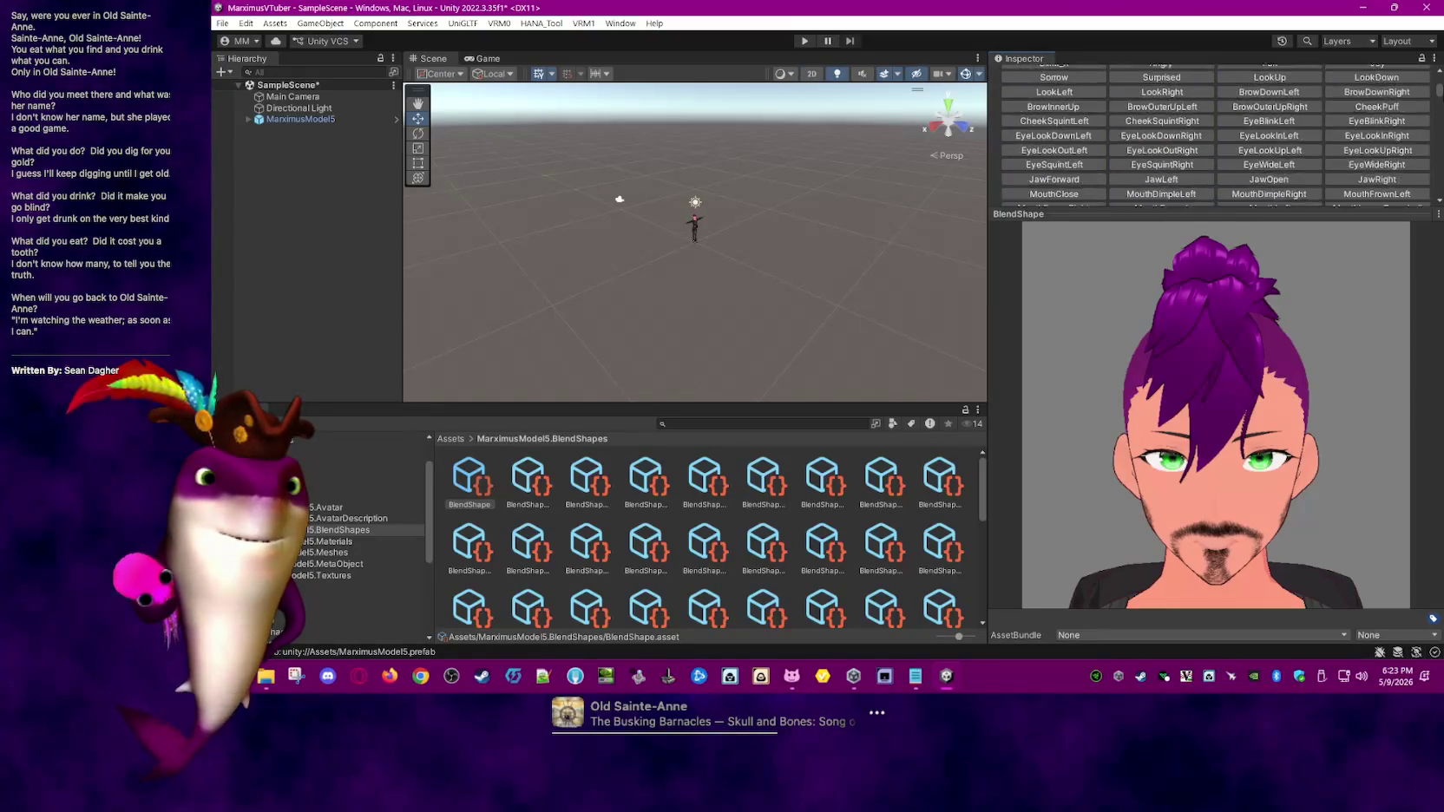
pyautogui.scroll(-1, 1215, 139)
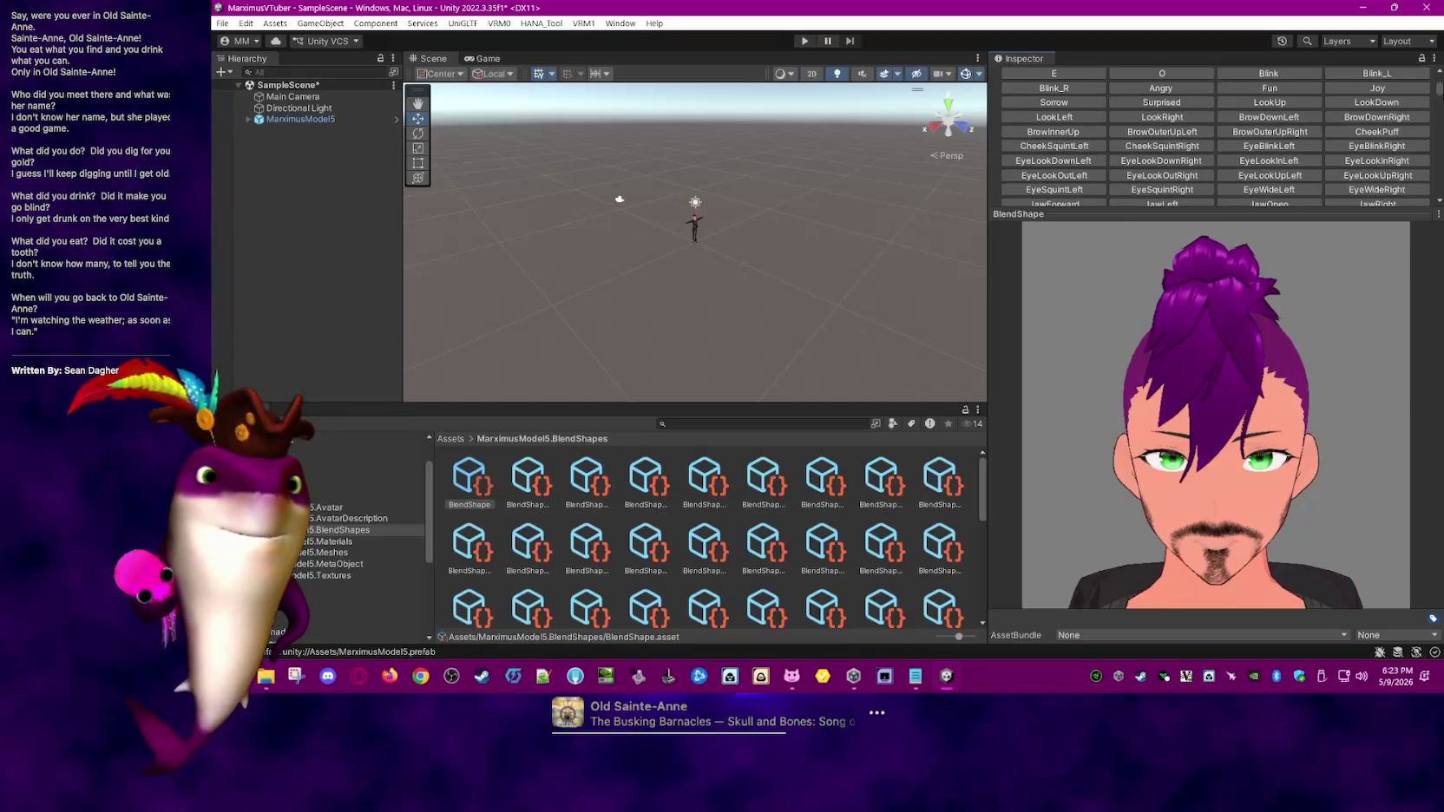
# - Preview the O mouth shape and scroll through its blend shape sliders
pyautogui.scroll(1, 1384, 89)
pyautogui.click(1174, 85)
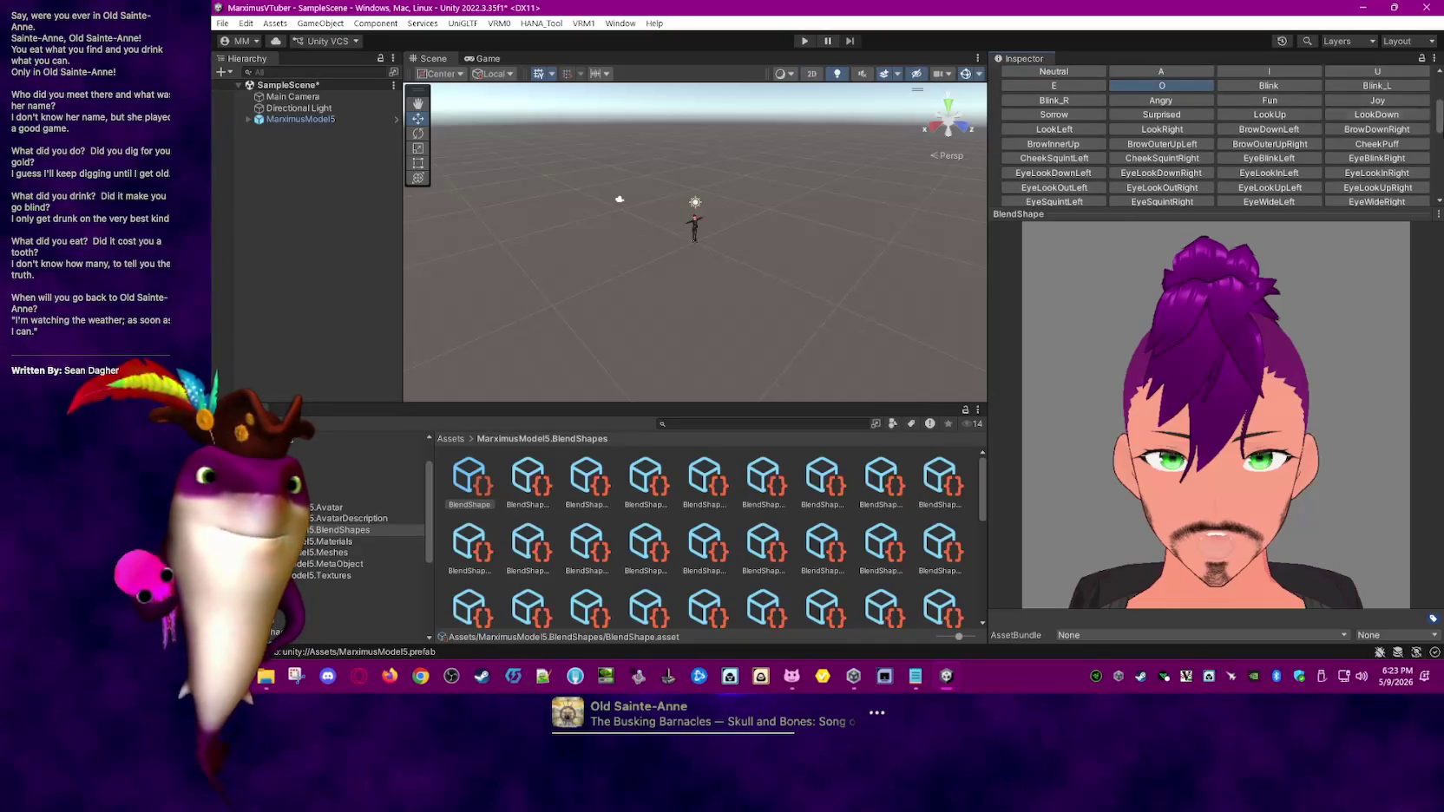
pyautogui.moveTo(1439, 124); pyautogui.dragTo(1439, 178)
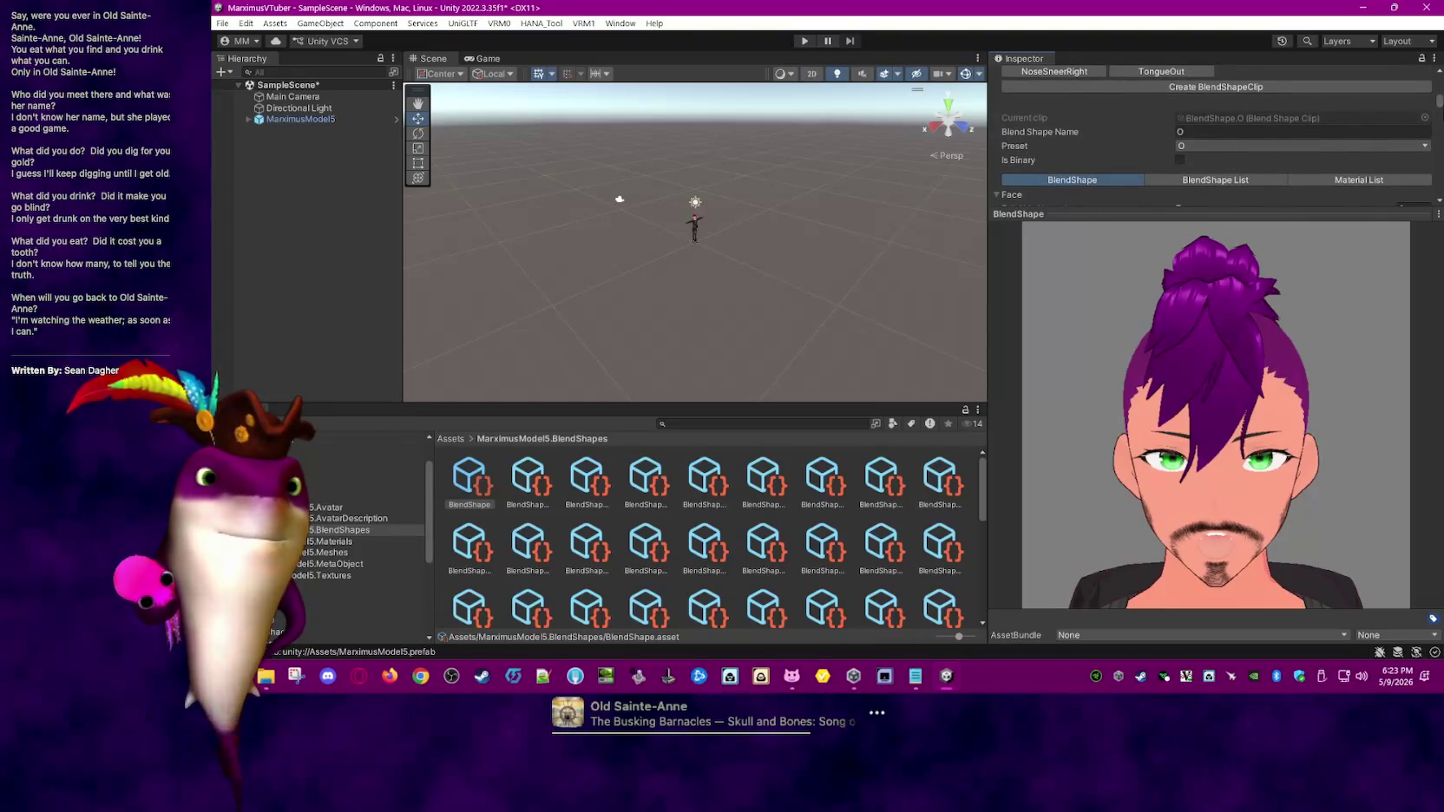
pyautogui.scroll(-3, 1441, 124)
pyautogui.scroll(-3, 1441, 124)
pyautogui.moveTo(1440, 125)
pyautogui.mouseDown()
pyautogui.moveTo(1440, 198)
pyautogui.moveTo(1440, 82)
pyautogui.mouseUp()
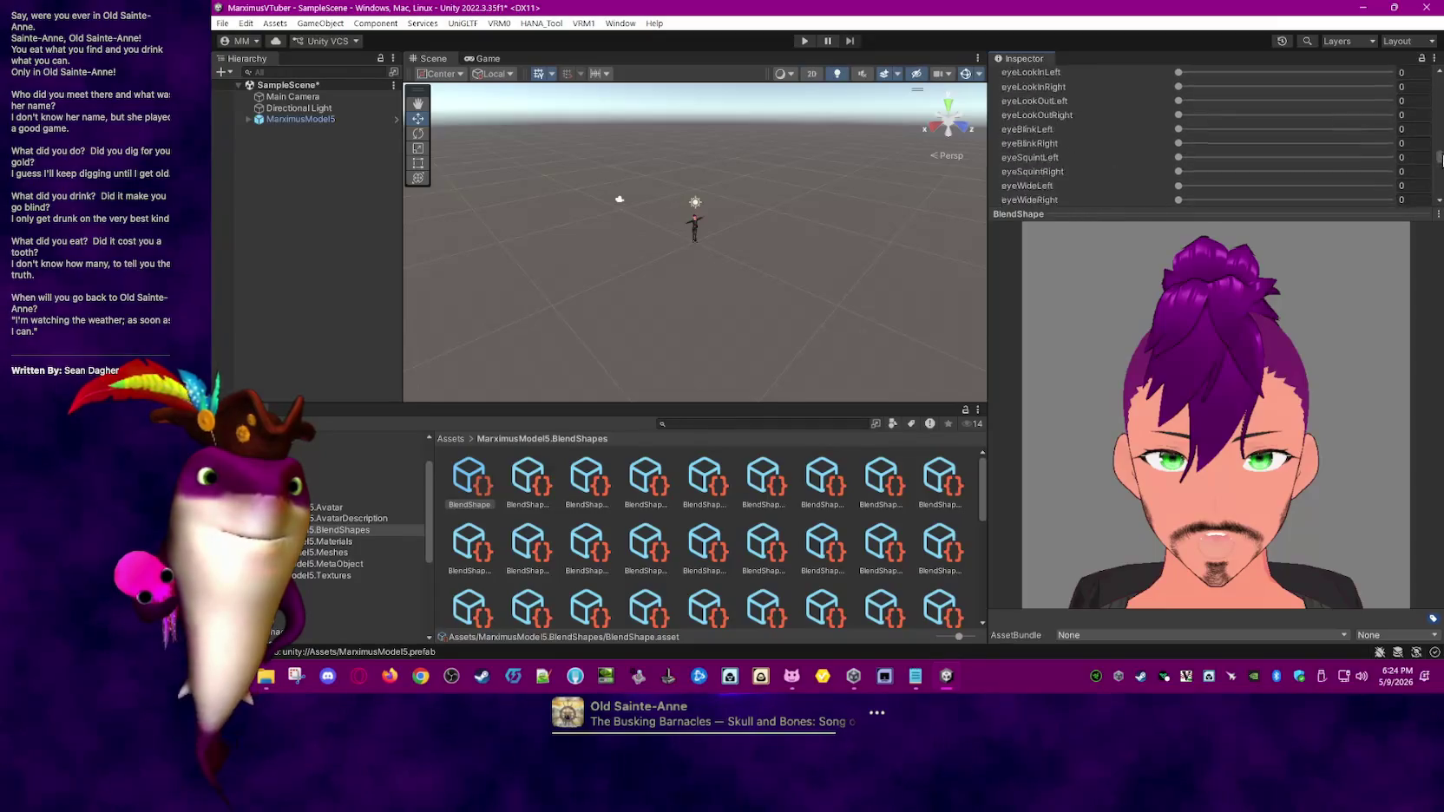
pyautogui.scroll(-2, 1086, 122)
pyautogui.scroll(-1, 1086, 121)
pyautogui.scroll(-2, 1086, 122)
pyautogui.scroll(-1, 1086, 122)
pyautogui.scroll(-1, 1054, 143)
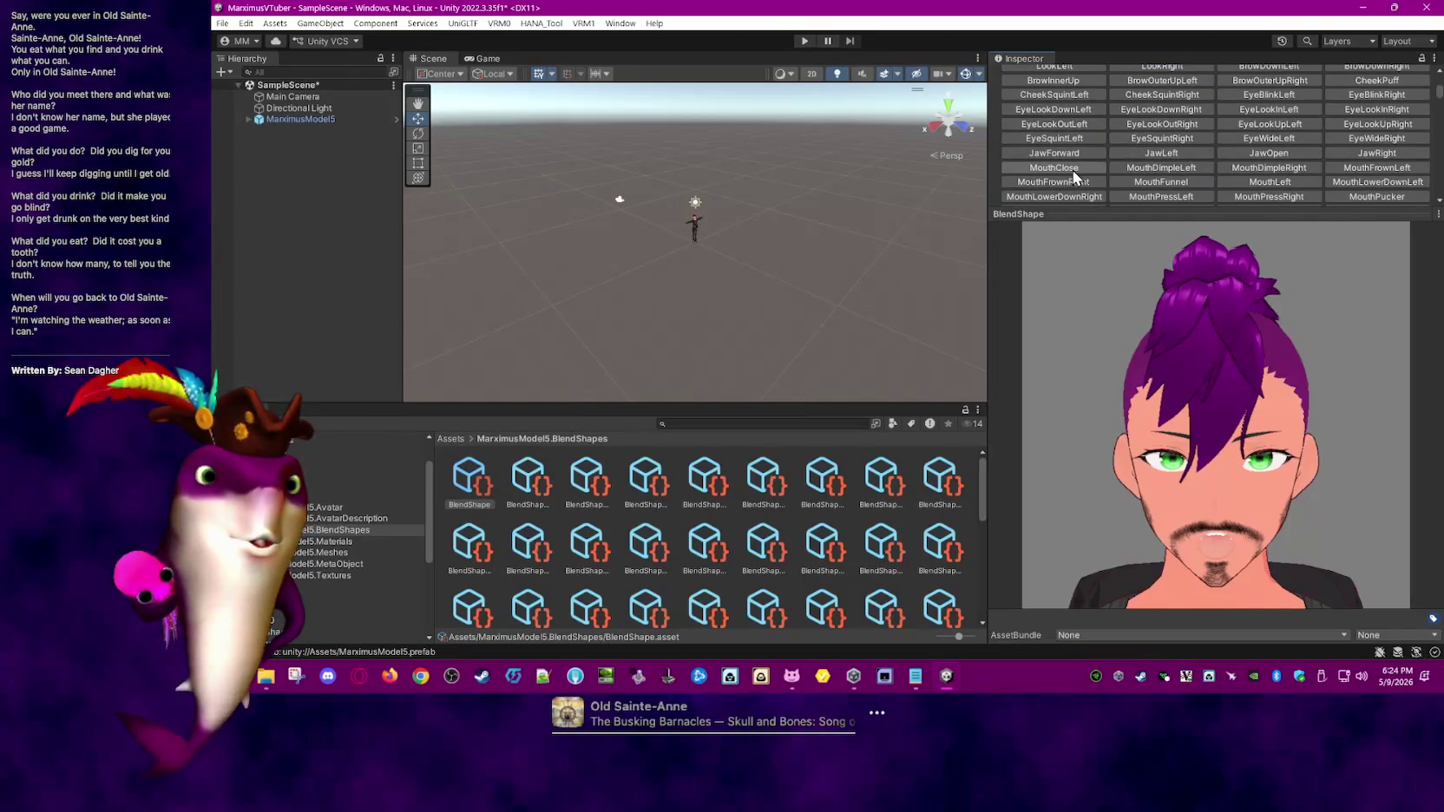
pyautogui.scroll(-1, 1232, 167)
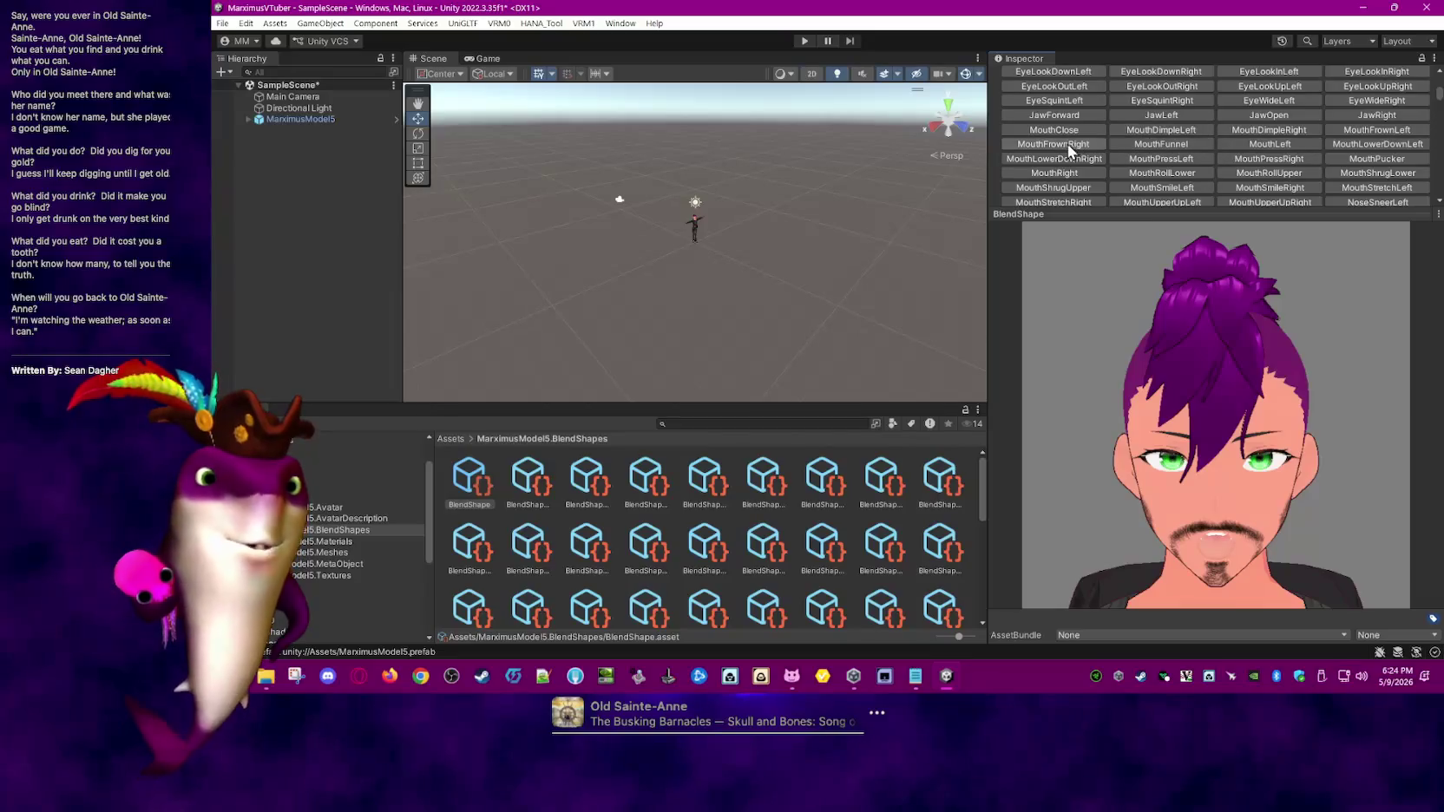
# - Preview the MouthFunnel, MouthPucker, MouthRollUpper and MouthStretchLeft expressions on the avatar
pyautogui.click(1163, 145)
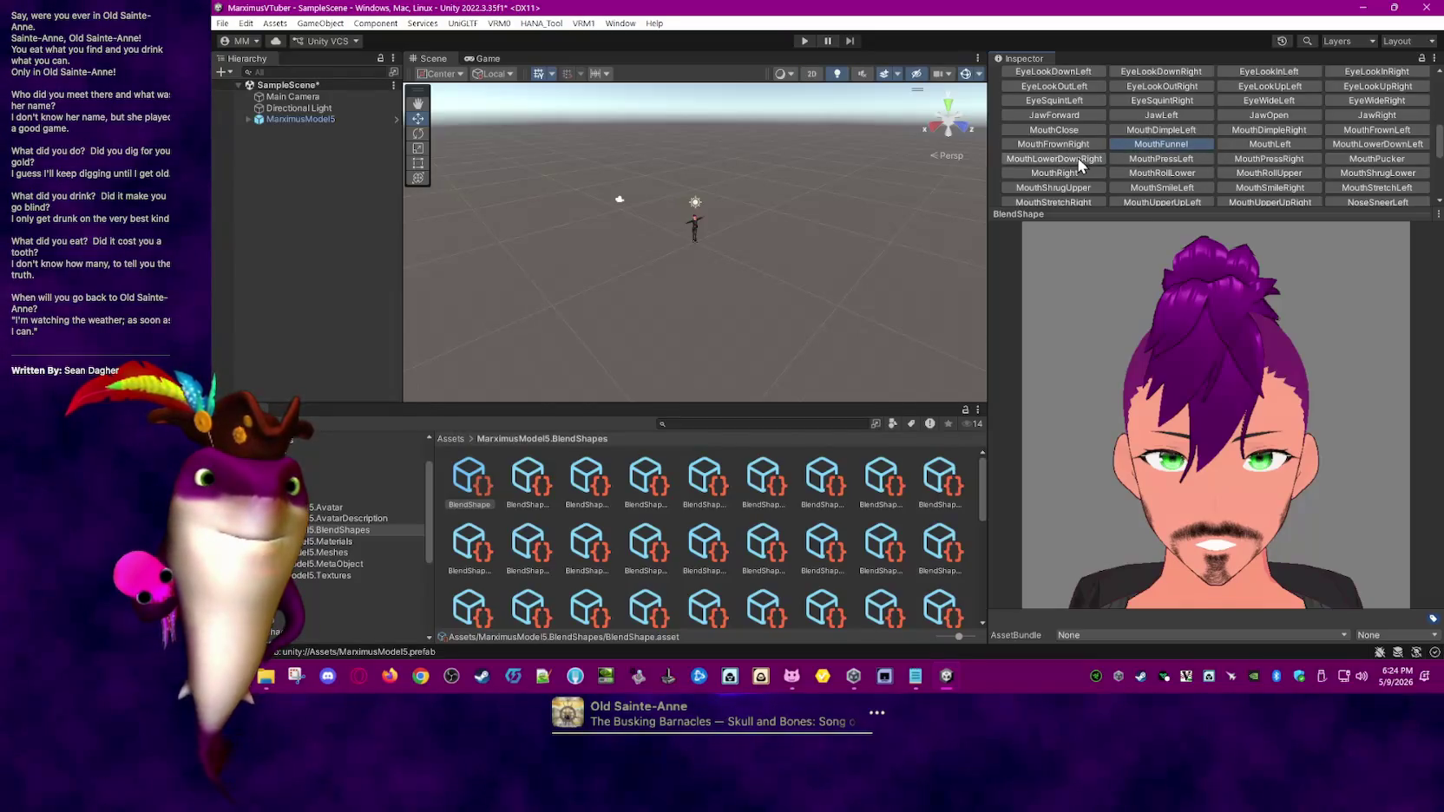
pyautogui.click(1380, 160)
pyautogui.scroll(-2, 1279, 135)
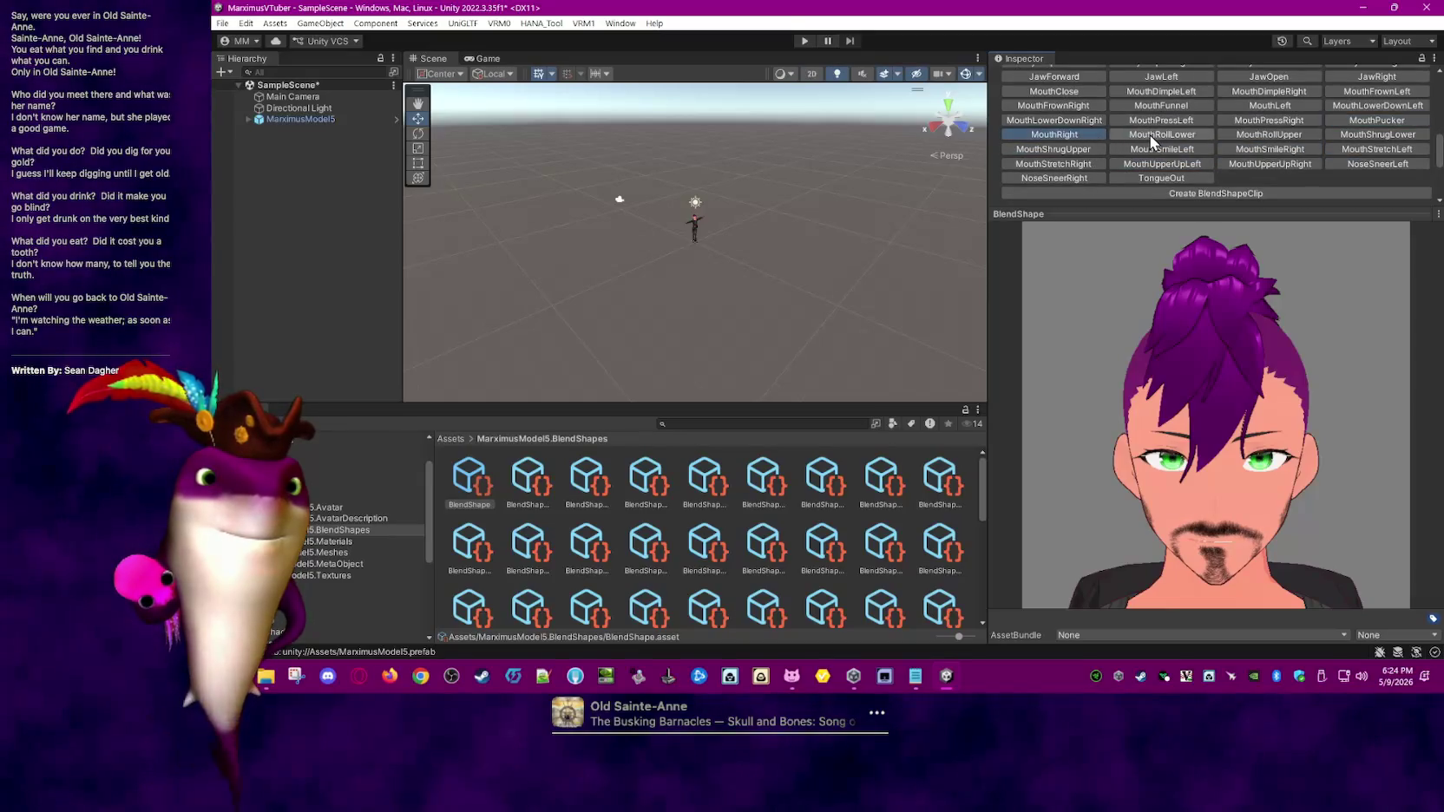
pyautogui.click(1268, 135)
pyautogui.click(1371, 149)
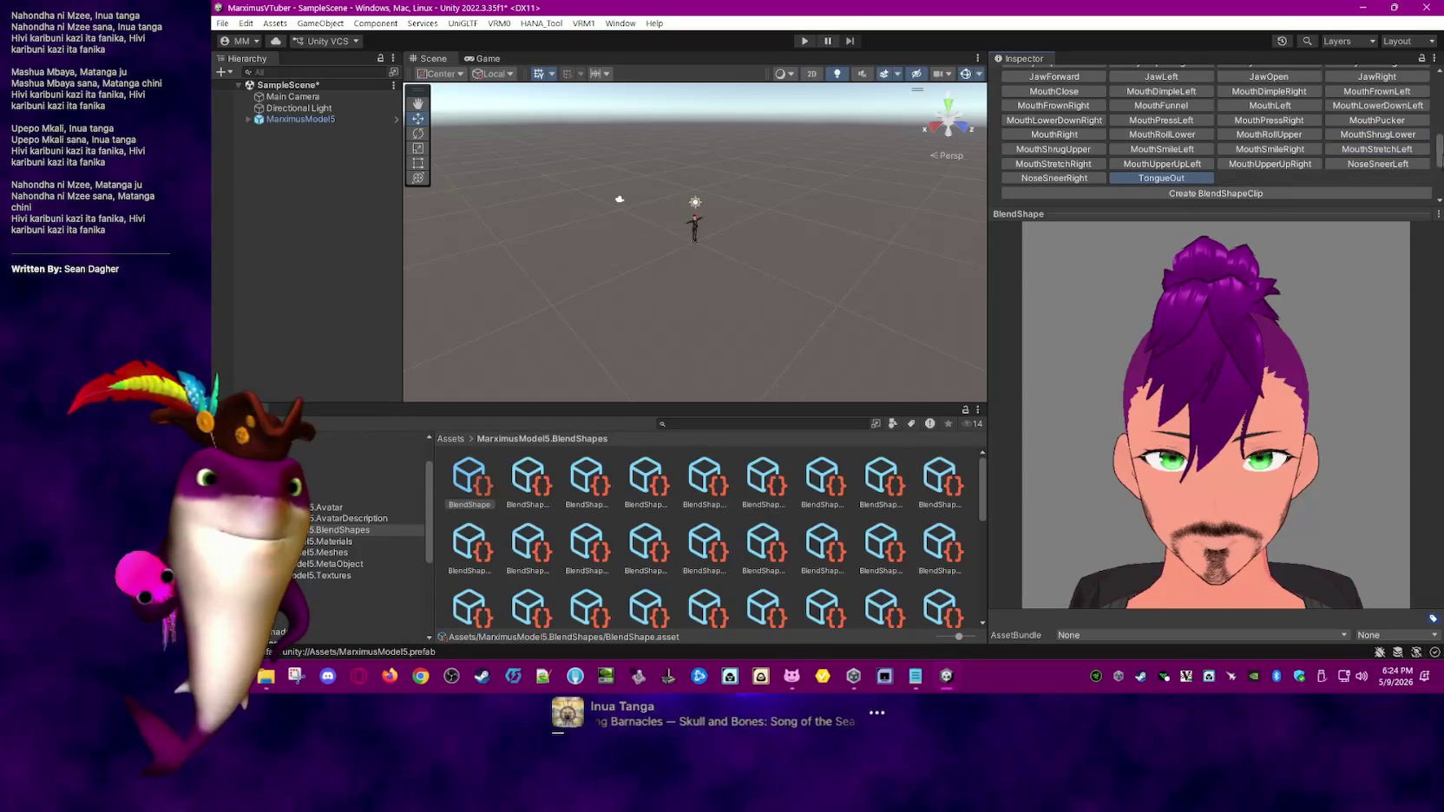
# - Expand the TongueOut clip's Face blend shape weights, keeping mouthFunnel at 0
pyautogui.scroll(-3, 1182, 187)
pyautogui.click(998, 194)
pyautogui.moveTo(1439, 104); pyautogui.dragTo(1438, 187)
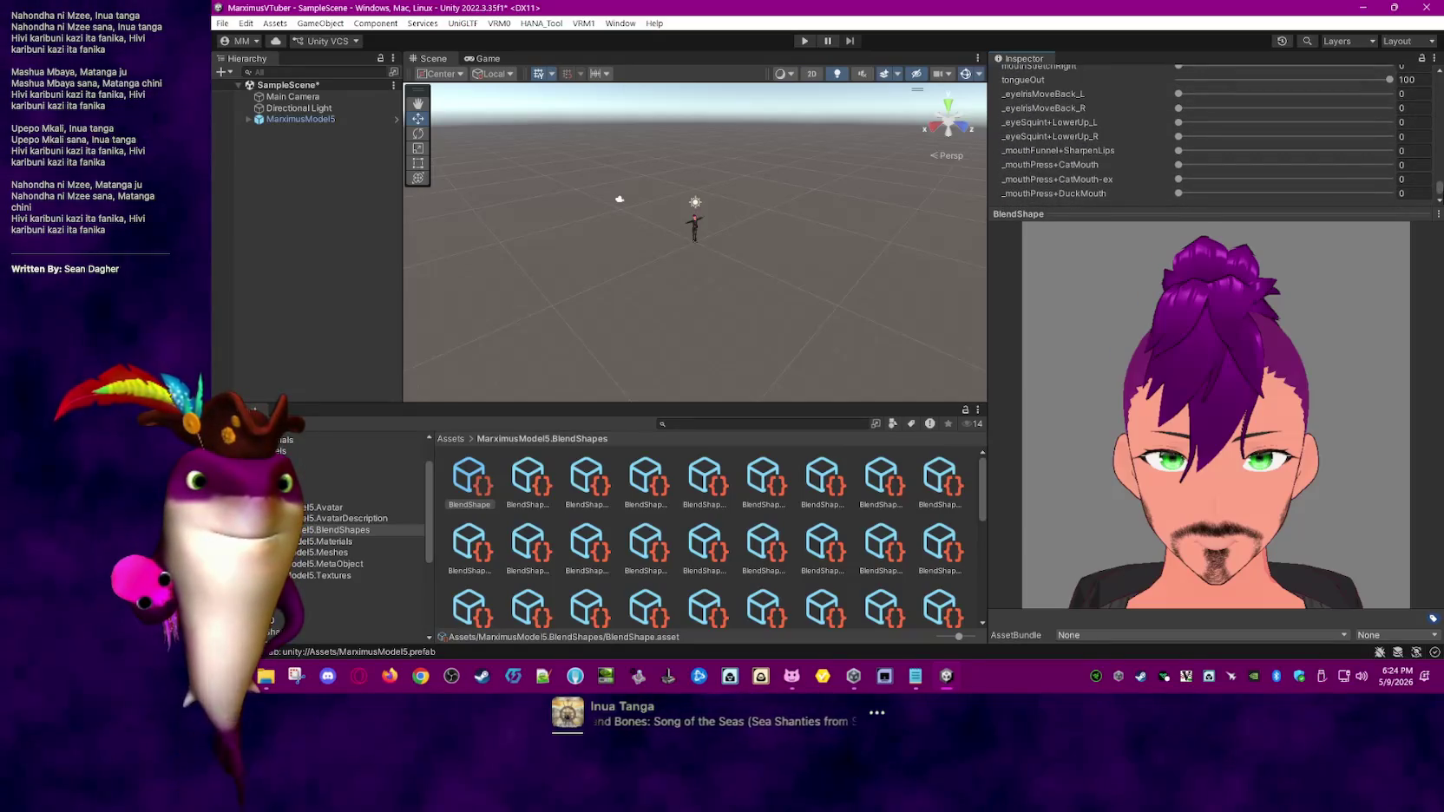
pyautogui.scroll(3, 1198, 135)
pyautogui.scroll(3, 1197, 134)
pyautogui.scroll(3, 1197, 134)
pyautogui.scroll(3, 1441, 171)
pyautogui.scroll(3, 1441, 171)
pyautogui.scroll(2, 1441, 171)
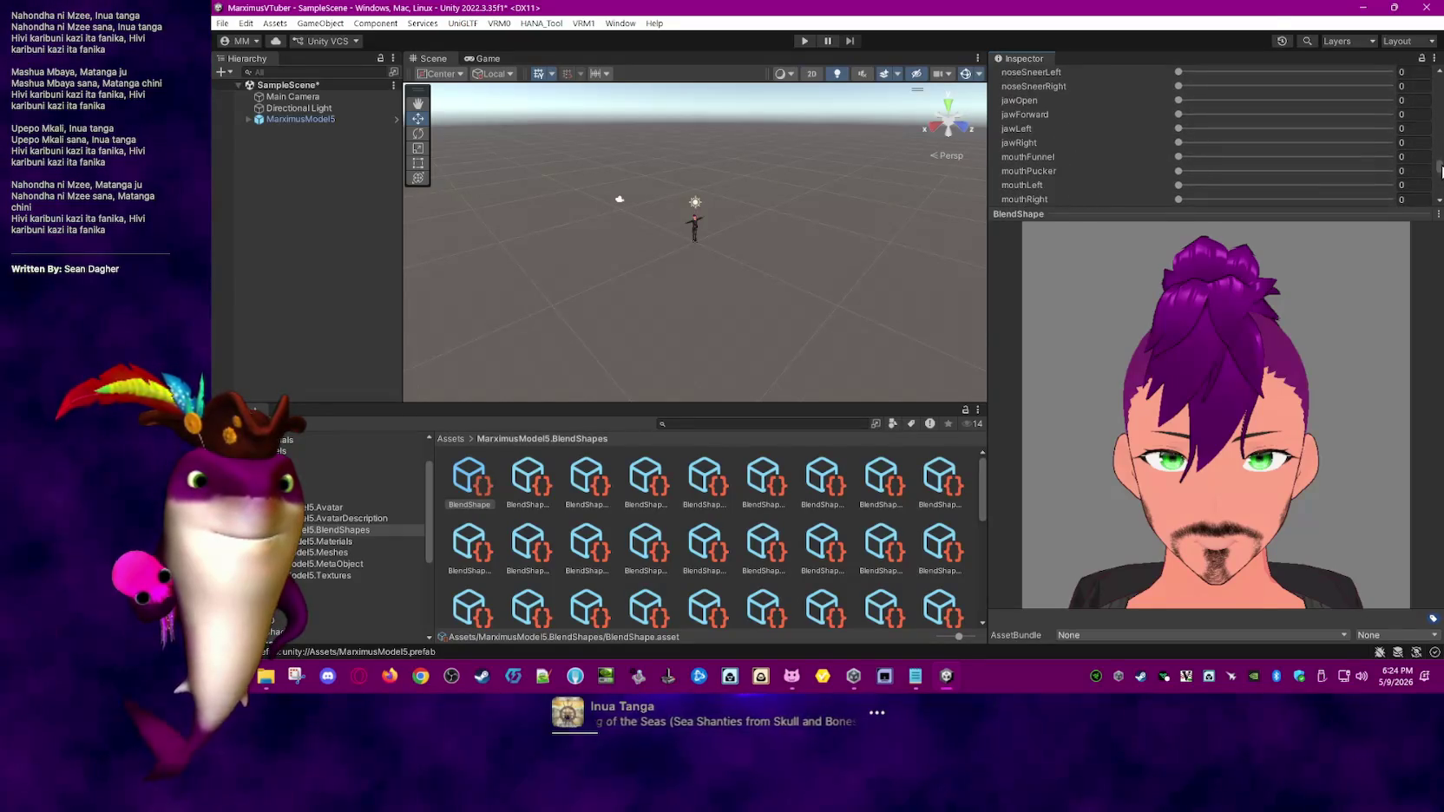
pyautogui.moveTo(1178, 157); pyautogui.dragTo(1148, 158)
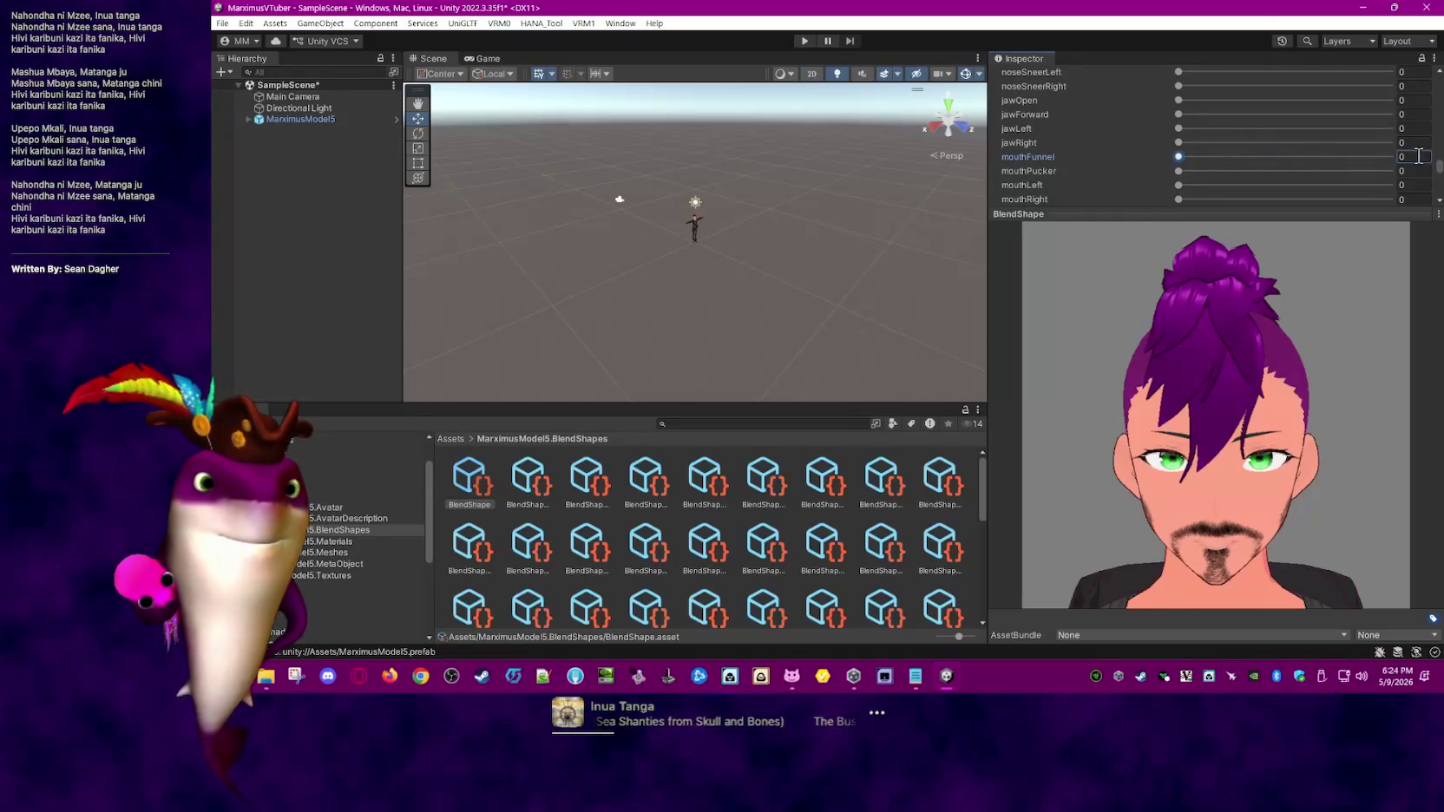
# - Raise the TongueOut clip's jawOpen weight to about 24.3
pyautogui.scroll(2, 1440, 168)
pyautogui.scroll(1, 1440, 169)
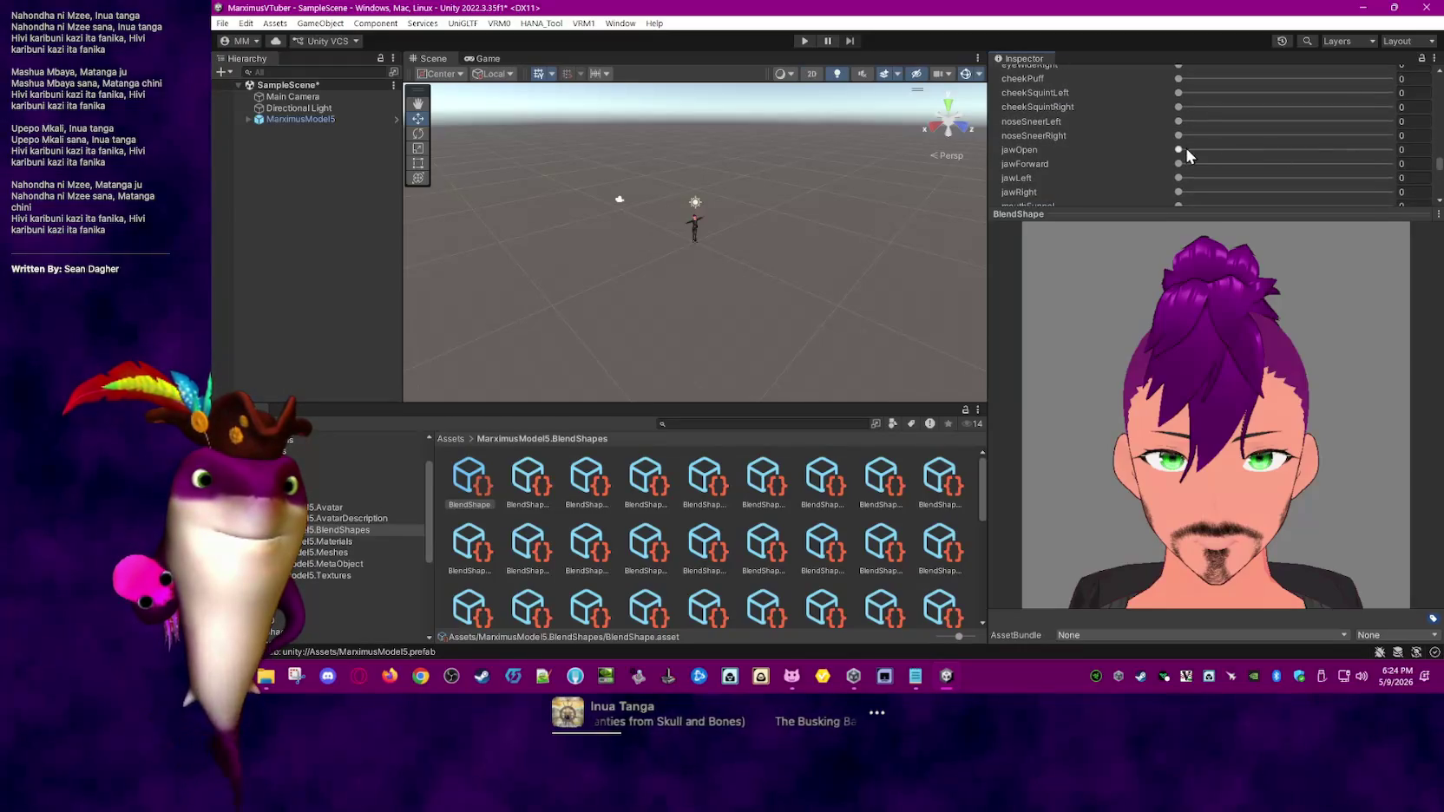
pyautogui.moveTo(1178, 149)
pyautogui.mouseDown()
pyautogui.moveTo(1289, 150)
pyautogui.moveTo(1230, 150)
pyautogui.moveTo(1308, 178)
pyautogui.moveTo(1178, 178)
pyautogui.mouseUp()
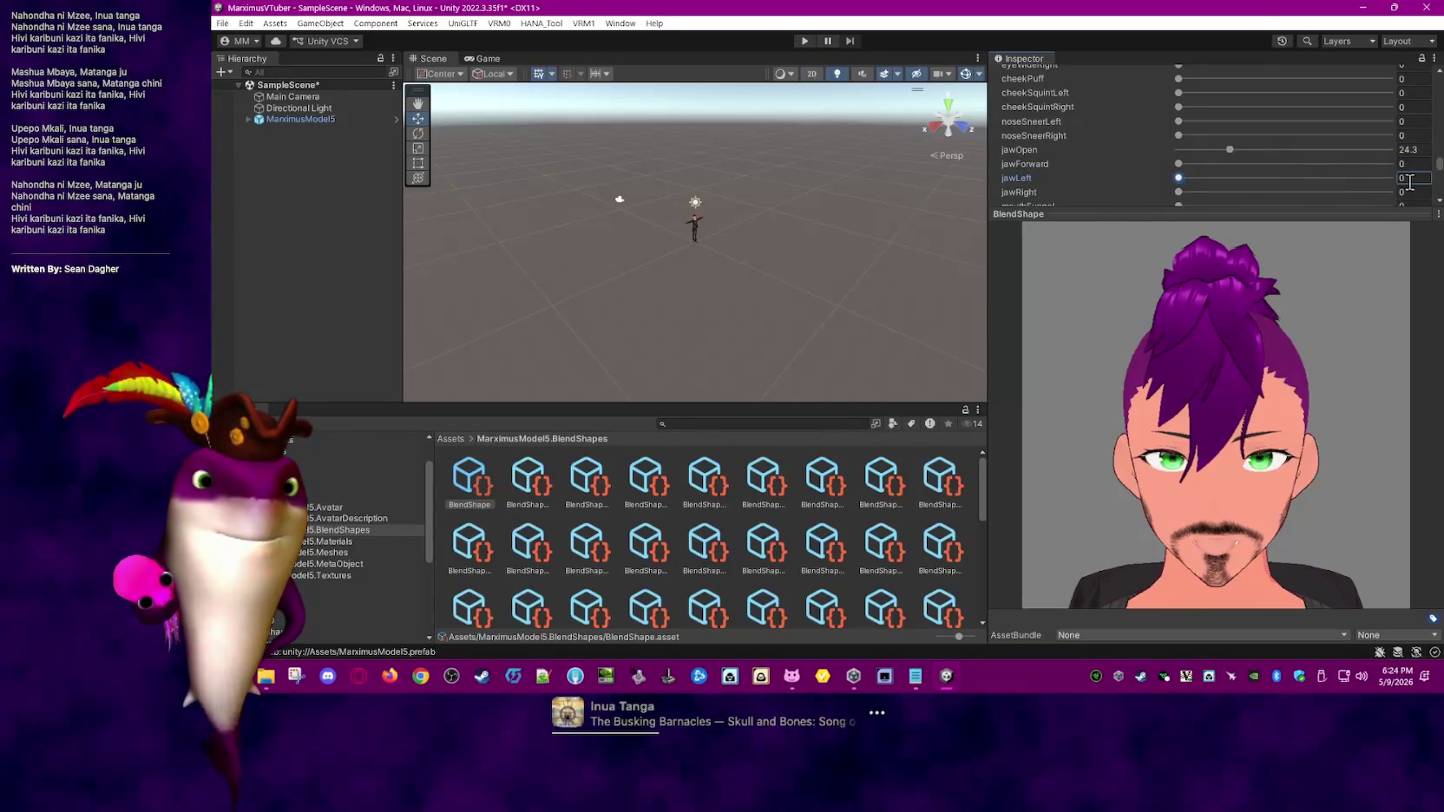
pyautogui.scroll(3, 1438, 177)
pyautogui.scroll(3, 1439, 176)
pyautogui.scroll(1, 1439, 177)
pyautogui.scroll(2, 1439, 176)
pyautogui.scroll(3, 1289, 130)
pyautogui.scroll(3, 1289, 104)
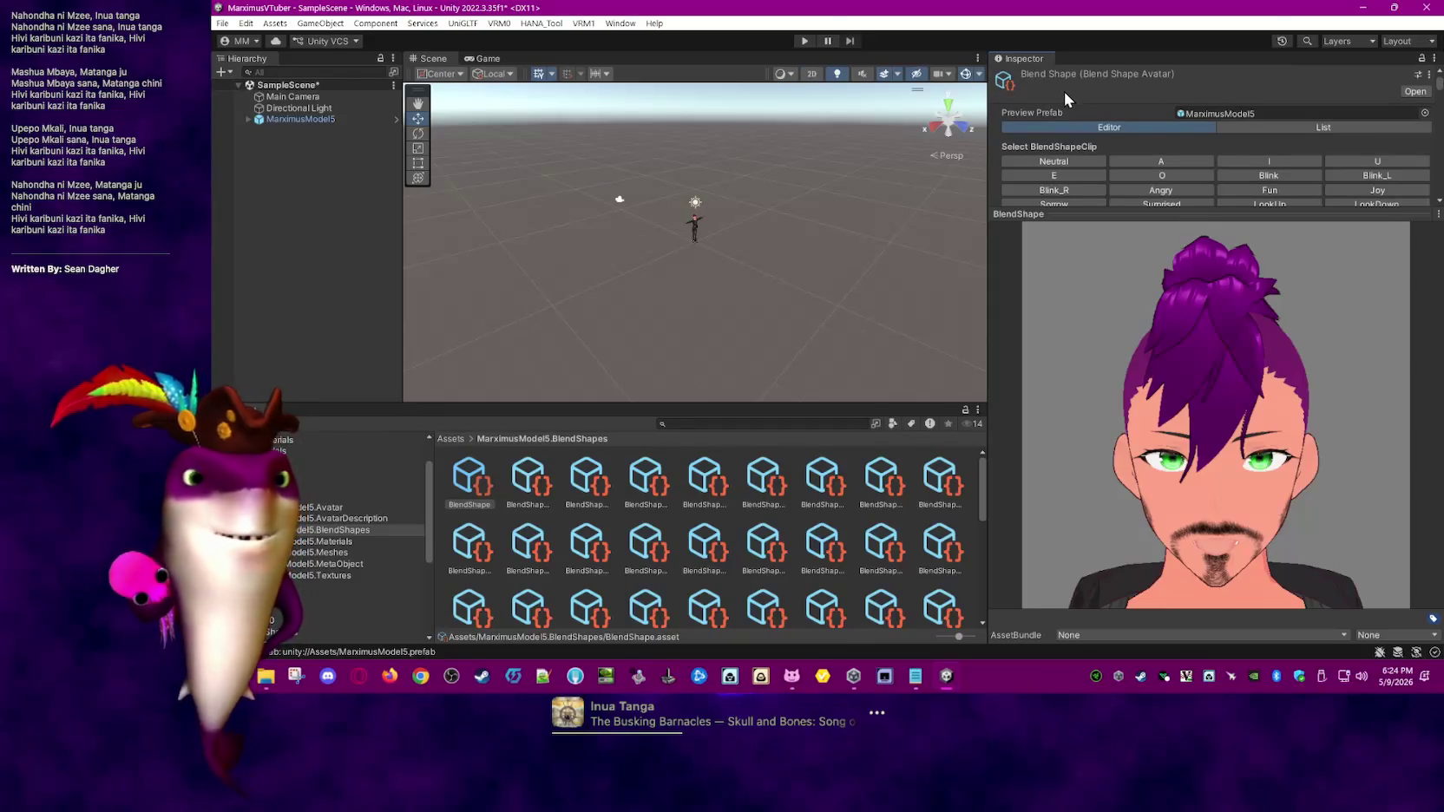
# - Save SampleScene via File > Save and select the MarximusModel5 avatar
pyautogui.moveTo(1442, 82); pyautogui.dragTo(1438, 187)
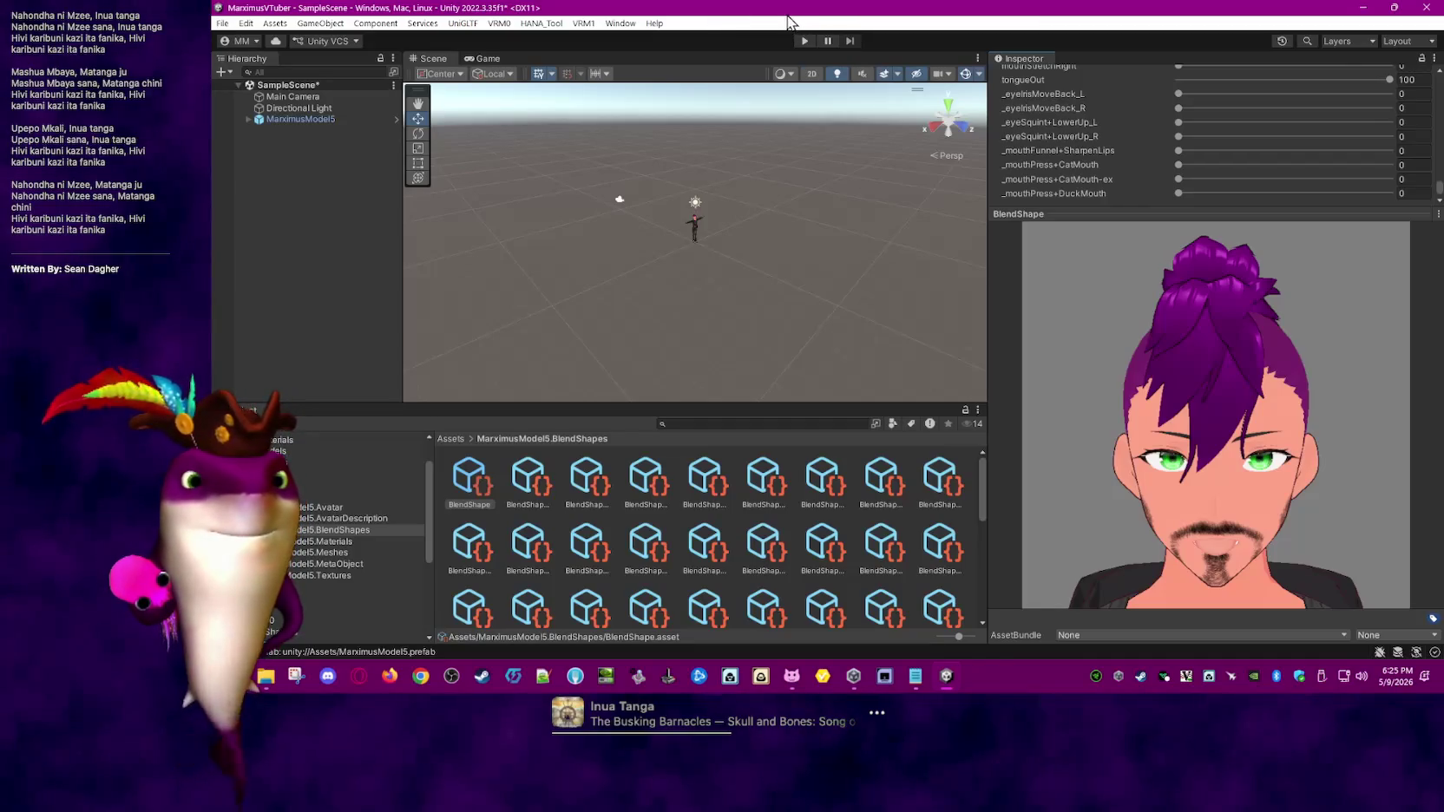
pyautogui.click(221, 24)
pyautogui.click(243, 91)
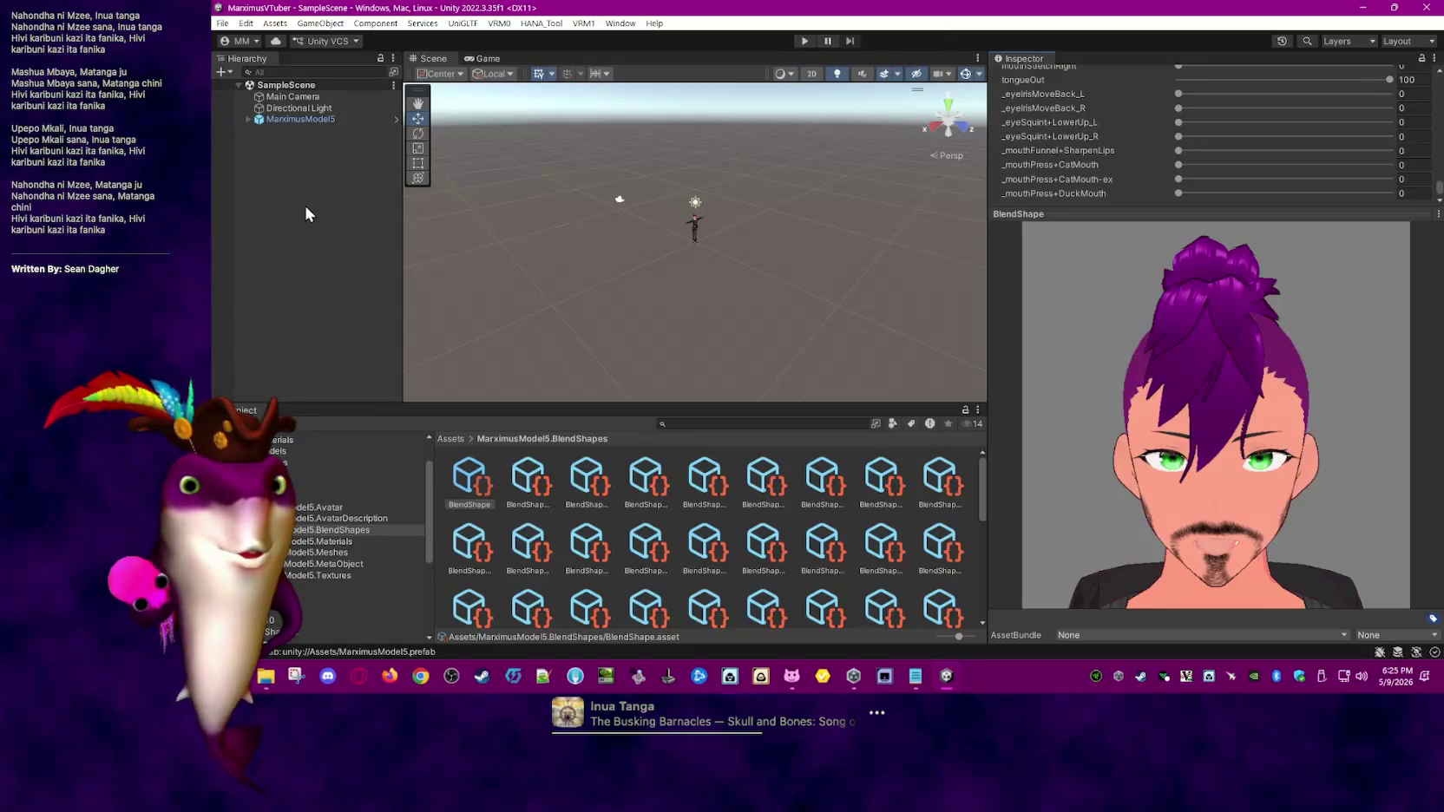
pyautogui.click(335, 120)
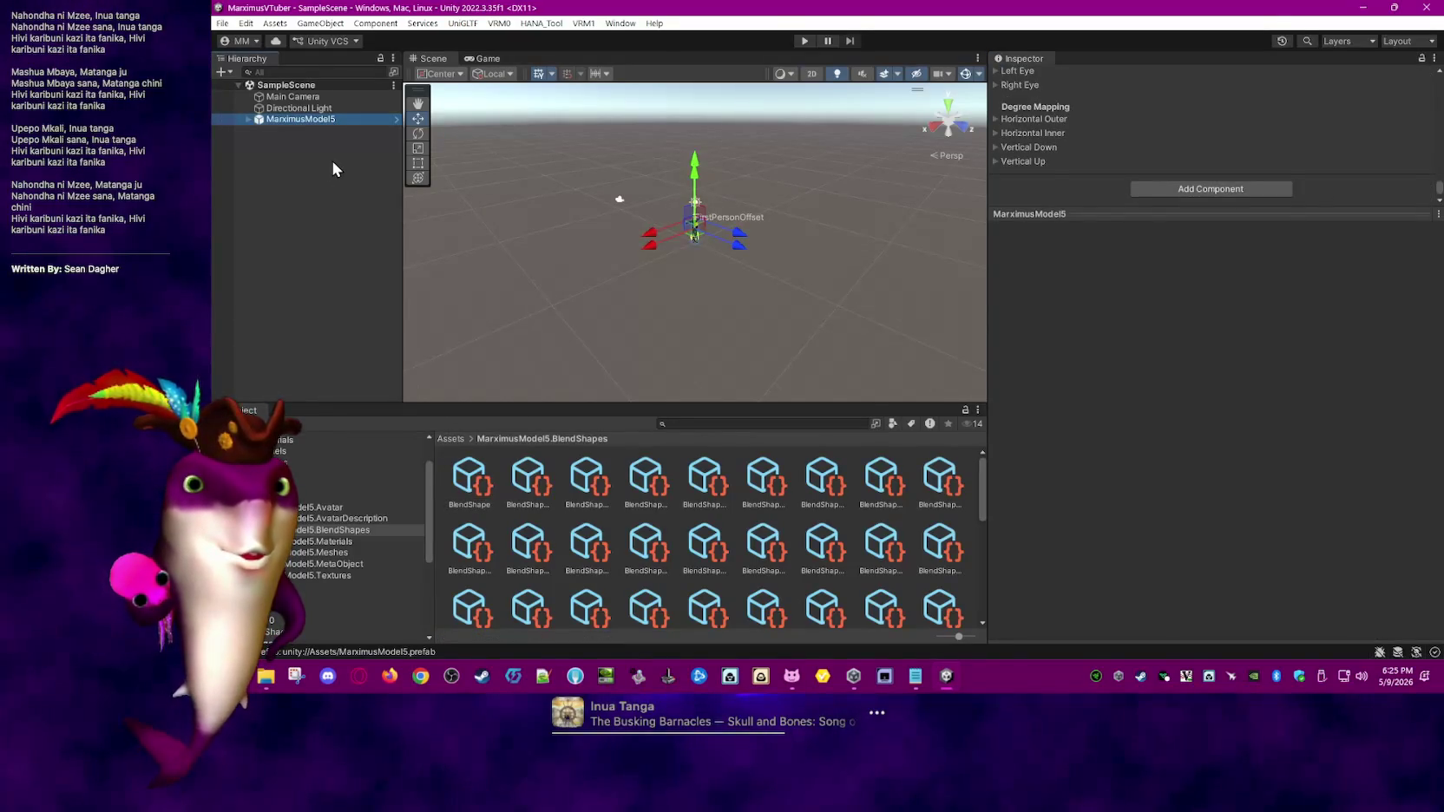
# - Open the VRM 0.x export window, set the model version to 1, and review its tabs
pyautogui.click(498, 24)
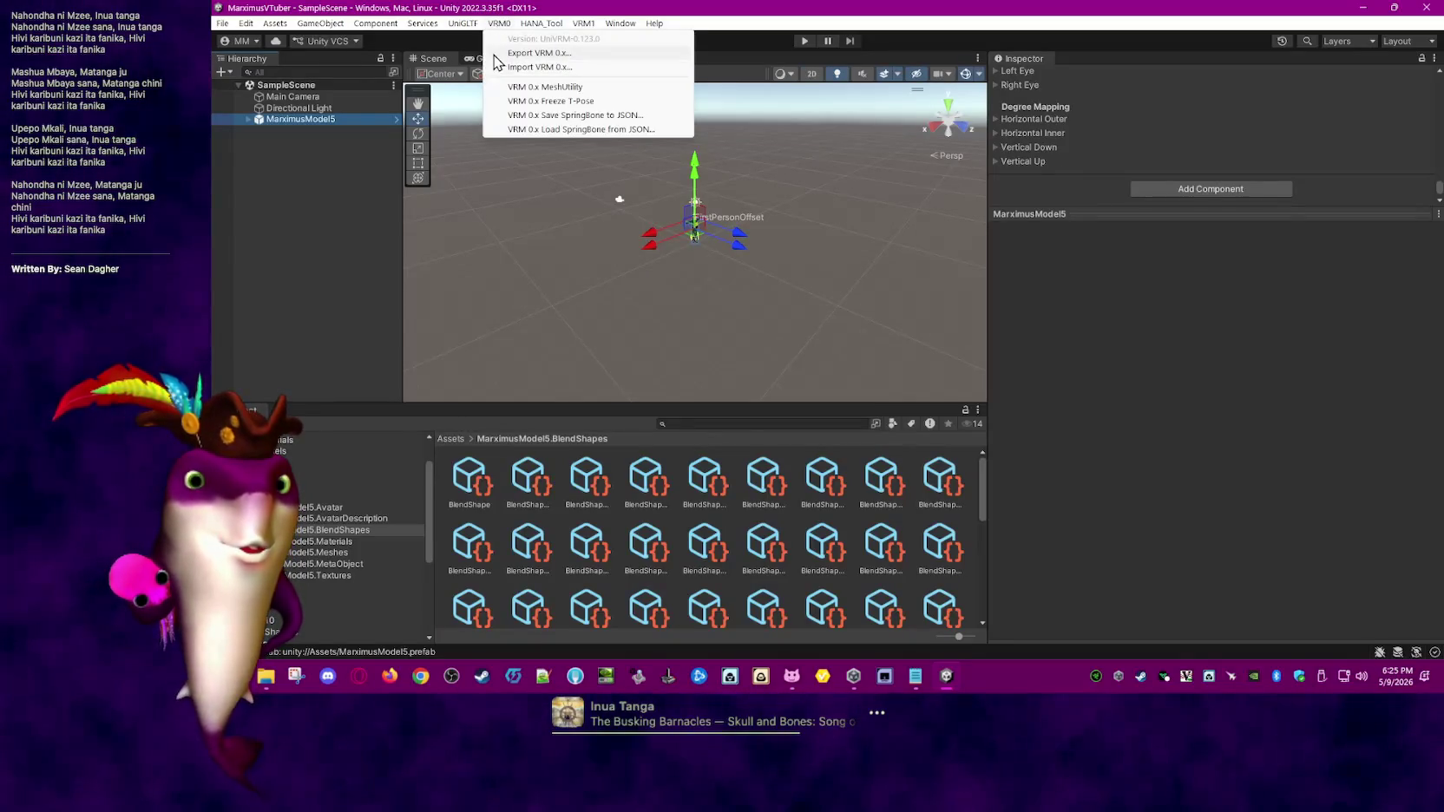
pyautogui.click(494, 52)
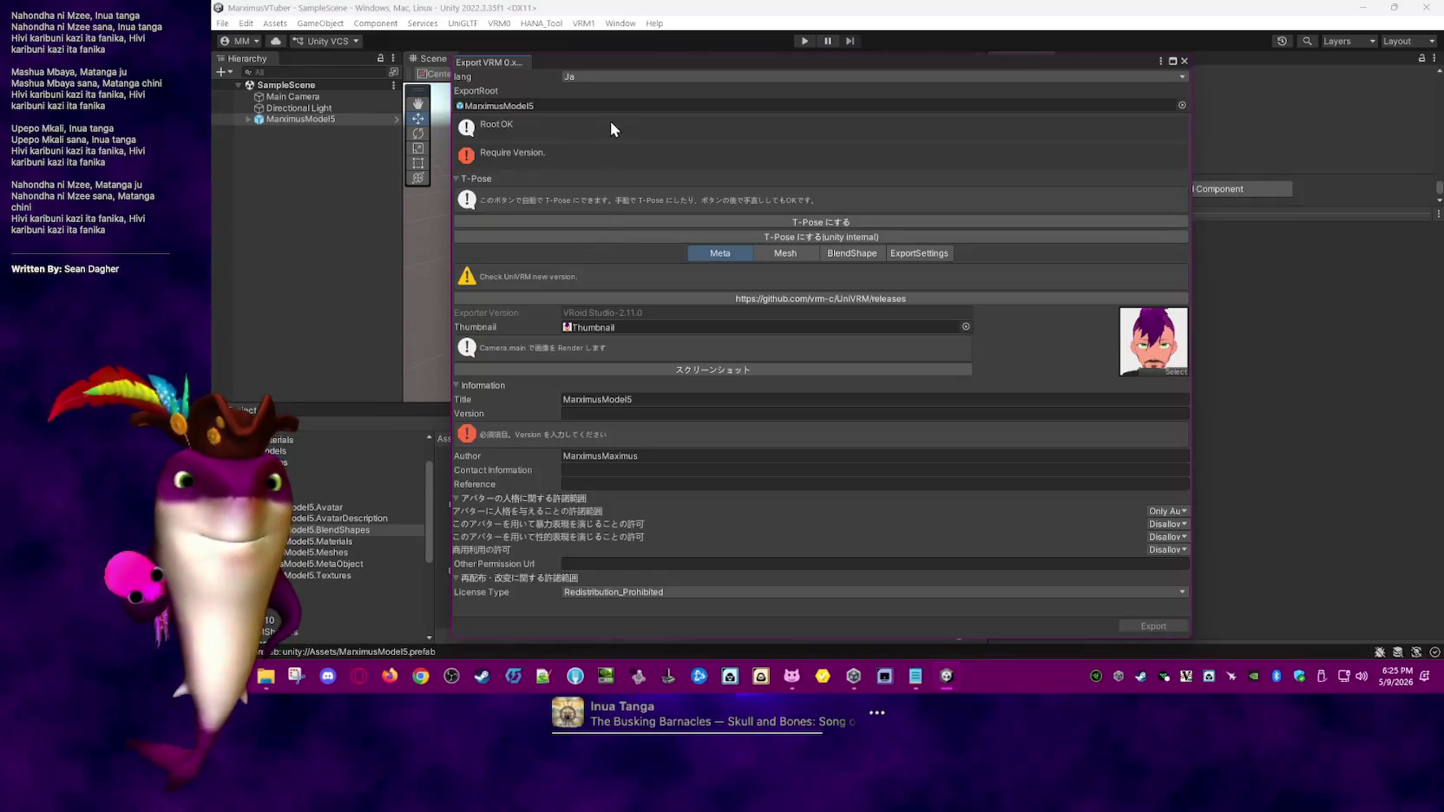
pyautogui.click(696, 413)
pyautogui.write('1')
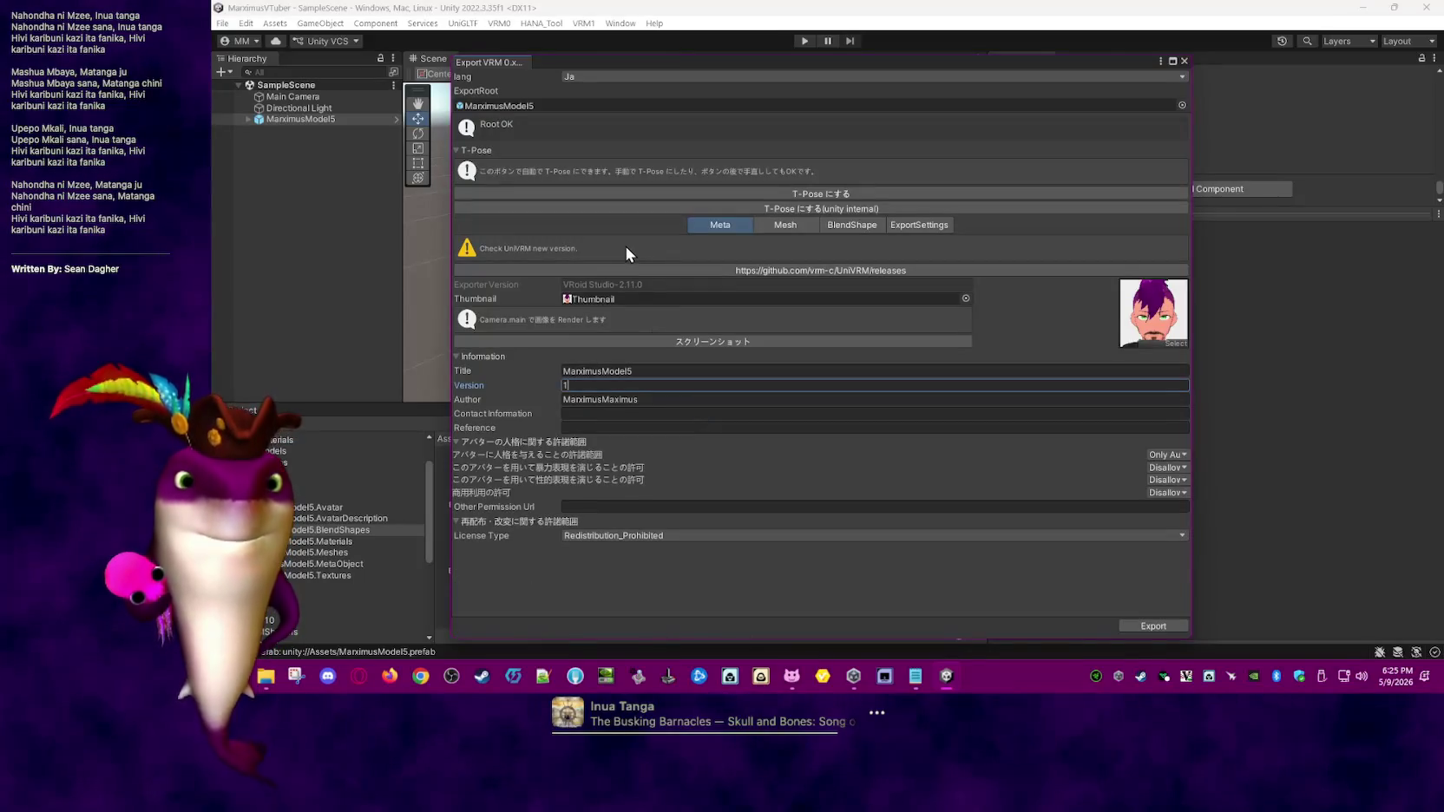
pyautogui.click(778, 229)
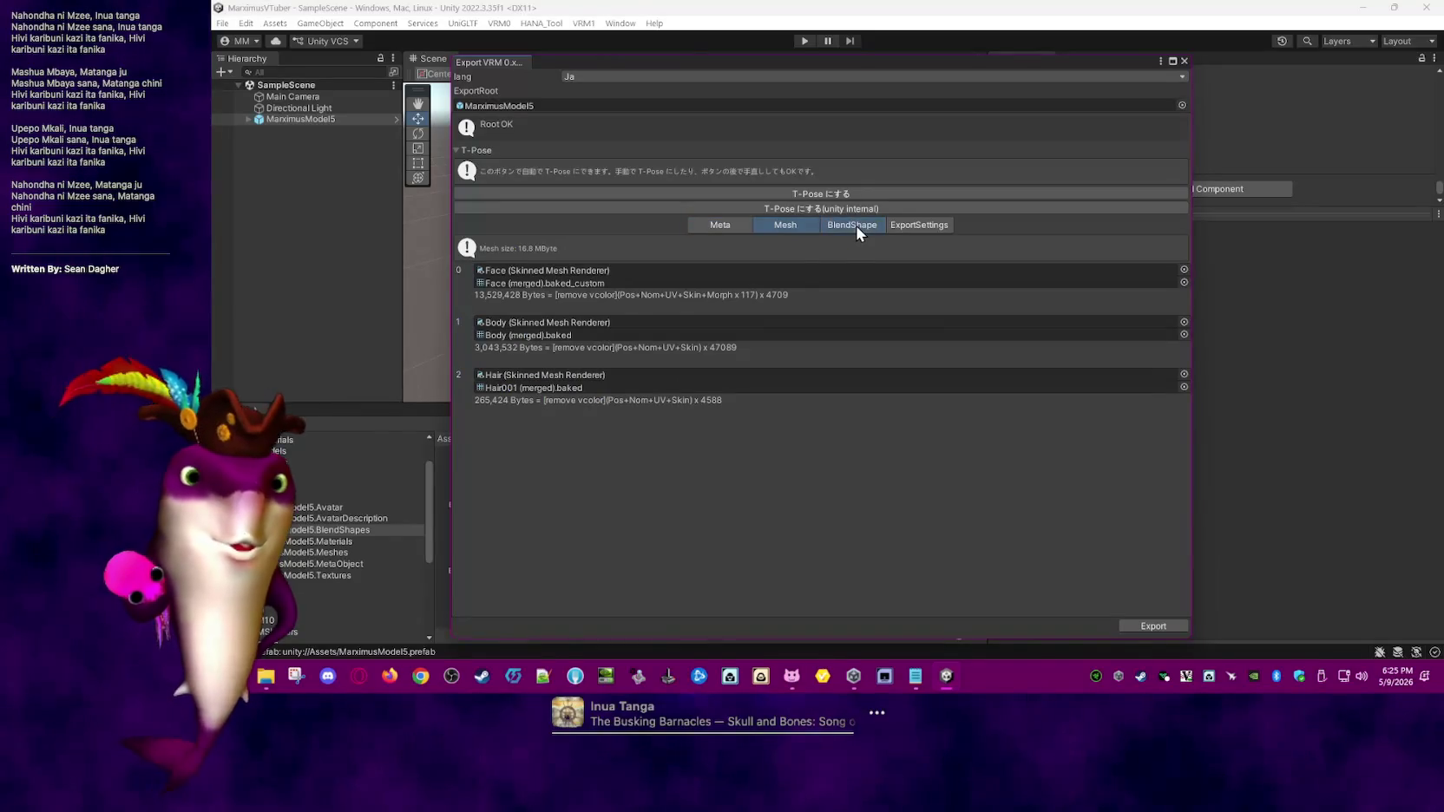
pyautogui.click(855, 224)
pyautogui.click(909, 222)
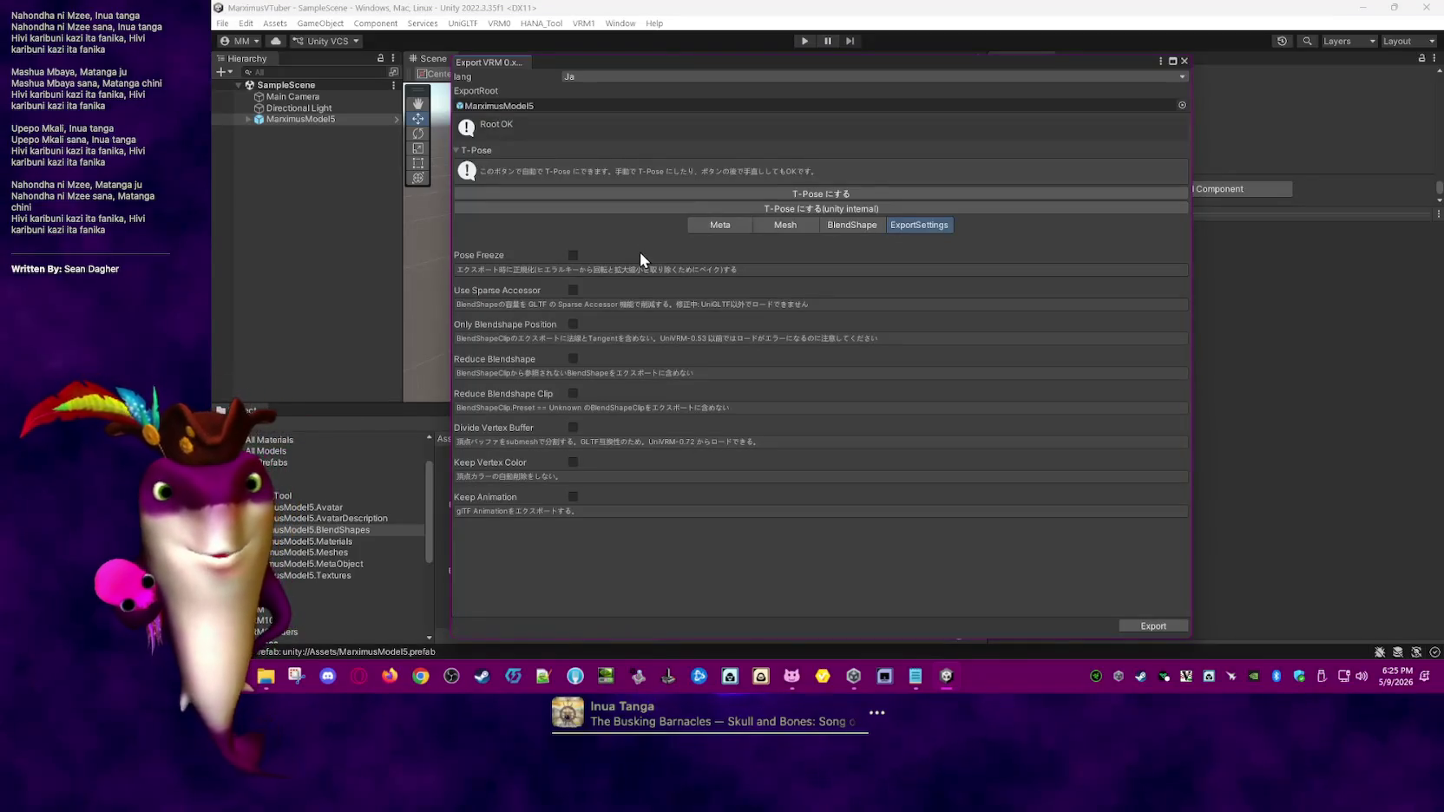
pyautogui.click(740, 225)
# - Put the avatar in T-pose and enable Pose Freeze in the export settings
pyautogui.click(457, 150)
pyautogui.click(456, 150)
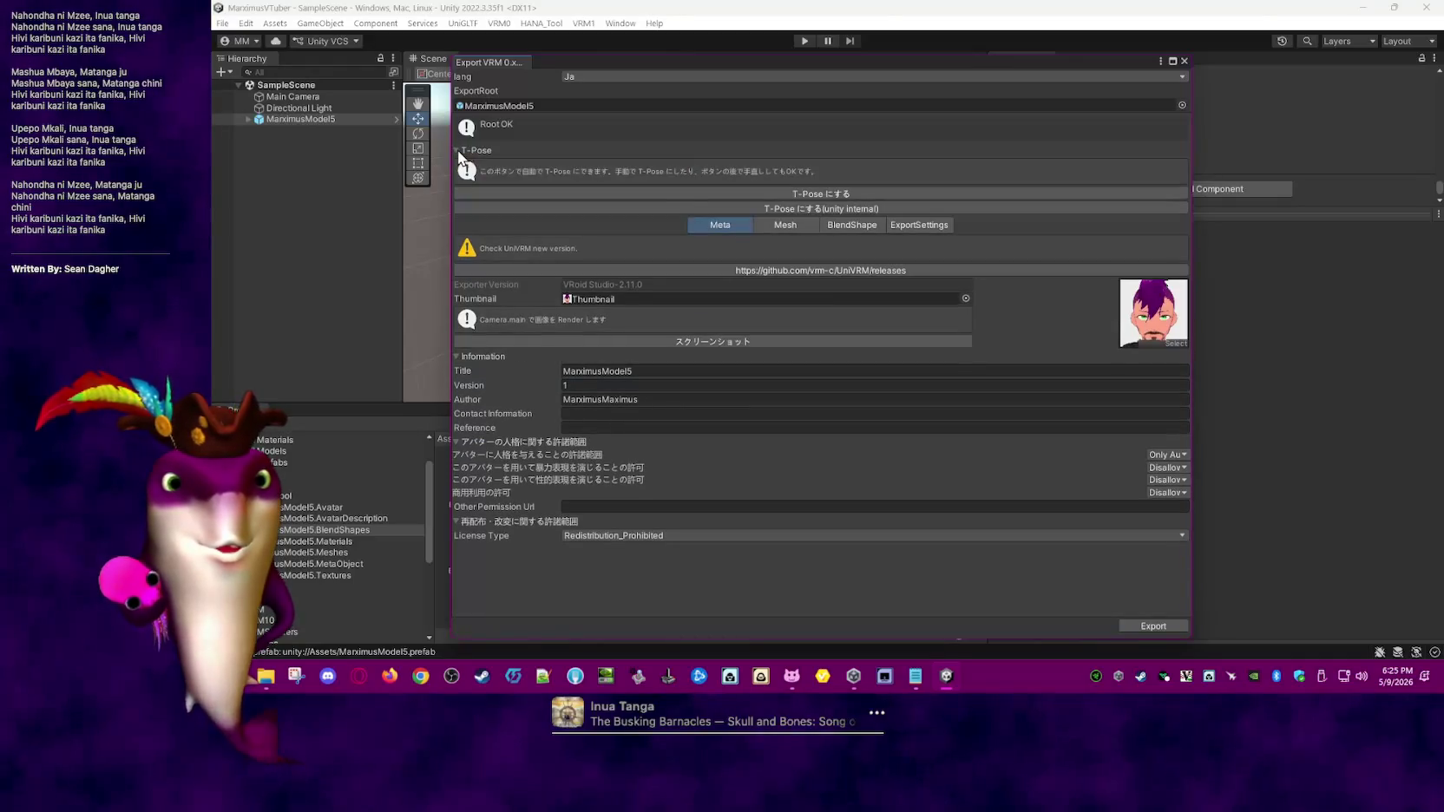
pyautogui.click(703, 190)
pyautogui.moveTo(799, 61)
pyautogui.mouseDown()
pyautogui.moveTo(1020, 65)
pyautogui.moveTo(787, 52)
pyautogui.mouseUp()
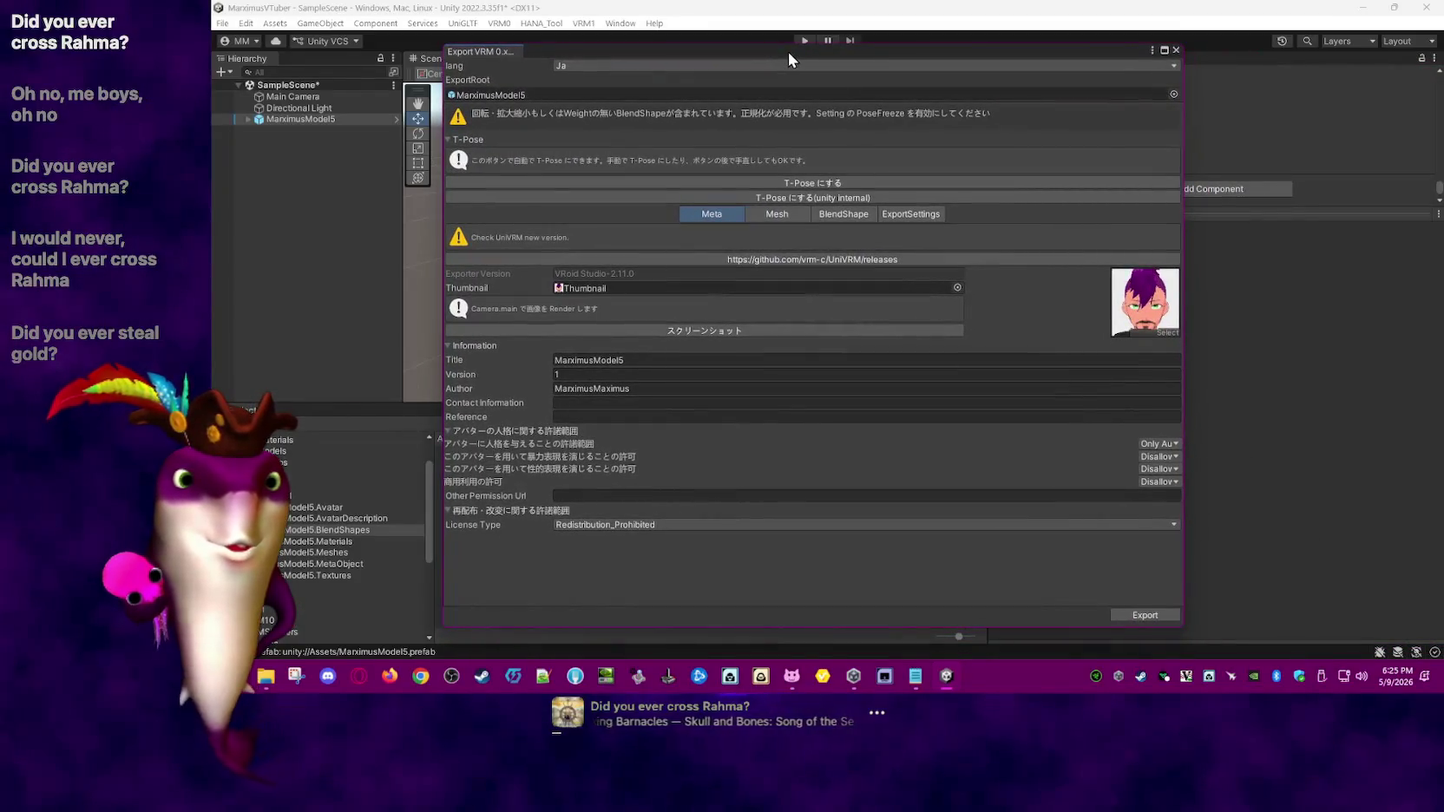
pyautogui.click(913, 213)
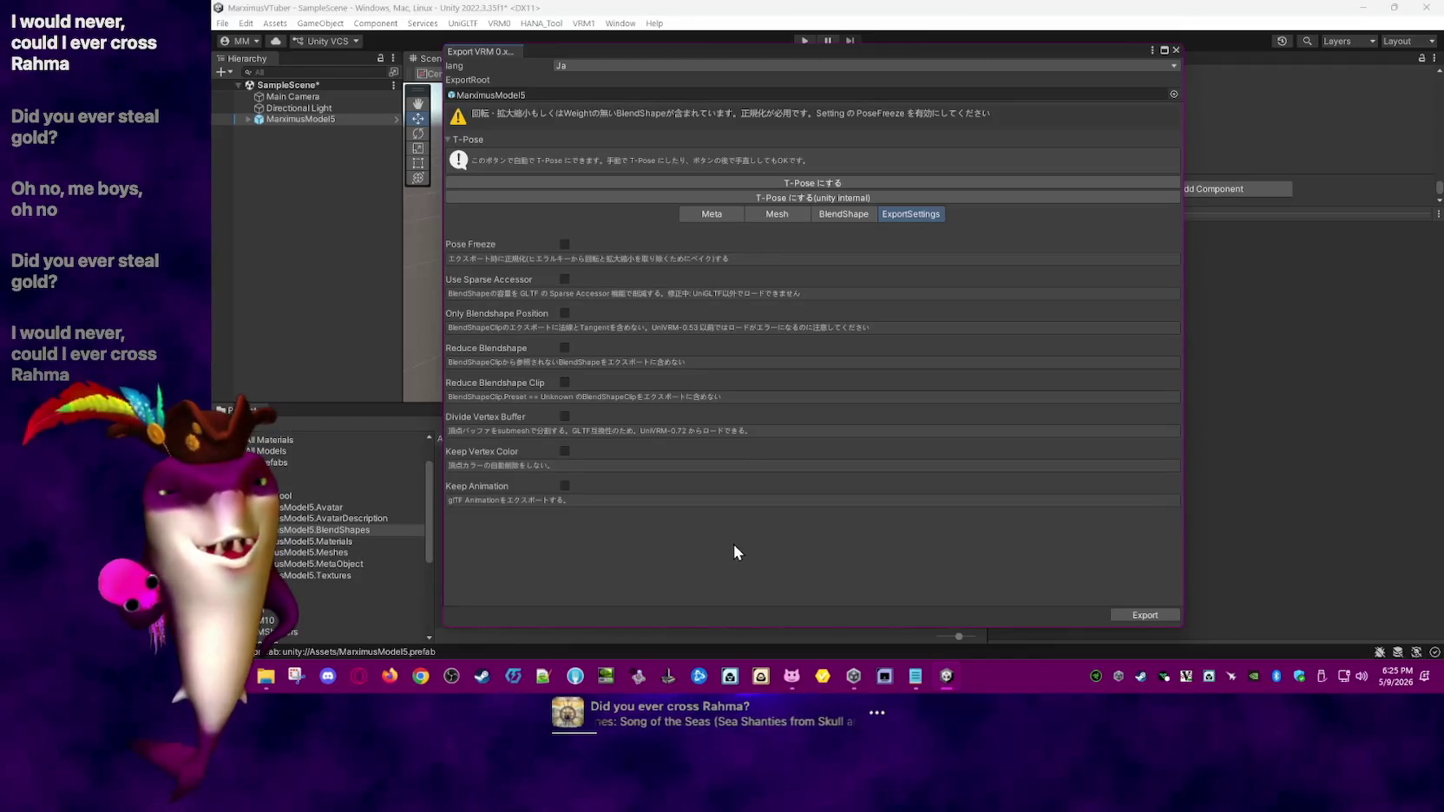
pyautogui.click(565, 244)
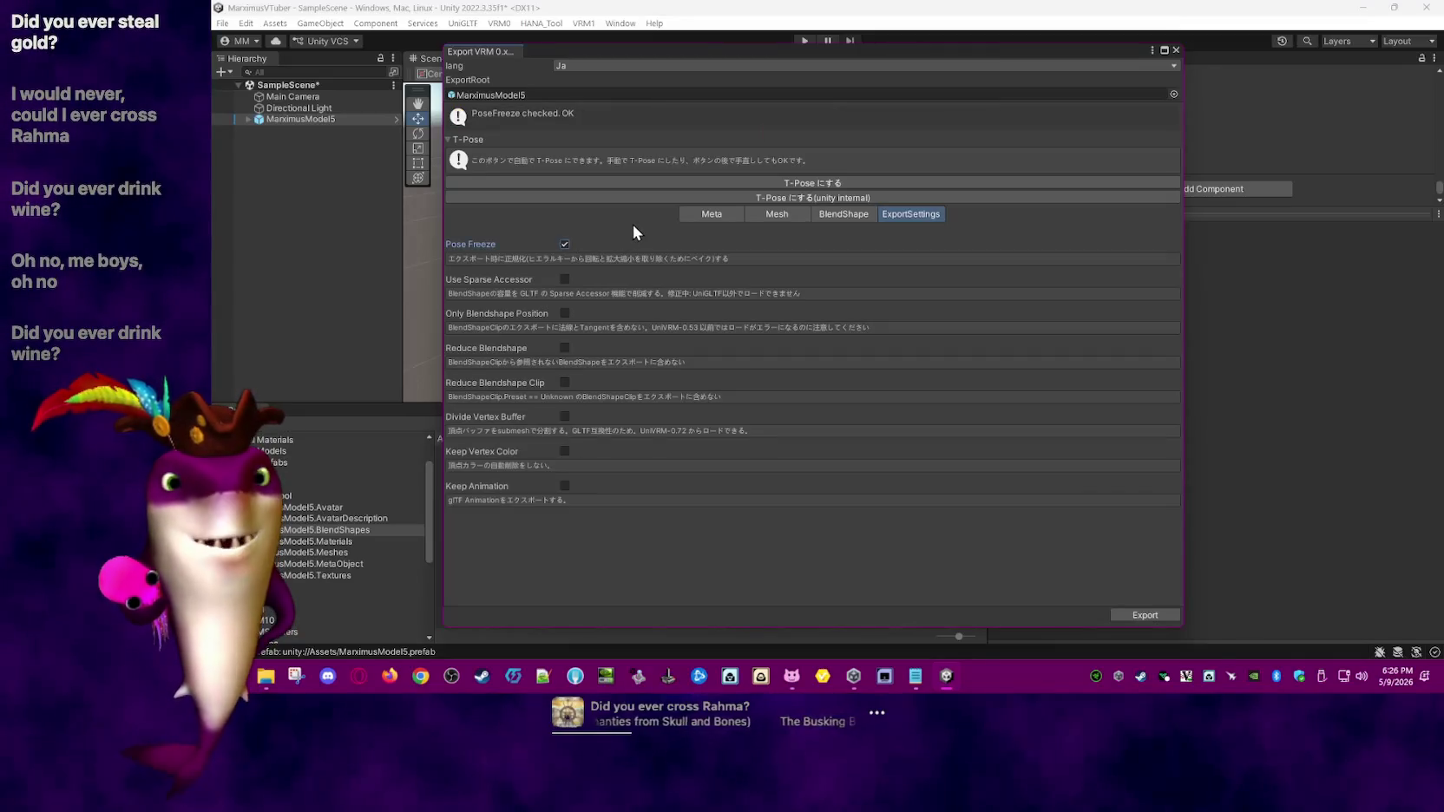
pyautogui.click(1152, 614)
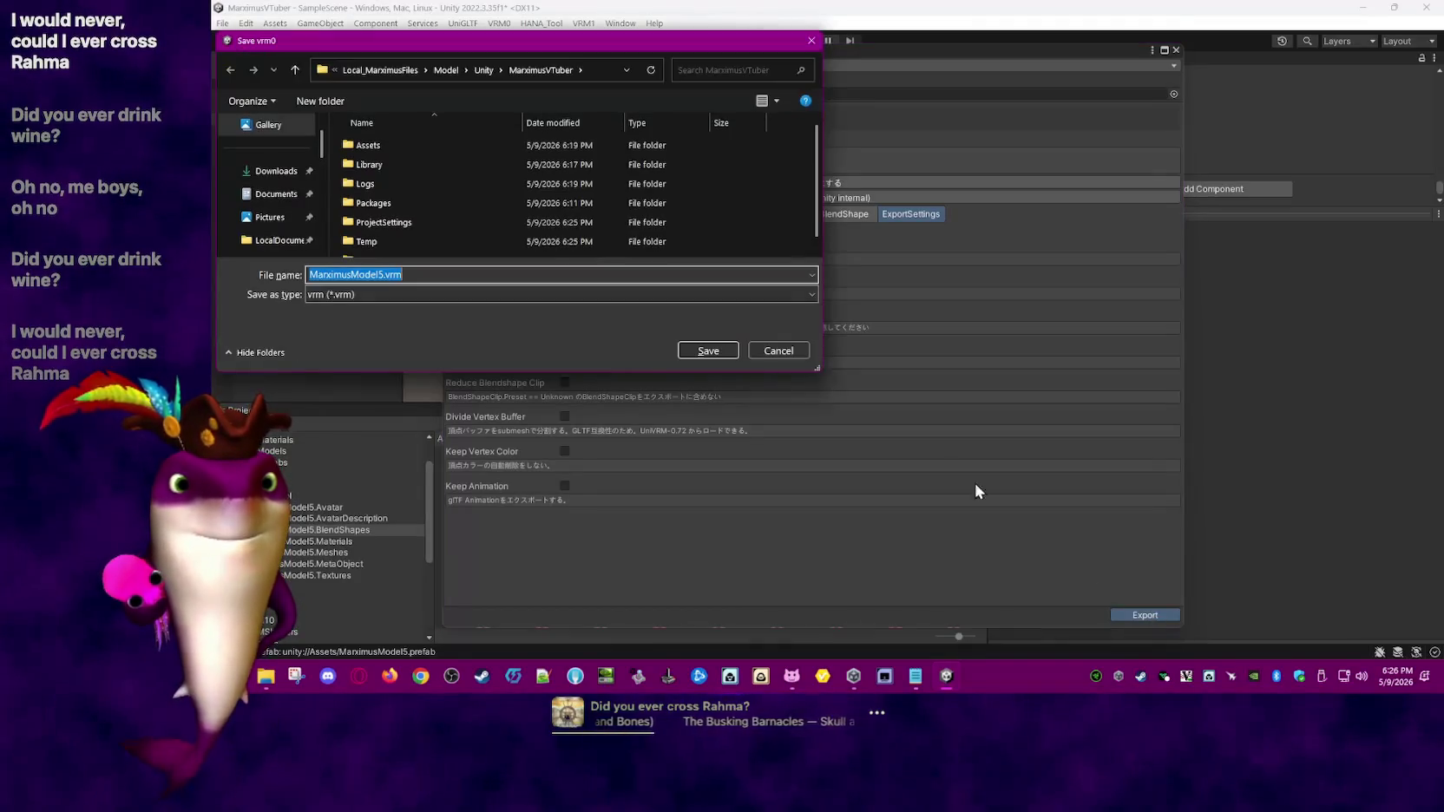
# - Rename the export file from MarximusModel5.vrm to MarximusVTuber.vrm
pyautogui.click(385, 273)
pyautogui.moveTo(372, 273); pyautogui.dragTo(340, 274)
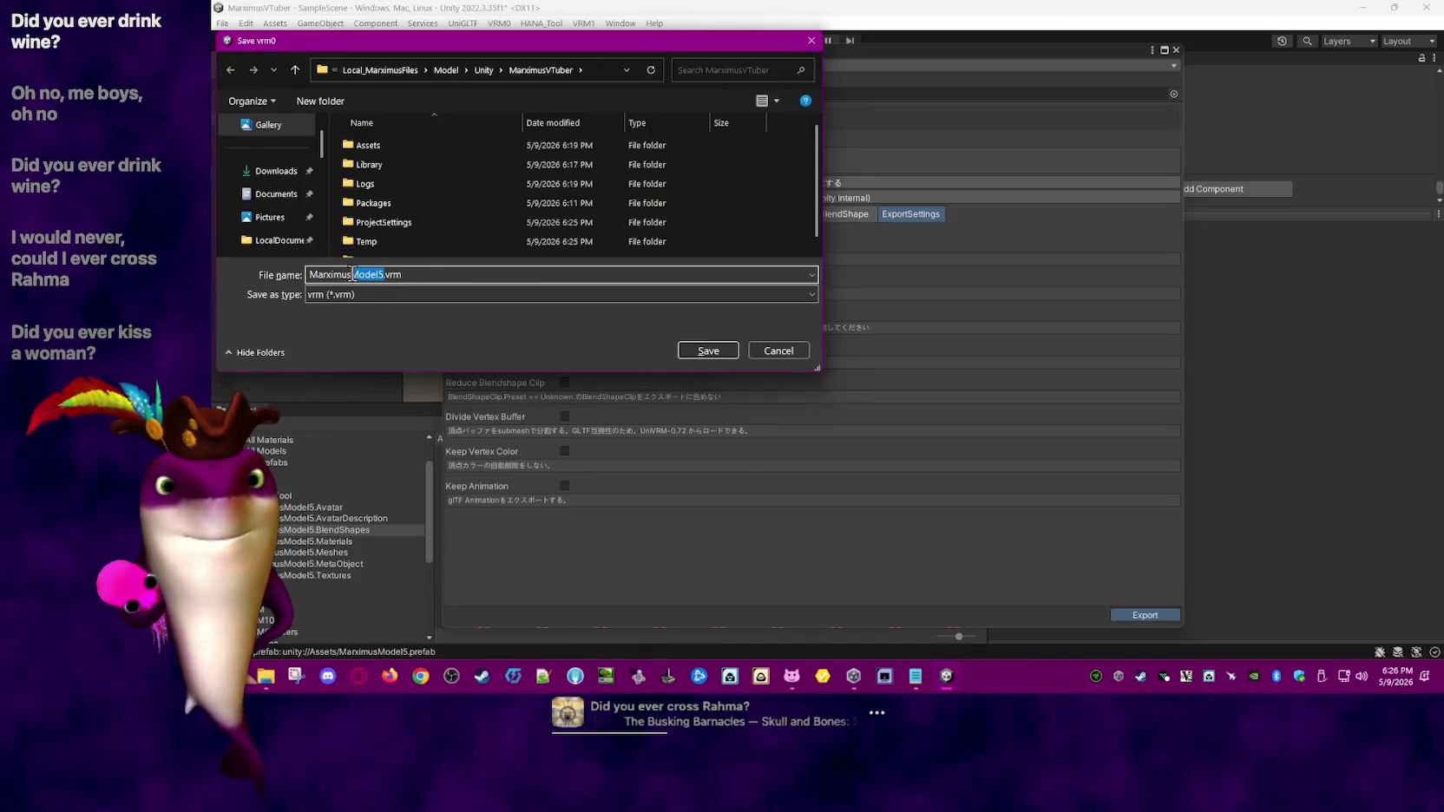
pyautogui.write('VTu')
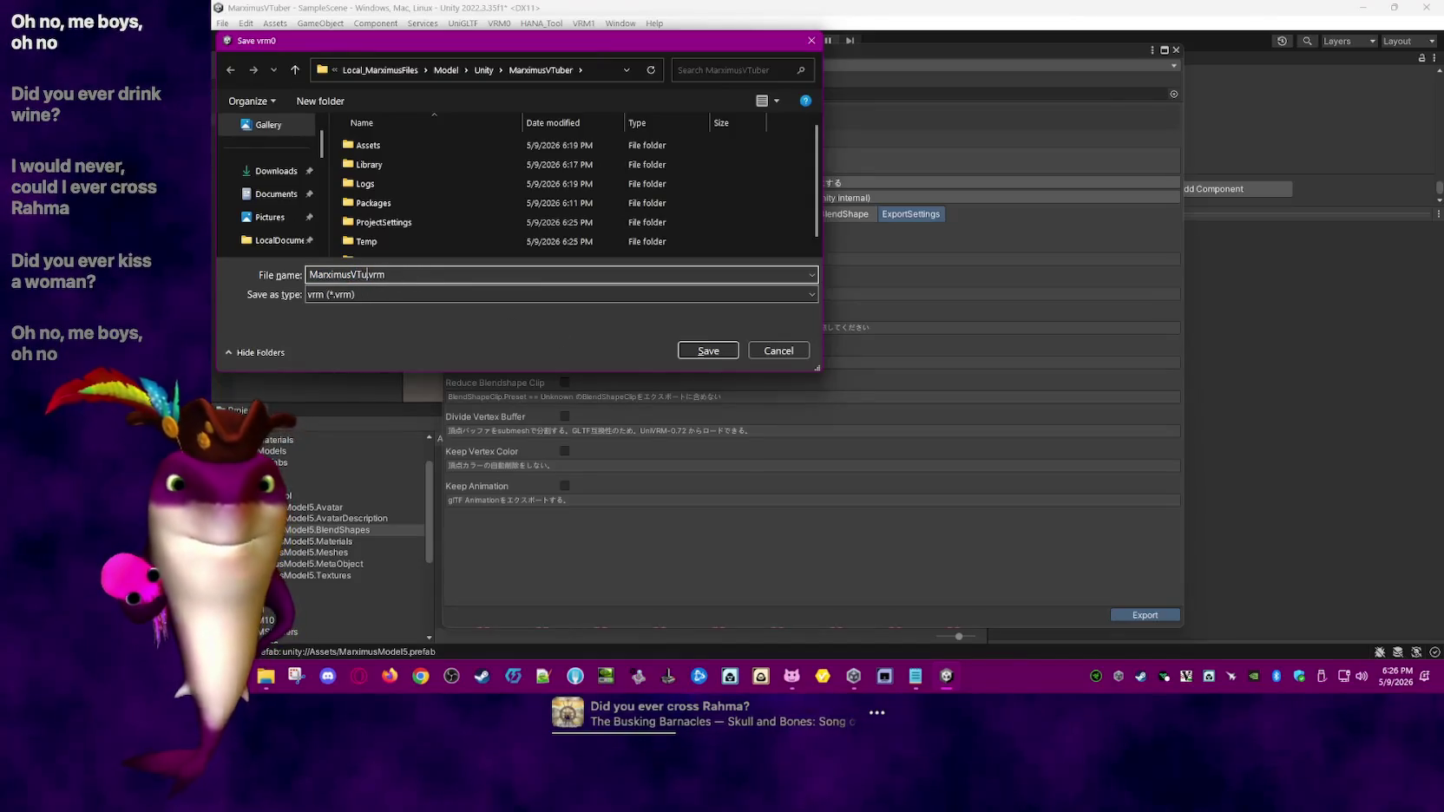
pyautogui.write('ber')
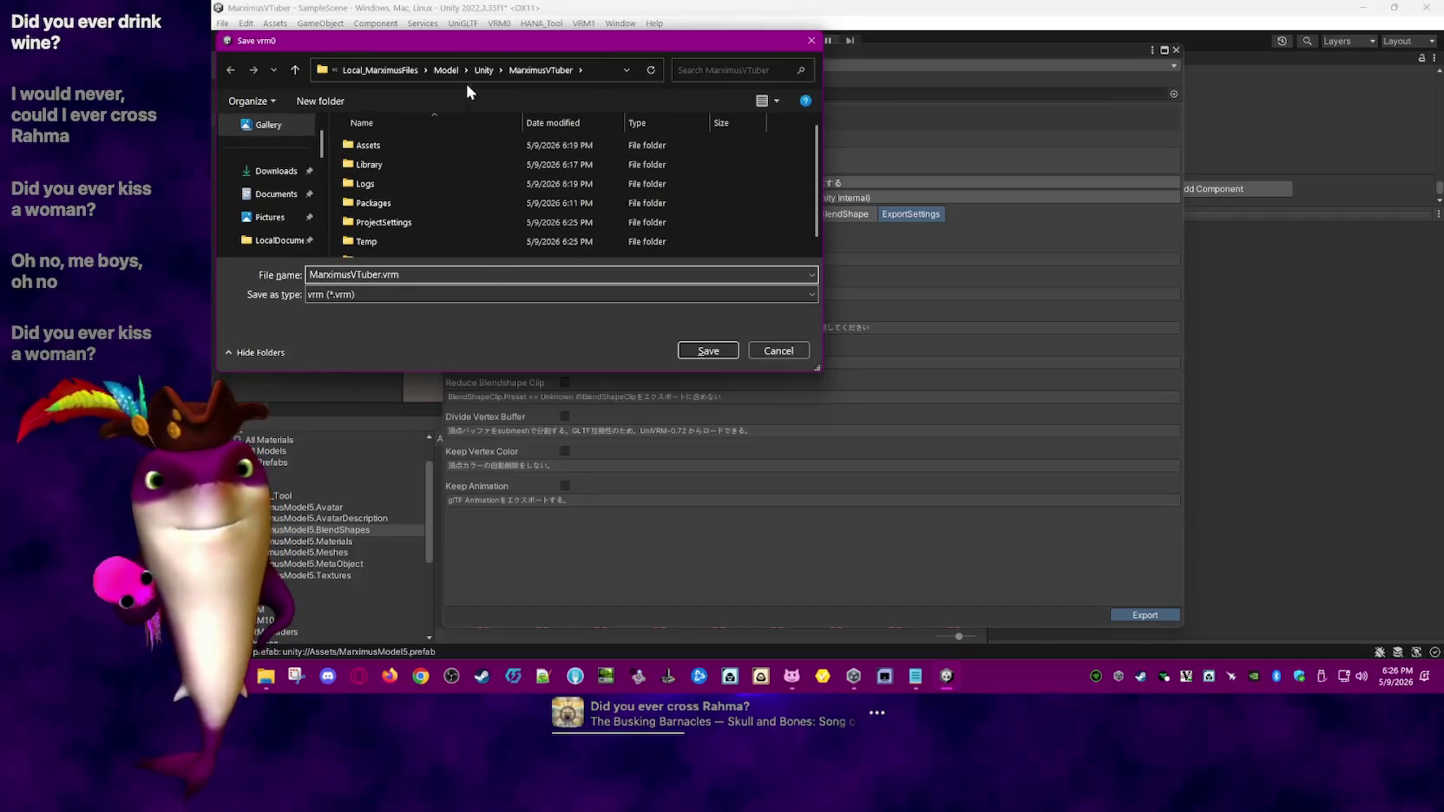
# - Browse the VNyan, Unity, MarximusVTuber, Model4 and Model3 folders, ending in Local_MarximusFiles > Model
pyautogui.click(446, 70)
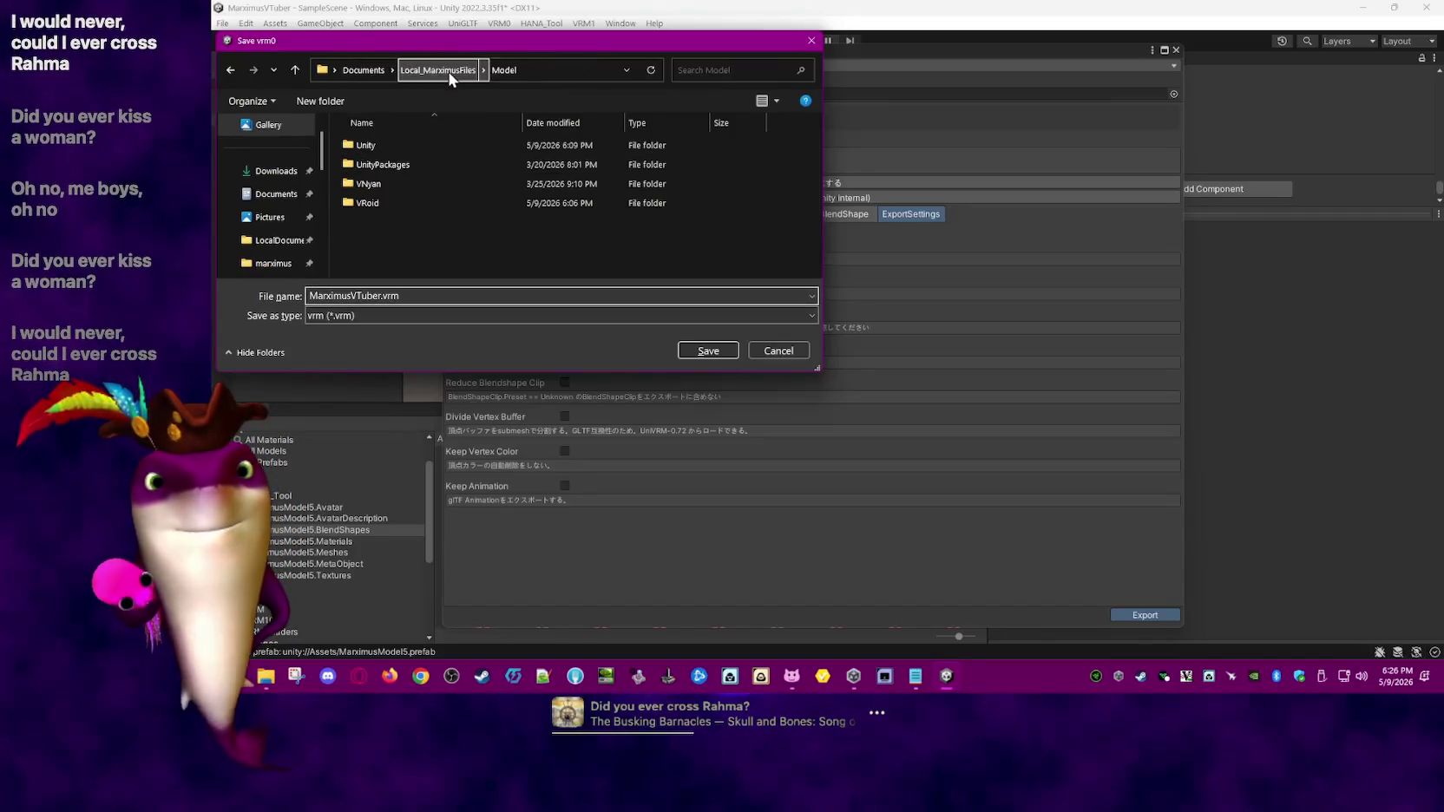
pyautogui.doubleClick(414, 183)
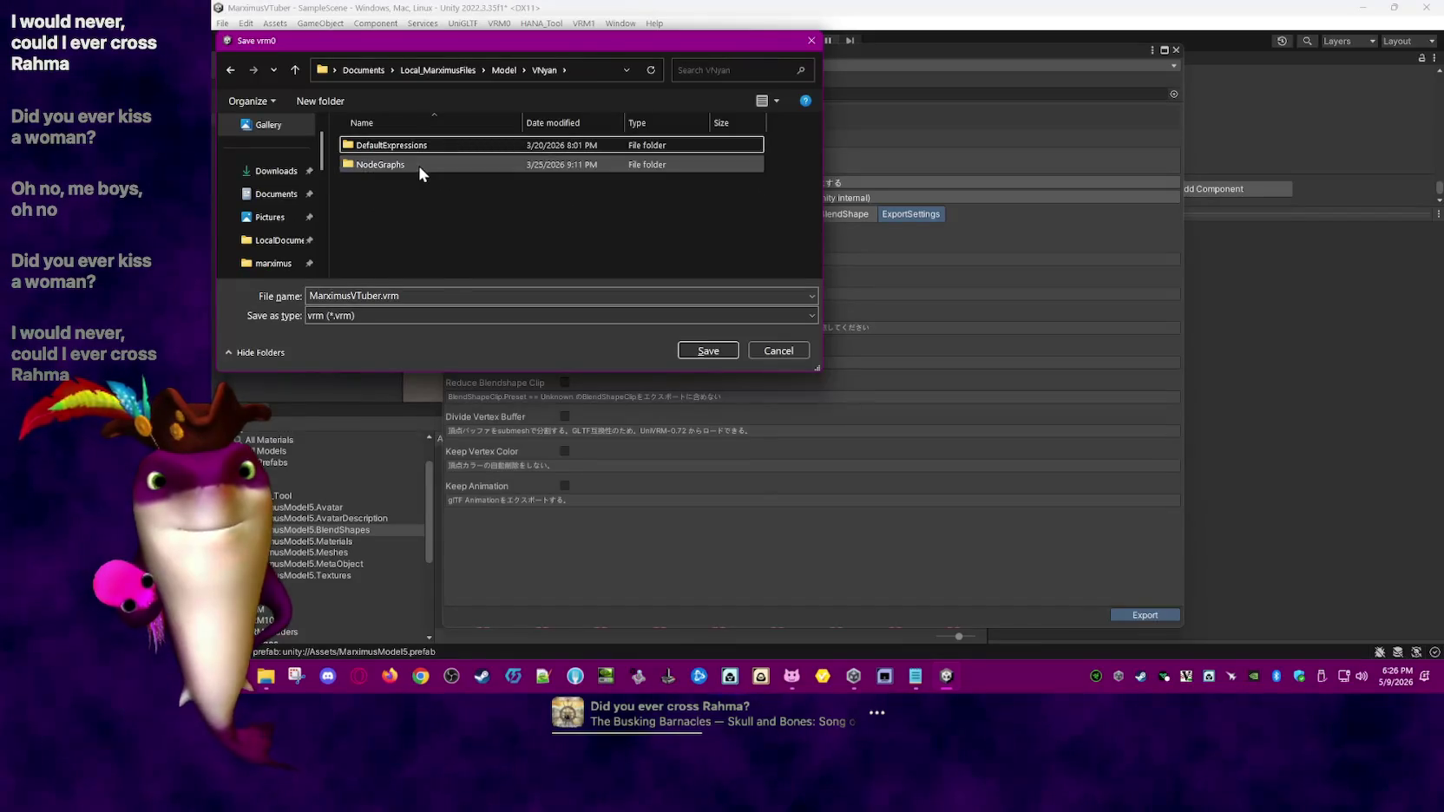
pyautogui.click(463, 71)
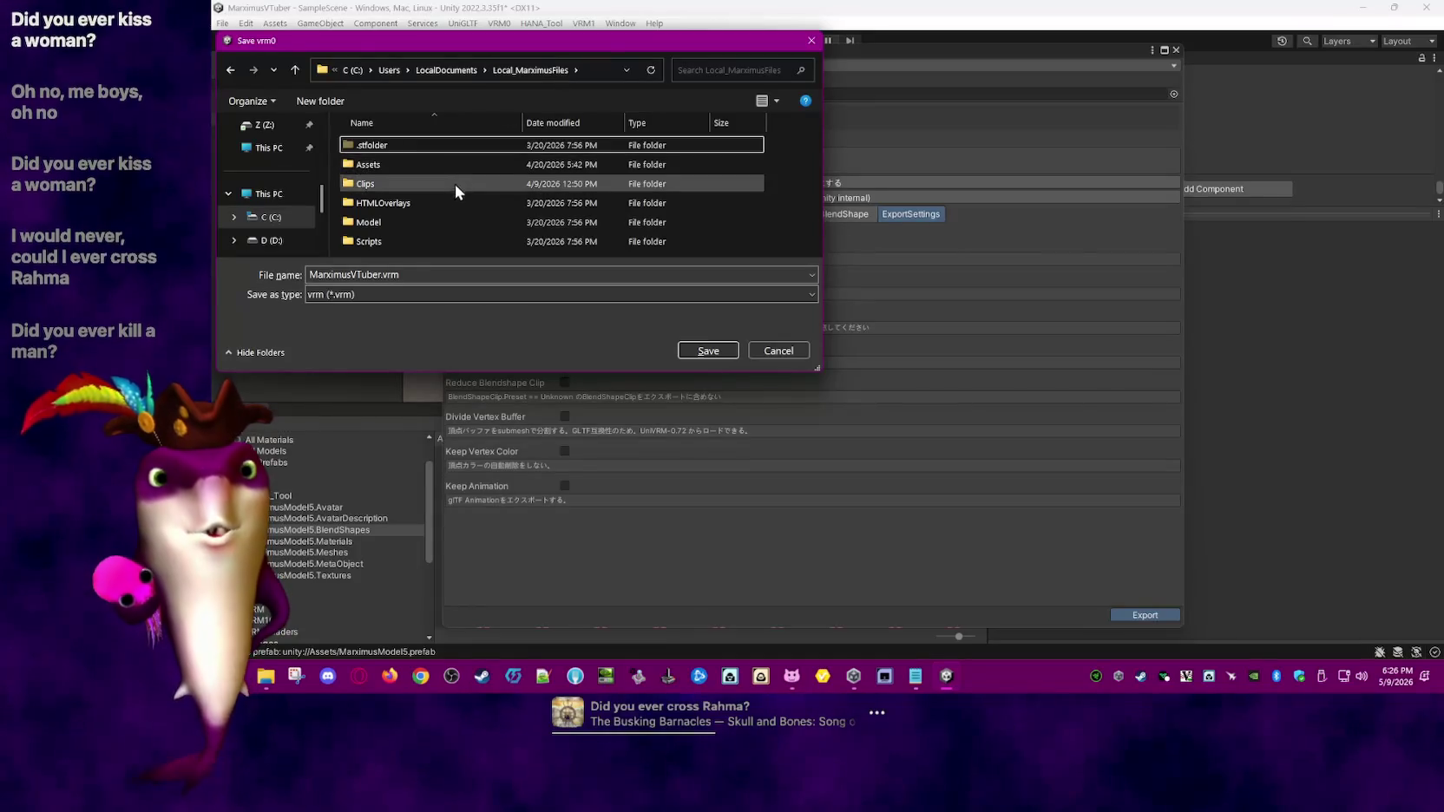
pyautogui.doubleClick(451, 221)
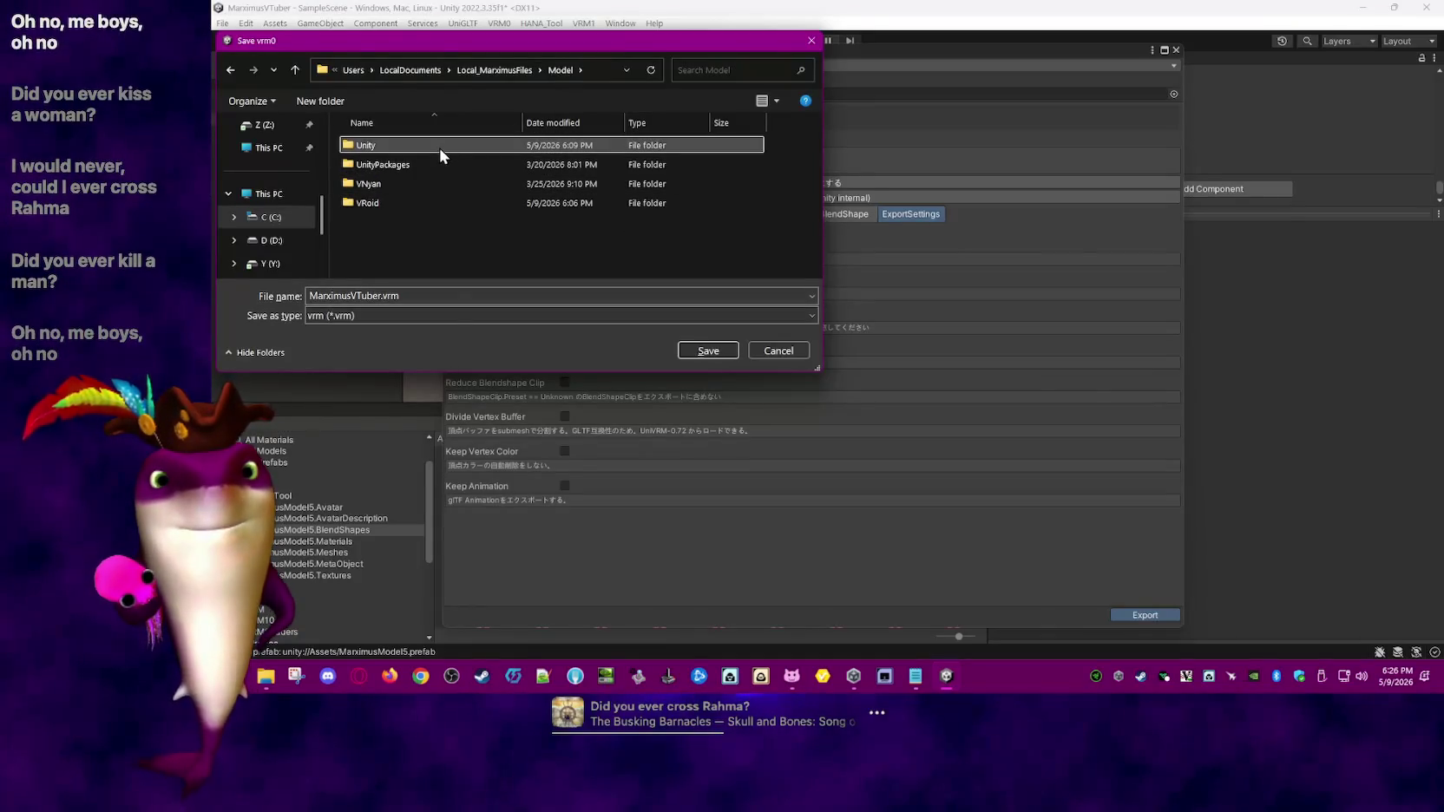
pyautogui.doubleClick(439, 147)
pyautogui.doubleClick(445, 183)
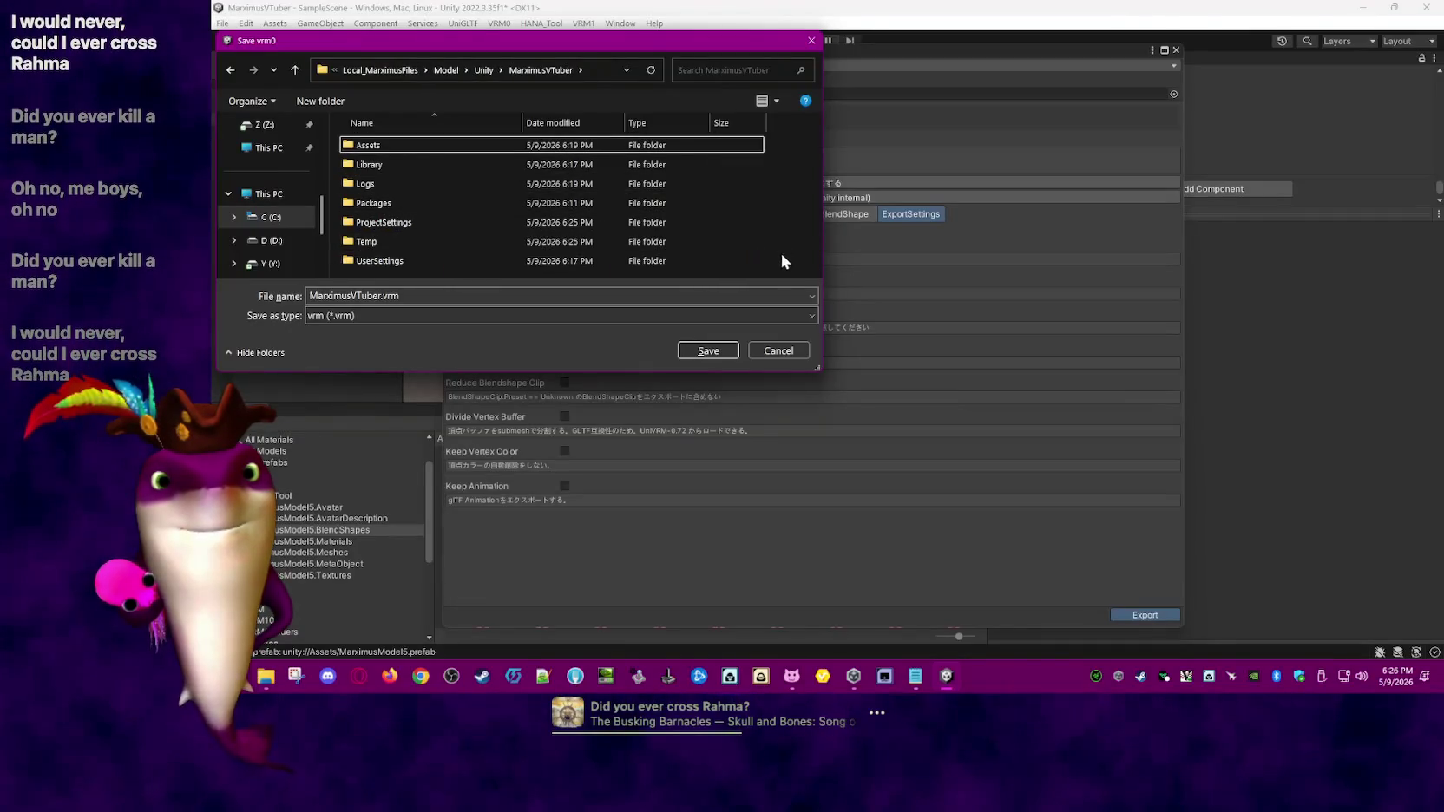
pyautogui.click(483, 71)
pyautogui.doubleClick(431, 163)
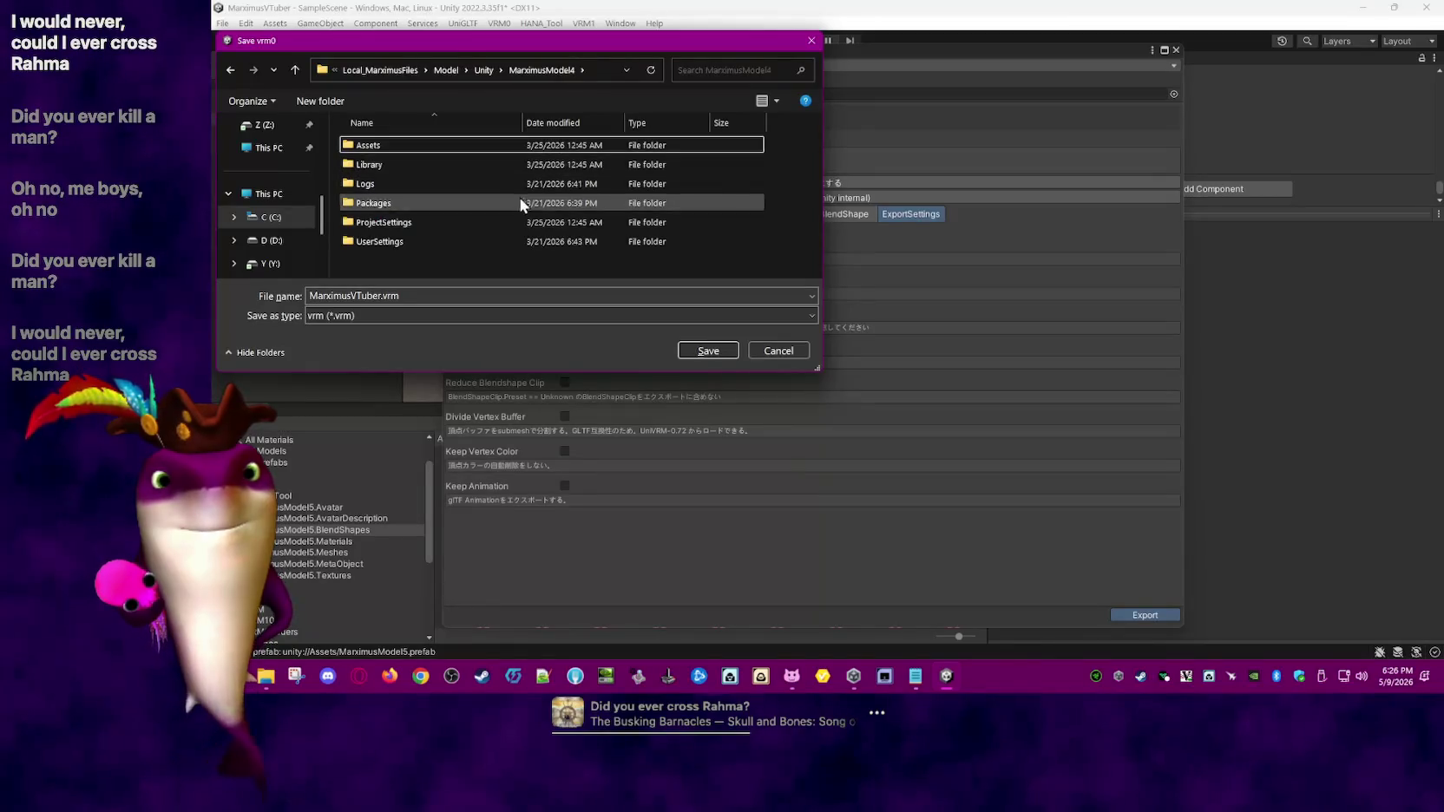
pyautogui.click(483, 71)
pyautogui.doubleClick(426, 145)
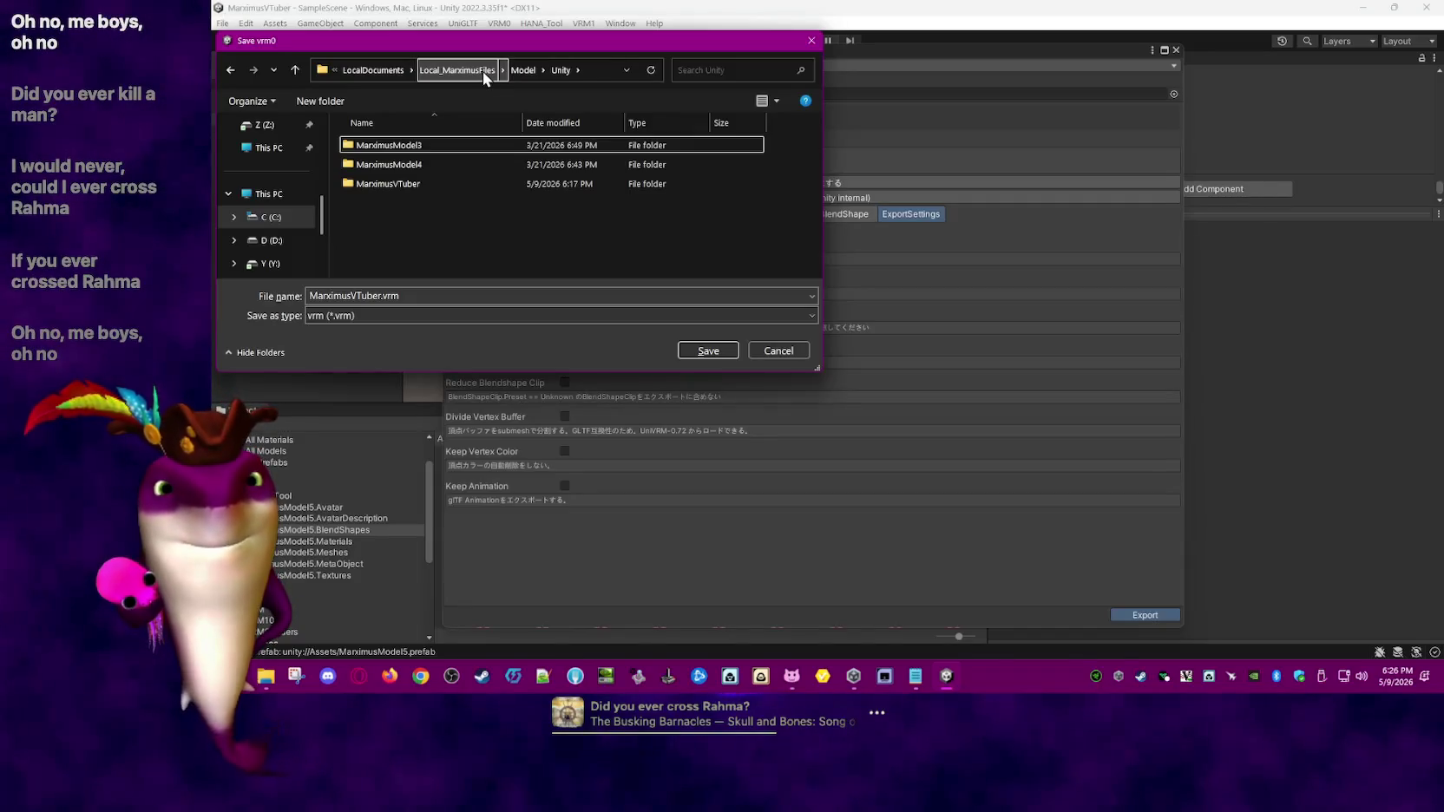
pyautogui.click(482, 71)
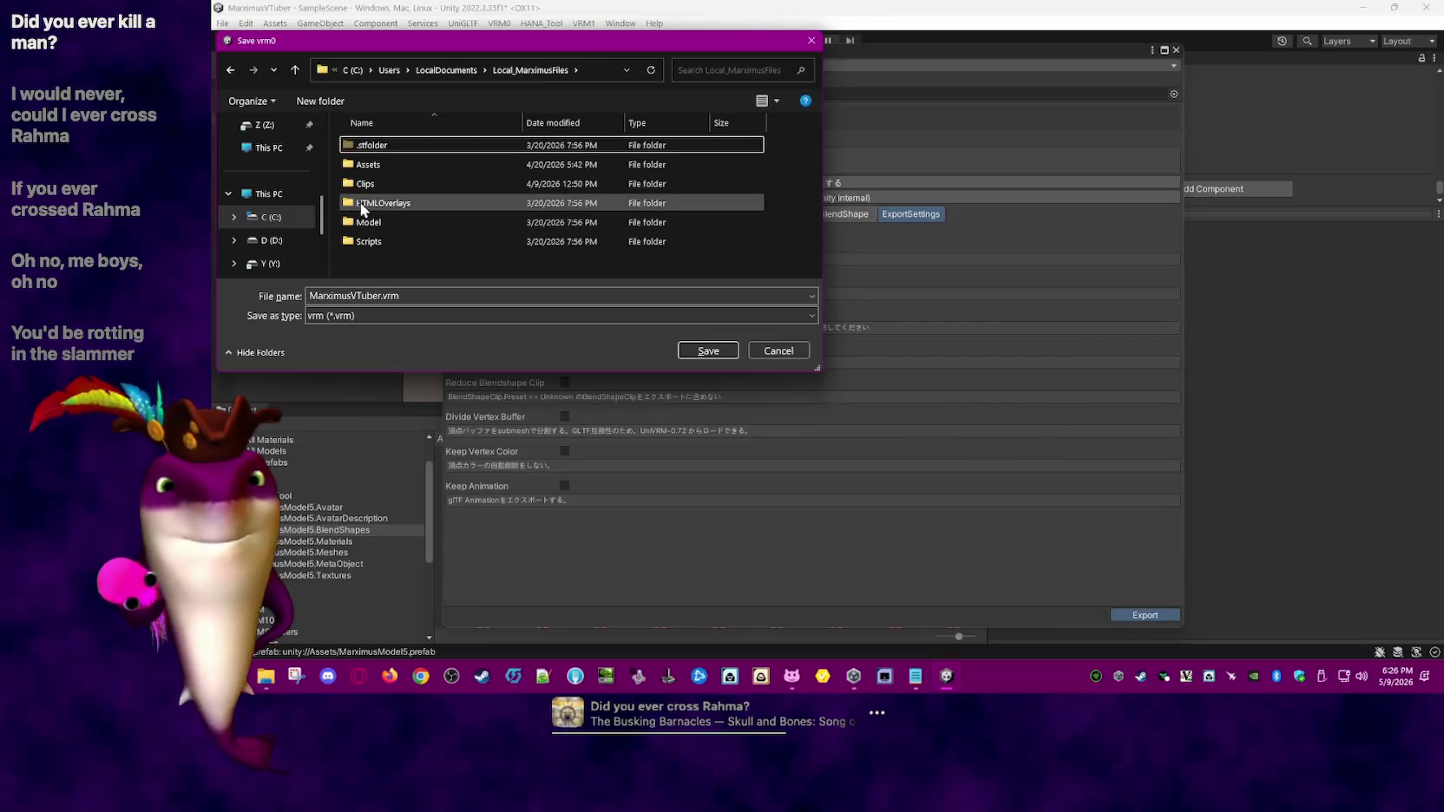
pyautogui.doubleClick(386, 221)
pyautogui.rightClick(473, 245)
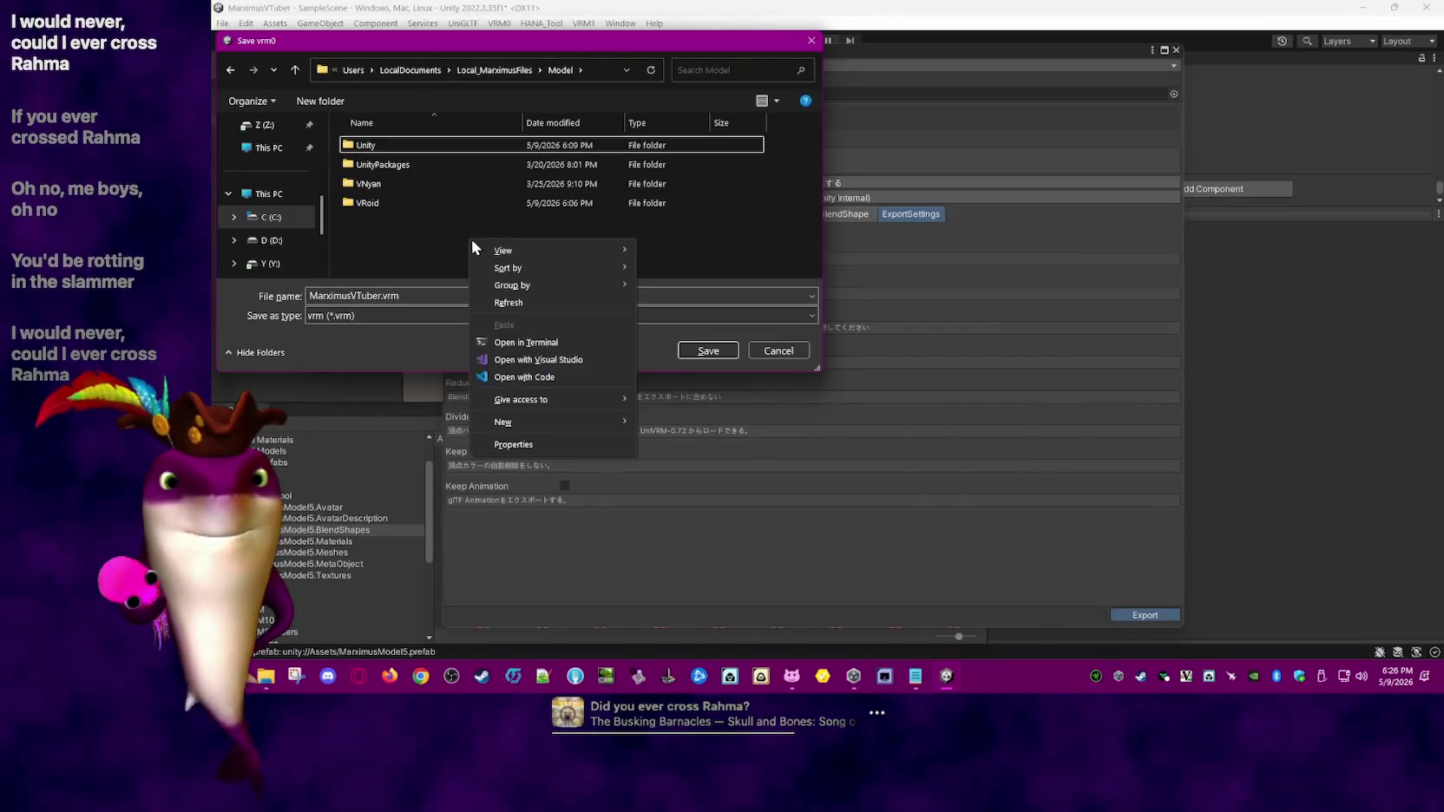
pyautogui.moveTo(553, 421)
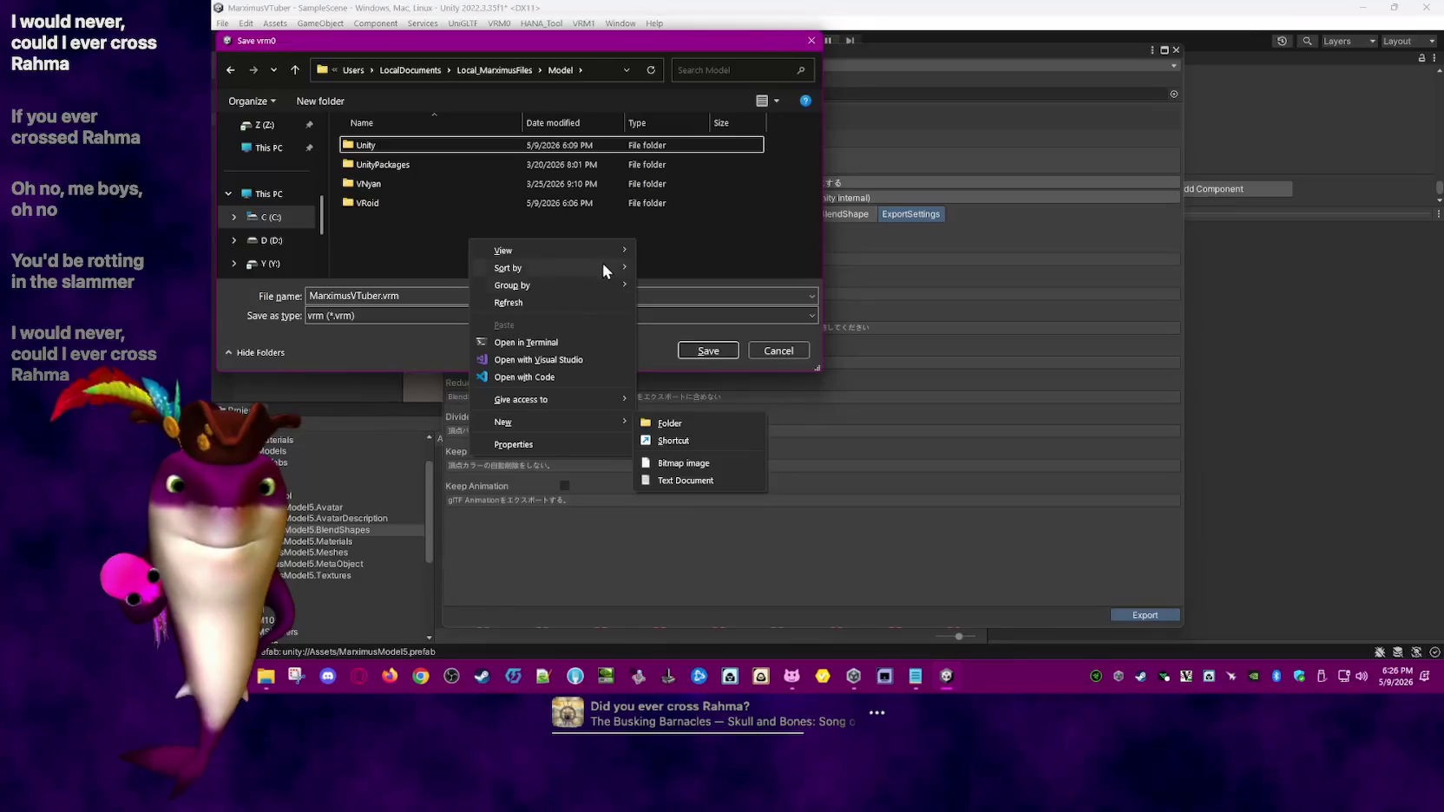
# - Create a Cooked folder inside Model and save MarximusVTuber.vrm into it
pyautogui.click(669, 419)
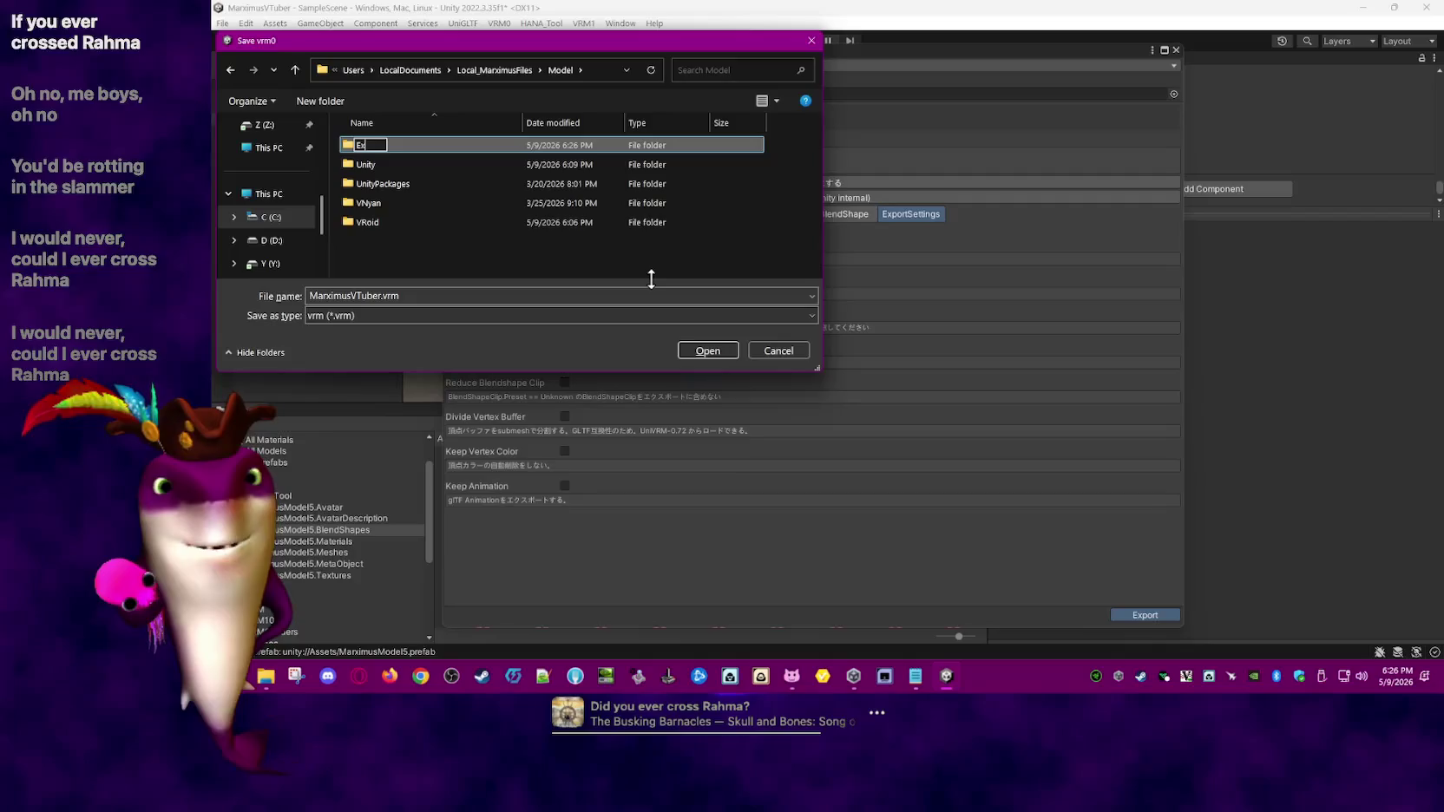
pyautogui.press('BackSpace')
pyautogui.press('BackSpace')
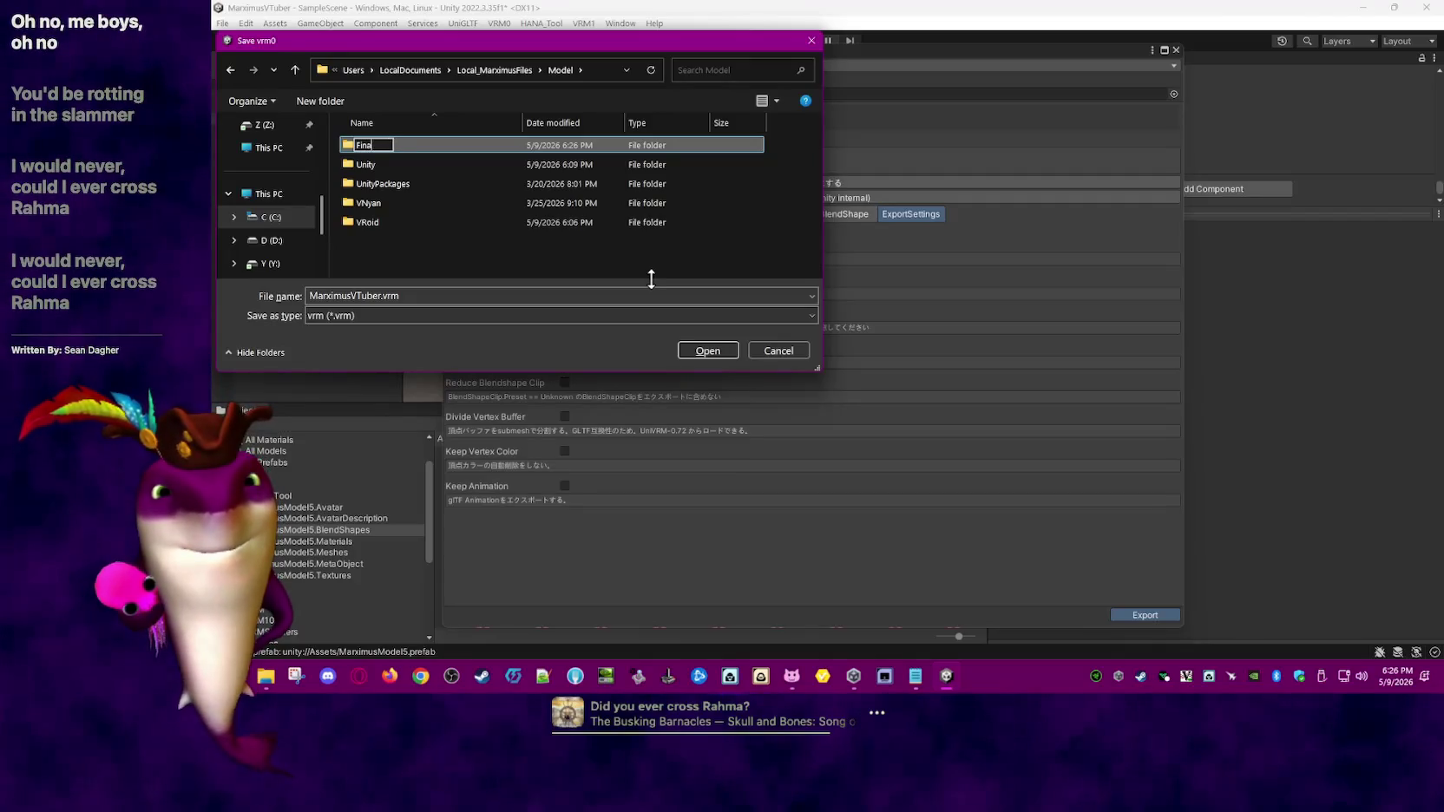
pyautogui.press('BackSpace')
pyautogui.press('BackSpace')
pyautogui.press('BackSpace')
pyautogui.write('Cooked')
pyautogui.press('Return')
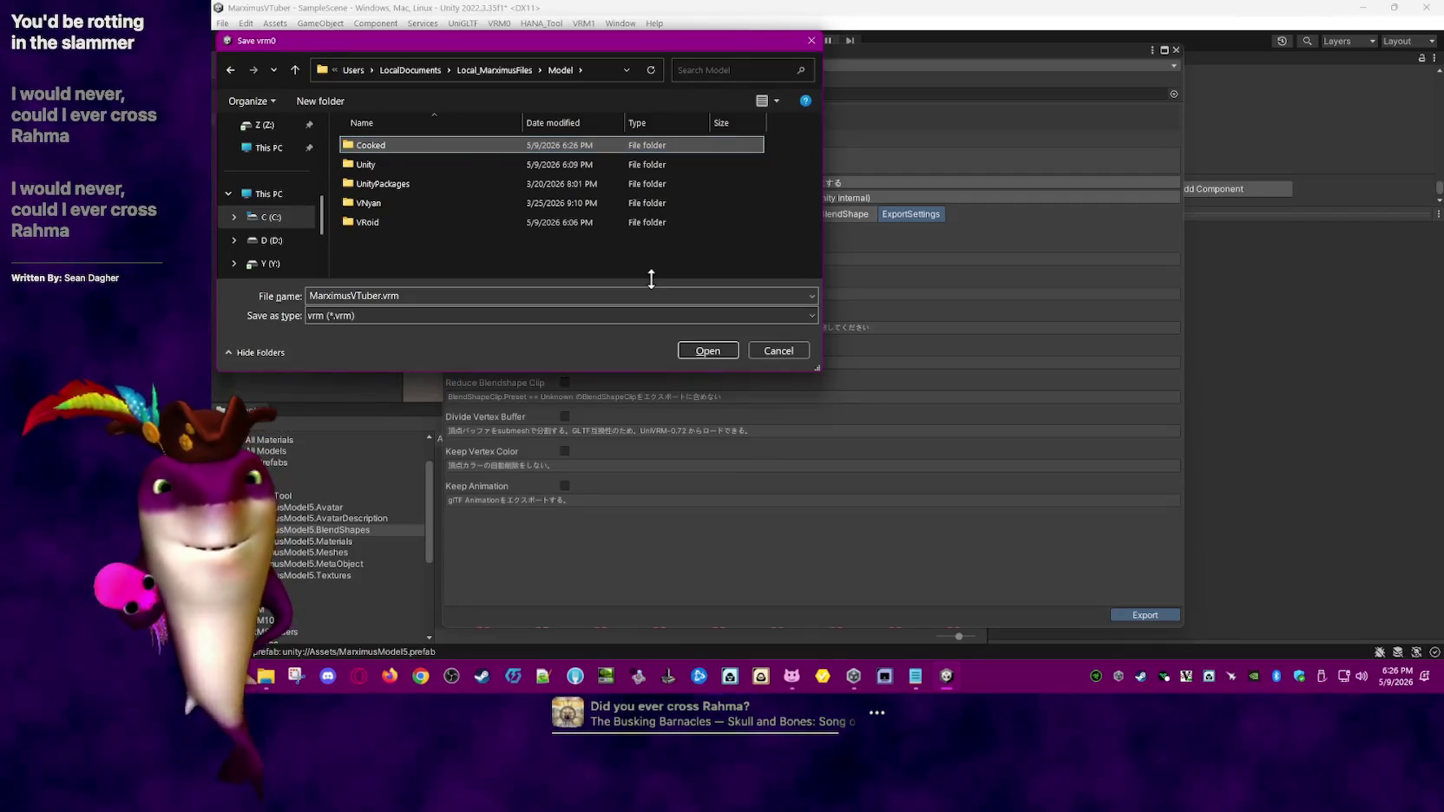
pyautogui.doubleClick(368, 142)
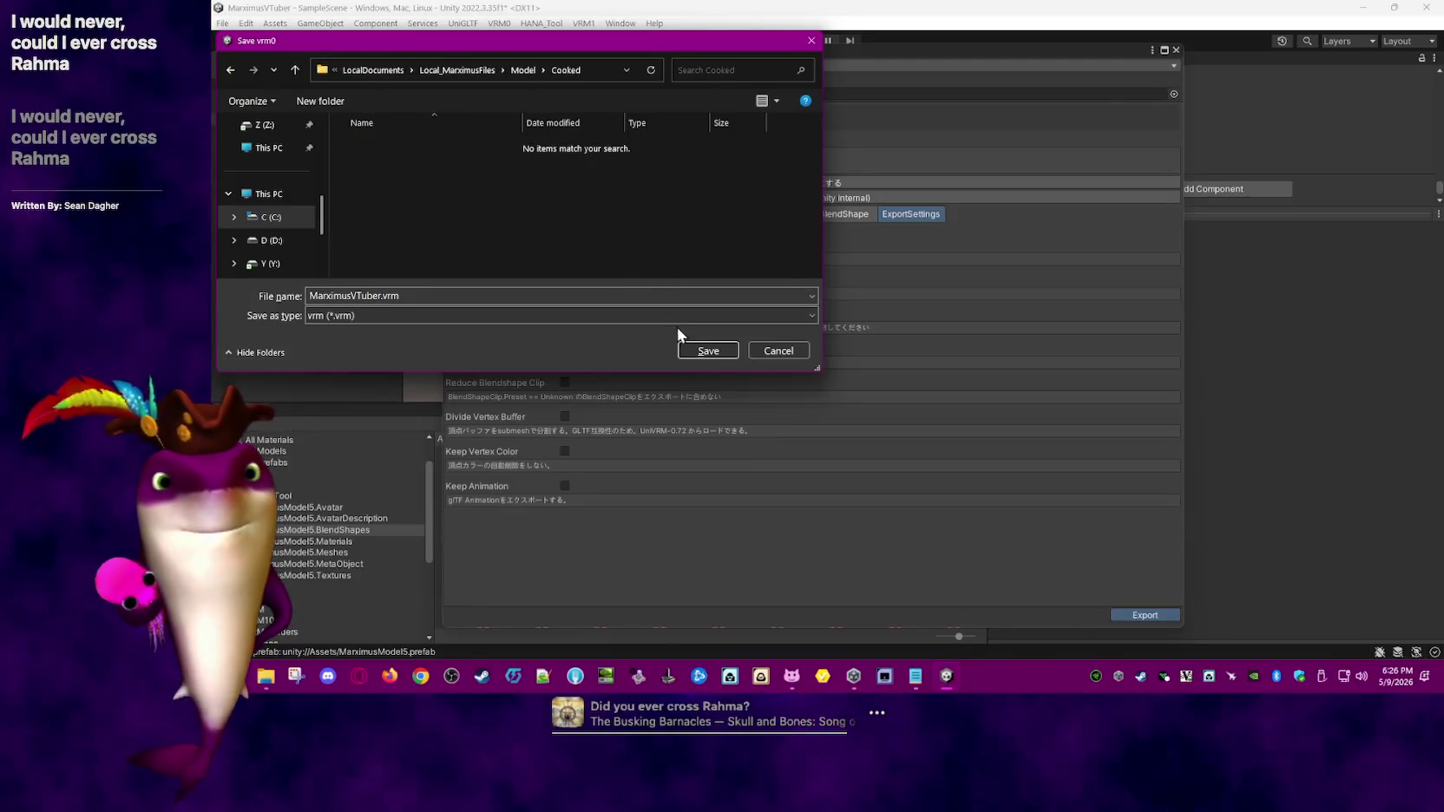
pyautogui.click(708, 350)
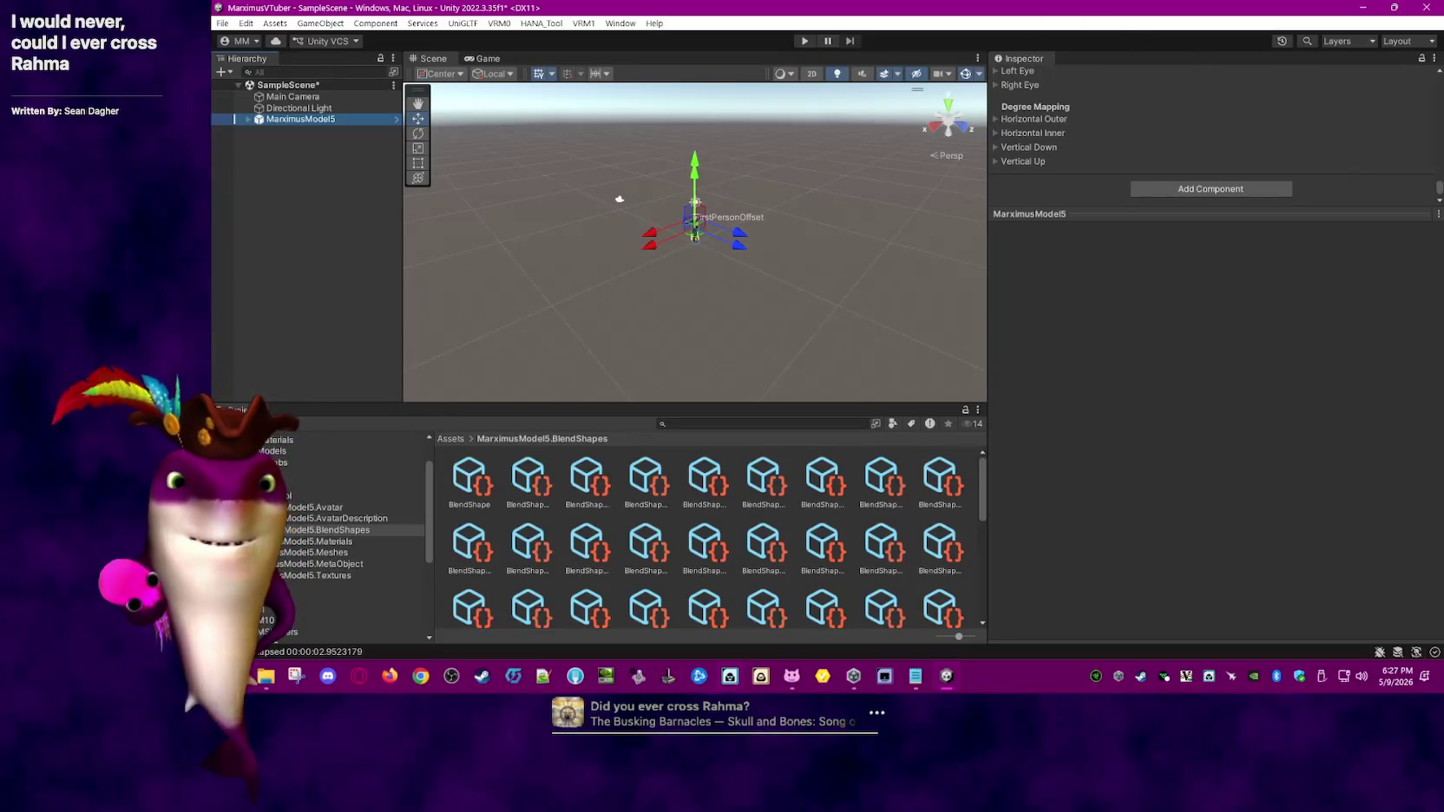
pyautogui.click(793, 677)
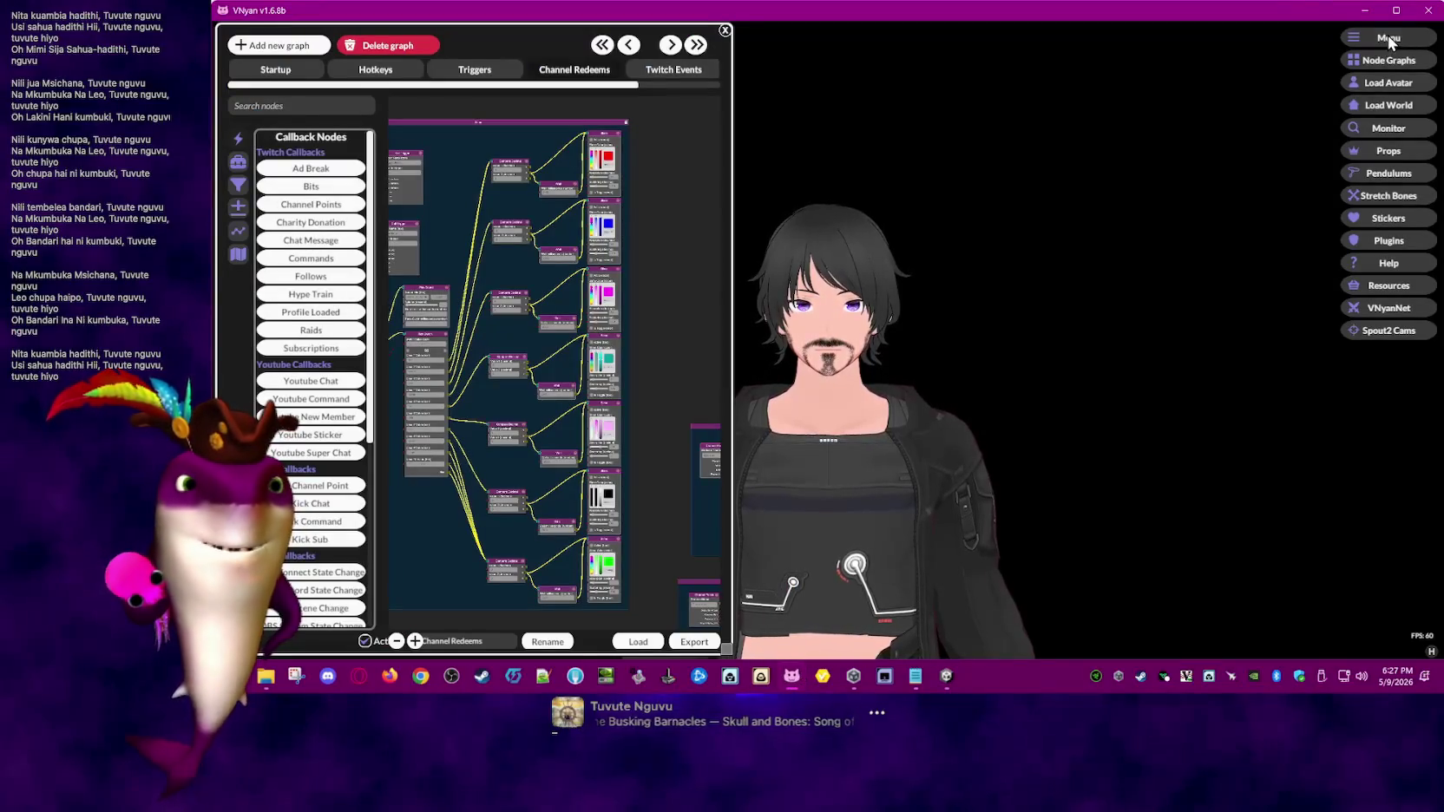
# - Load MarximusVTuber.vrm from Local_MarximusFiles > Model > Cooked as the VNyan avatar
pyautogui.click(1390, 80)
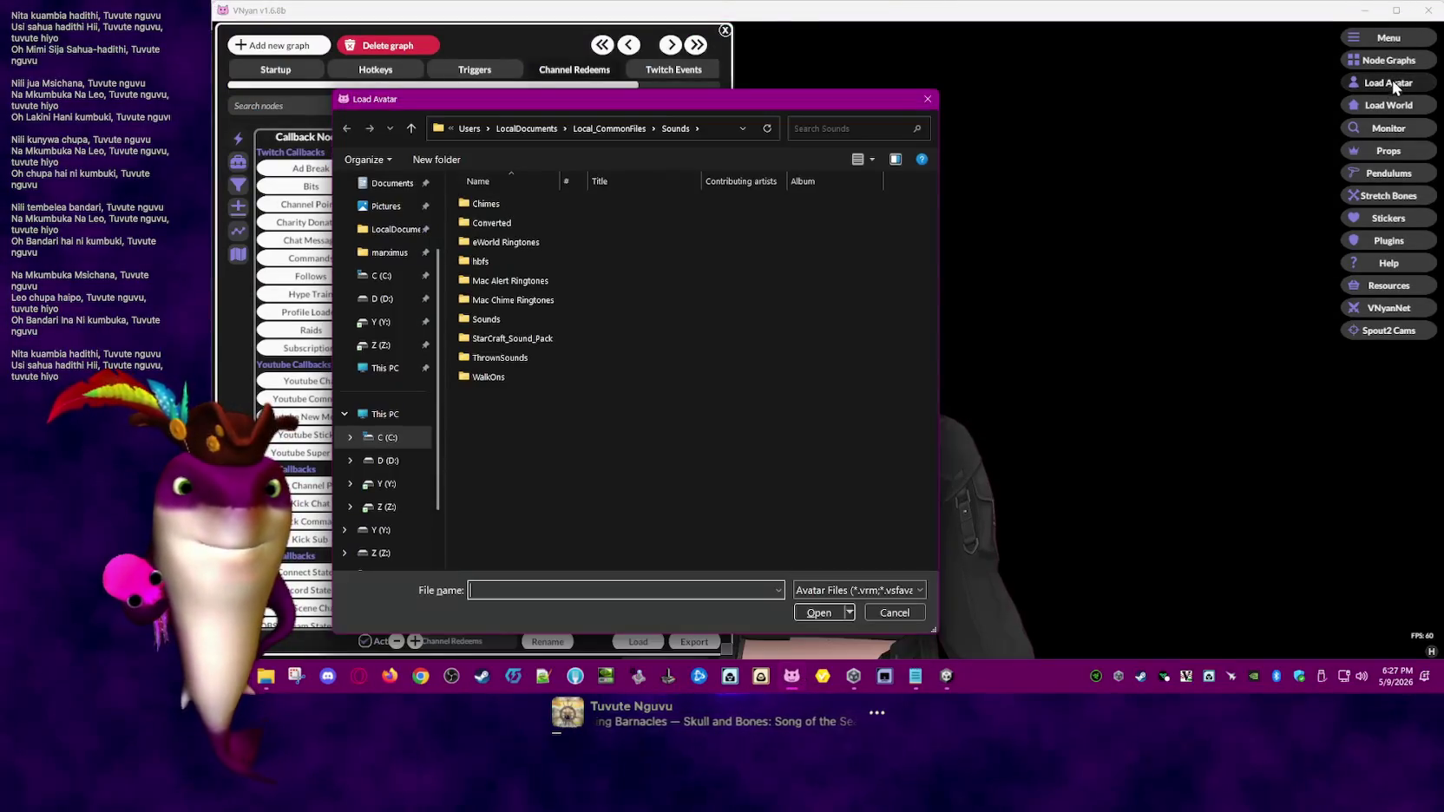
pyautogui.click(392, 254)
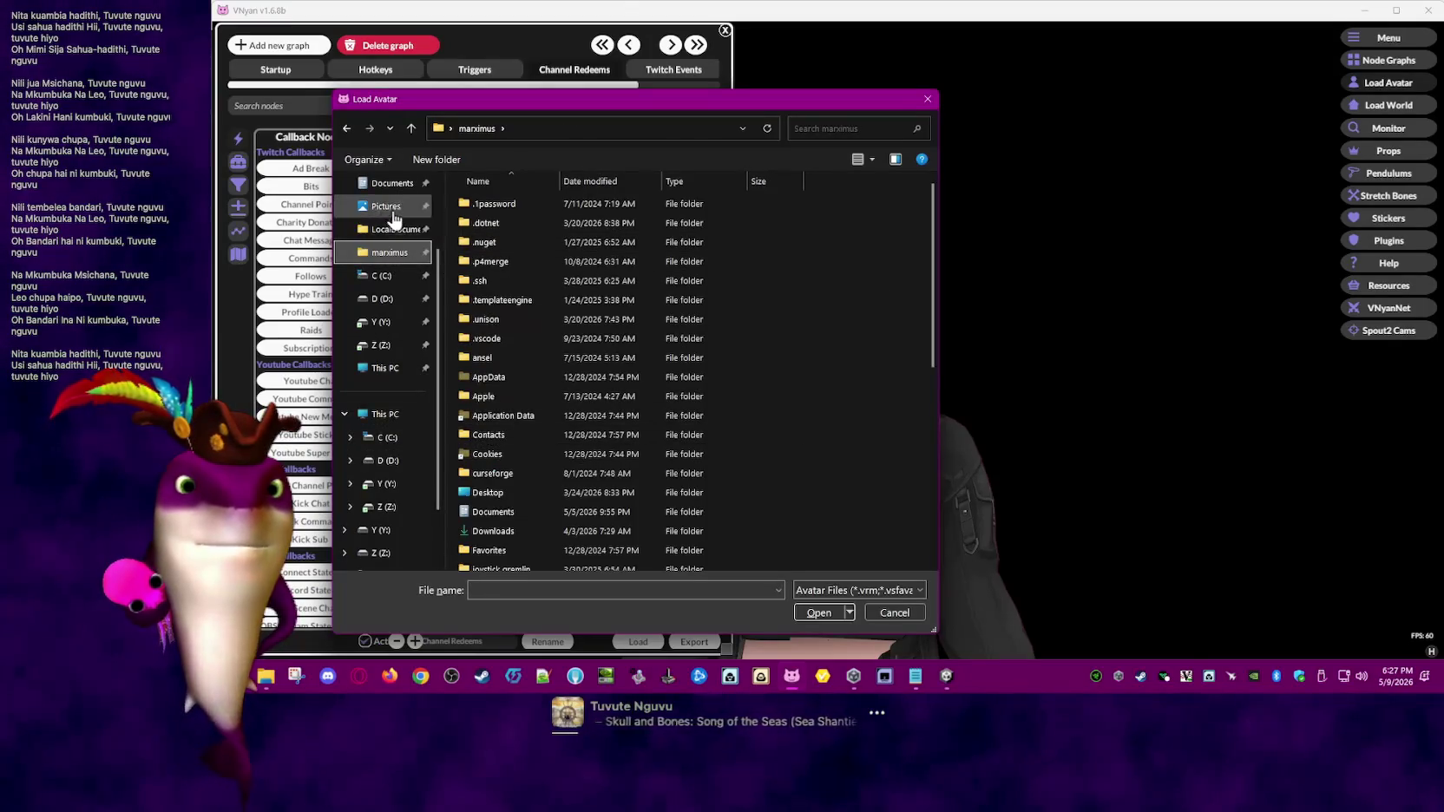
pyautogui.click(382, 231)
pyautogui.doubleClick(520, 223)
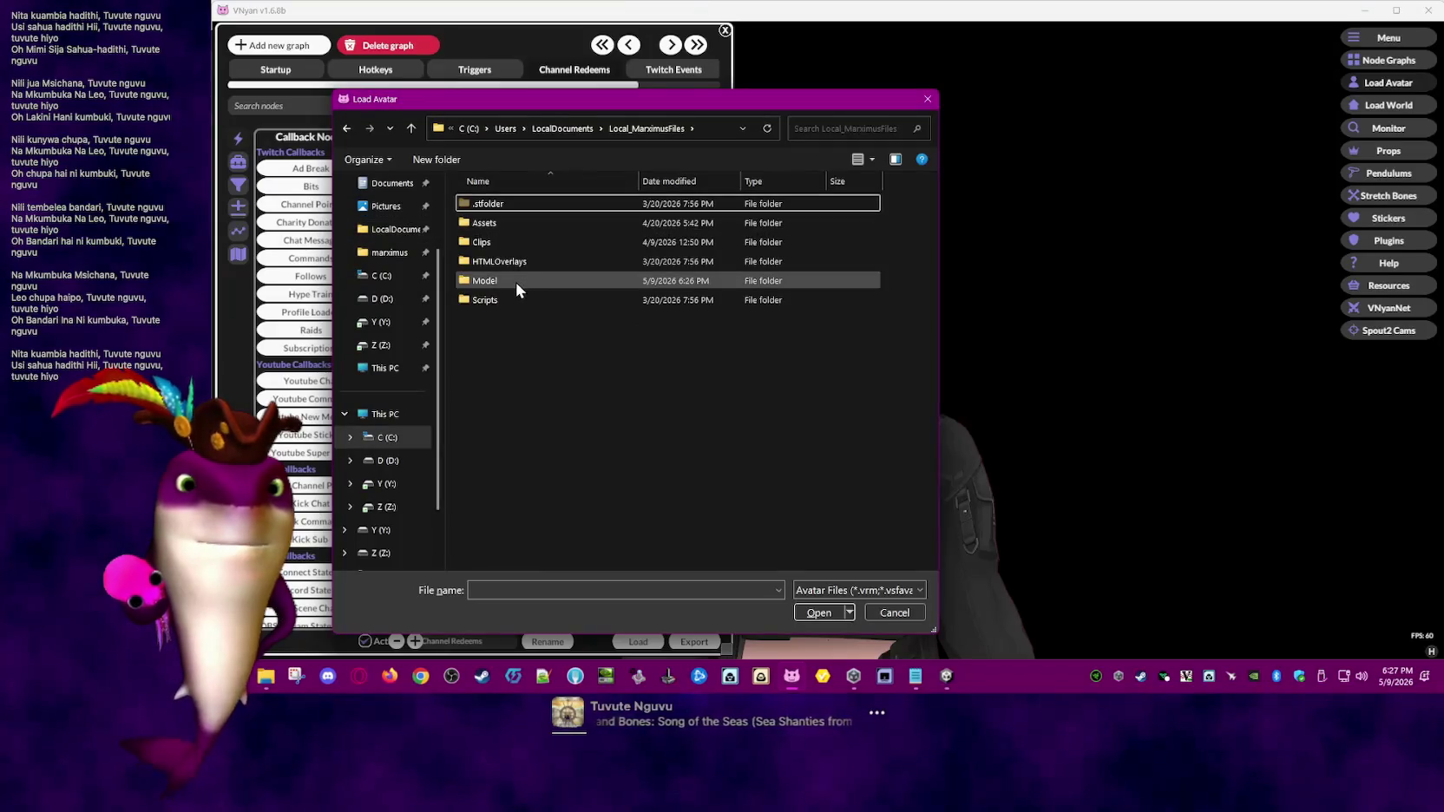
pyautogui.doubleClick(516, 281)
pyautogui.doubleClick(524, 206)
pyautogui.click(524, 208)
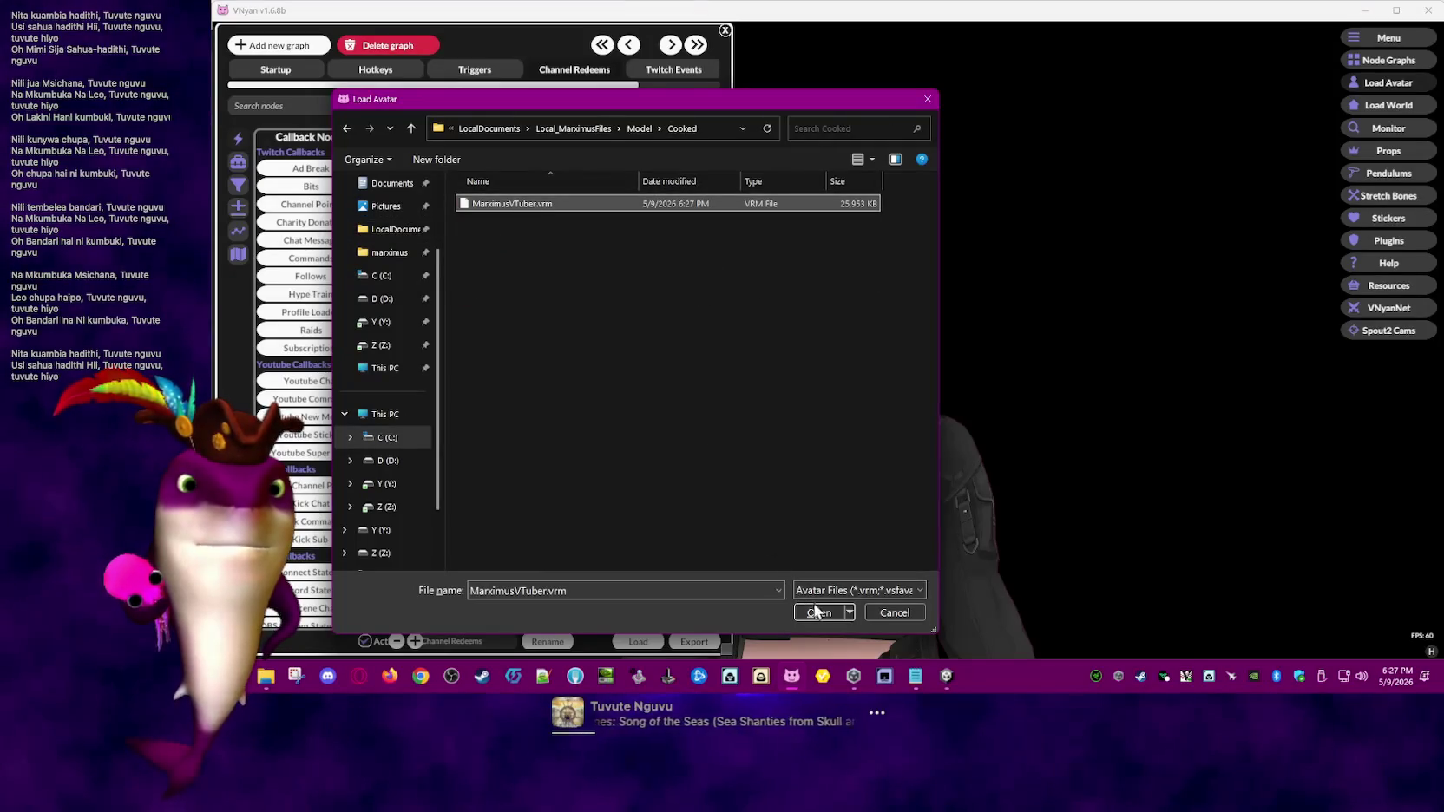
pyautogui.click(816, 610)
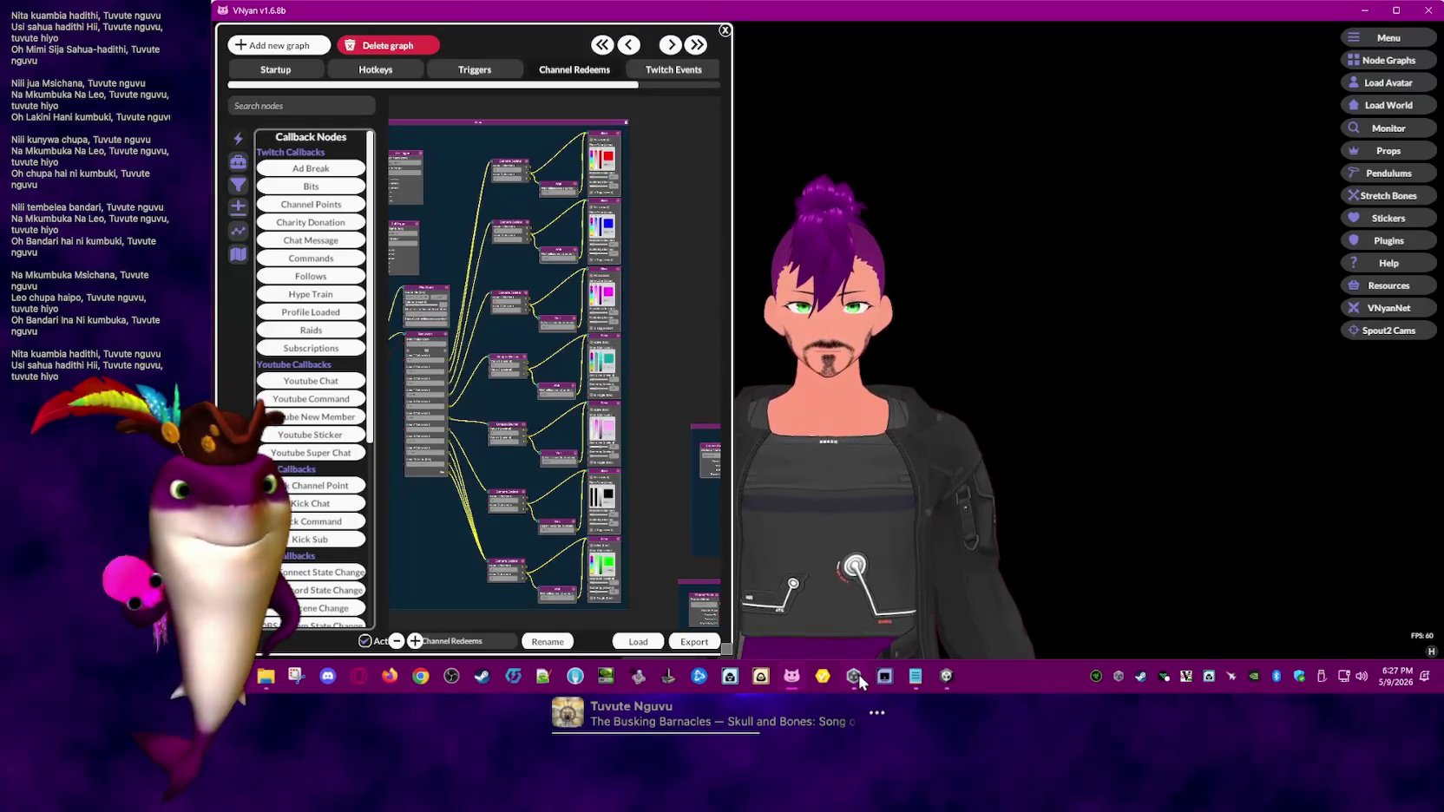
pyautogui.click(947, 676)
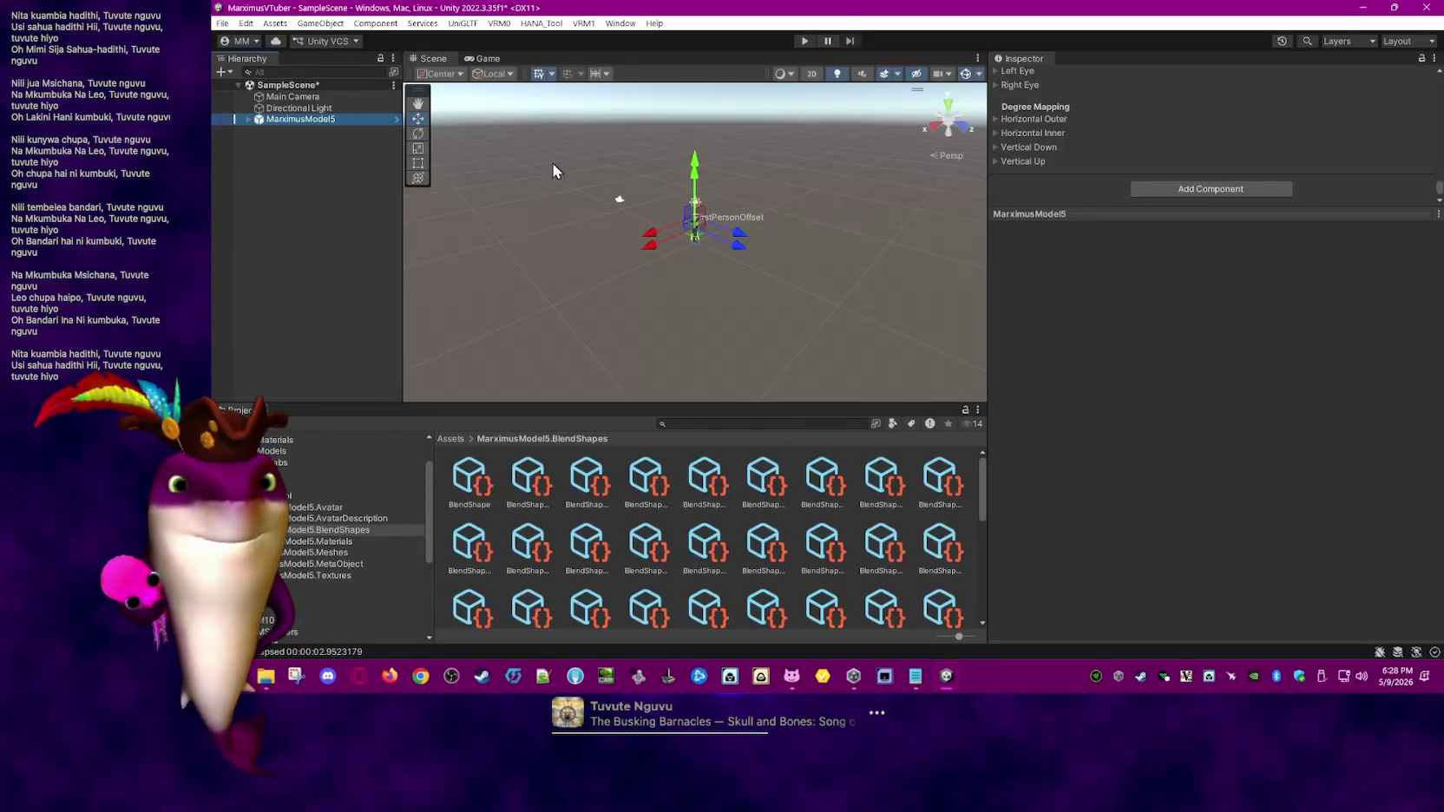
pyautogui.click(794, 678)
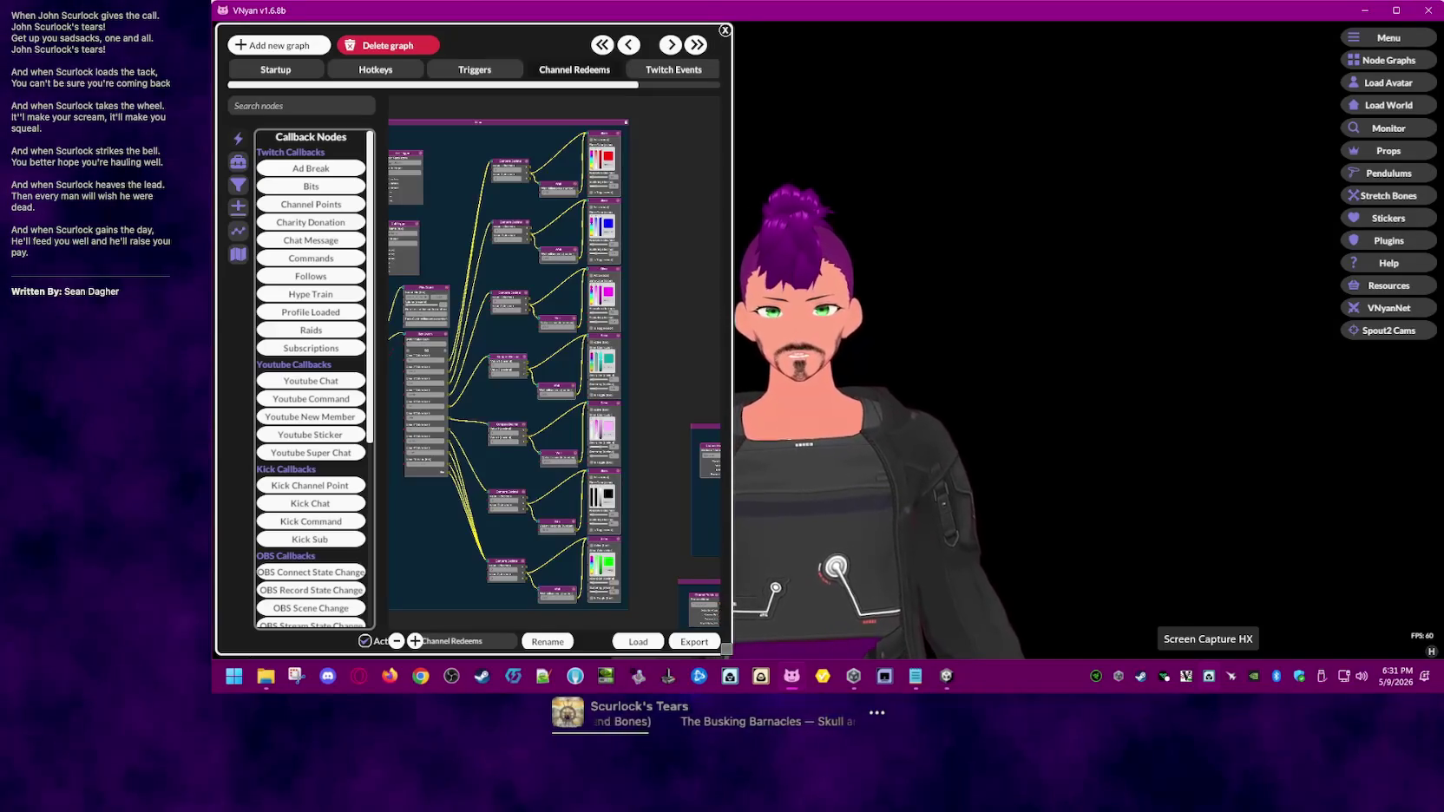
# - Set the desktop gamma to 1.00 in NVIDIA Control Panel's Adjust desktop color settings
pyautogui.click(1039, 678)
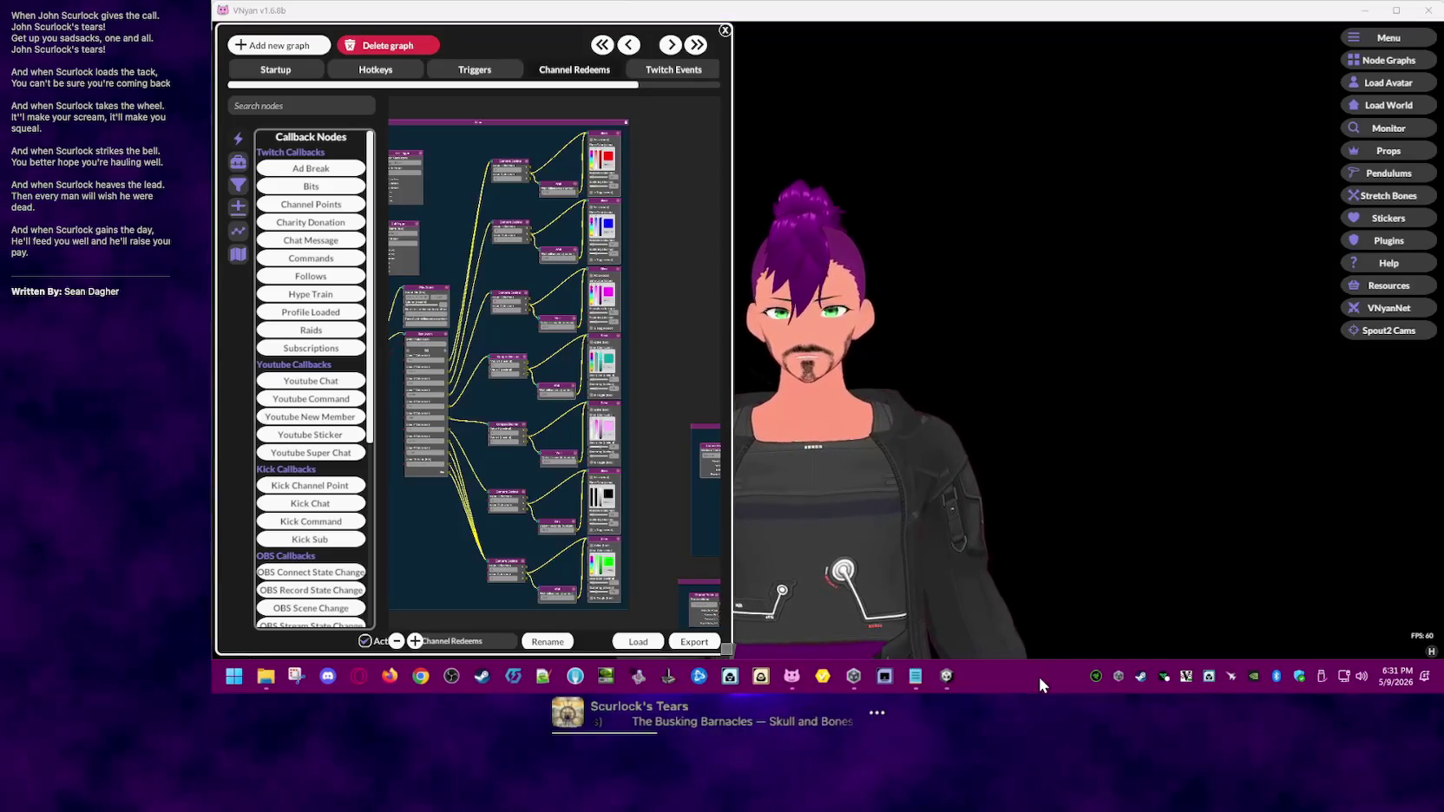
pyautogui.rightClick(1253, 676)
pyautogui.click(1302, 643)
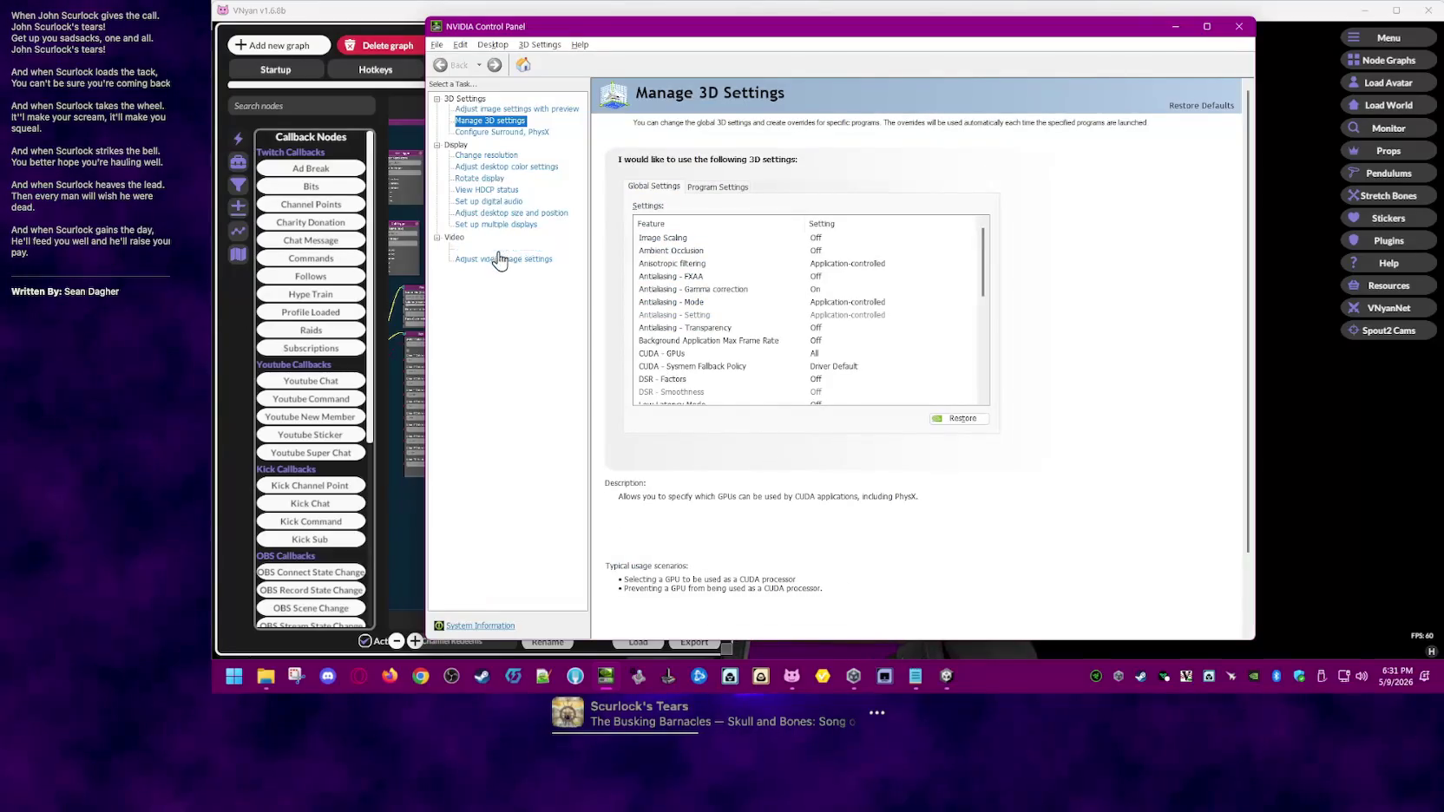
pyautogui.click(507, 168)
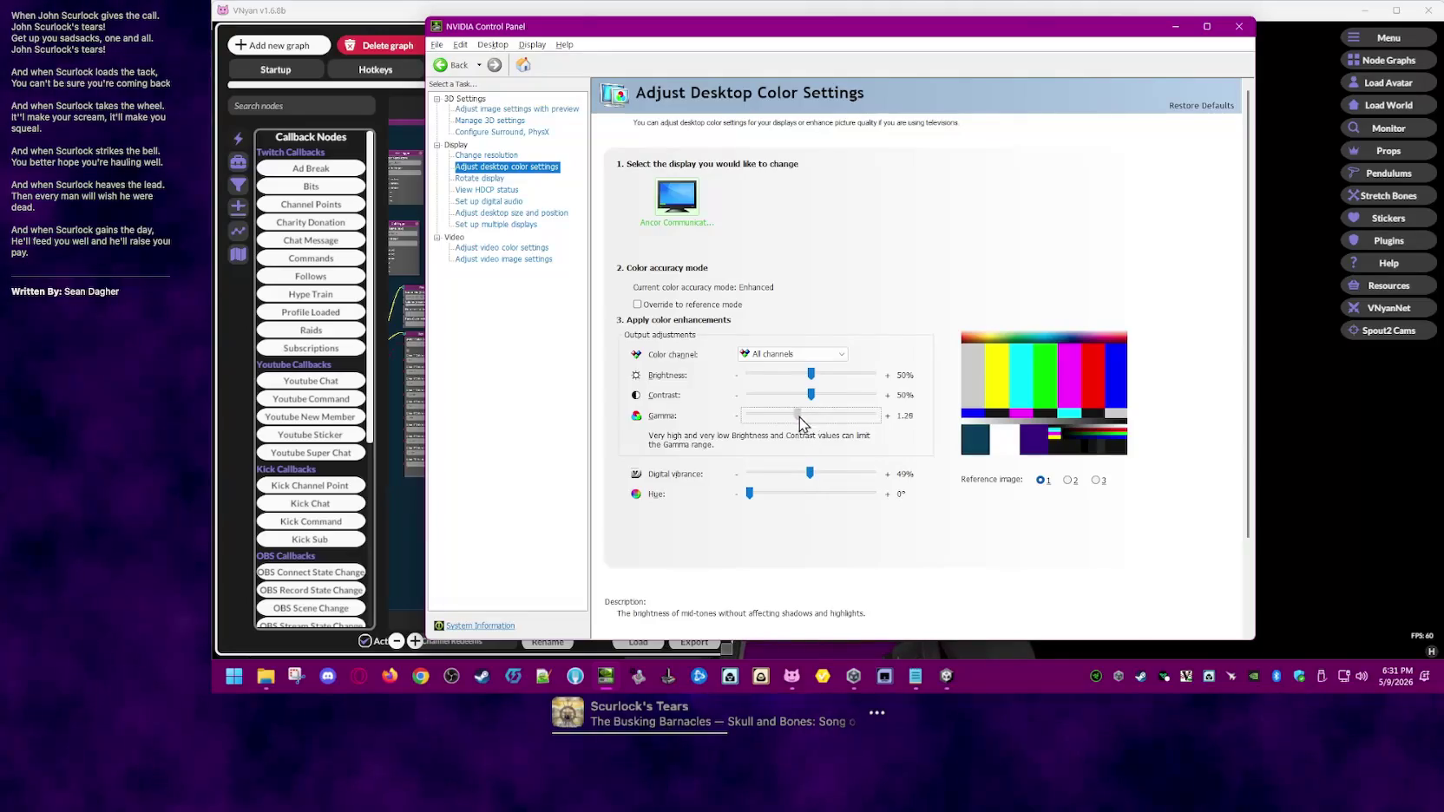
pyautogui.click(786, 420)
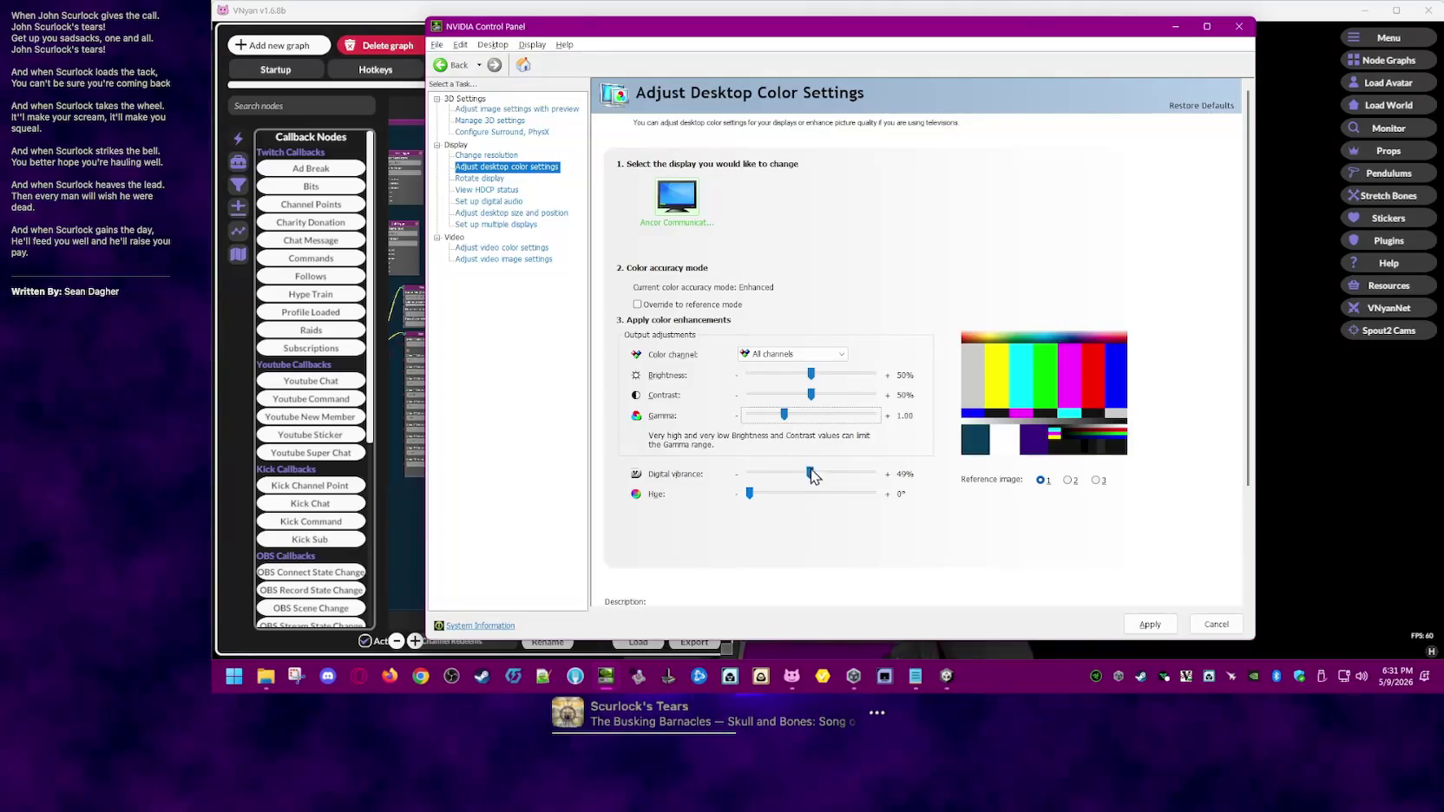
pyautogui.click(1253, 566)
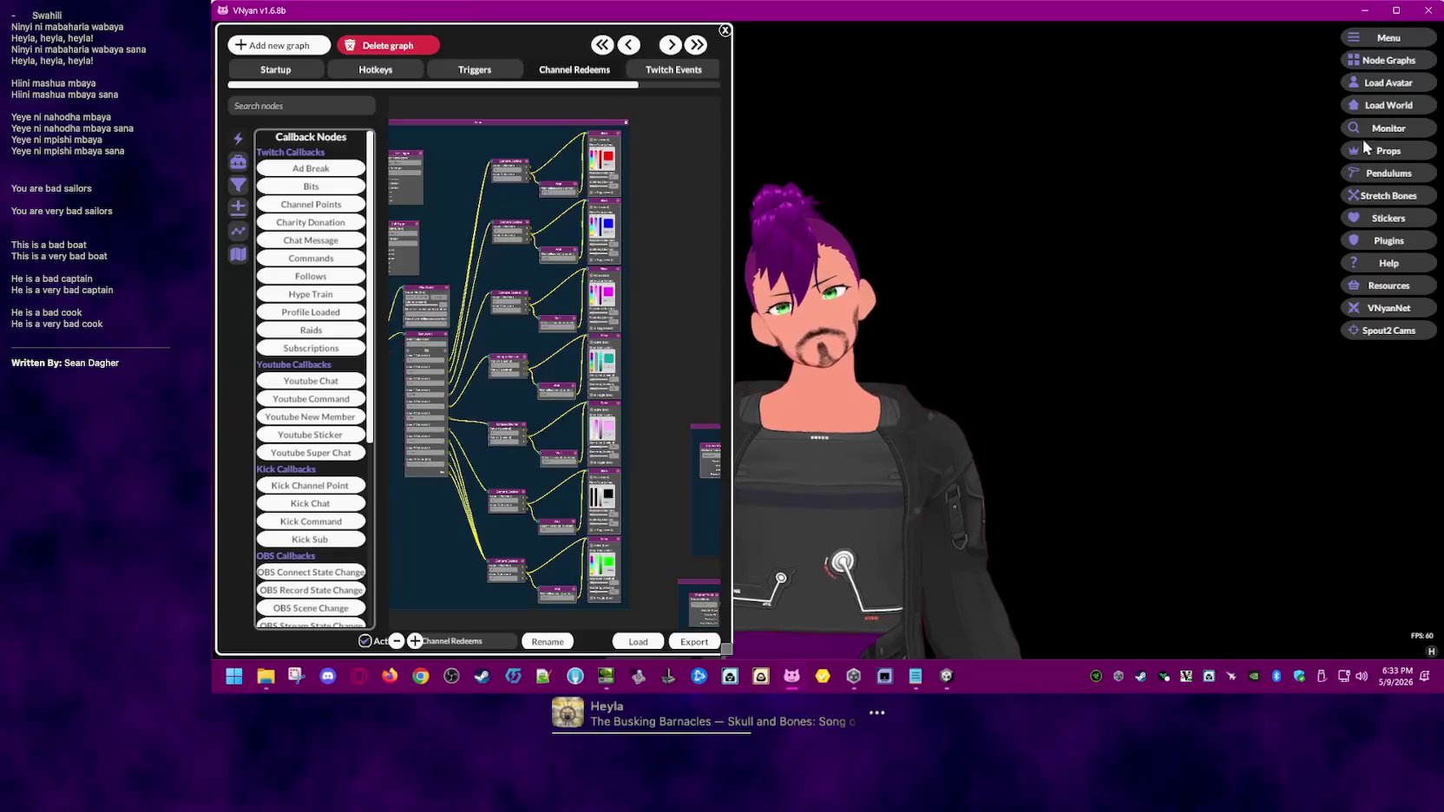
pyautogui.click(1380, 34)
# - Move VNyan's settings over the node graph and switch off Use Expressive Body Tilt
pyautogui.click(1298, 38)
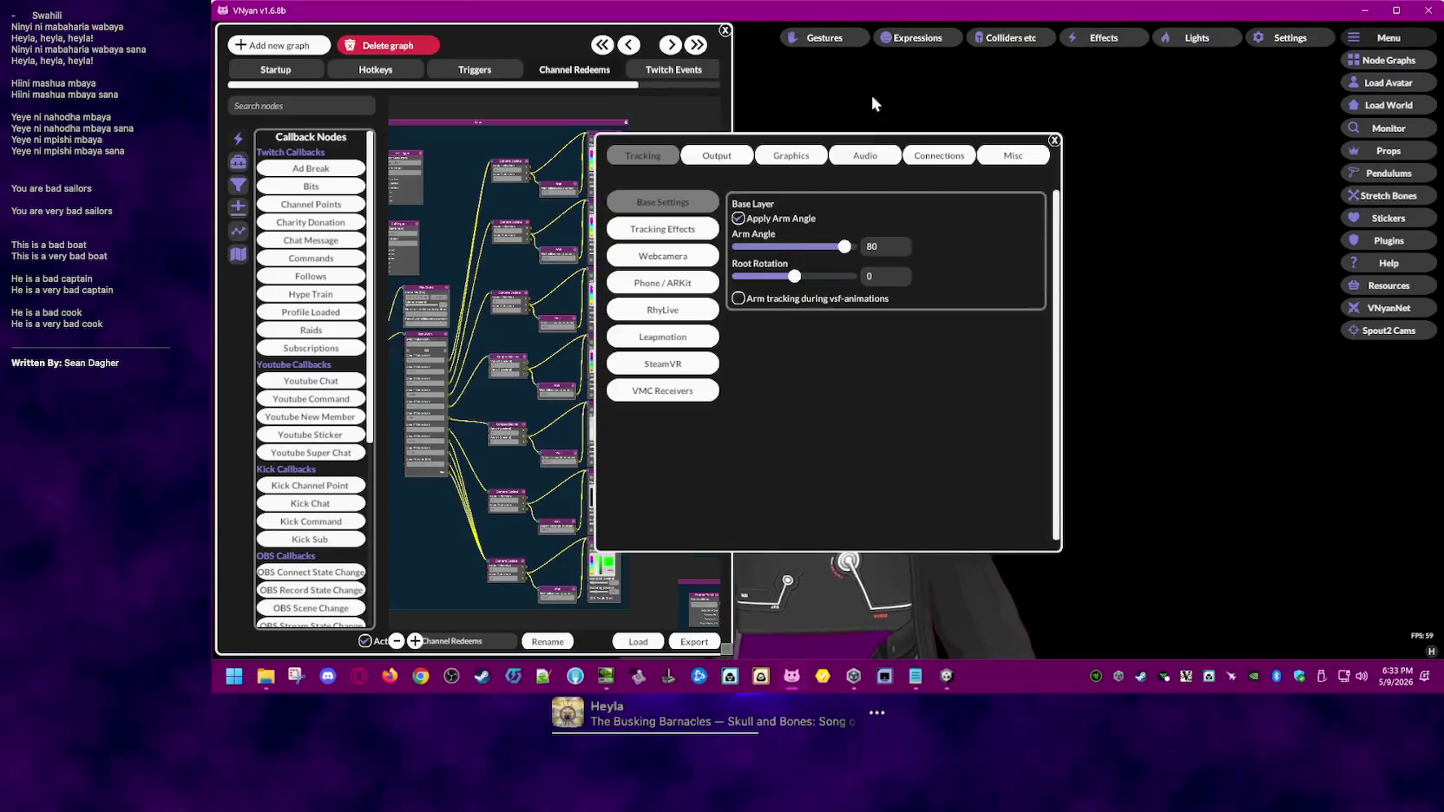
pyautogui.moveTo(863, 142); pyautogui.dragTo(531, 193)
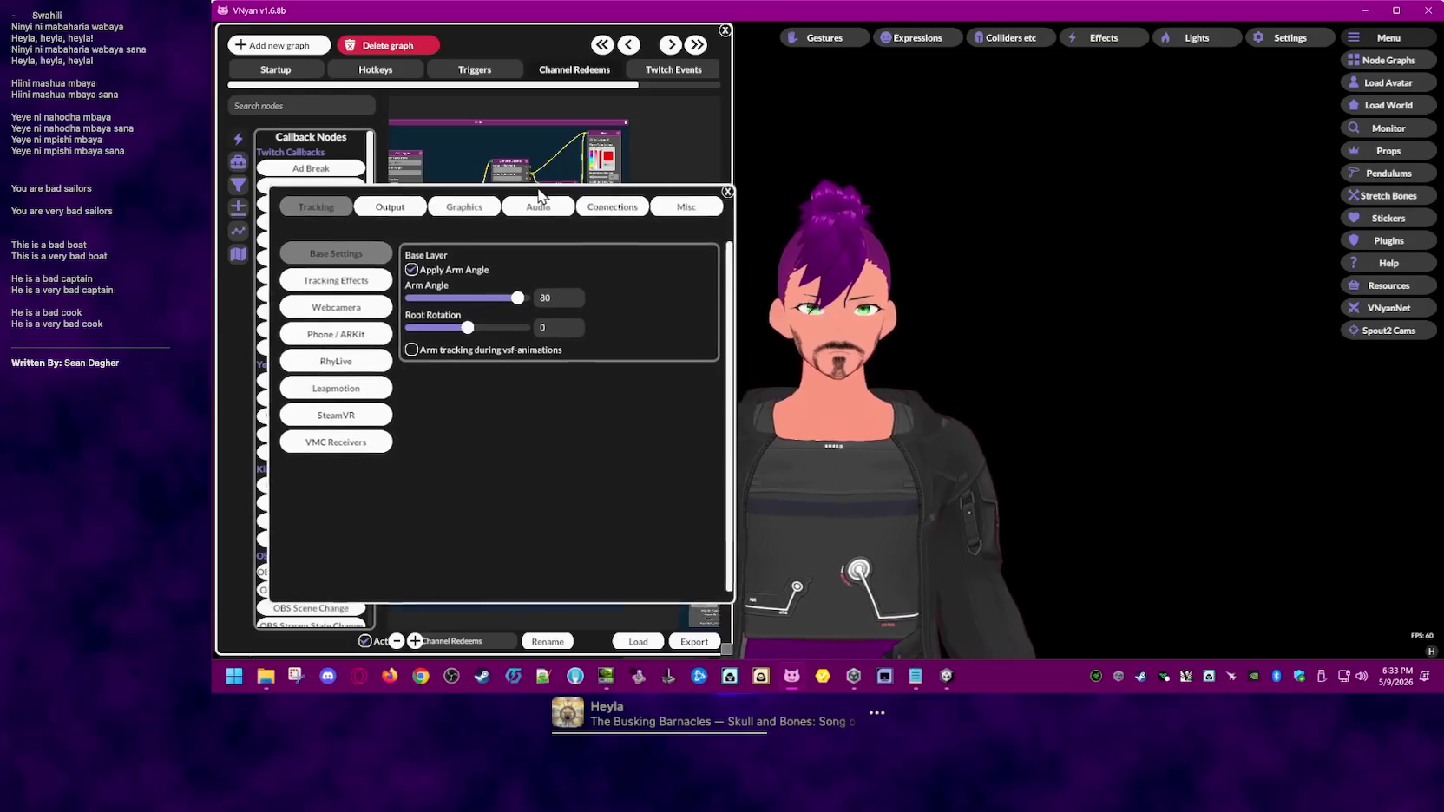
pyautogui.click(439, 274)
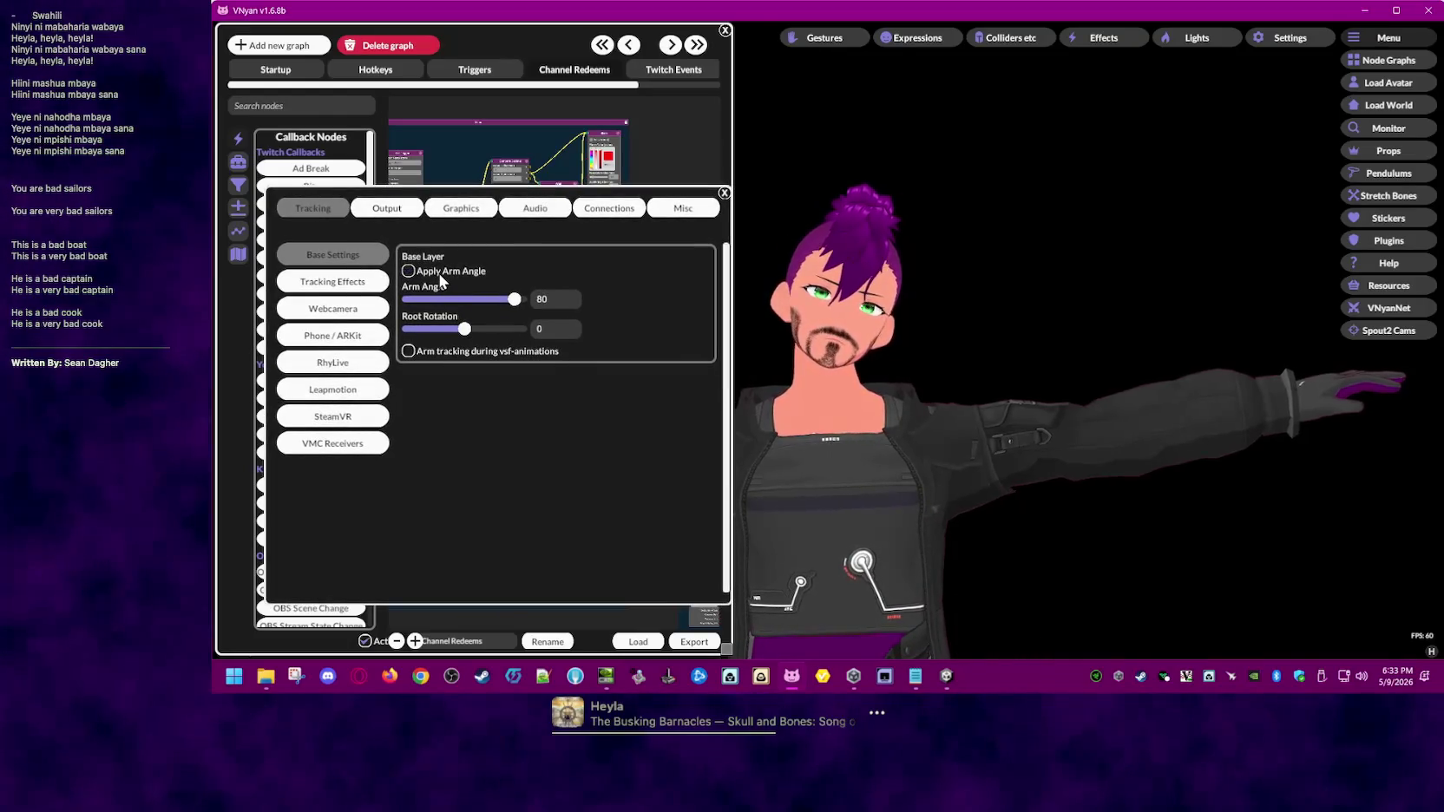
pyautogui.click(439, 274)
pyautogui.click(363, 289)
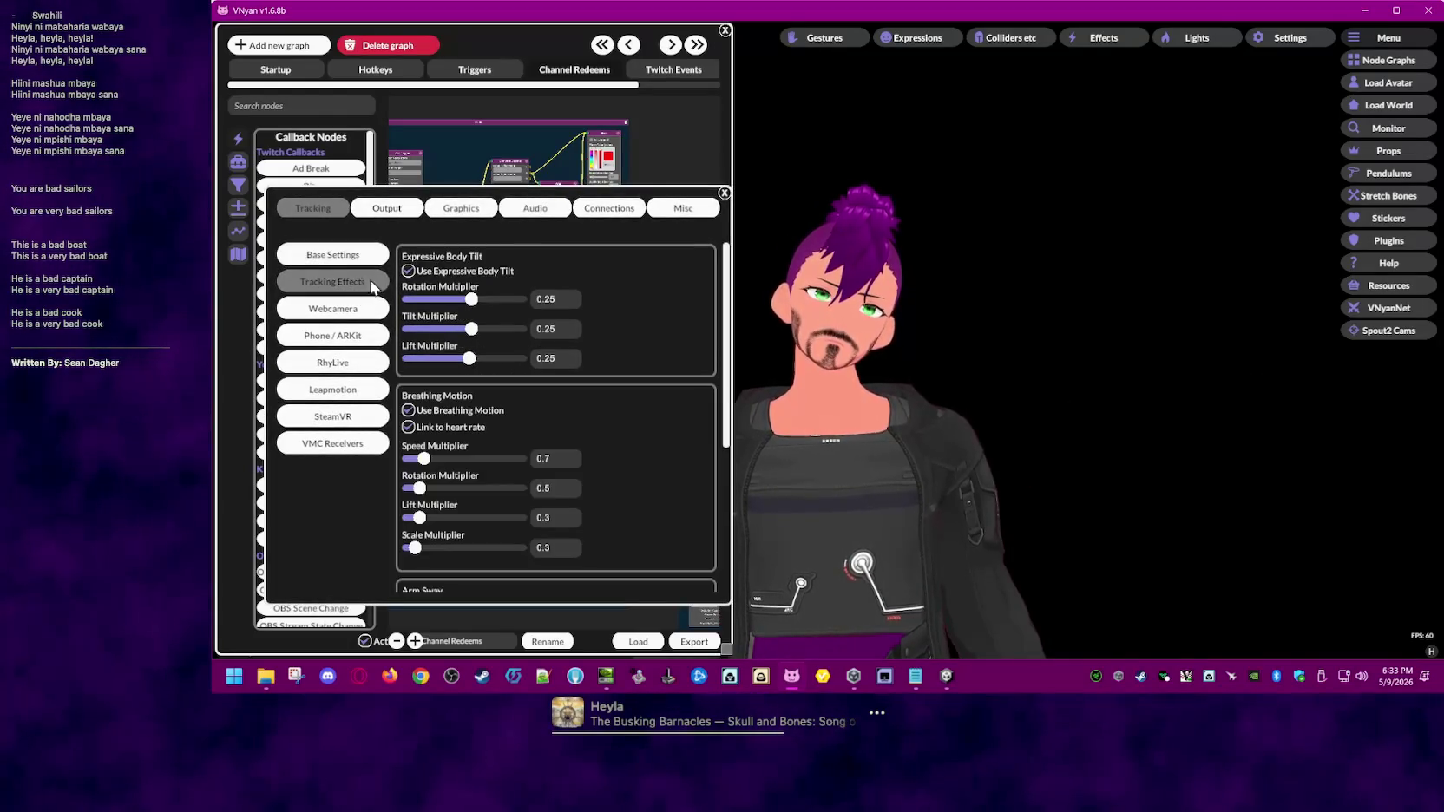
pyautogui.click(446, 275)
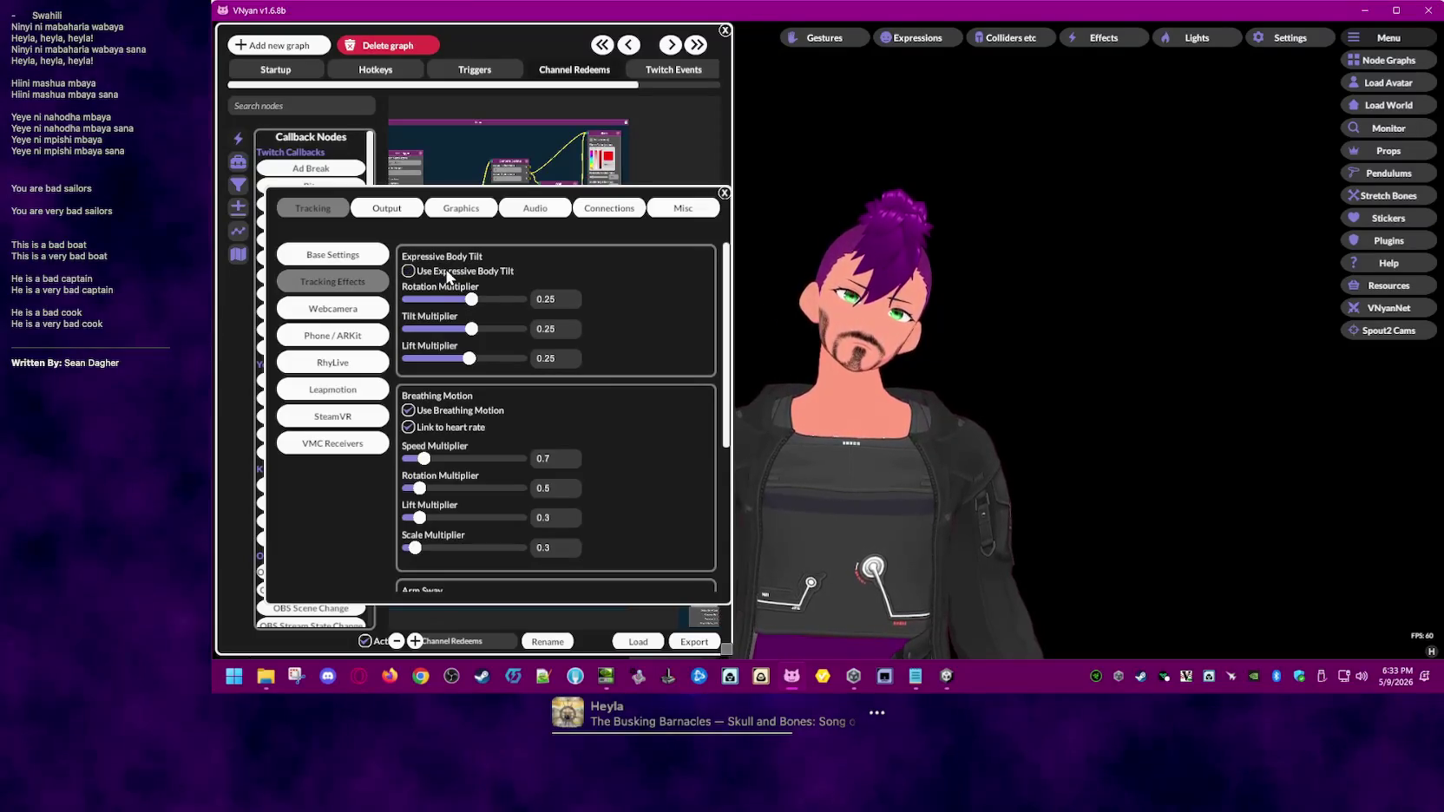
pyautogui.click(446, 270)
pyautogui.click(446, 269)
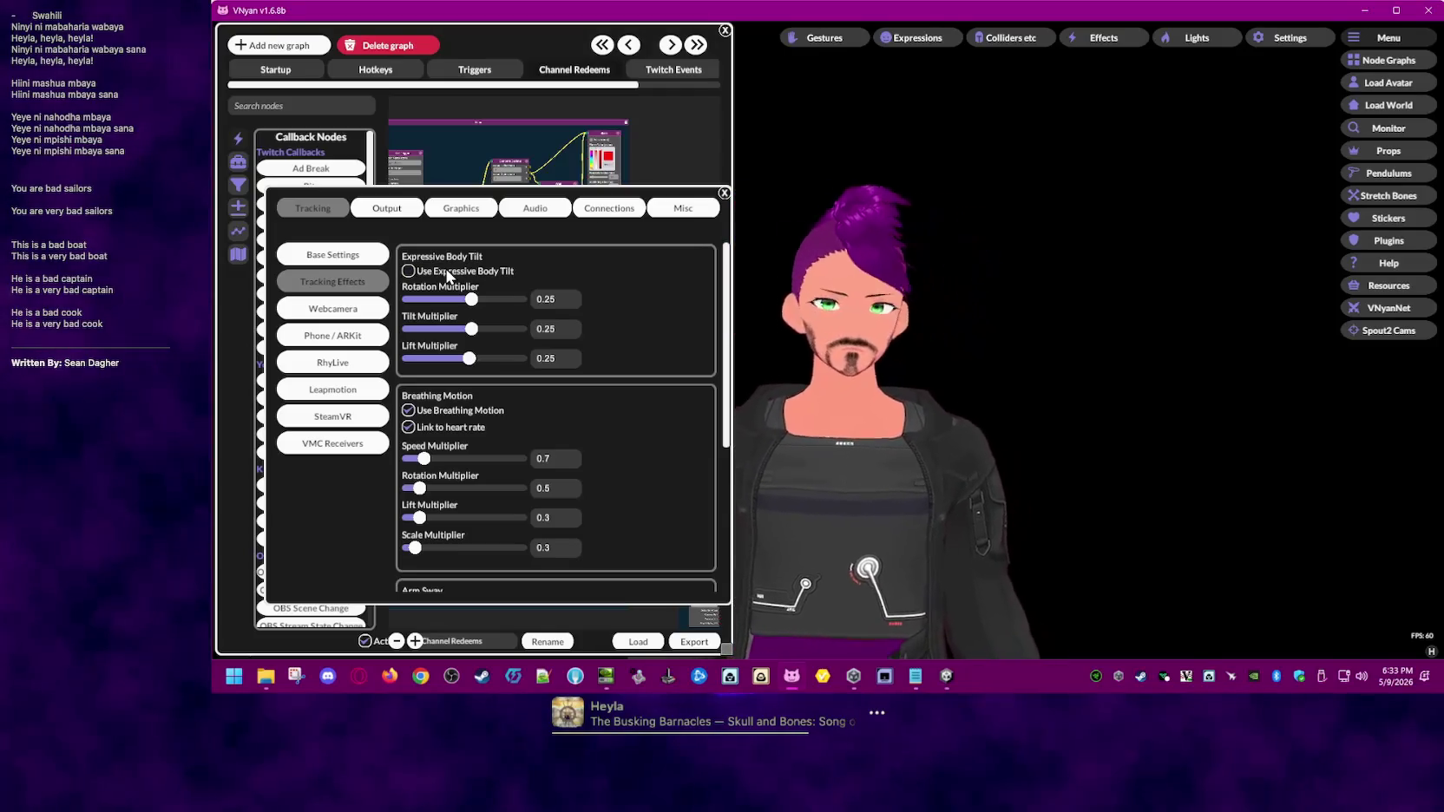
pyautogui.click(446, 269)
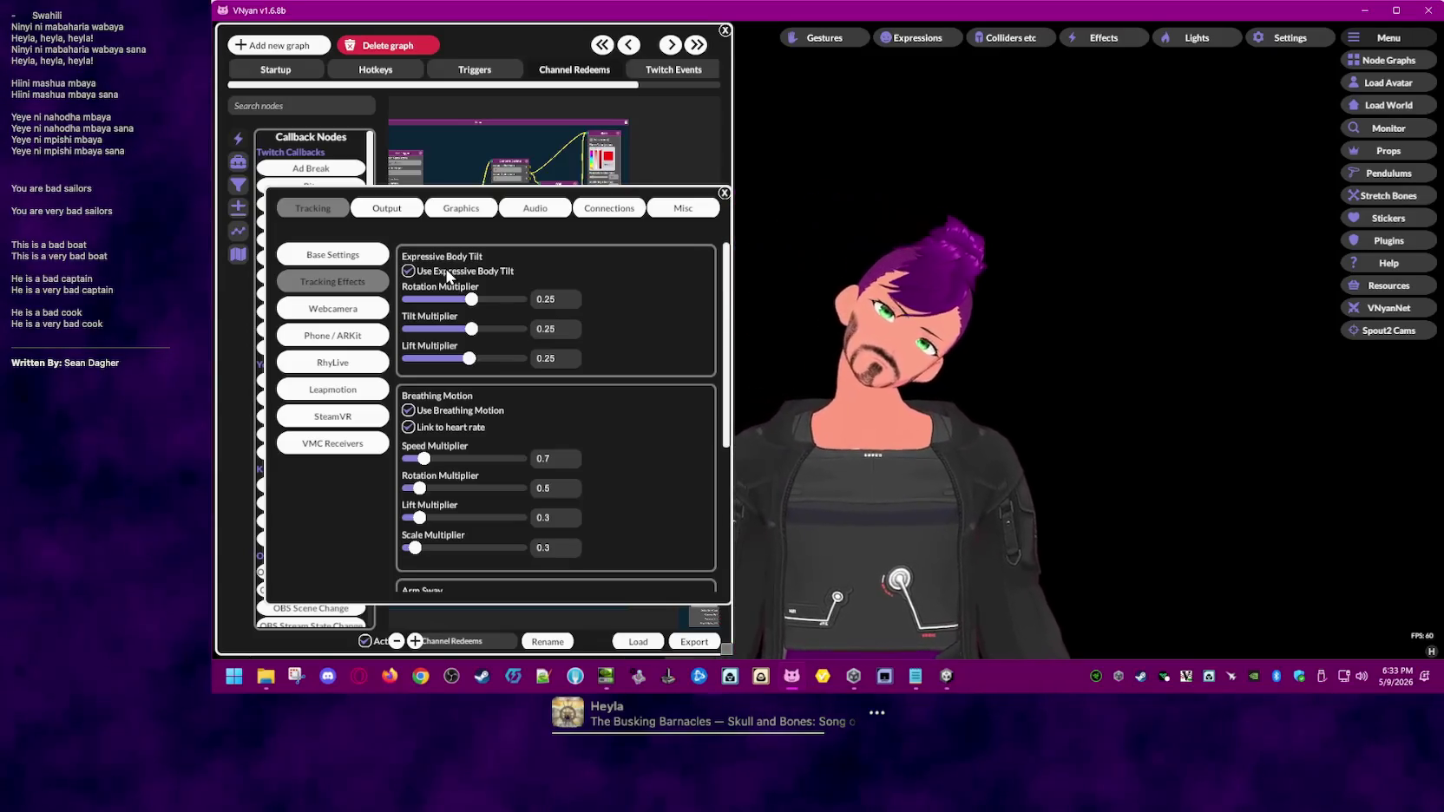
pyautogui.click(446, 270)
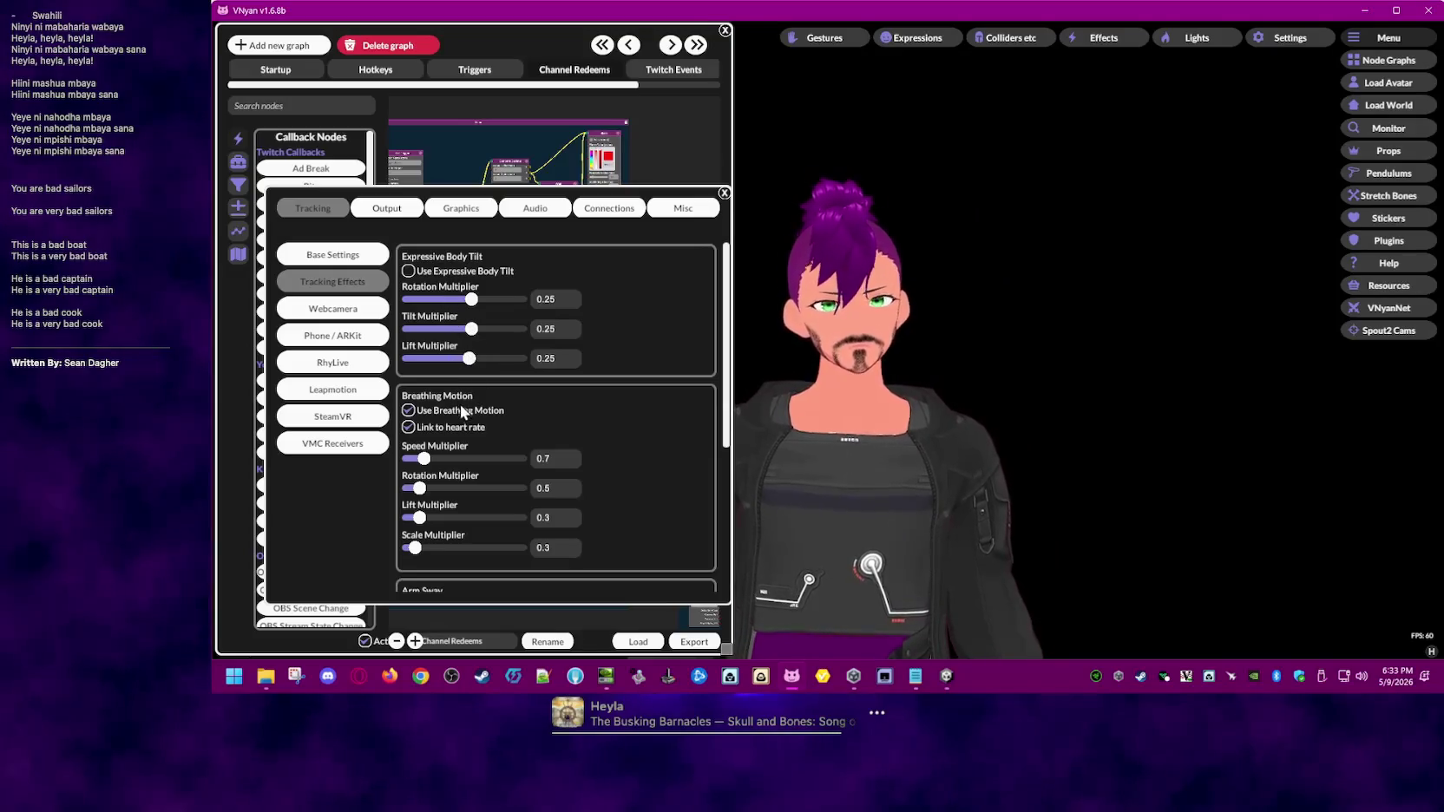
# - Review the Webcamera tracking options, keeping the tracking mode on MediaPipe
pyautogui.scroll(-1, 607, 413)
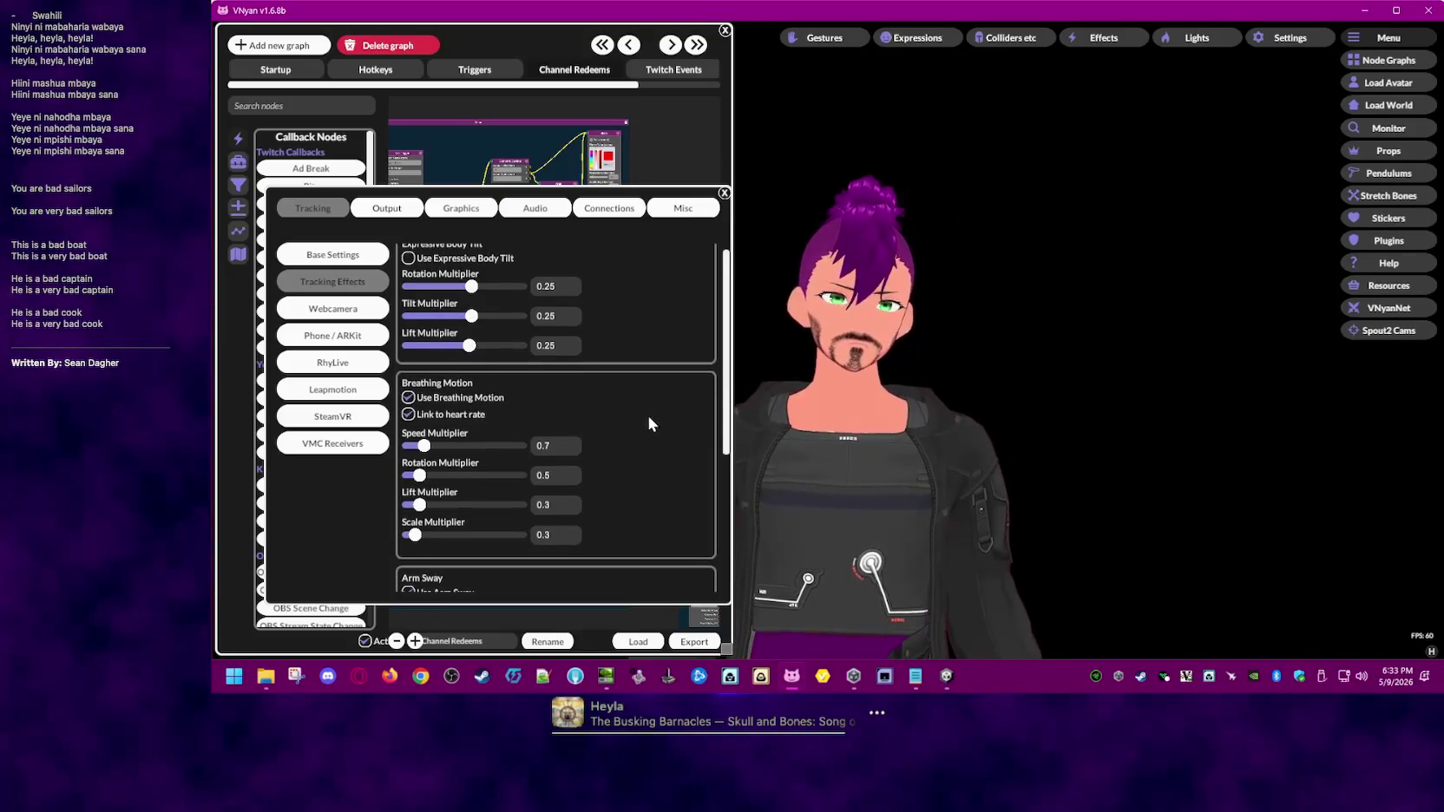
pyautogui.scroll(-2, 664, 425)
pyautogui.moveTo(728, 441); pyautogui.dragTo(740, 578)
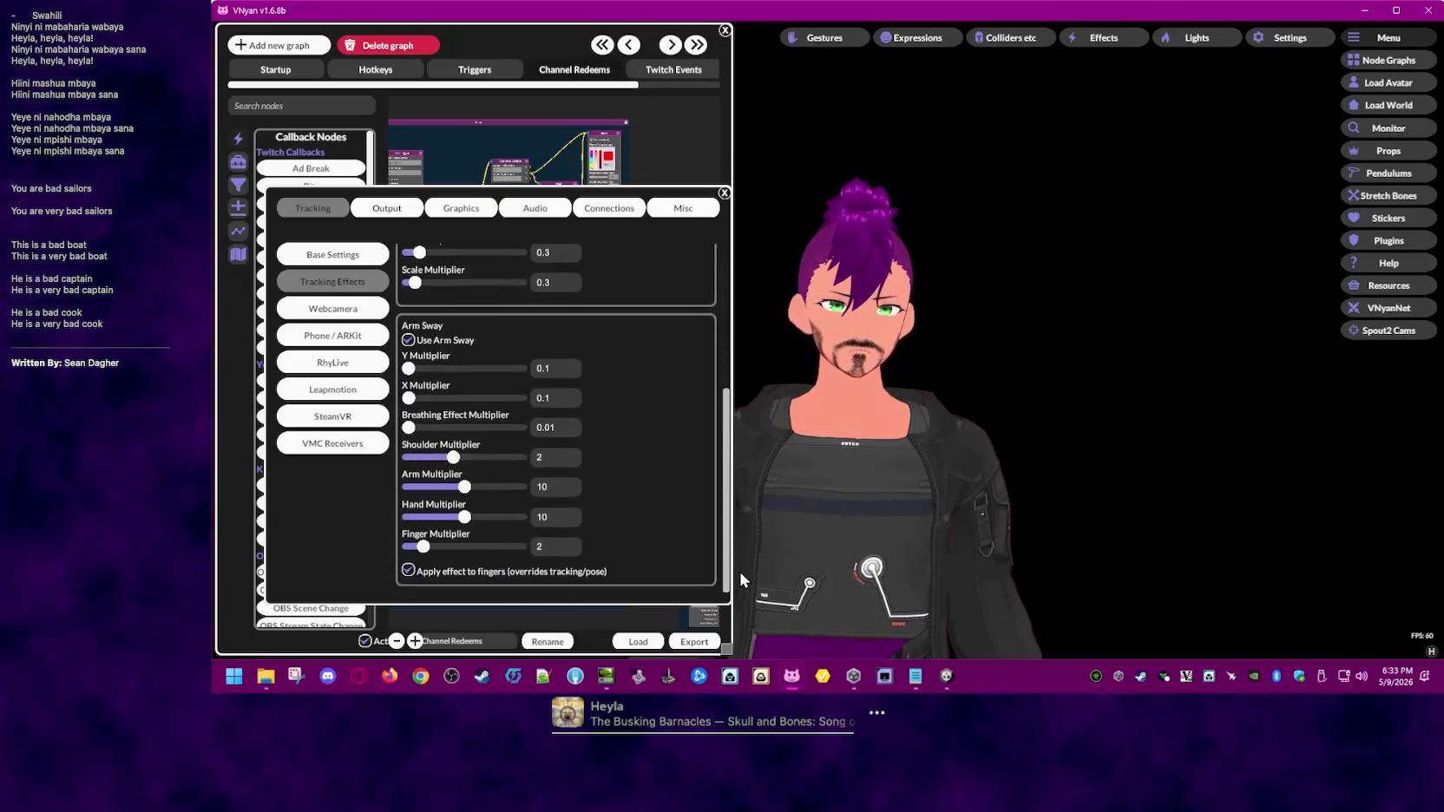
pyautogui.click(363, 310)
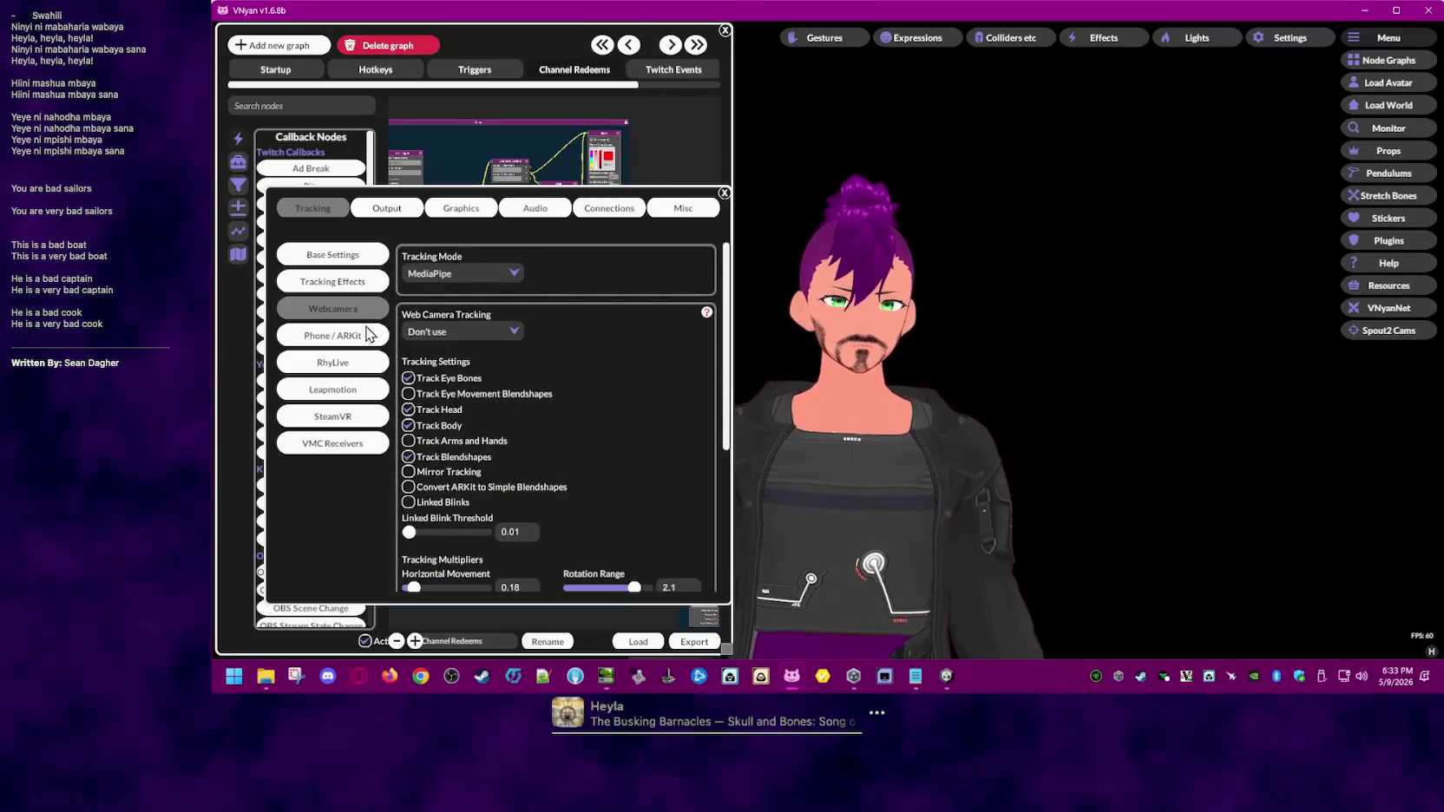
pyautogui.click(512, 272)
pyautogui.click(556, 268)
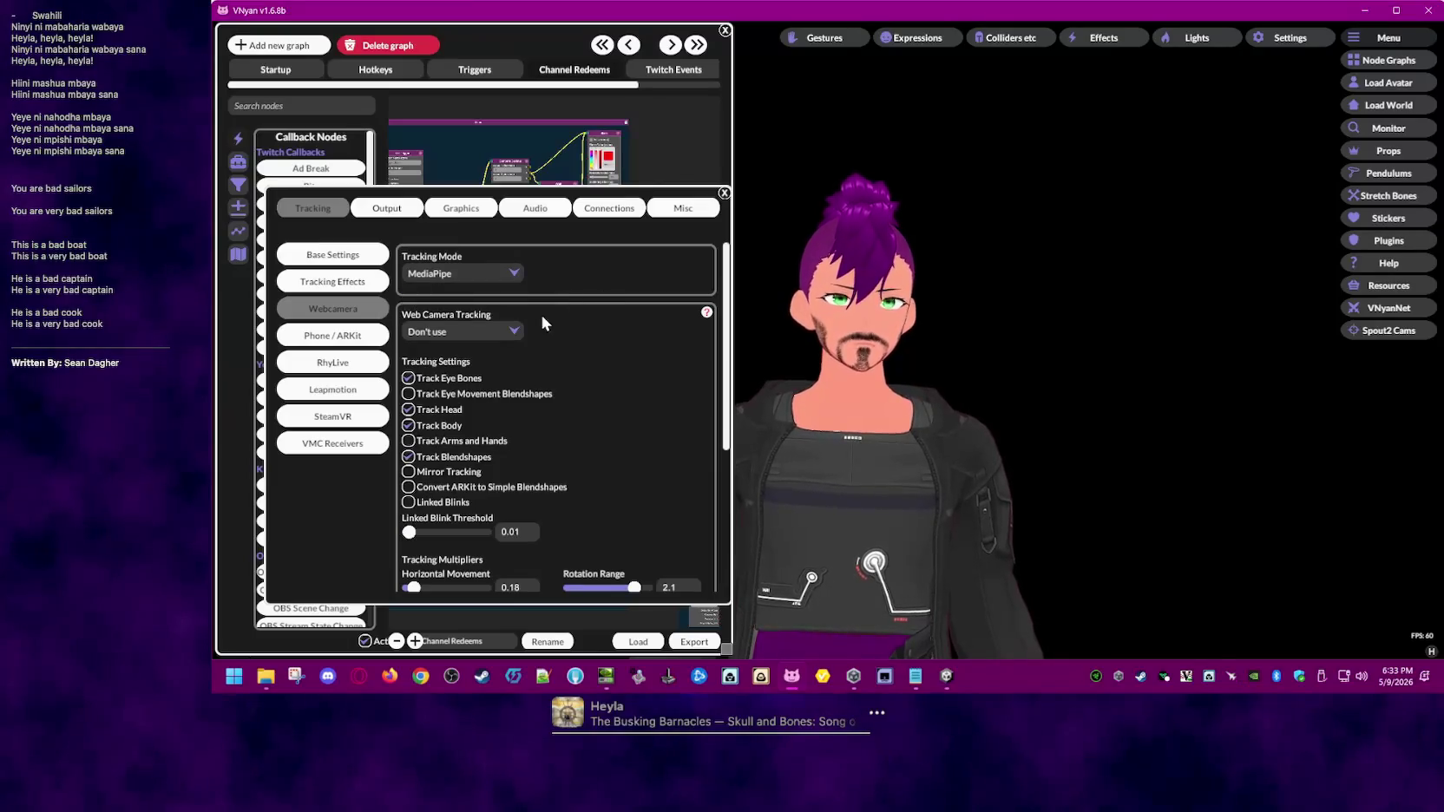
pyautogui.scroll(-1, 729, 377)
pyautogui.moveTo(729, 378); pyautogui.dragTo(729, 394)
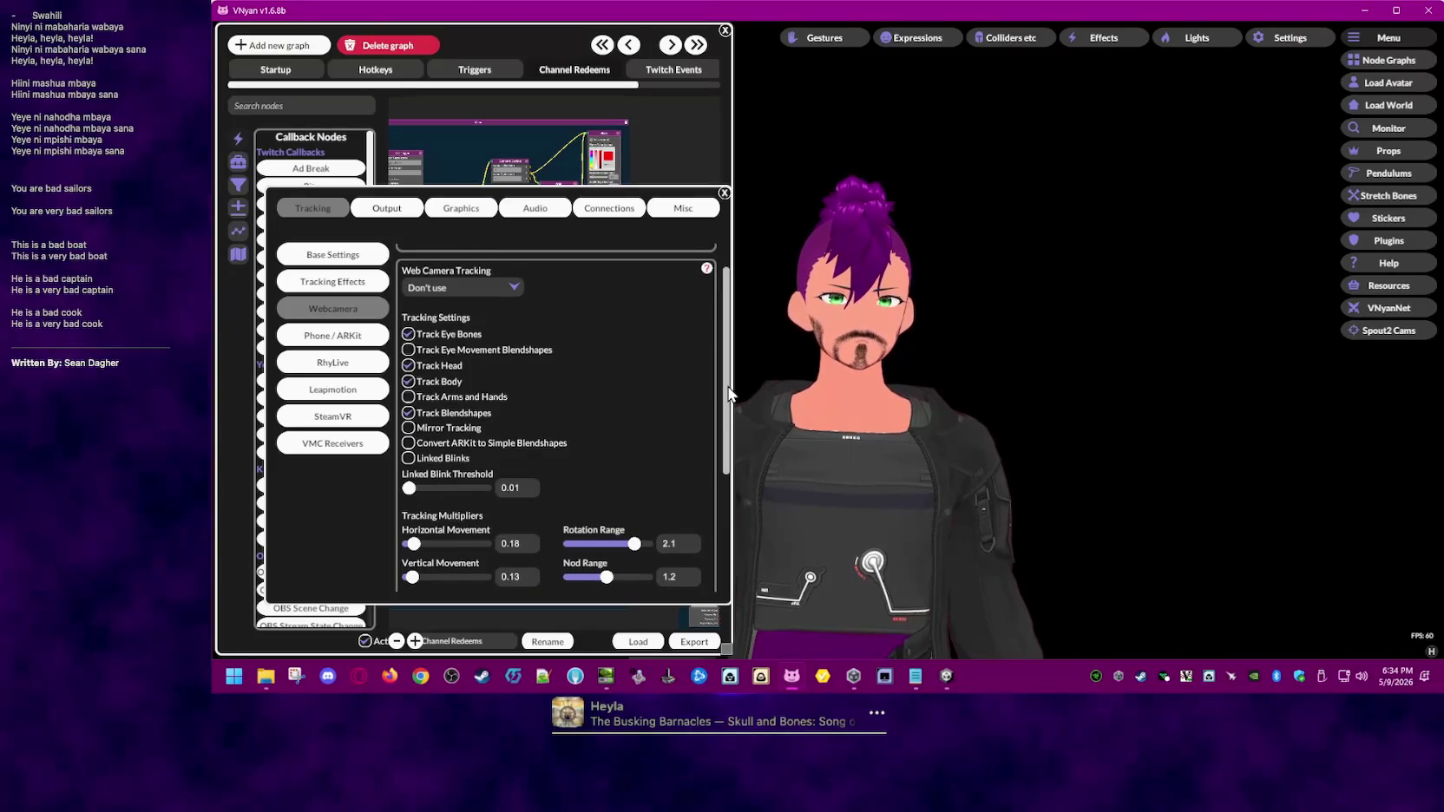
pyautogui.moveTo(729, 393); pyautogui.dragTo(736, 547)
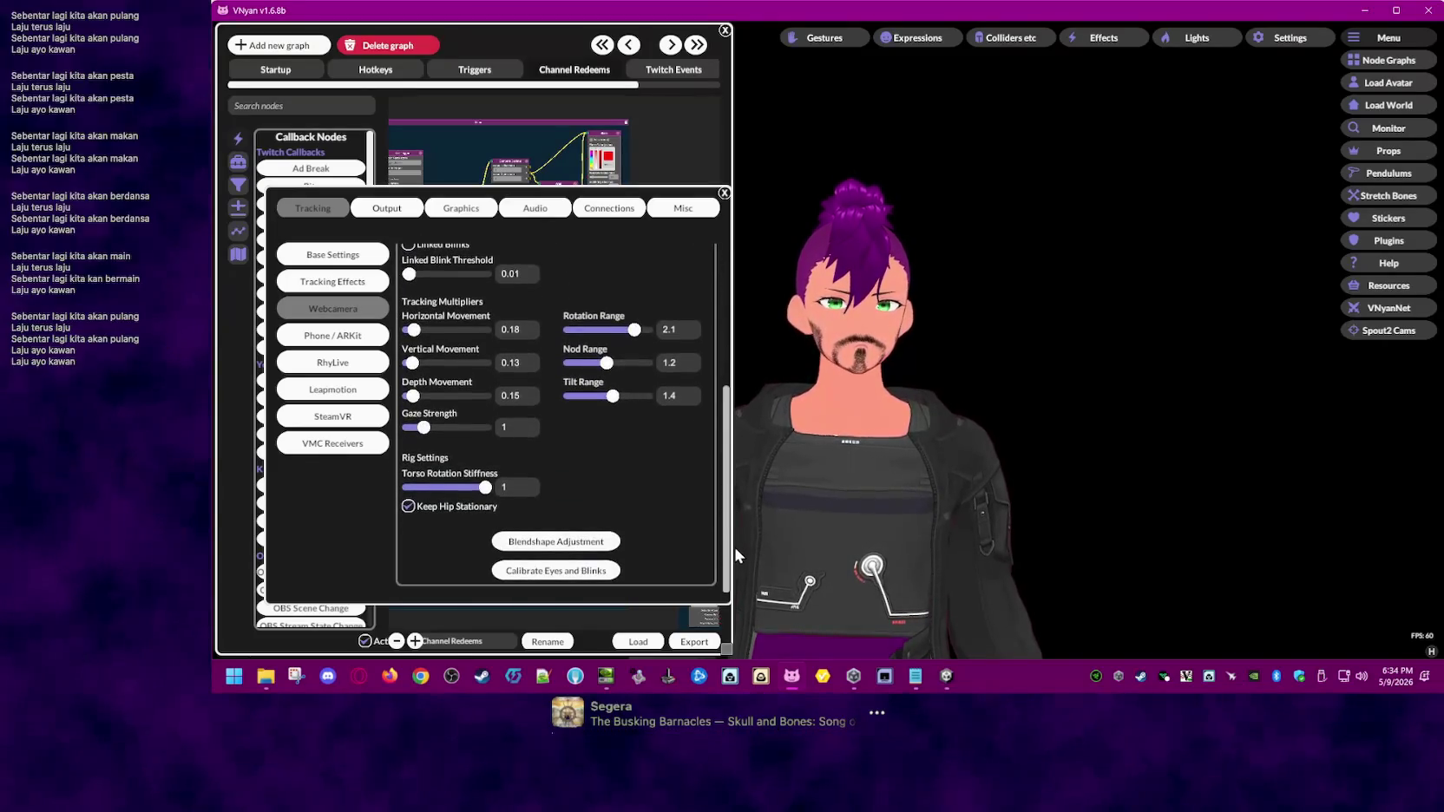
pyautogui.click(300, 336)
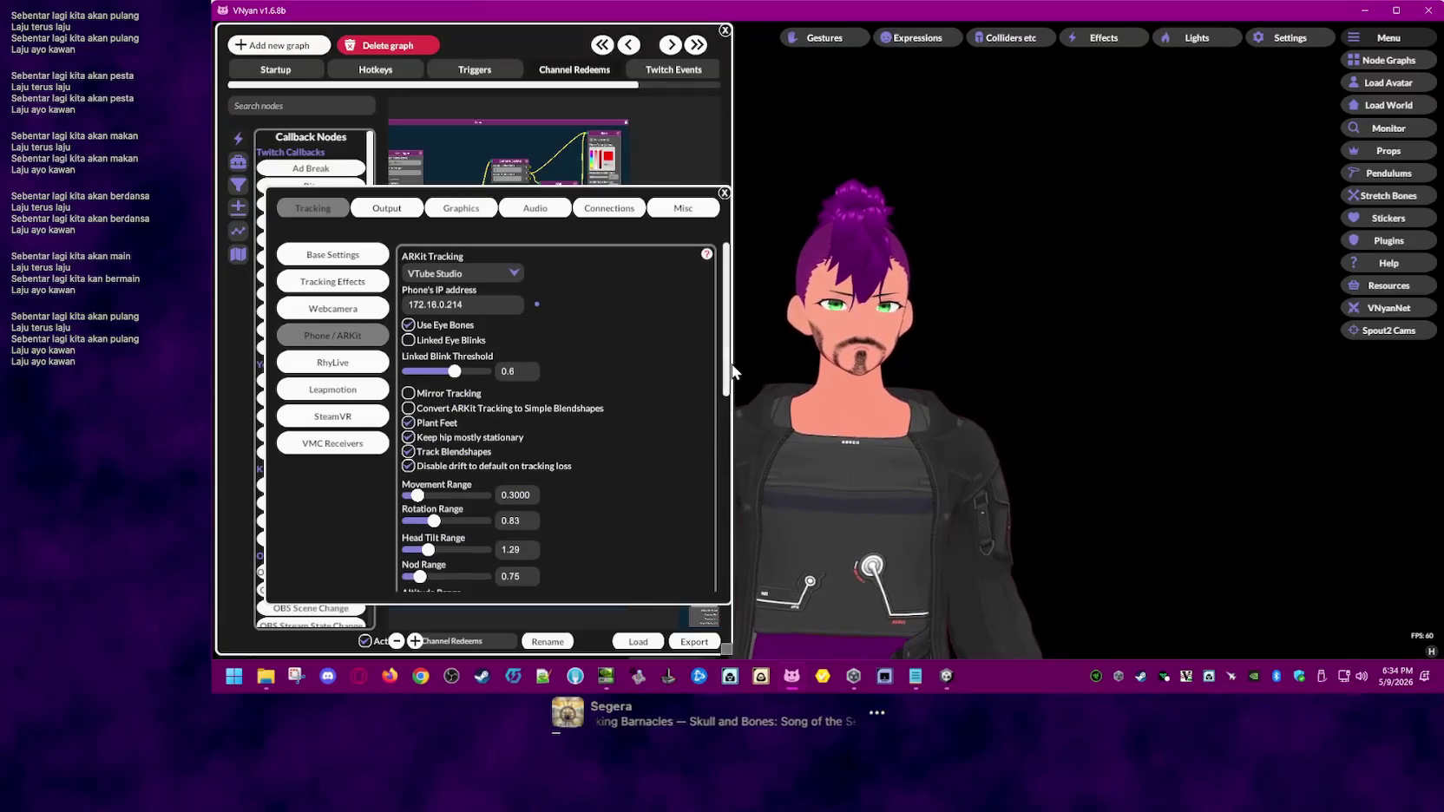
# - Test the Apply Head, Hip Rotation, Root and Legs amounts, leaving them at 1
pyautogui.scroll(-1, 734, 372)
pyautogui.scroll(-1, 735, 404)
pyautogui.moveTo(734, 405); pyautogui.dragTo(765, 674)
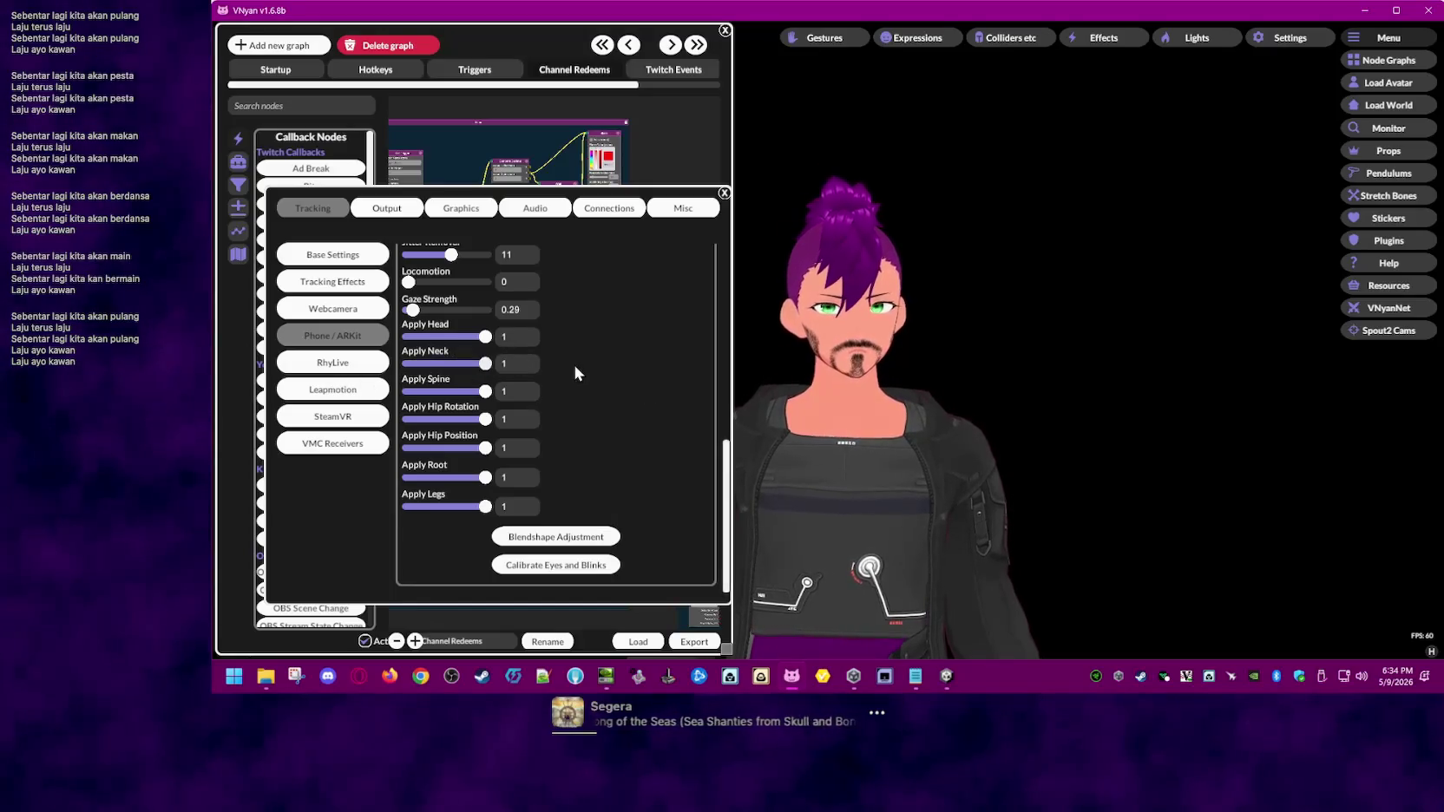
pyautogui.moveTo(485, 337)
pyautogui.mouseDown()
pyautogui.moveTo(385, 350)
pyautogui.moveTo(513, 348)
pyautogui.mouseUp()
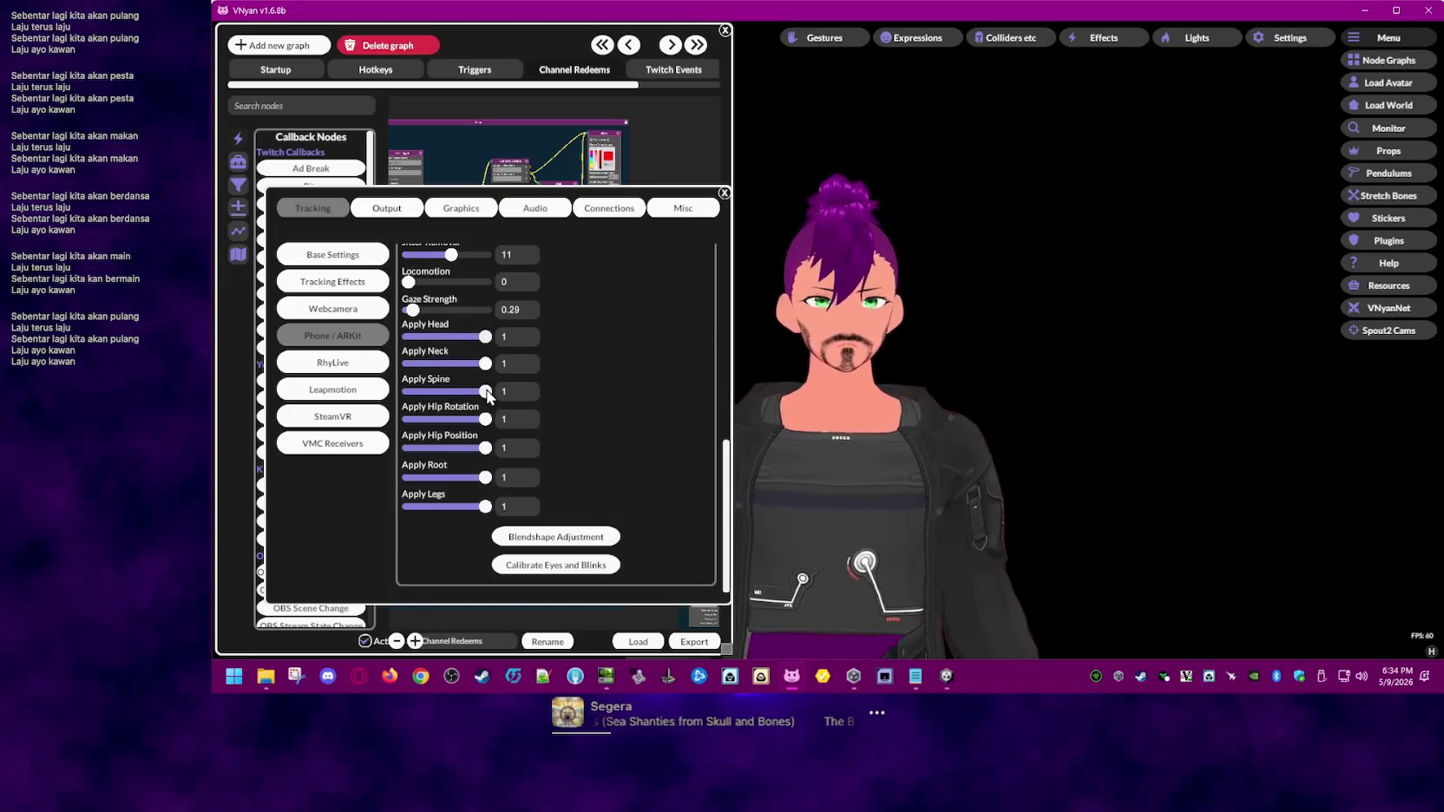
pyautogui.moveTo(485, 419)
pyautogui.mouseDown()
pyautogui.moveTo(437, 425)
pyautogui.moveTo(589, 422)
pyautogui.mouseUp()
pyautogui.moveTo(485, 477)
pyautogui.mouseDown()
pyautogui.moveTo(438, 483)
pyautogui.moveTo(605, 471)
pyautogui.mouseUp()
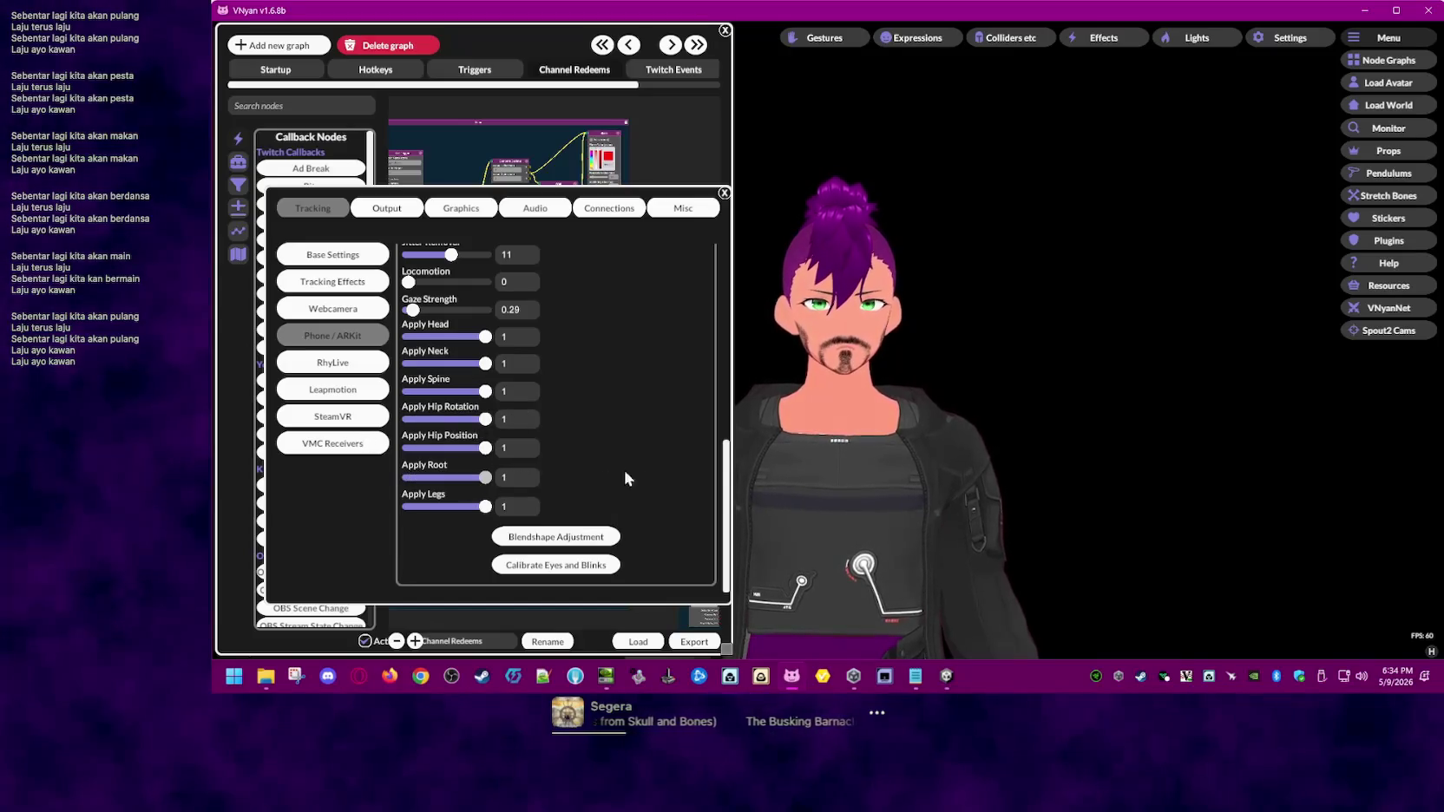
pyautogui.moveTo(485, 507)
pyautogui.mouseDown()
pyautogui.moveTo(416, 512)
pyautogui.moveTo(629, 496)
pyautogui.mouseUp()
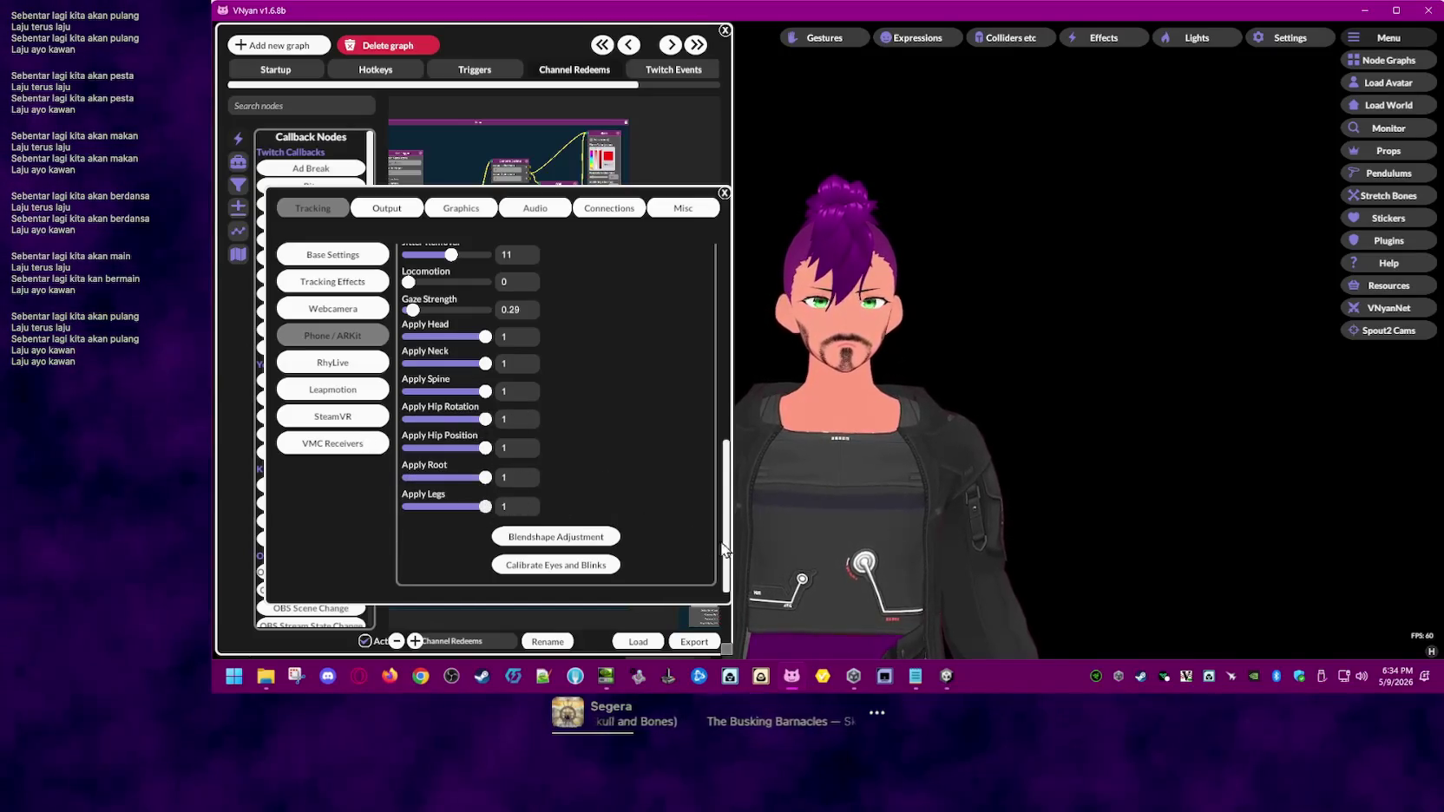
# - Open the phone blendshape adjustments, move the window right, and select browOuterUpLeft
pyautogui.click(587, 537)
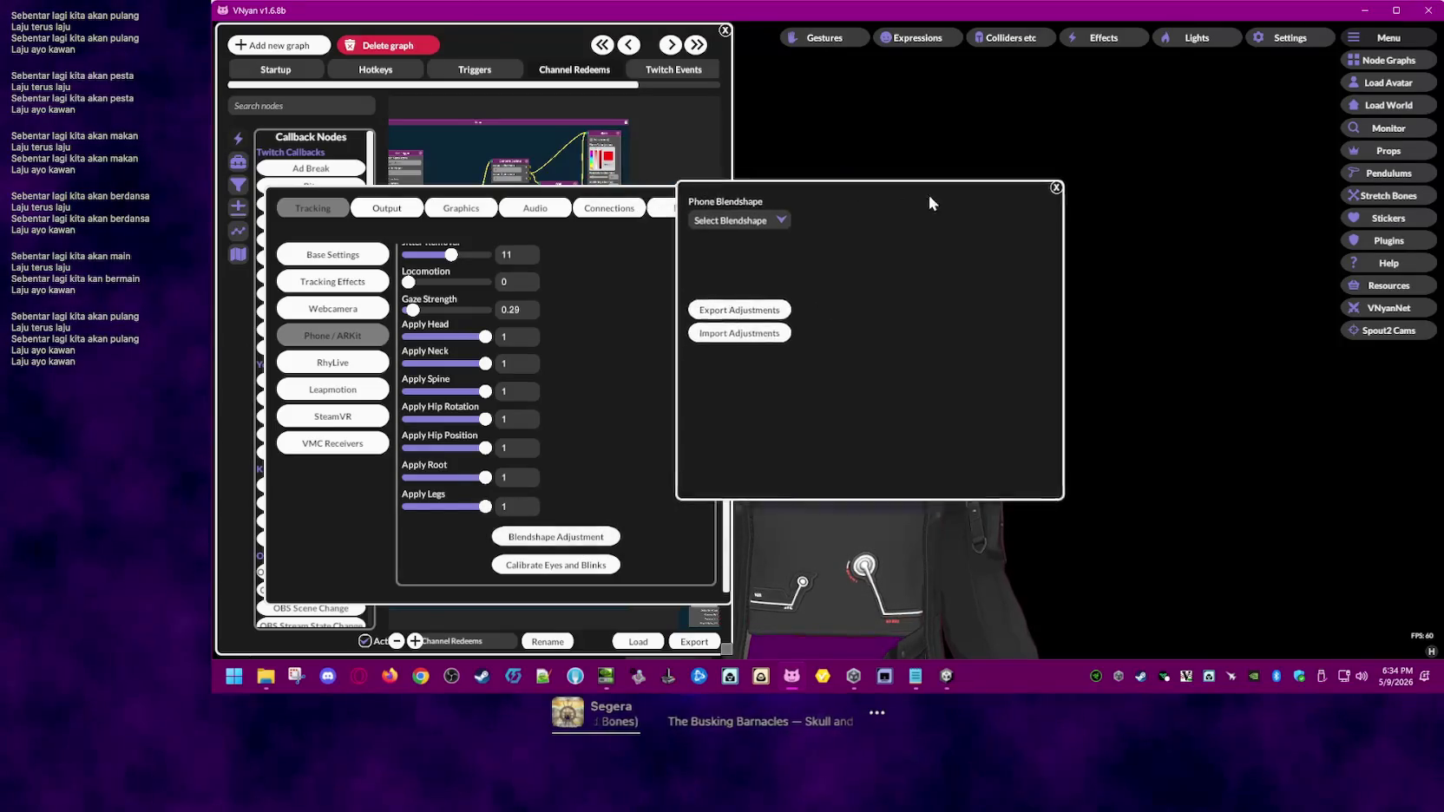
pyautogui.moveTo(906, 205); pyautogui.dragTo(1244, 225)
pyautogui.click(1094, 241)
pyautogui.click(1095, 271)
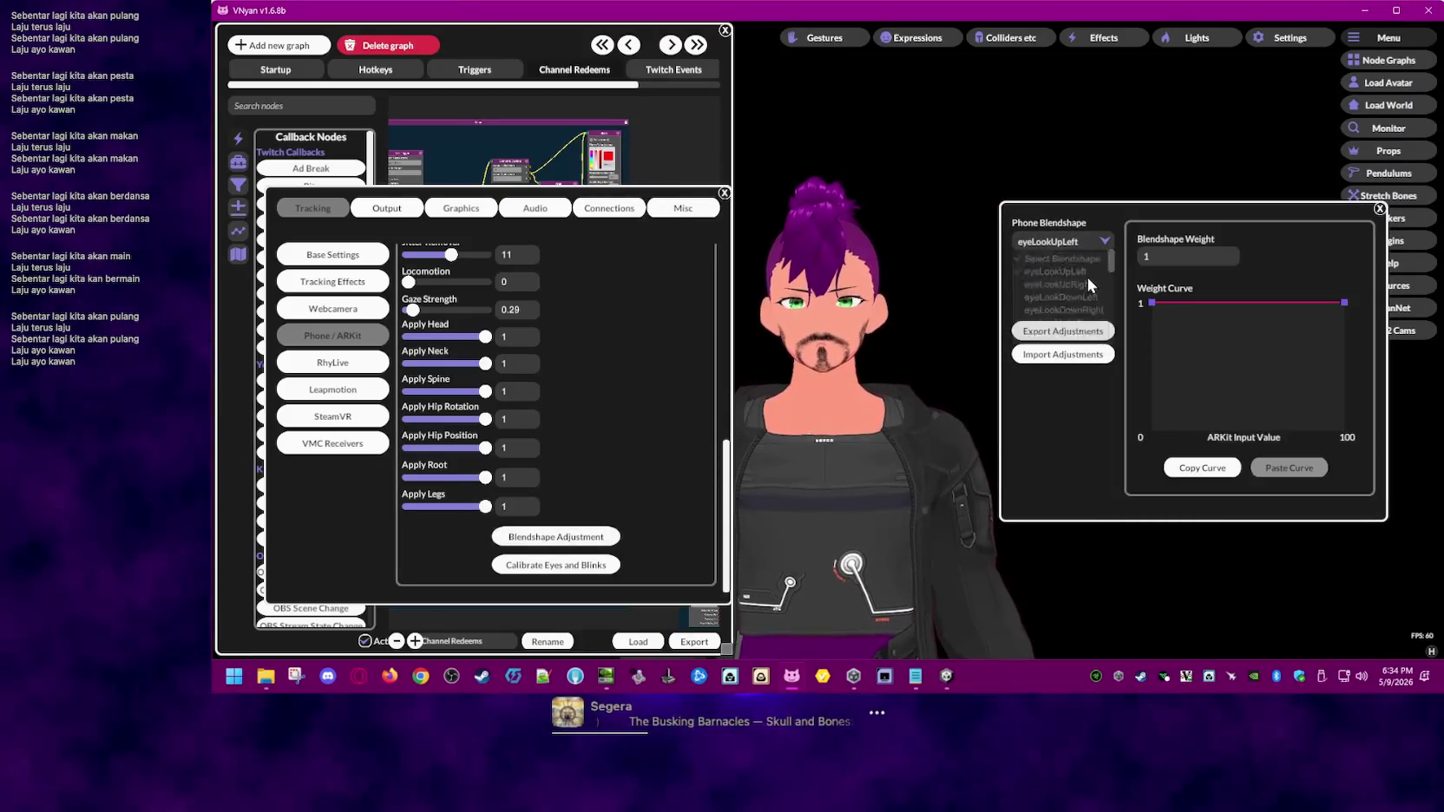
pyautogui.click(1097, 243)
pyautogui.moveTo(1106, 268)
pyautogui.mouseDown()
pyautogui.moveTo(1119, 350)
pyautogui.moveTo(1114, 324)
pyautogui.mouseUp()
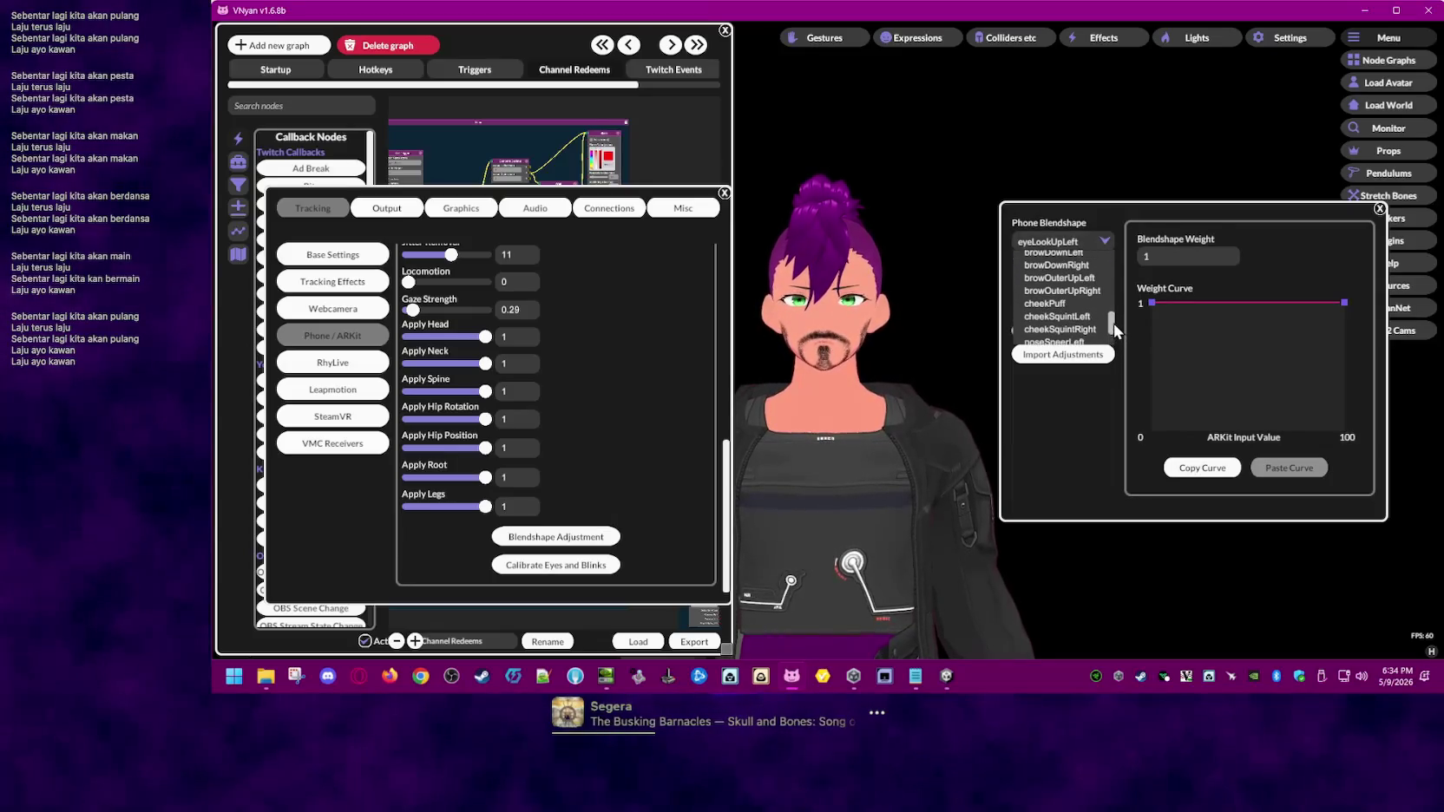
pyautogui.click(1086, 279)
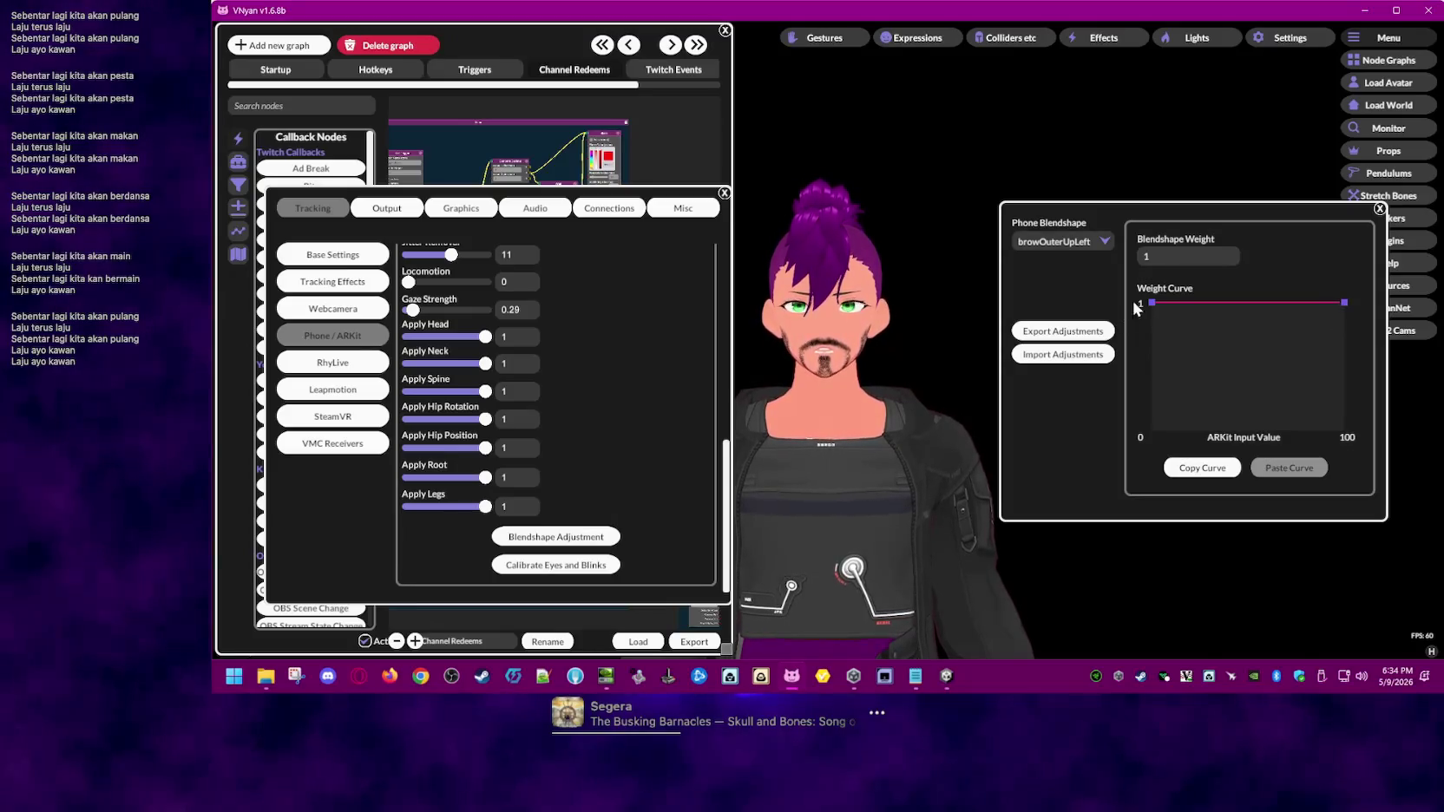
# - Slope, raise and lower browOuterUpLeft's weight curve, ending with it flat at 1
pyautogui.moveTo(1142, 286); pyautogui.dragTo(1131, 447)
pyautogui.click(1306, 451)
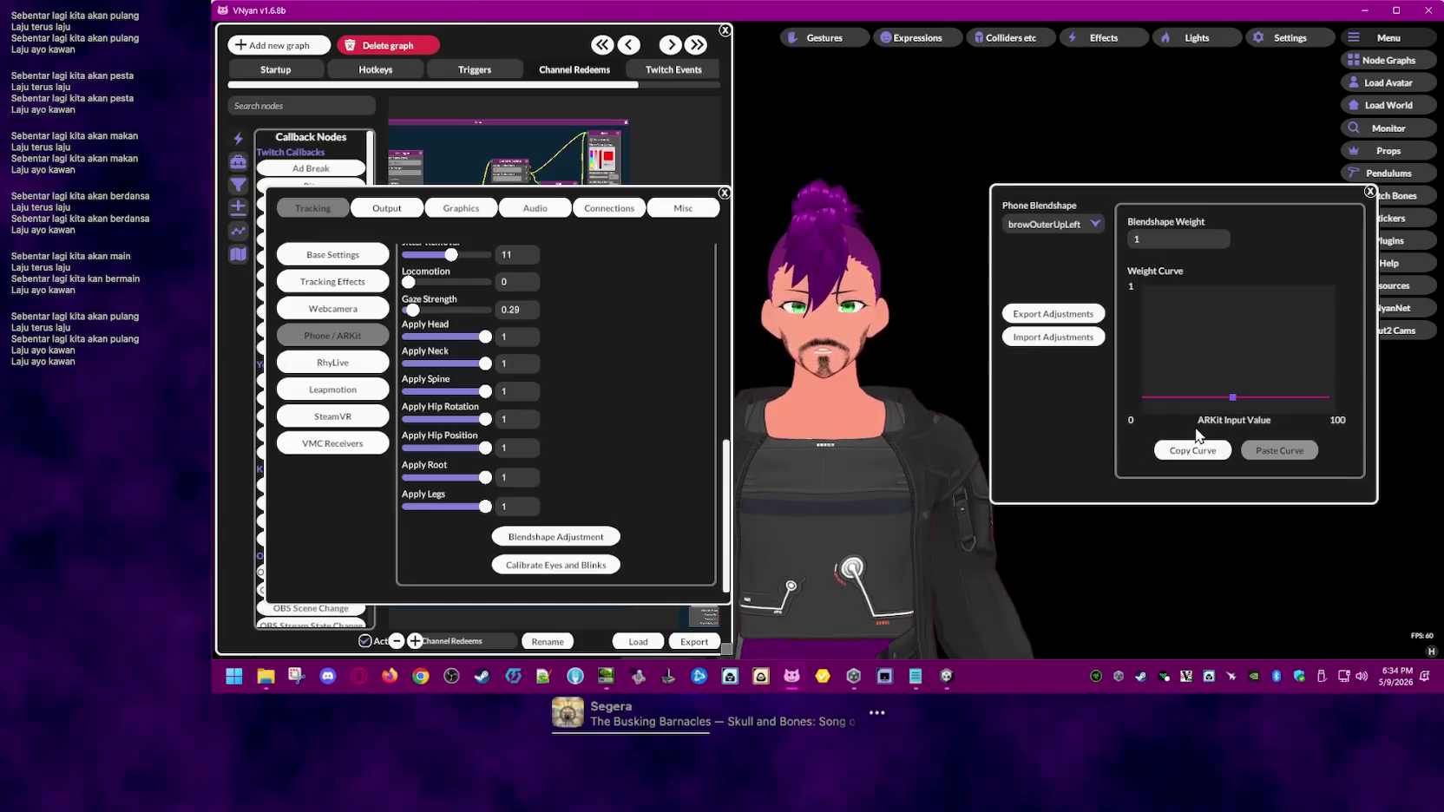
pyautogui.moveTo(1328, 382); pyautogui.dragTo(1327, 420)
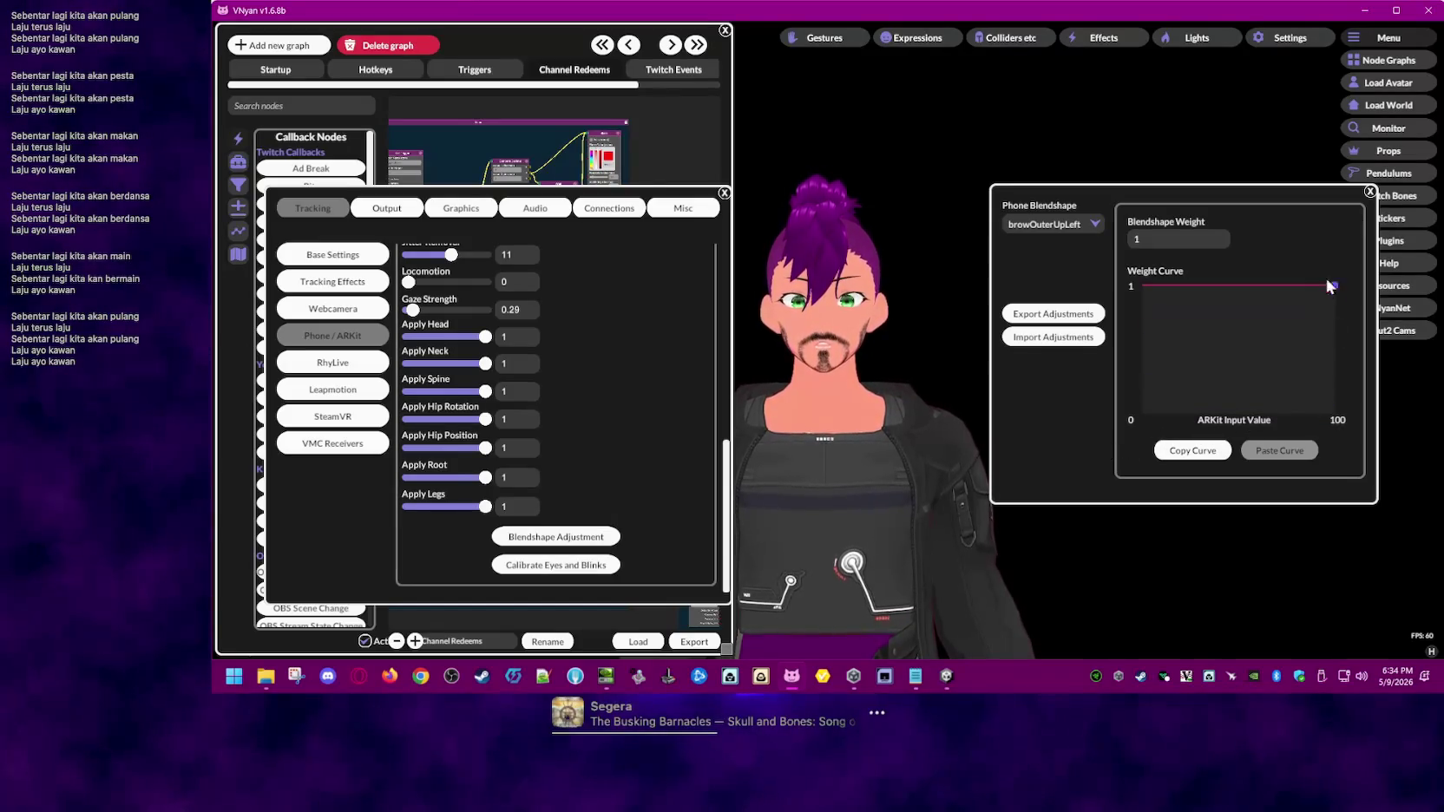
pyautogui.moveTo(1371, 337); pyautogui.dragTo(1379, 451)
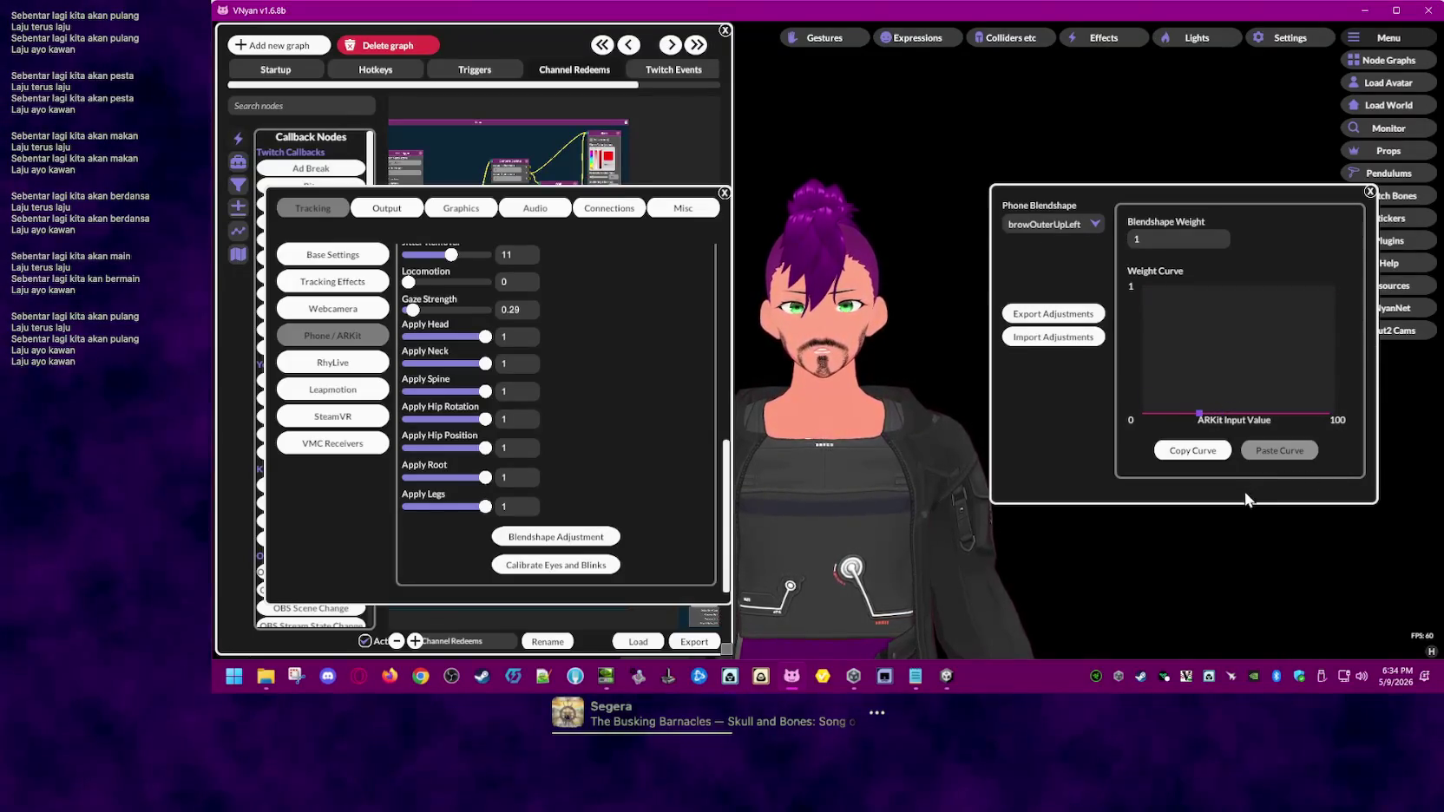
pyautogui.moveTo(1232, 498)
pyautogui.mouseDown()
pyautogui.moveTo(1306, 413)
pyautogui.moveTo(1333, 299)
pyautogui.mouseUp()
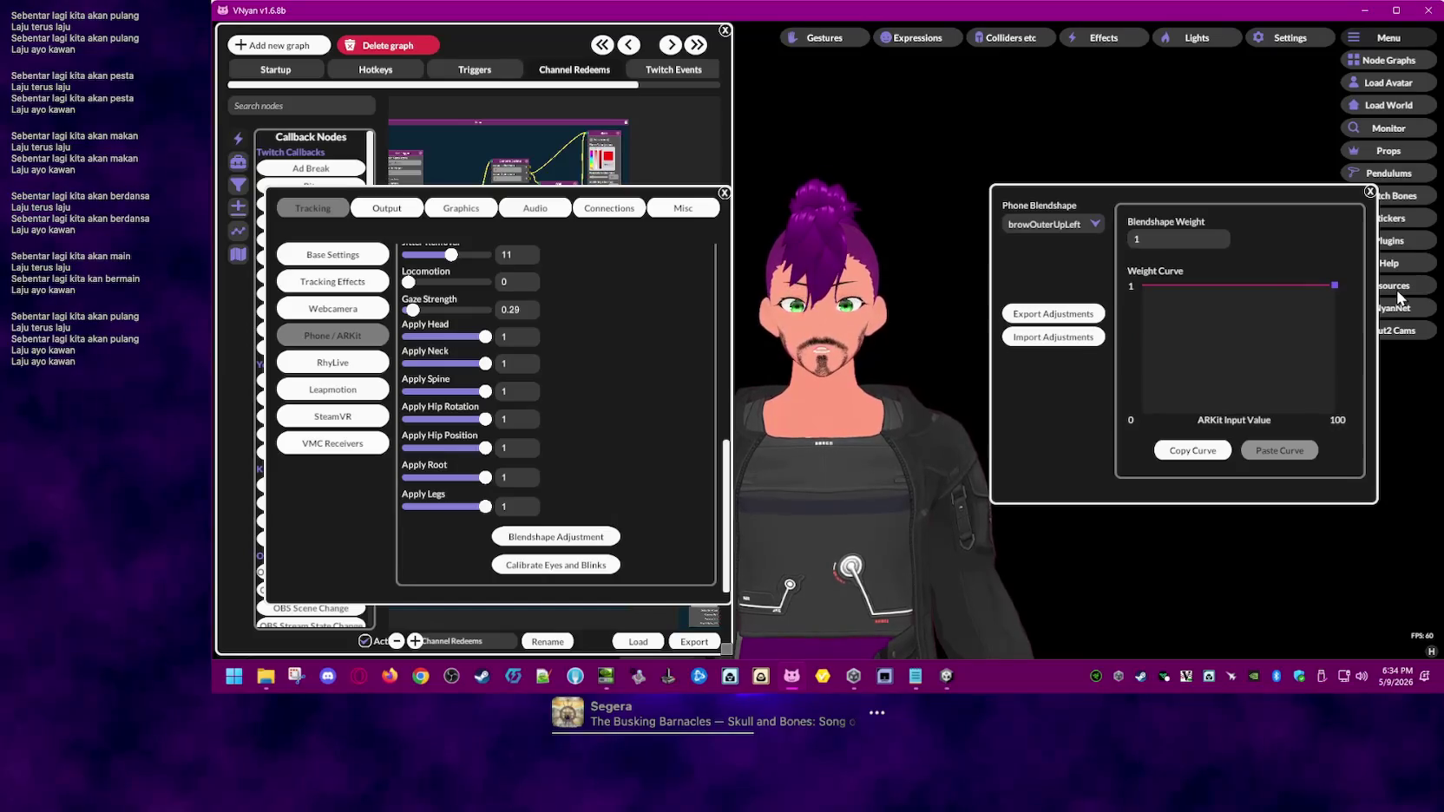
pyautogui.moveTo(1398, 298)
pyautogui.mouseDown()
pyautogui.moveTo(1403, 489)
pyautogui.moveTo(1290, 217)
pyautogui.mouseUp()
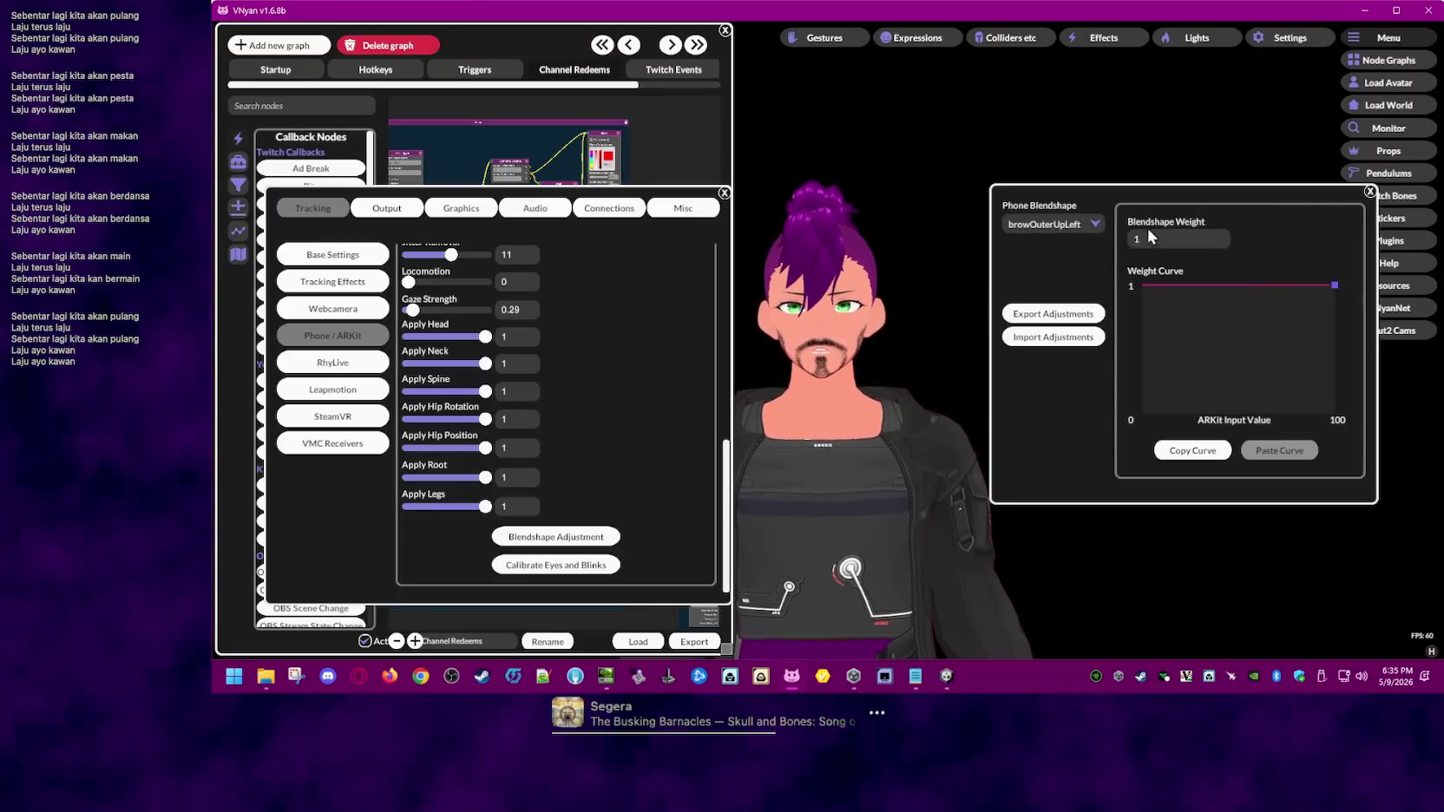
pyautogui.click(1088, 218)
pyautogui.click(1092, 219)
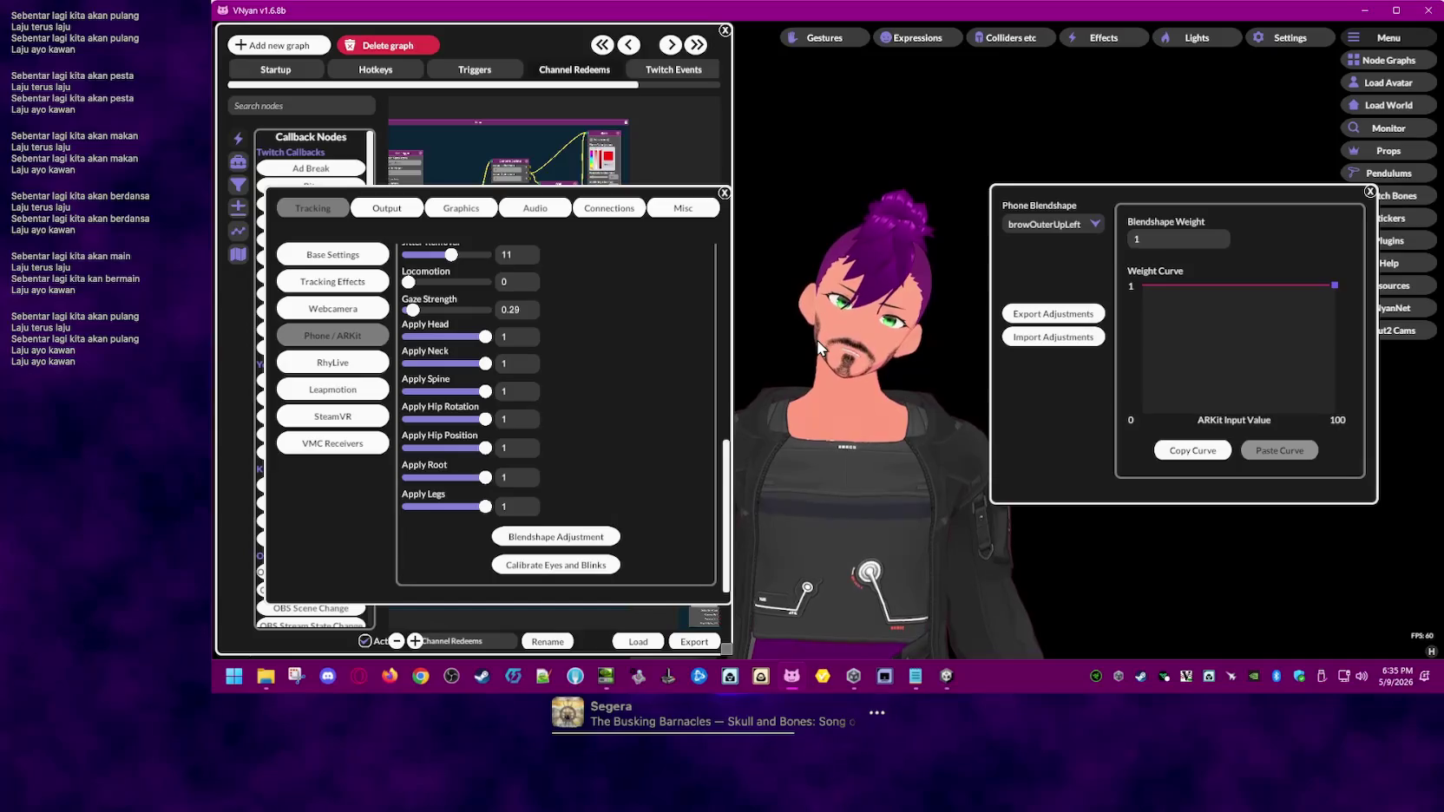
pyautogui.moveTo(1334, 284)
pyautogui.mouseDown()
pyautogui.moveTo(1228, 451)
pyautogui.moveTo(1195, 454)
pyautogui.moveTo(1308, 276)
pyautogui.mouseUp()
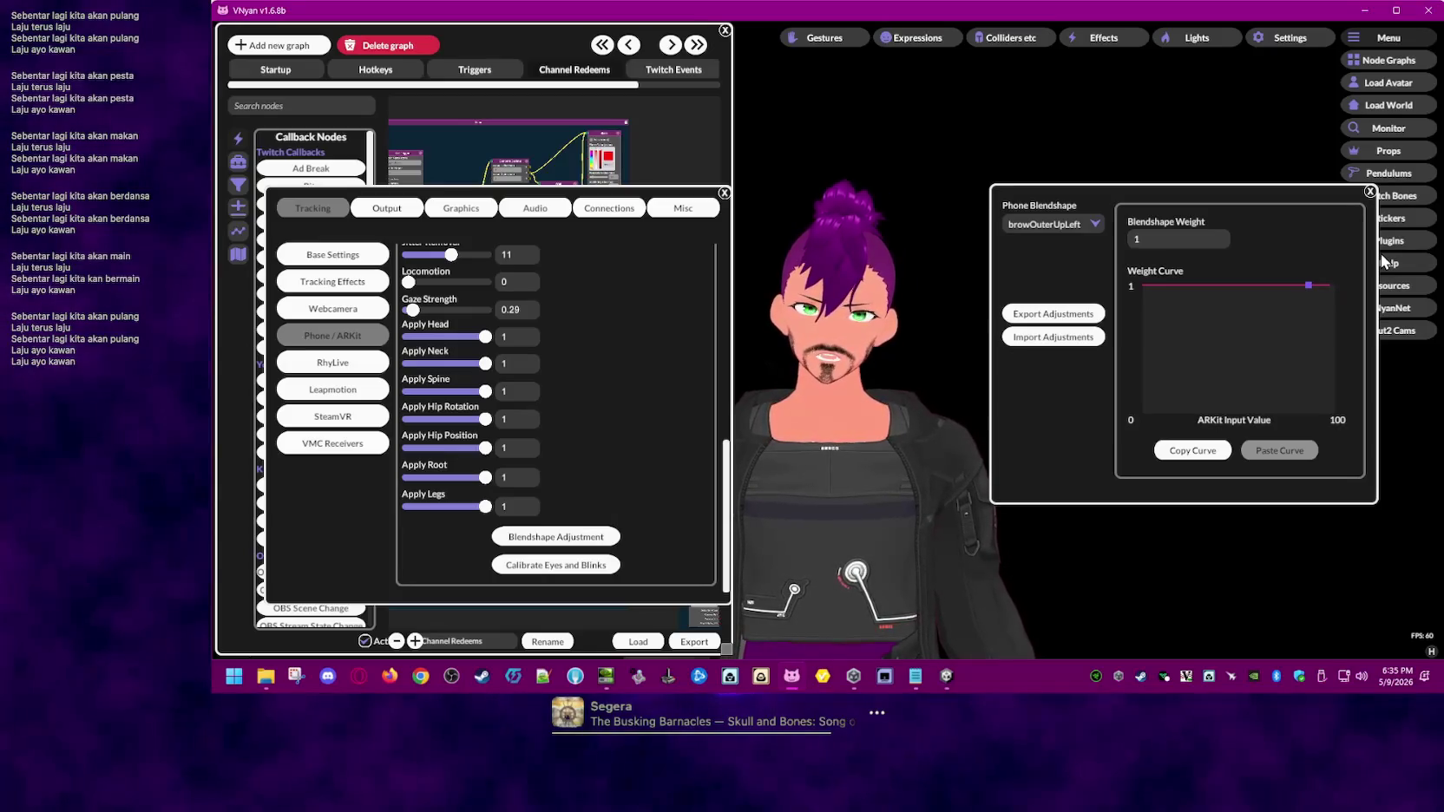
pyautogui.moveTo(1308, 284); pyautogui.dragTo(1337, 284)
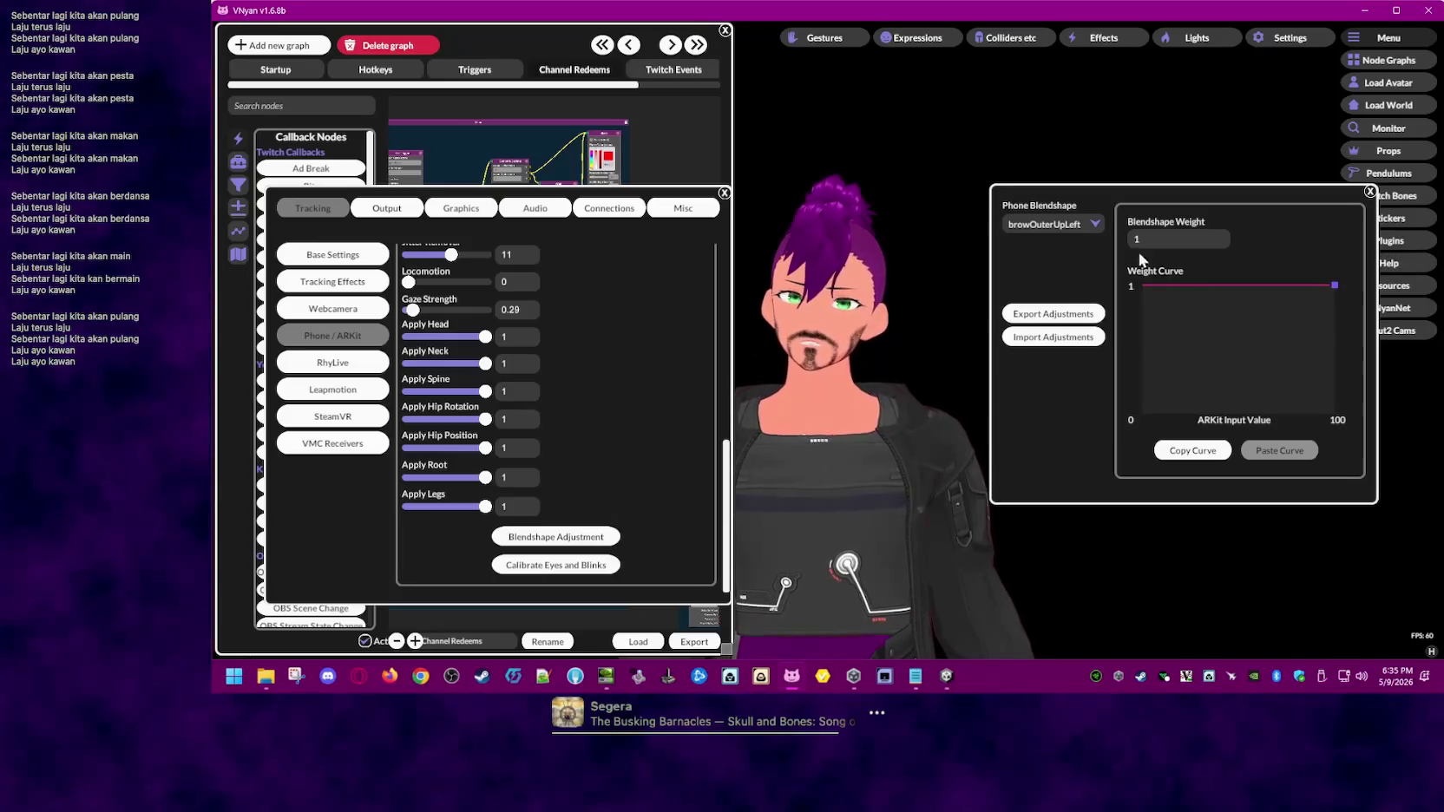
pyautogui.click(1086, 223)
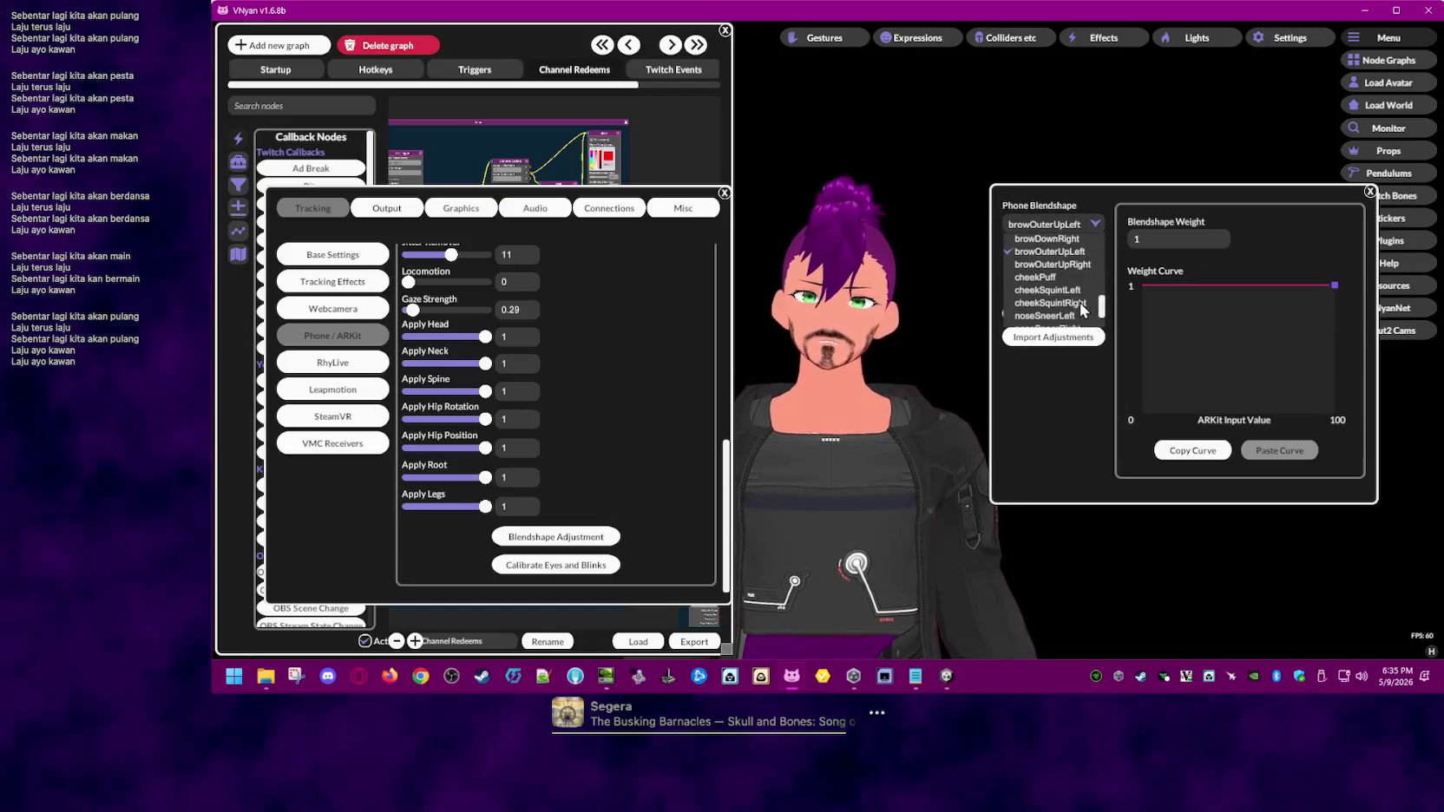
# - Scroll the Phone Blendshape list and select mouthFrownLeft
pyautogui.scroll(5, 1081, 302)
pyautogui.scroll(2, 1110, 253)
pyautogui.scroll(-1, 1107, 257)
pyautogui.scroll(-1, 1081, 303)
pyautogui.scroll(-1, 1084, 300)
pyautogui.scroll(-1, 1084, 301)
pyautogui.scroll(-2, 1083, 302)
pyautogui.scroll(-2, 1084, 302)
pyautogui.scroll(-1, 1085, 301)
pyautogui.scroll(-1, 1085, 299)
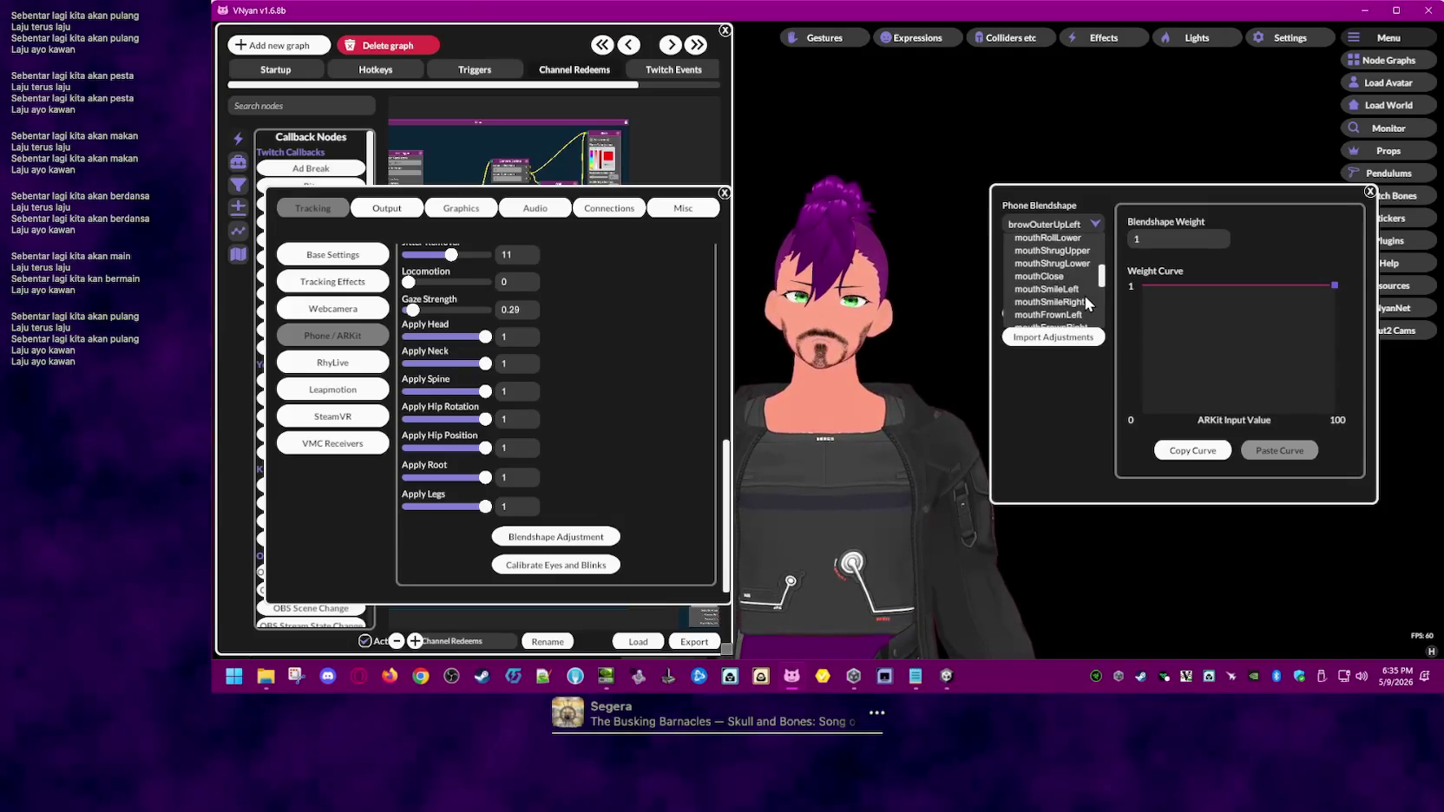
pyautogui.scroll(-1, 1083, 291)
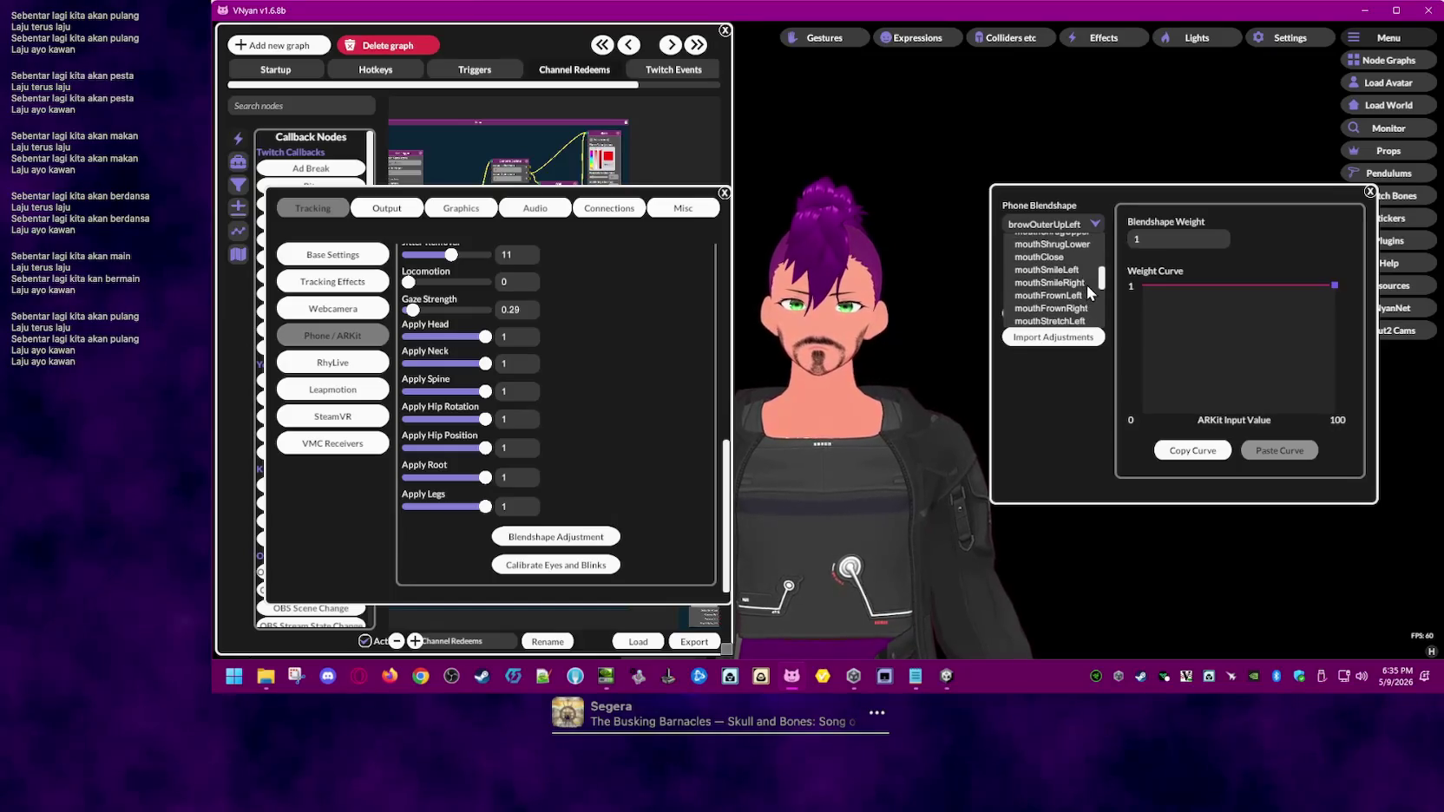
pyautogui.click(1083, 295)
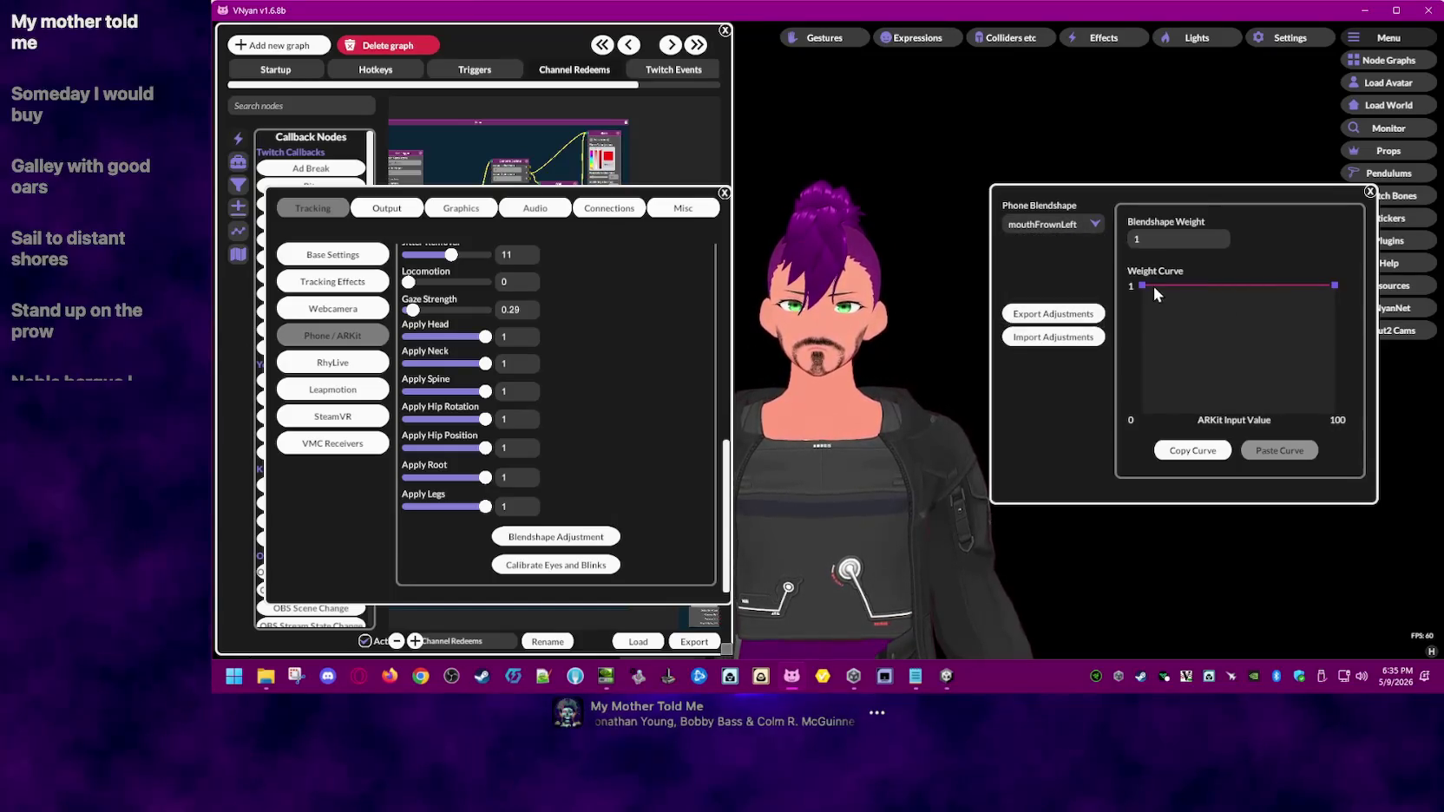
# - Reshape mouthFrownLeft's weight curve, leave it flat at 1, and close the adjustment panel
pyautogui.moveTo(1145, 284); pyautogui.dragTo(1203, 345)
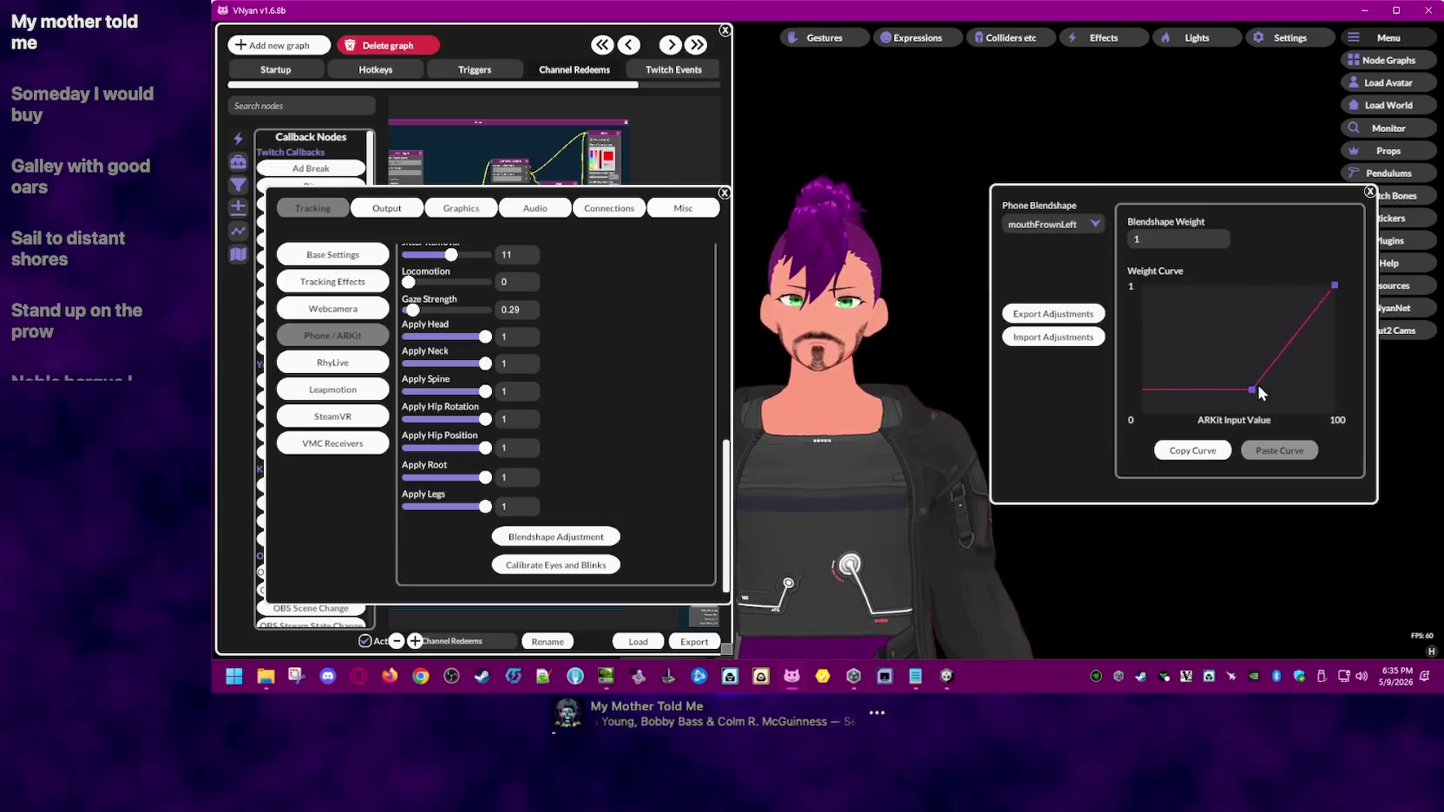
pyautogui.moveTo(1326, 411); pyautogui.dragTo(1080, 234)
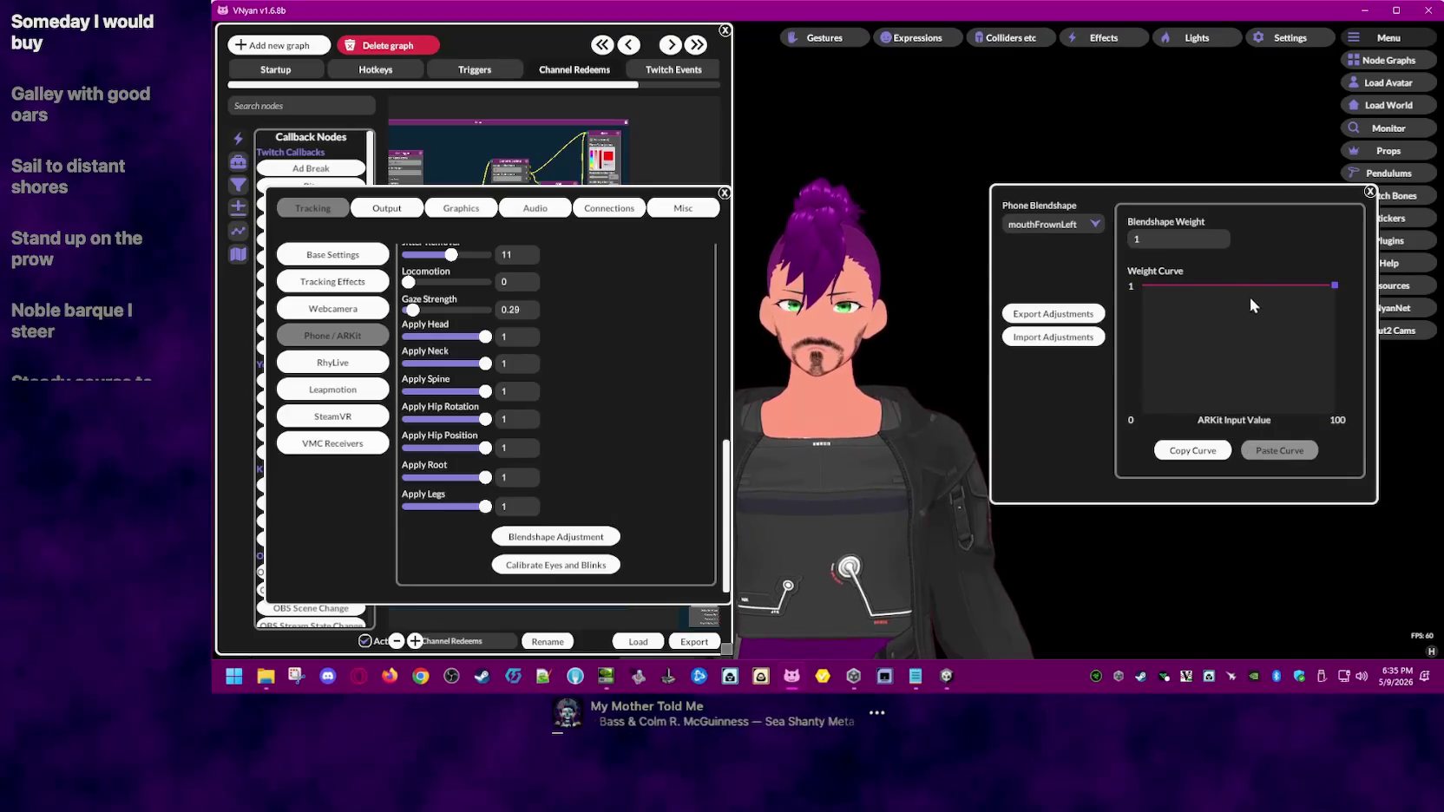
pyautogui.moveTo(1337, 285)
pyautogui.mouseDown()
pyautogui.moveTo(1380, 429)
pyautogui.moveTo(1376, 247)
pyautogui.mouseUp()
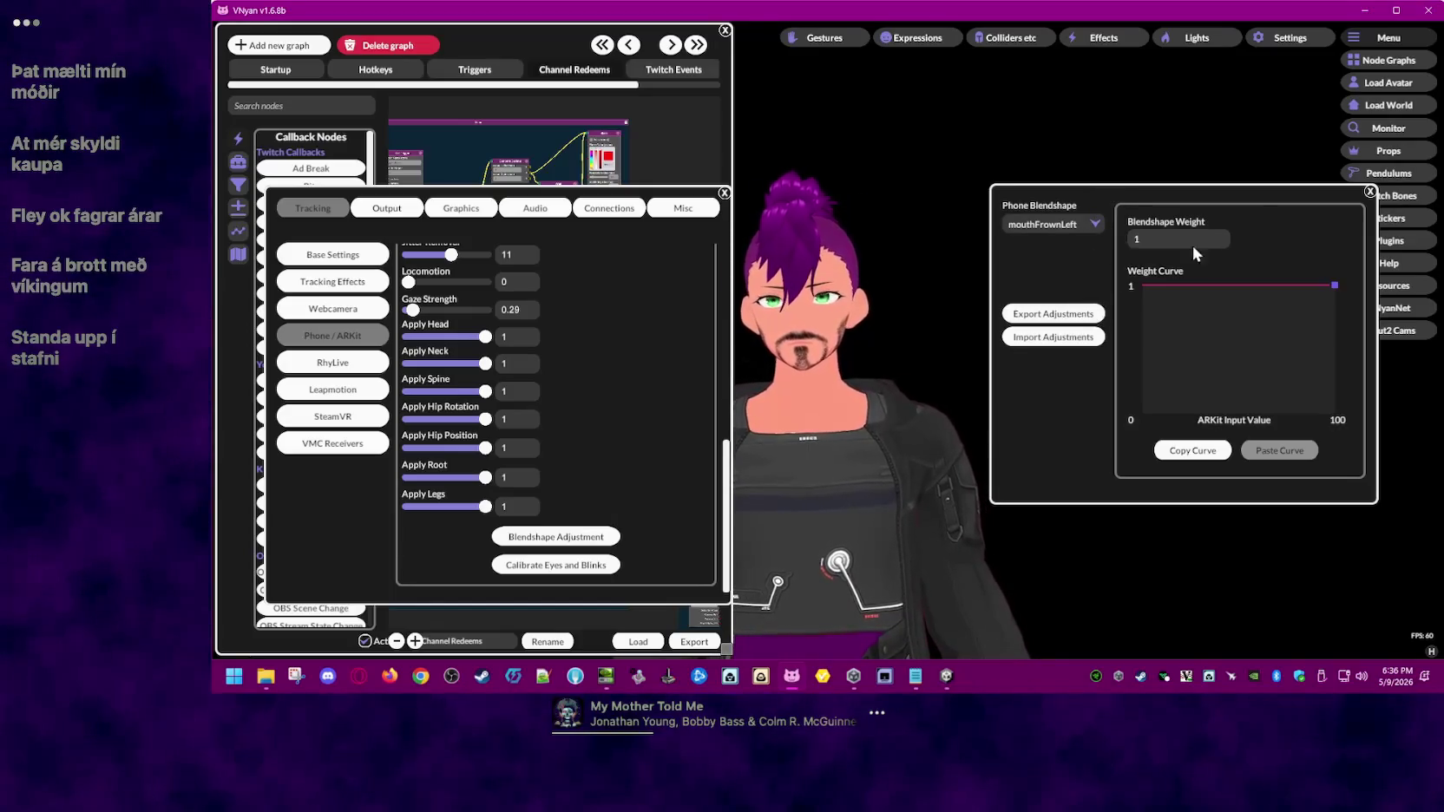
pyautogui.click(1075, 223)
pyautogui.click(1367, 191)
# - Calibrate eyes and blinks, recording open and closed eyes facing straight, left and right
pyautogui.click(1368, 192)
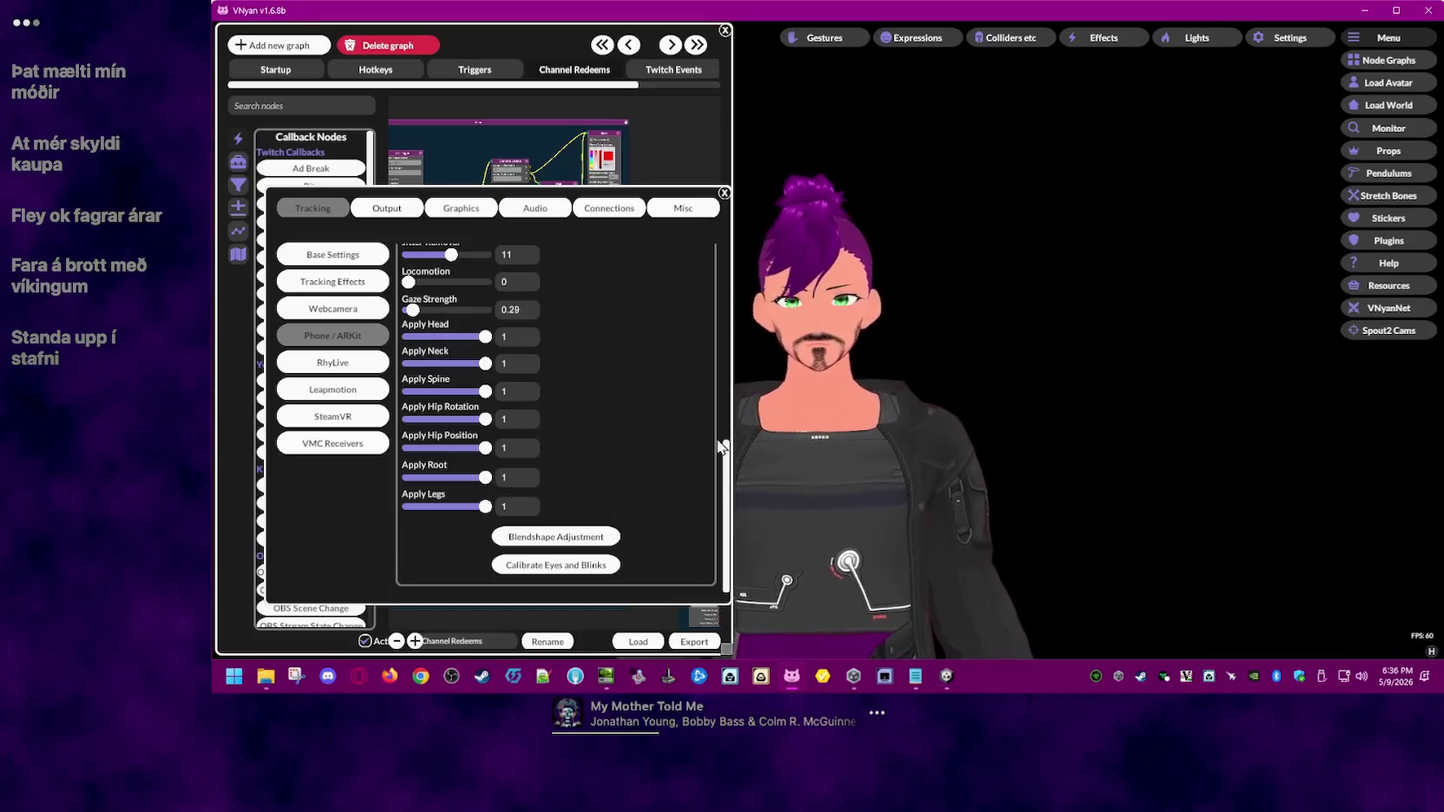
pyautogui.click(595, 575)
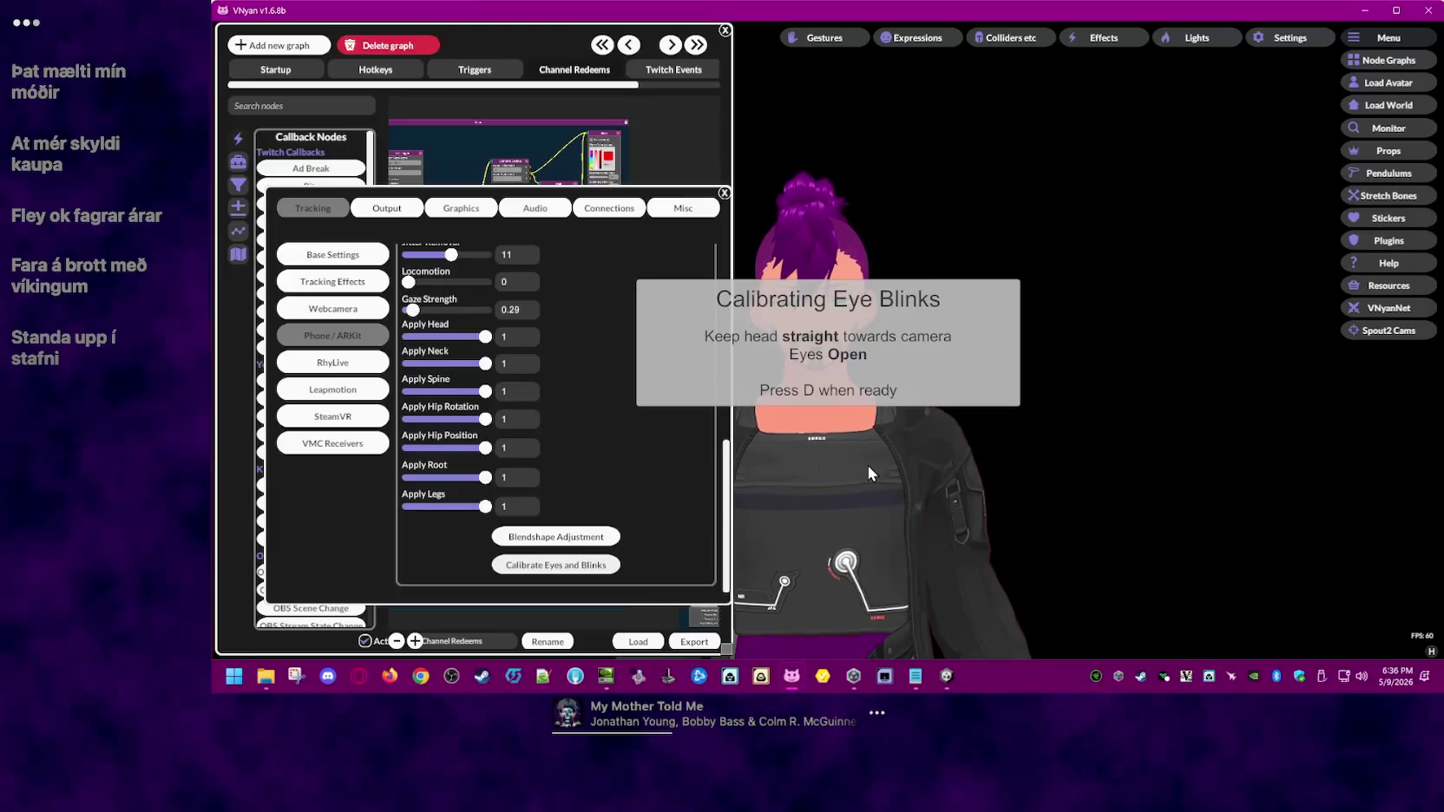
pyautogui.press('d')
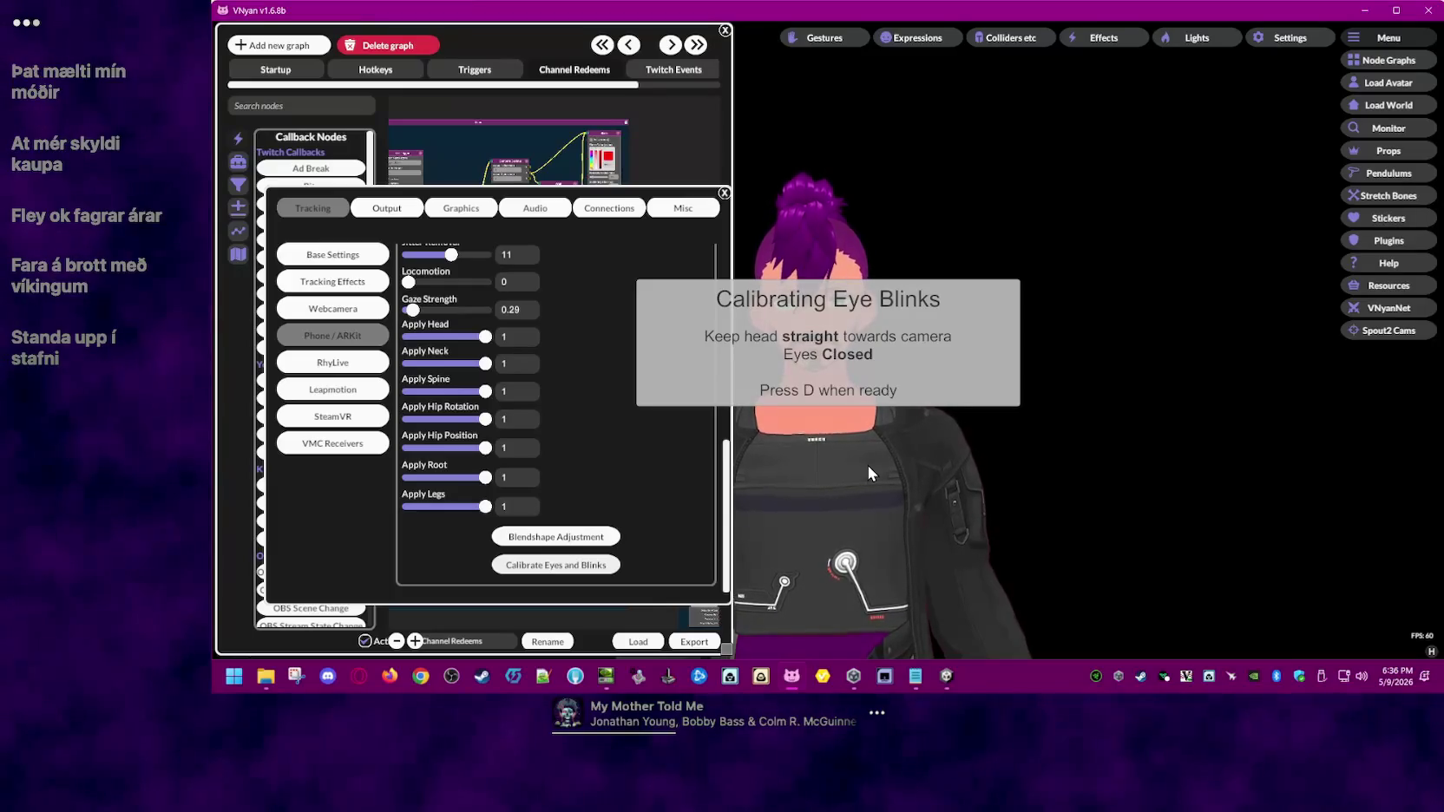
pyautogui.press('d')
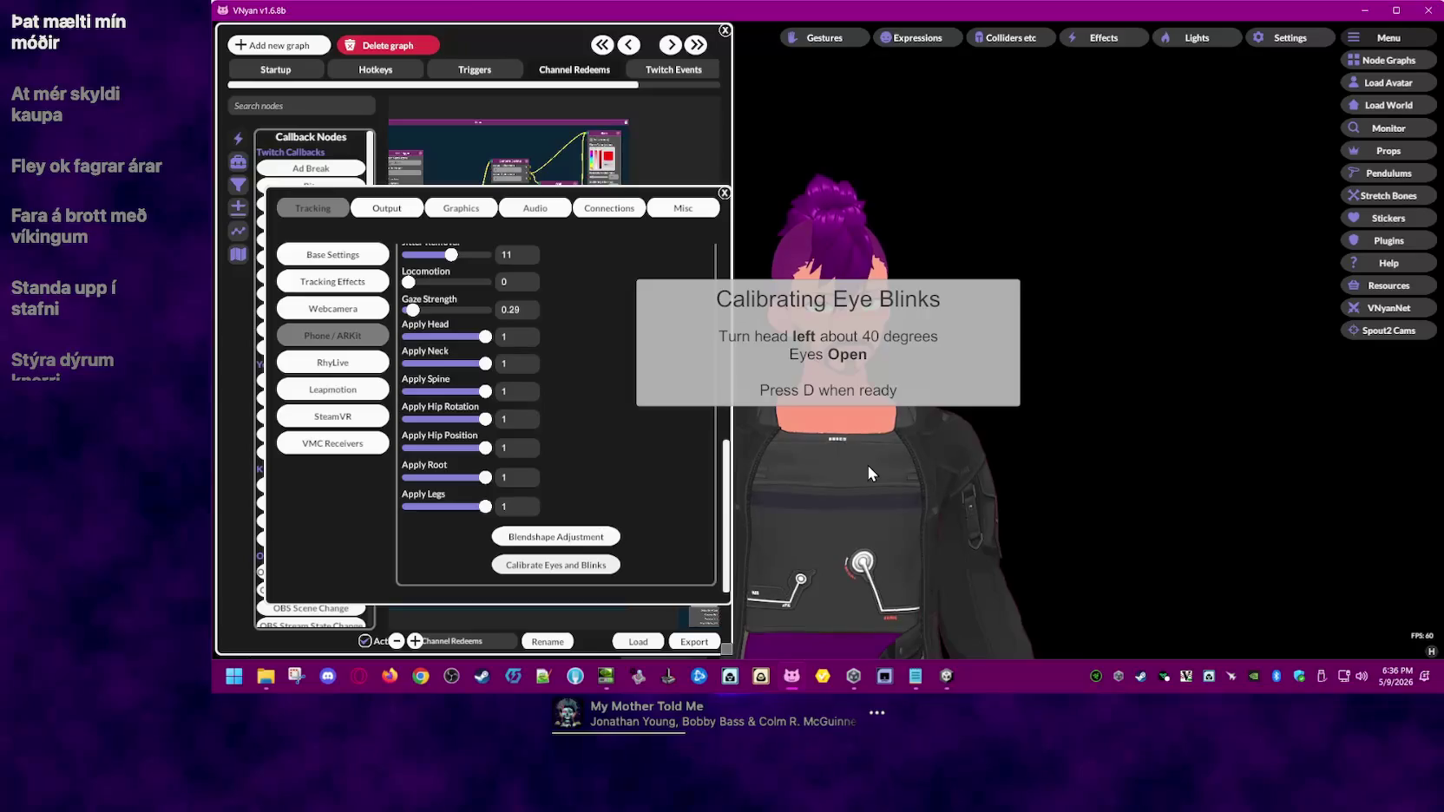
pyautogui.press('d')
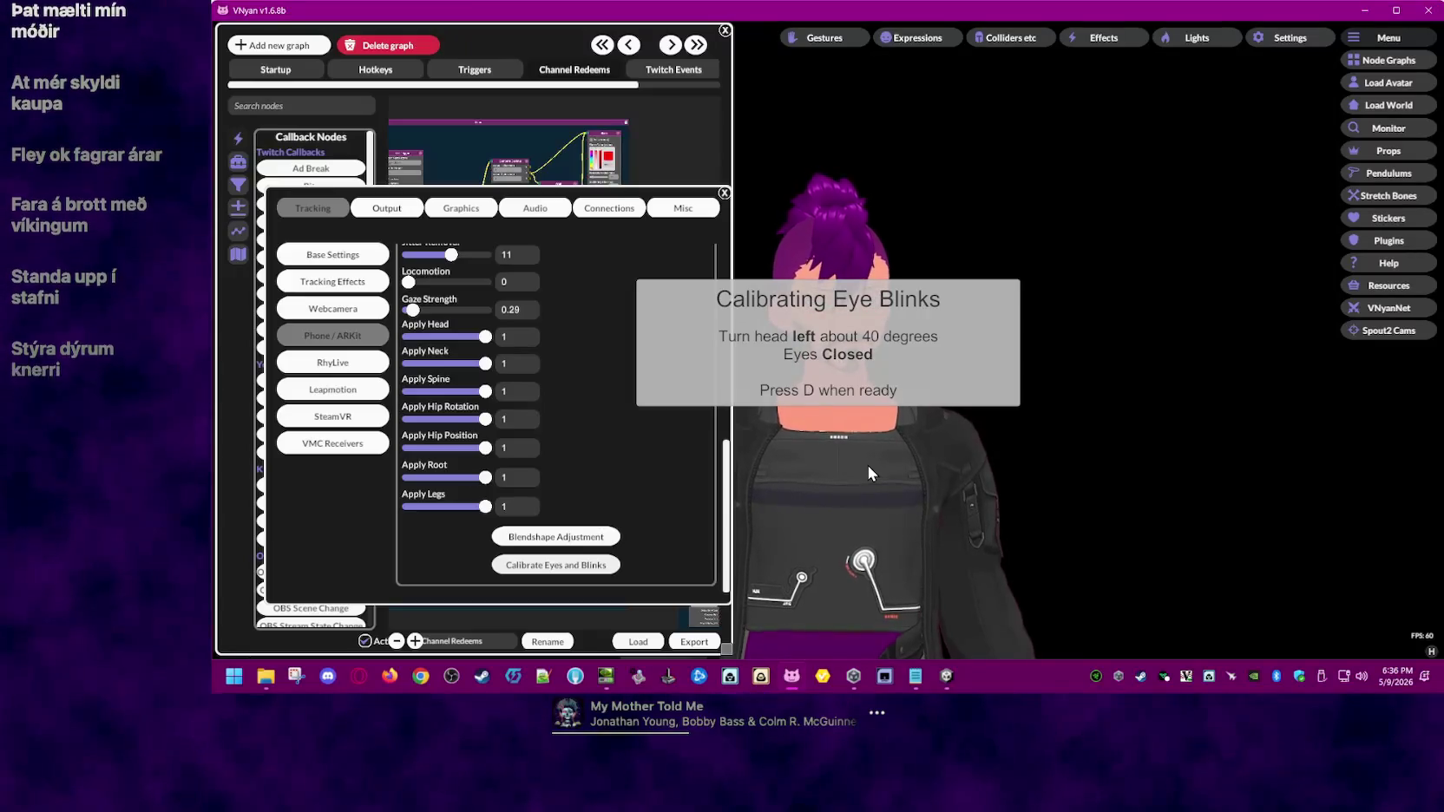
pyautogui.press('d')
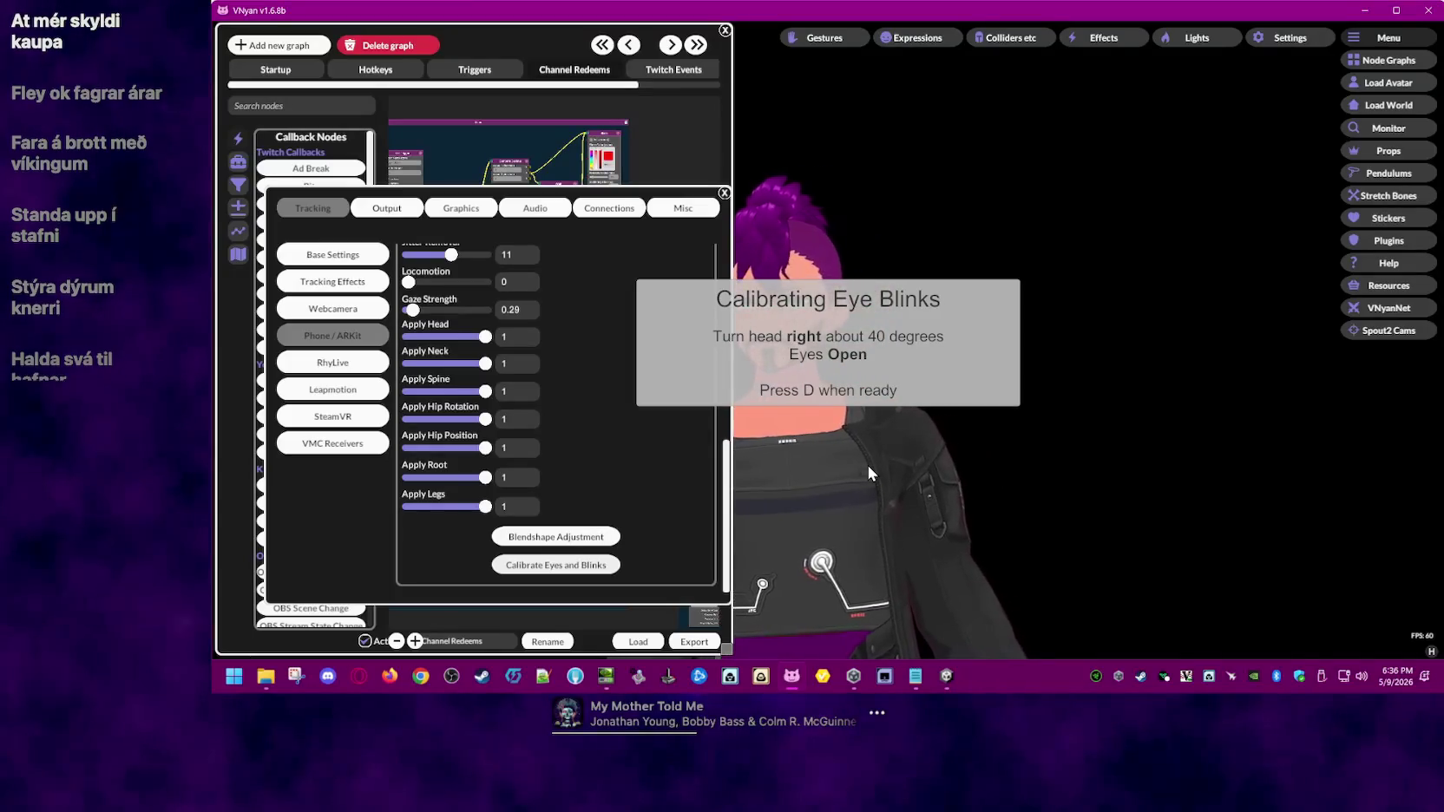
pyautogui.press('d')
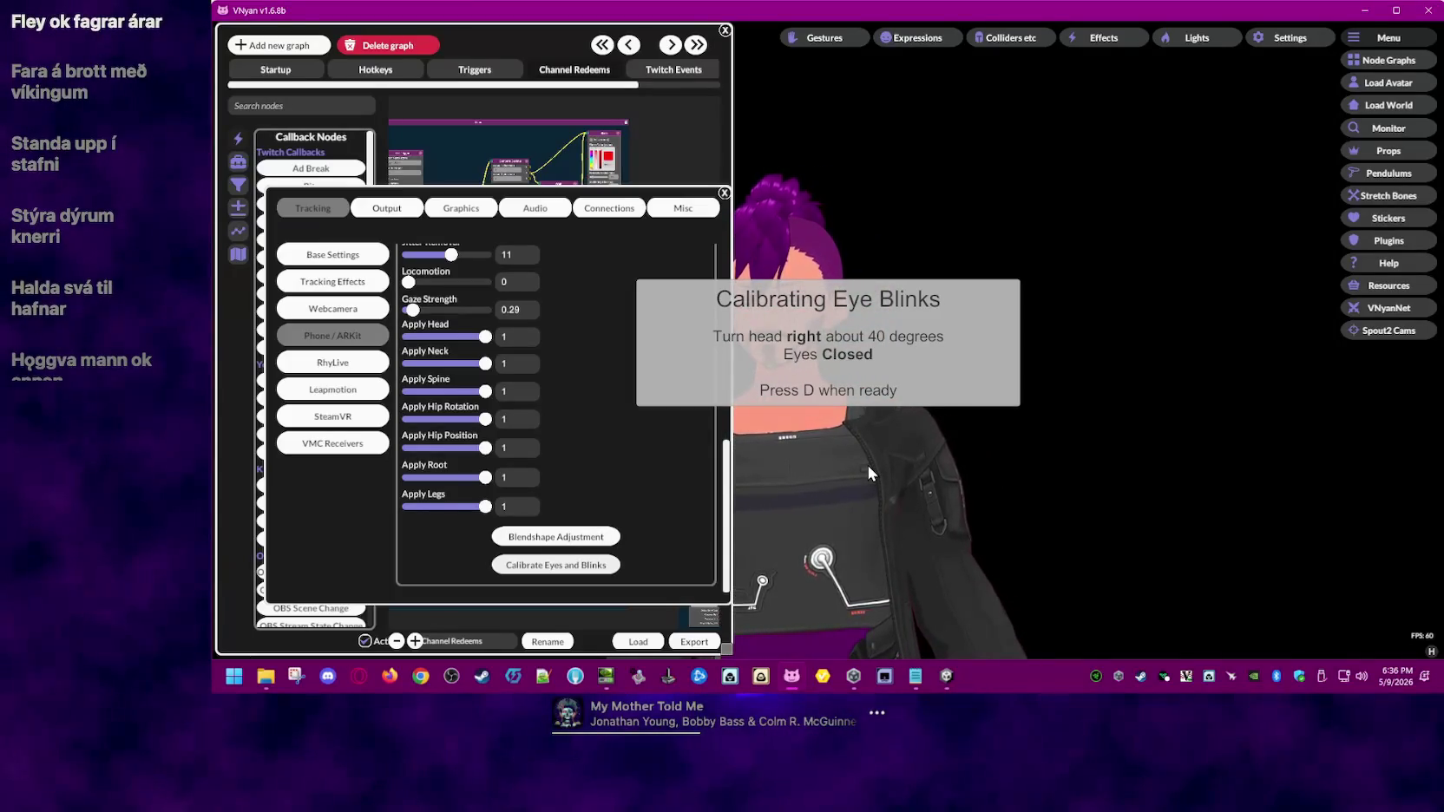
pyautogui.press('d')
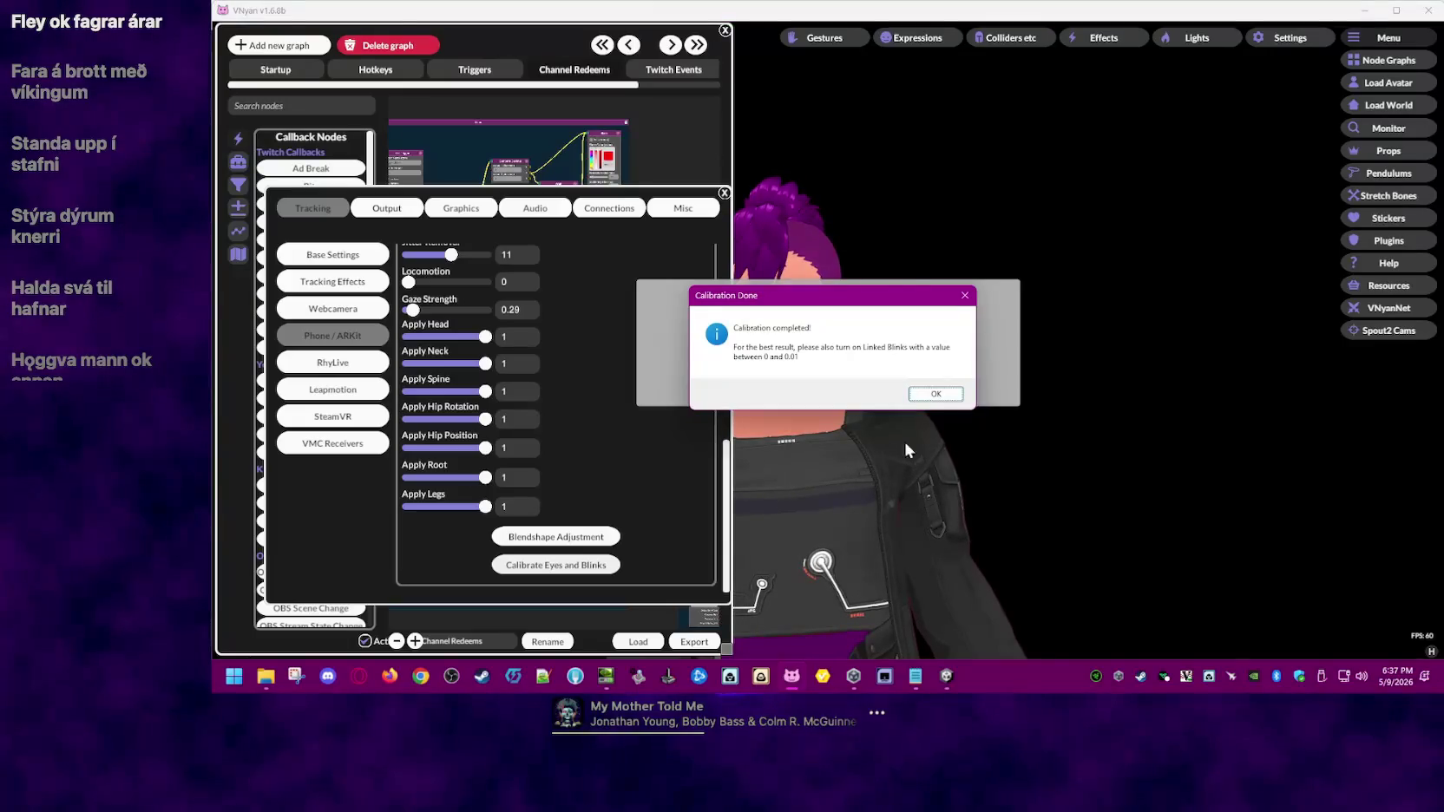
pyautogui.click(936, 394)
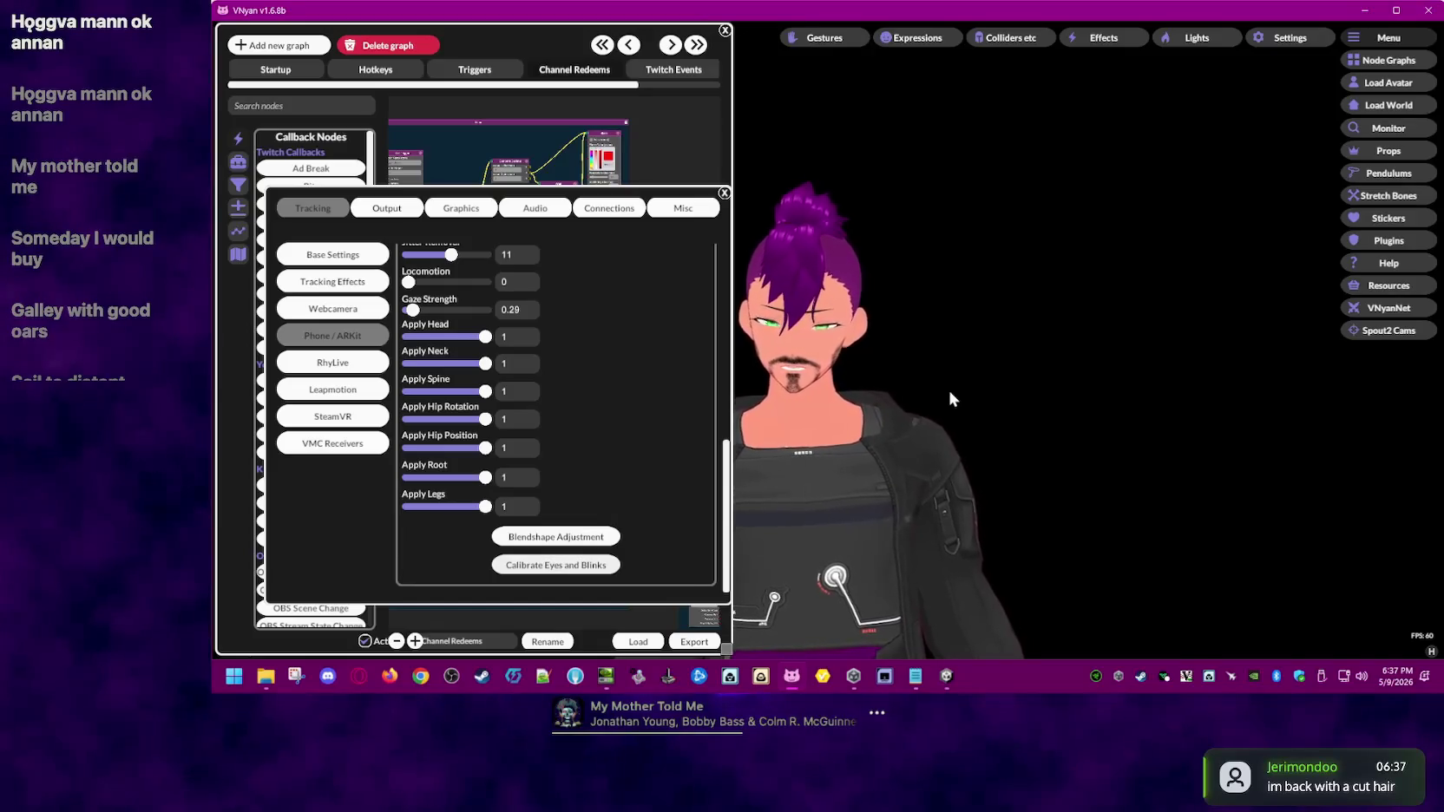
# - Browse the RhyLive, Leap Motion, SteamVR and VMC Receiver tracking settings
pyautogui.click(368, 362)
pyautogui.click(352, 390)
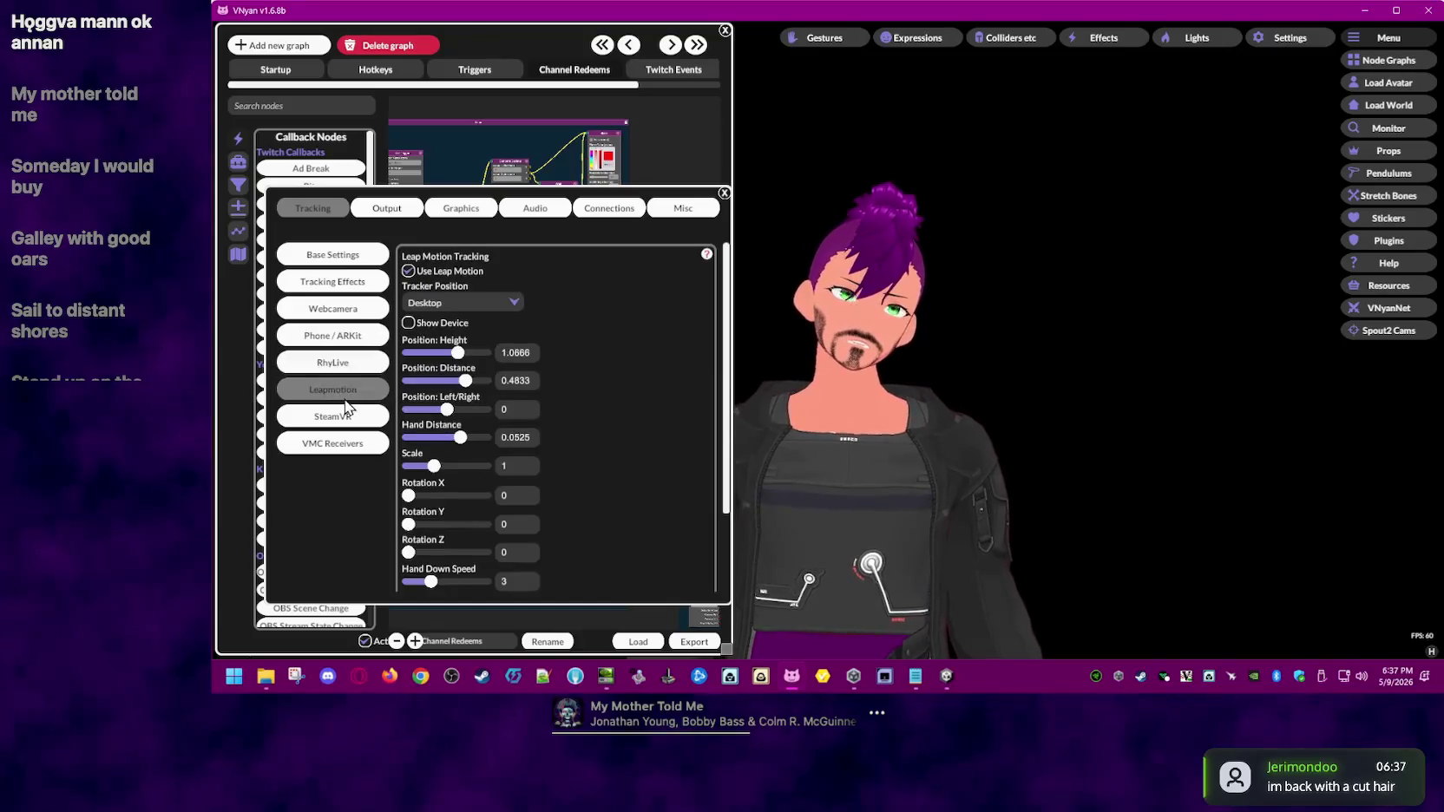
pyautogui.scroll(-2, 649, 341)
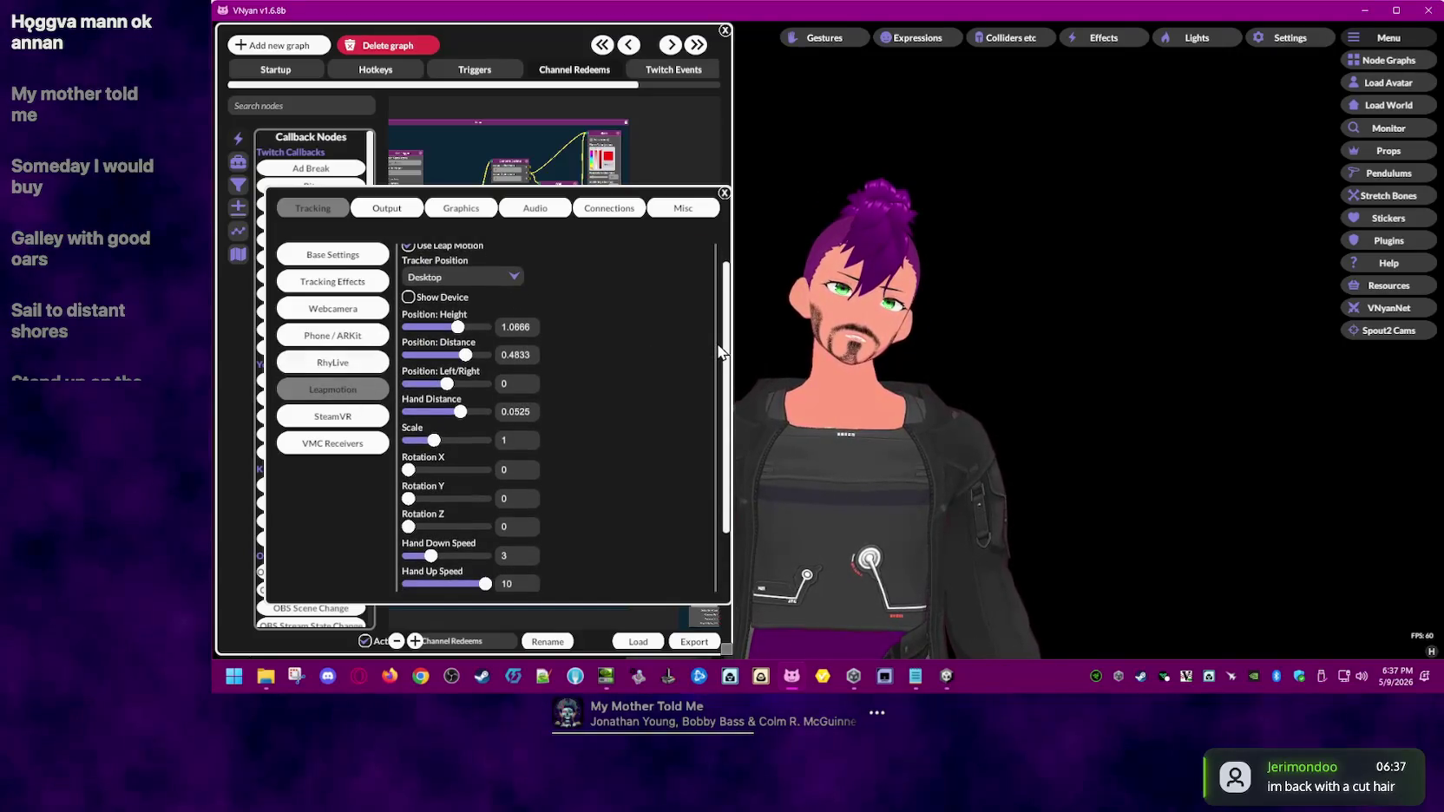
pyautogui.moveTo(727, 358); pyautogui.dragTo(733, 456)
pyautogui.click(346, 418)
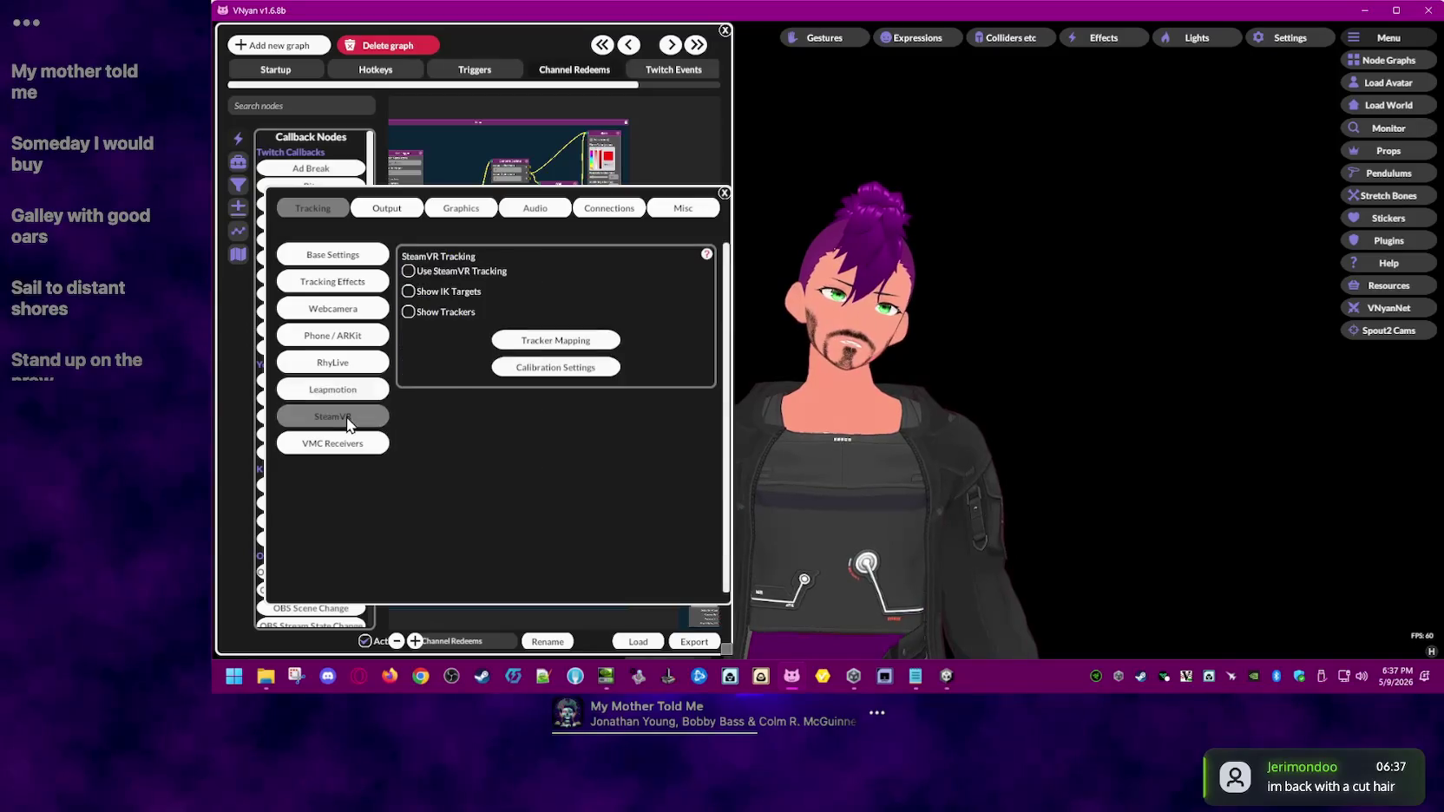
pyautogui.click(357, 444)
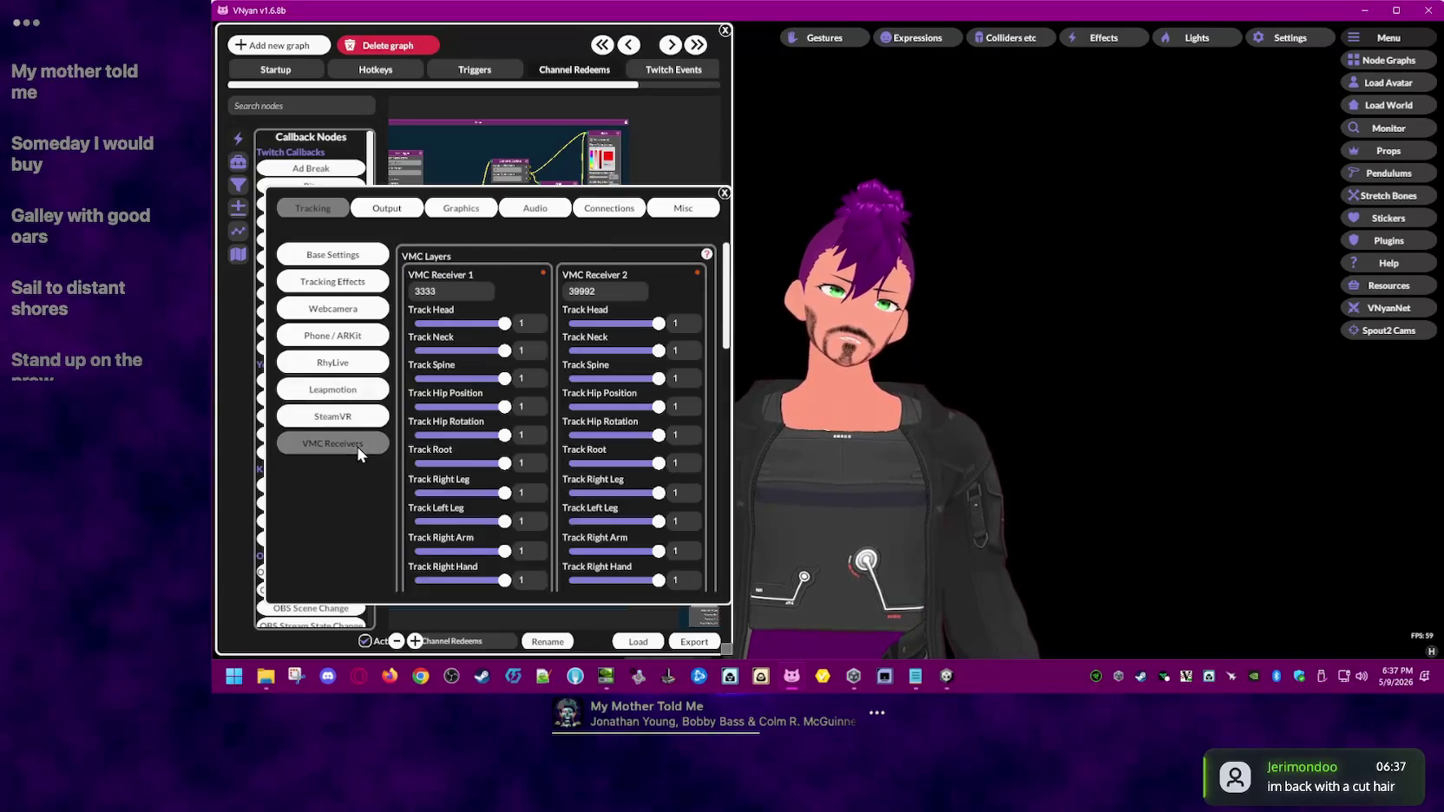
pyautogui.moveTo(727, 301)
pyautogui.mouseDown()
pyautogui.moveTo(736, 514)
pyautogui.moveTo(727, 236)
pyautogui.mouseUp()
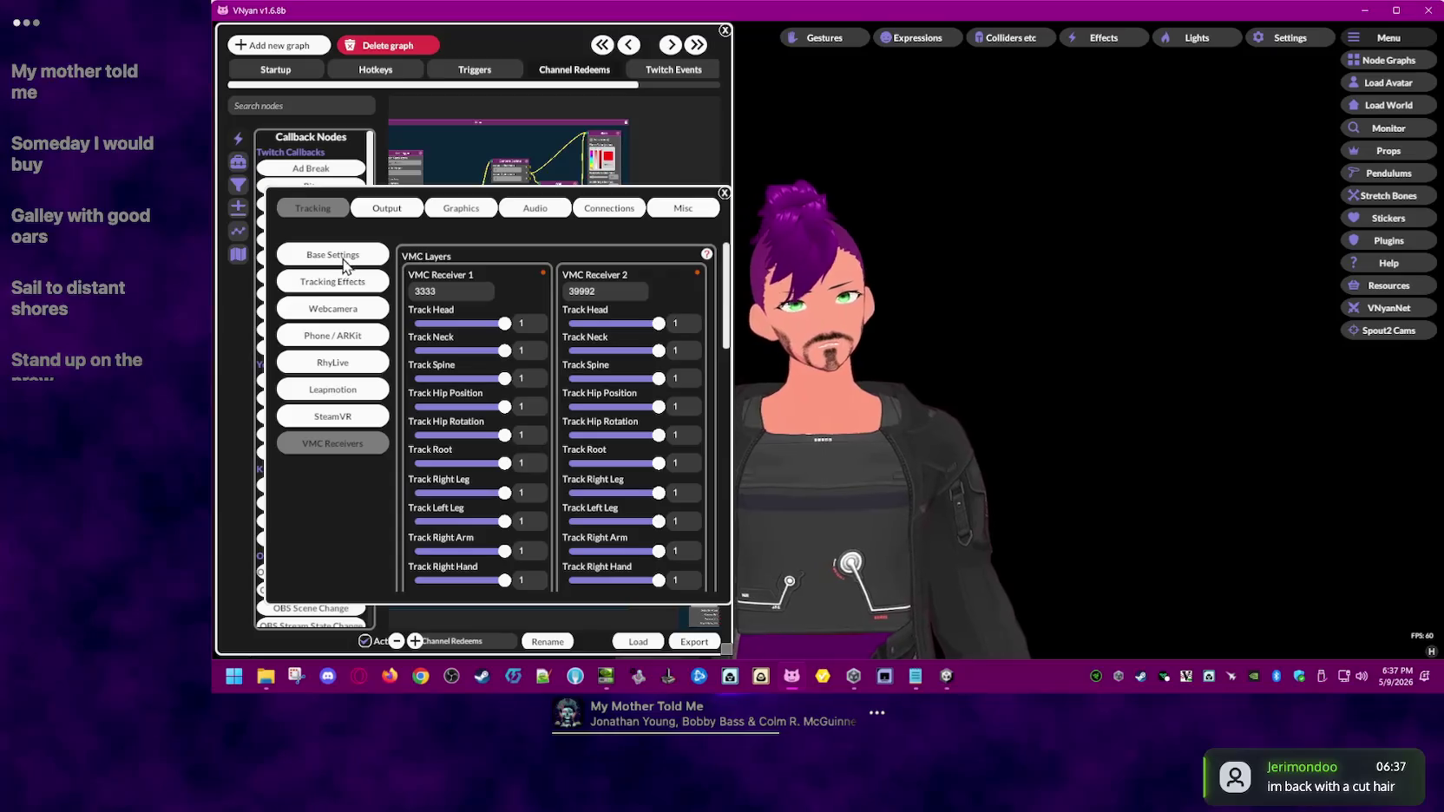
pyautogui.click(399, 212)
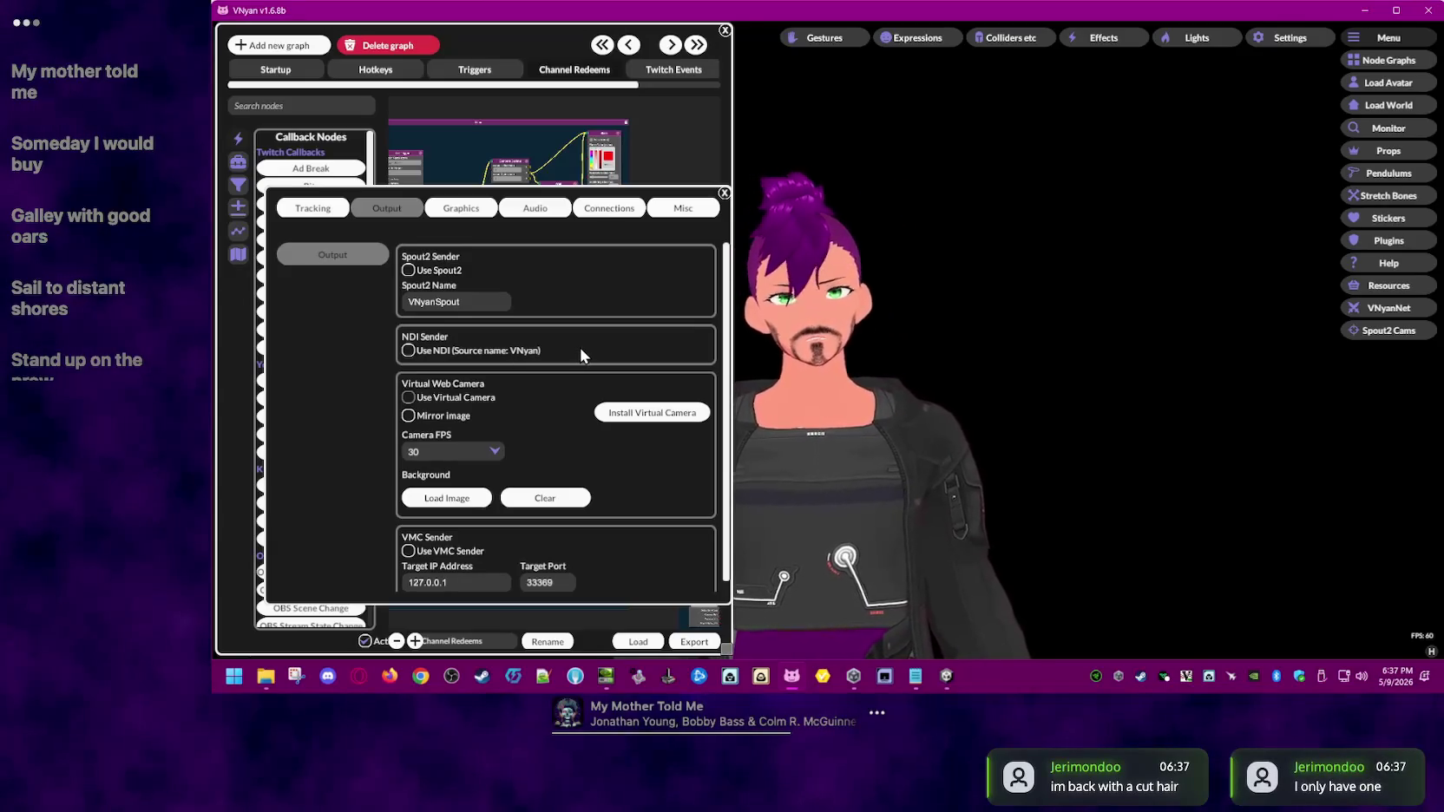
# - Scroll through the Output options, then switch to the Graphics settings
pyautogui.scroll(-1, 580, 349)
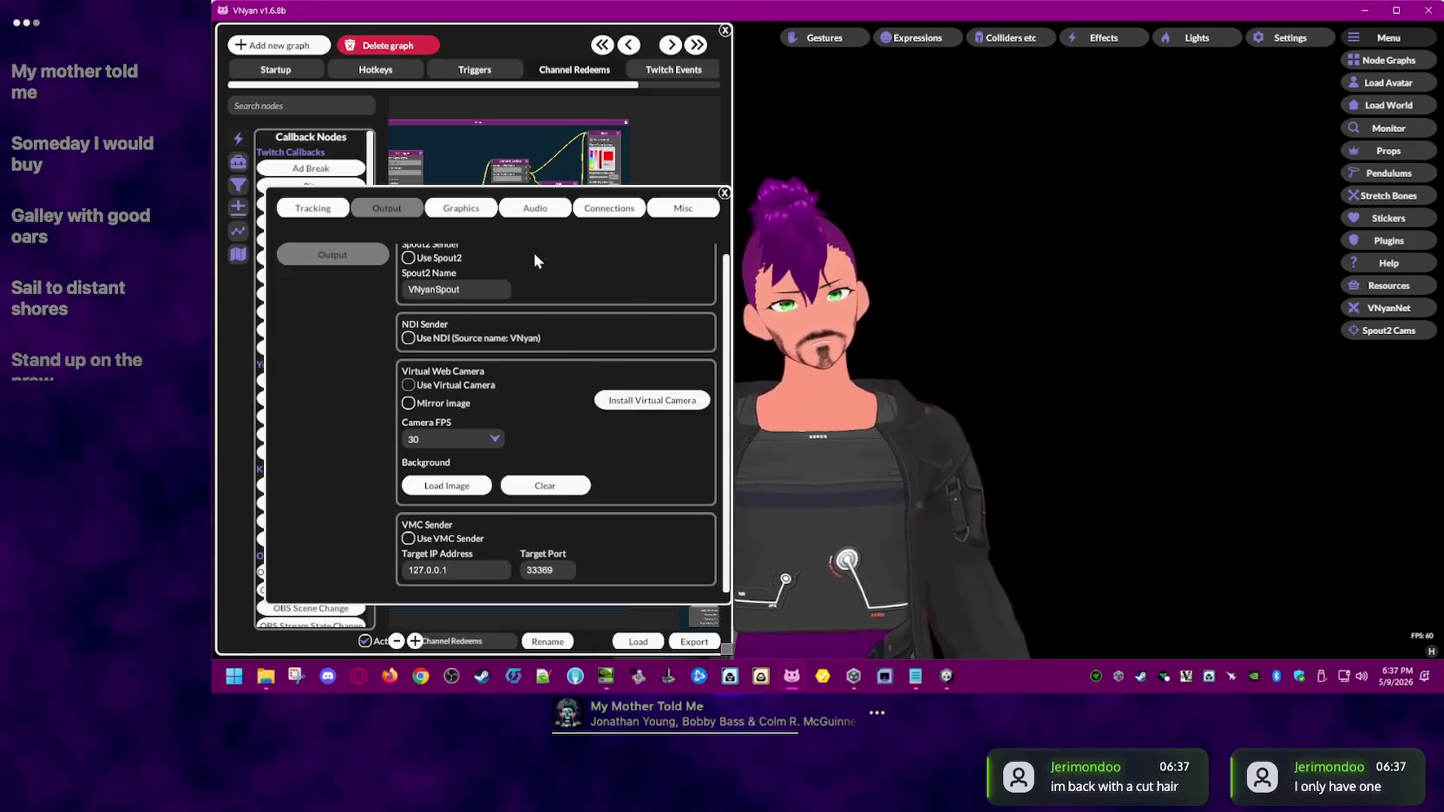
pyautogui.click(477, 212)
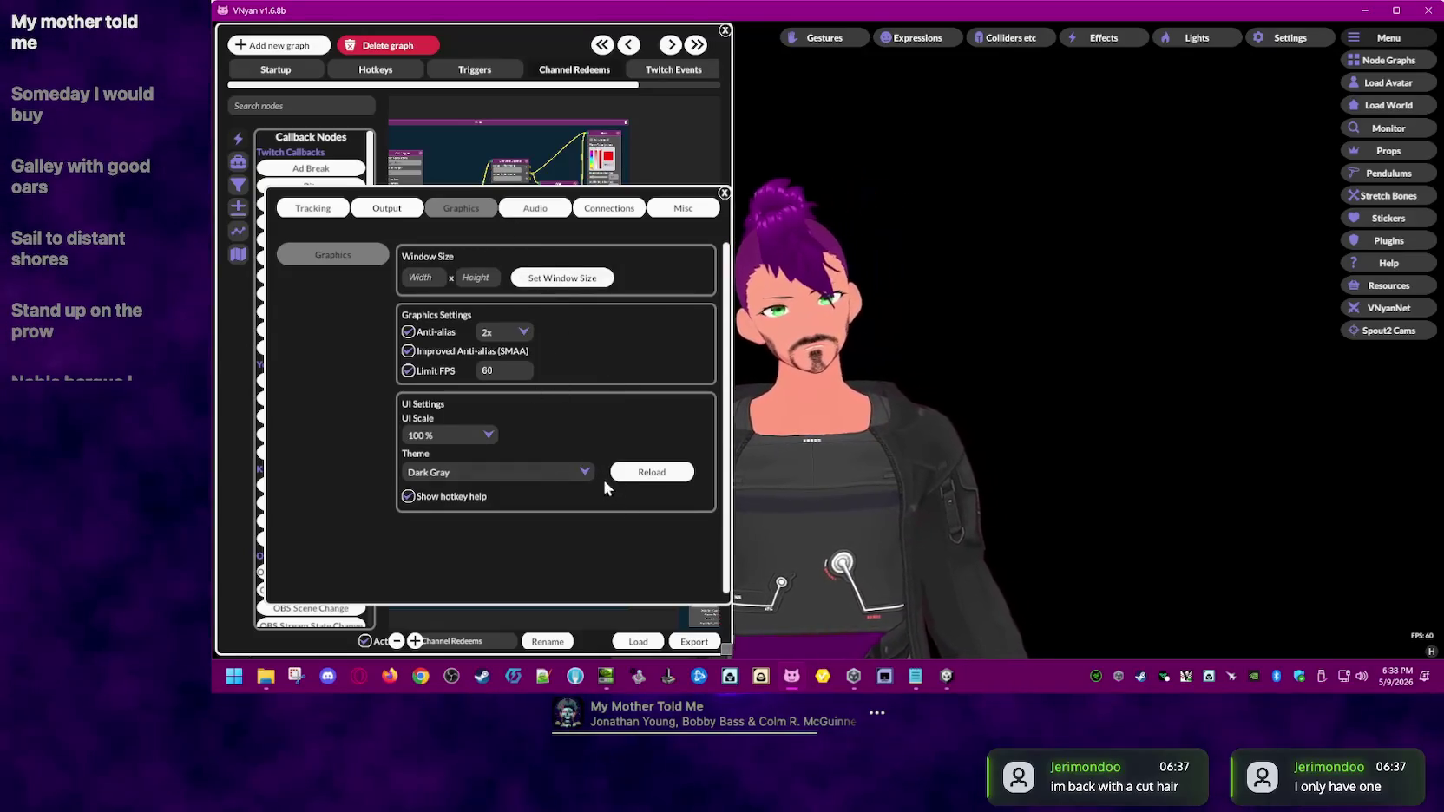
pyautogui.click(581, 468)
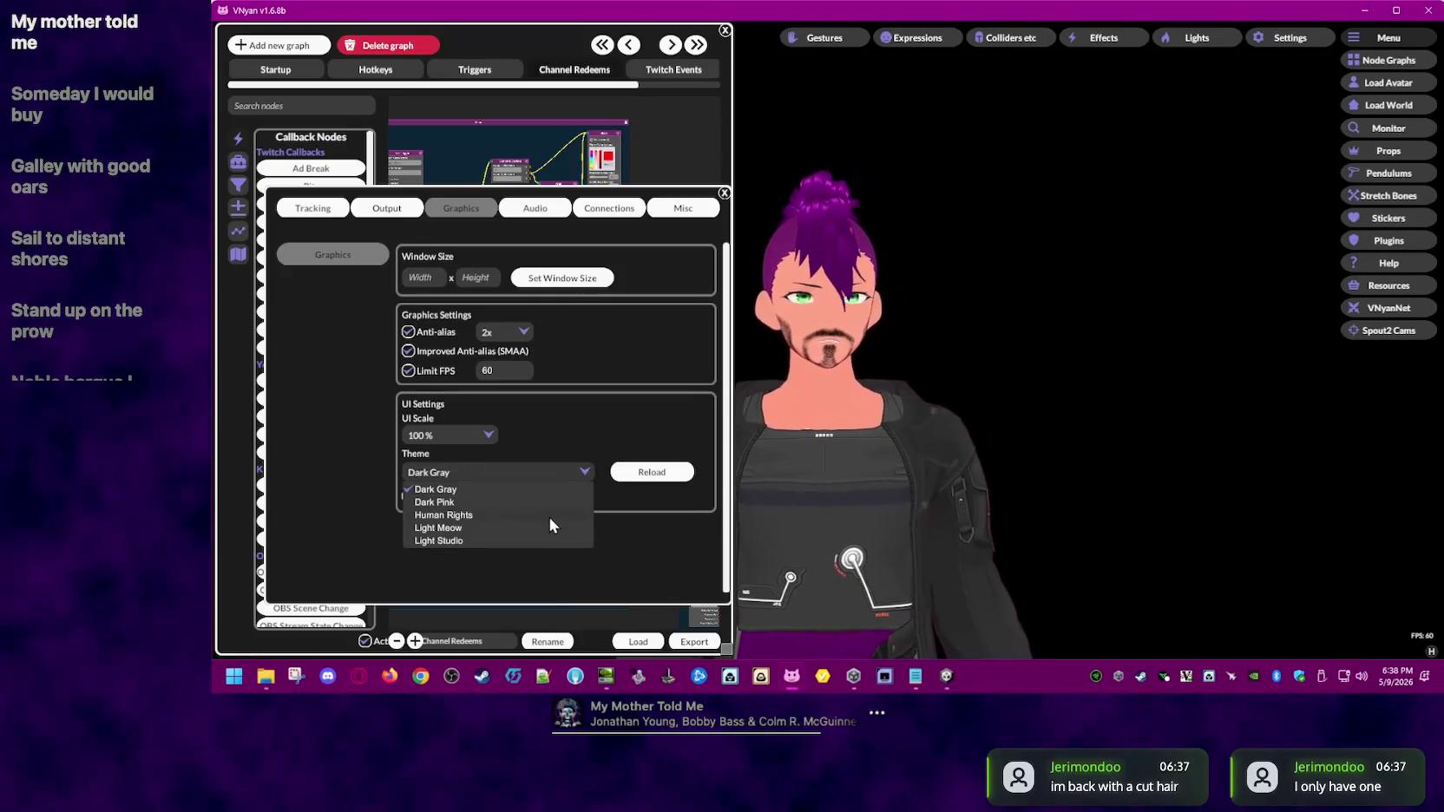
pyautogui.click(549, 515)
pyautogui.click(583, 473)
pyautogui.click(557, 525)
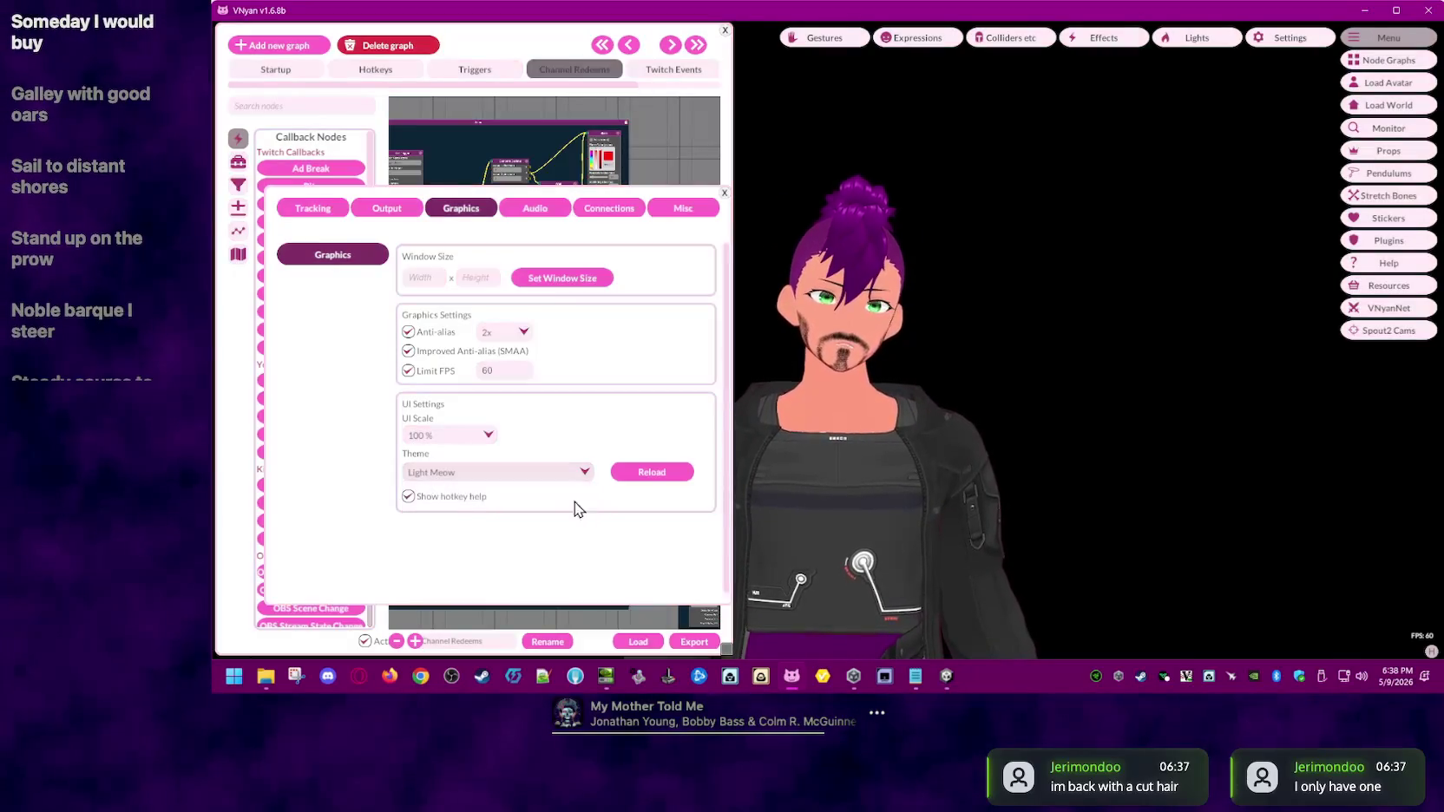
pyautogui.click(589, 474)
pyautogui.click(534, 540)
pyautogui.click(575, 472)
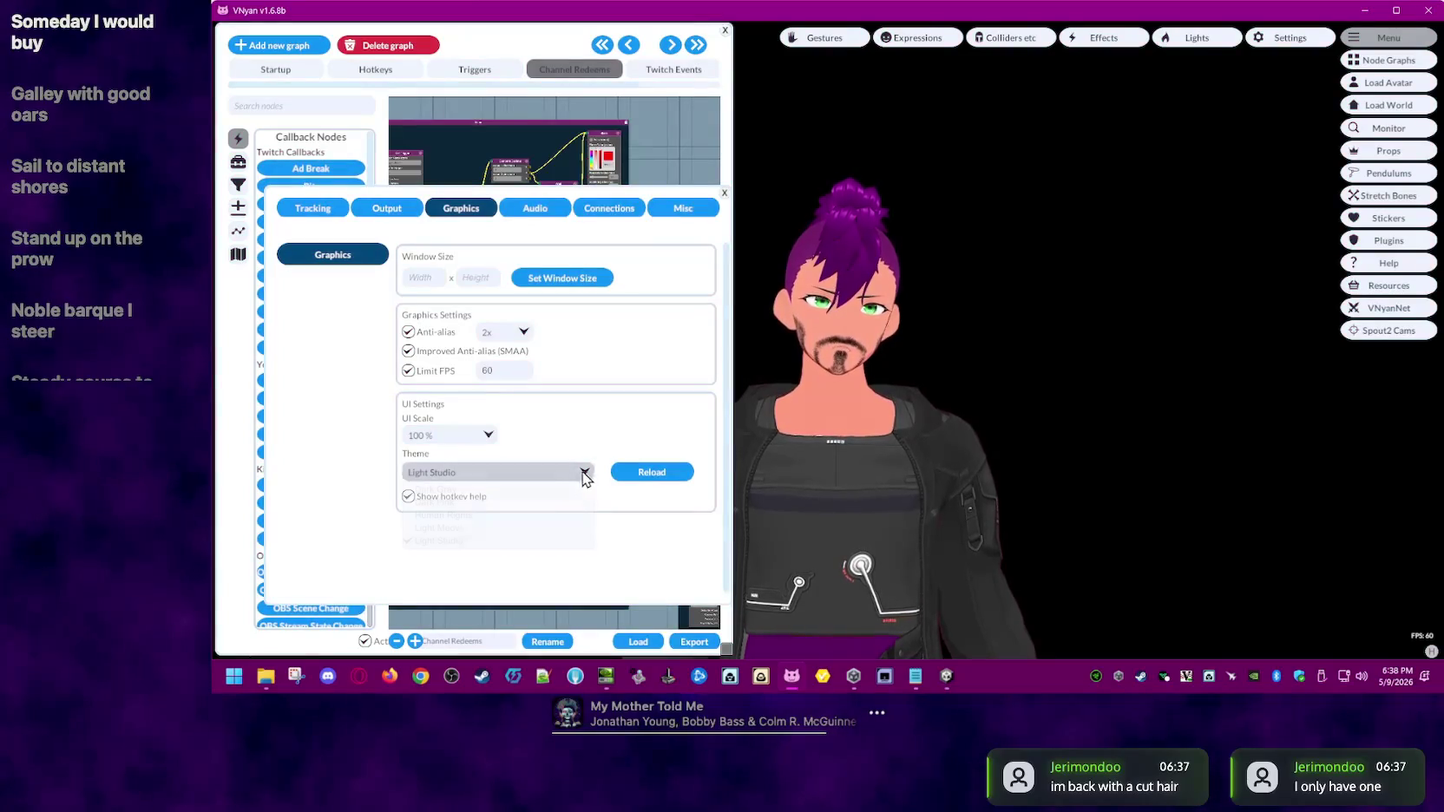
pyautogui.click(515, 501)
pyautogui.click(578, 467)
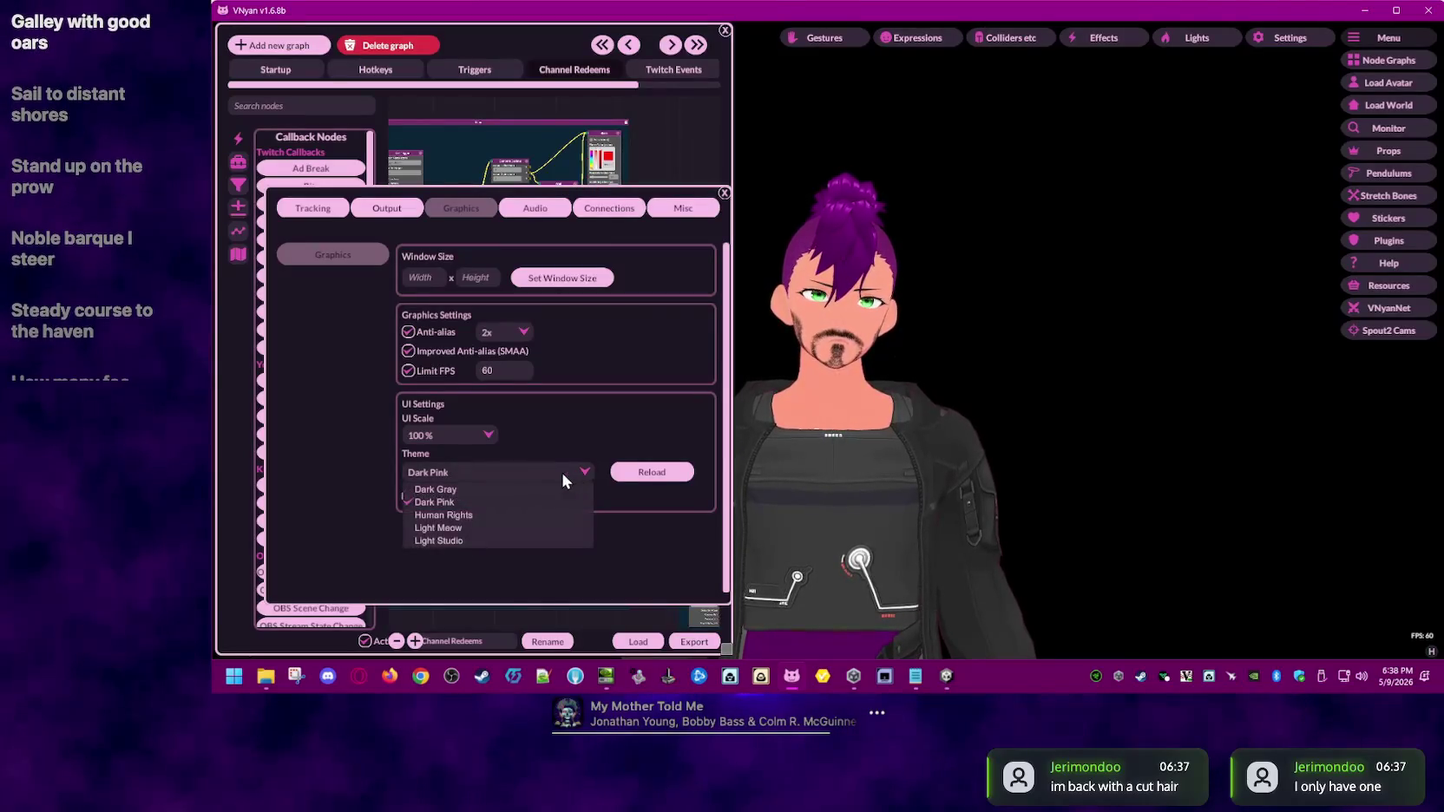
pyautogui.click(524, 487)
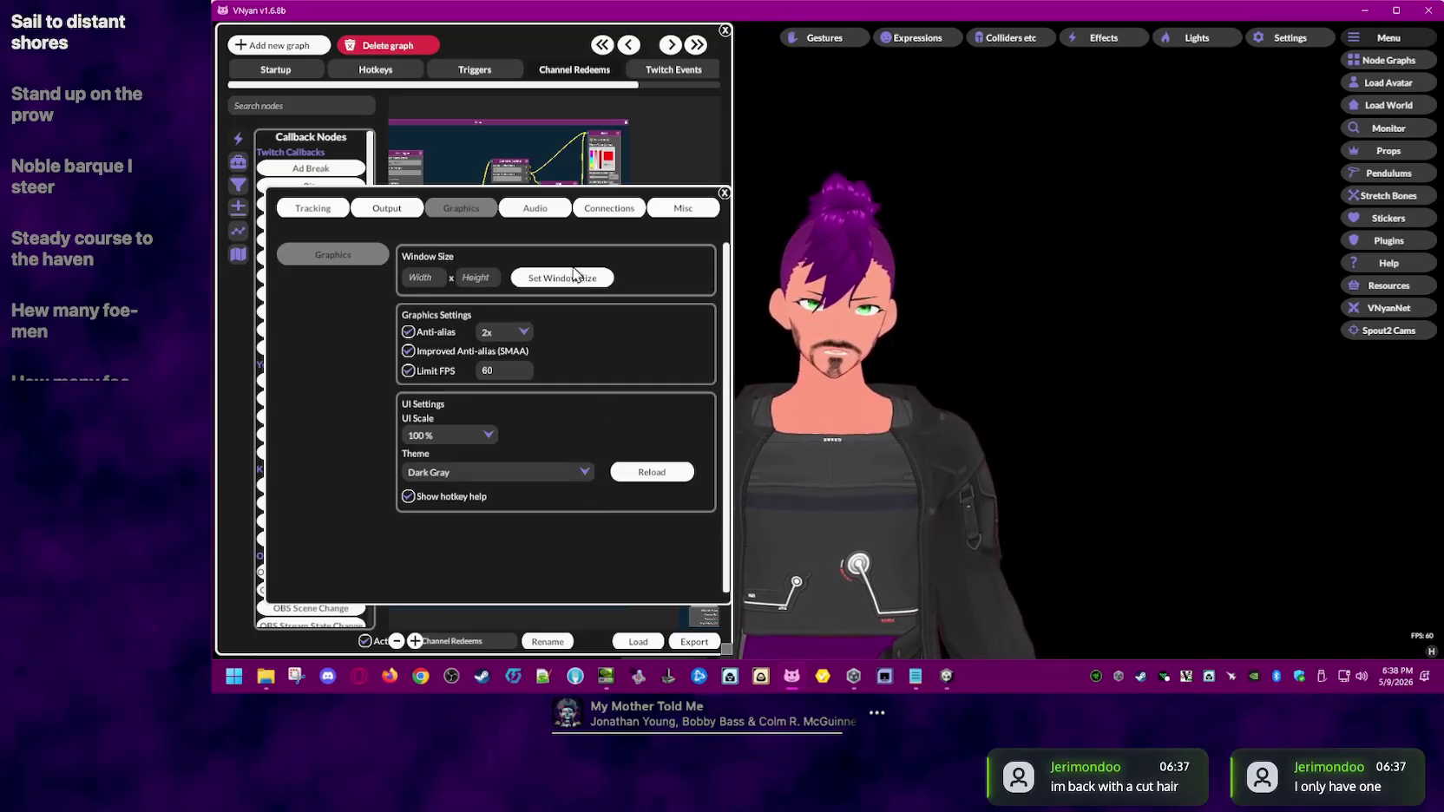
pyautogui.click(551, 209)
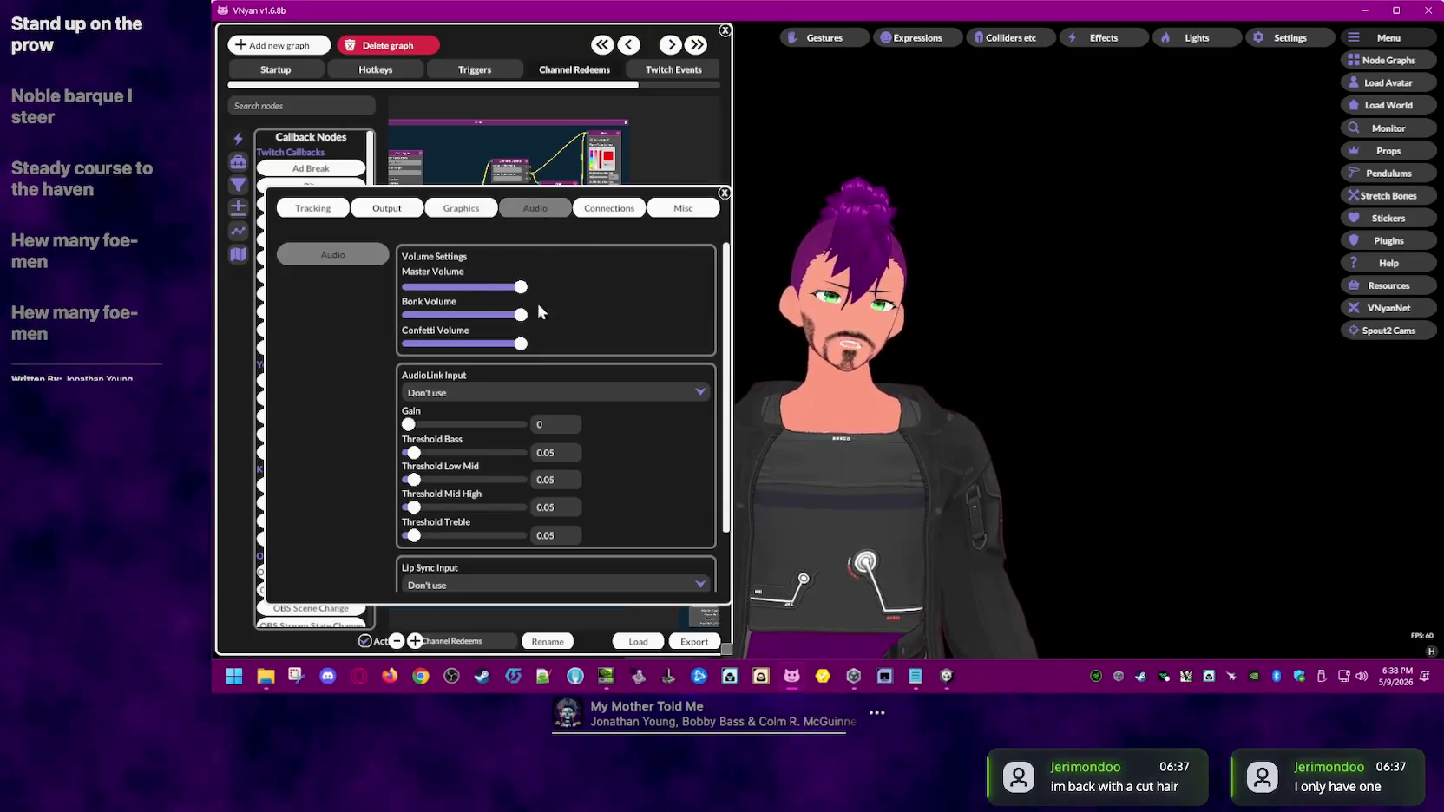
# - Check AudioLink Input options leaving Don't use, then view the Connections and Misc pages
pyautogui.scroll(-3, 725, 351)
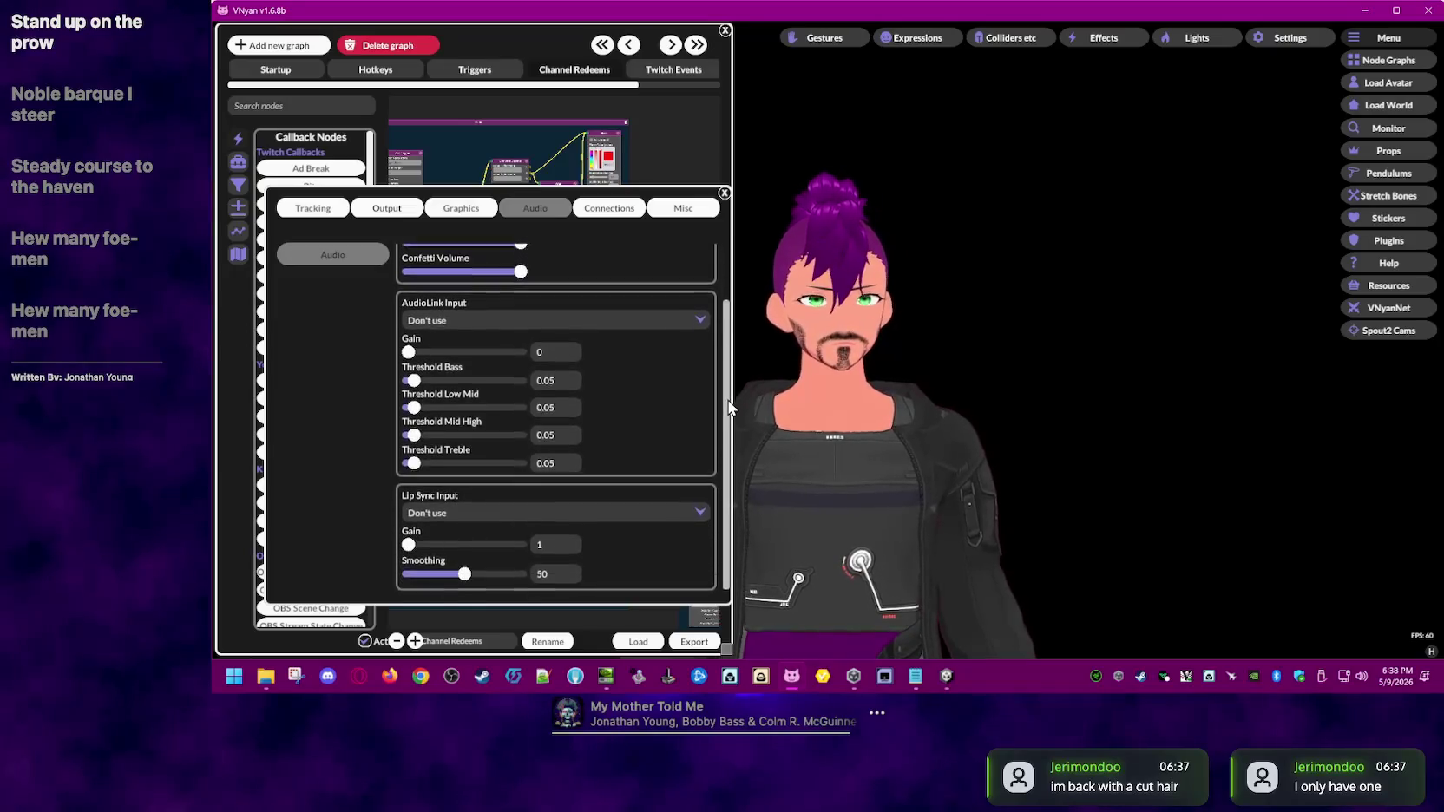
pyautogui.click(560, 319)
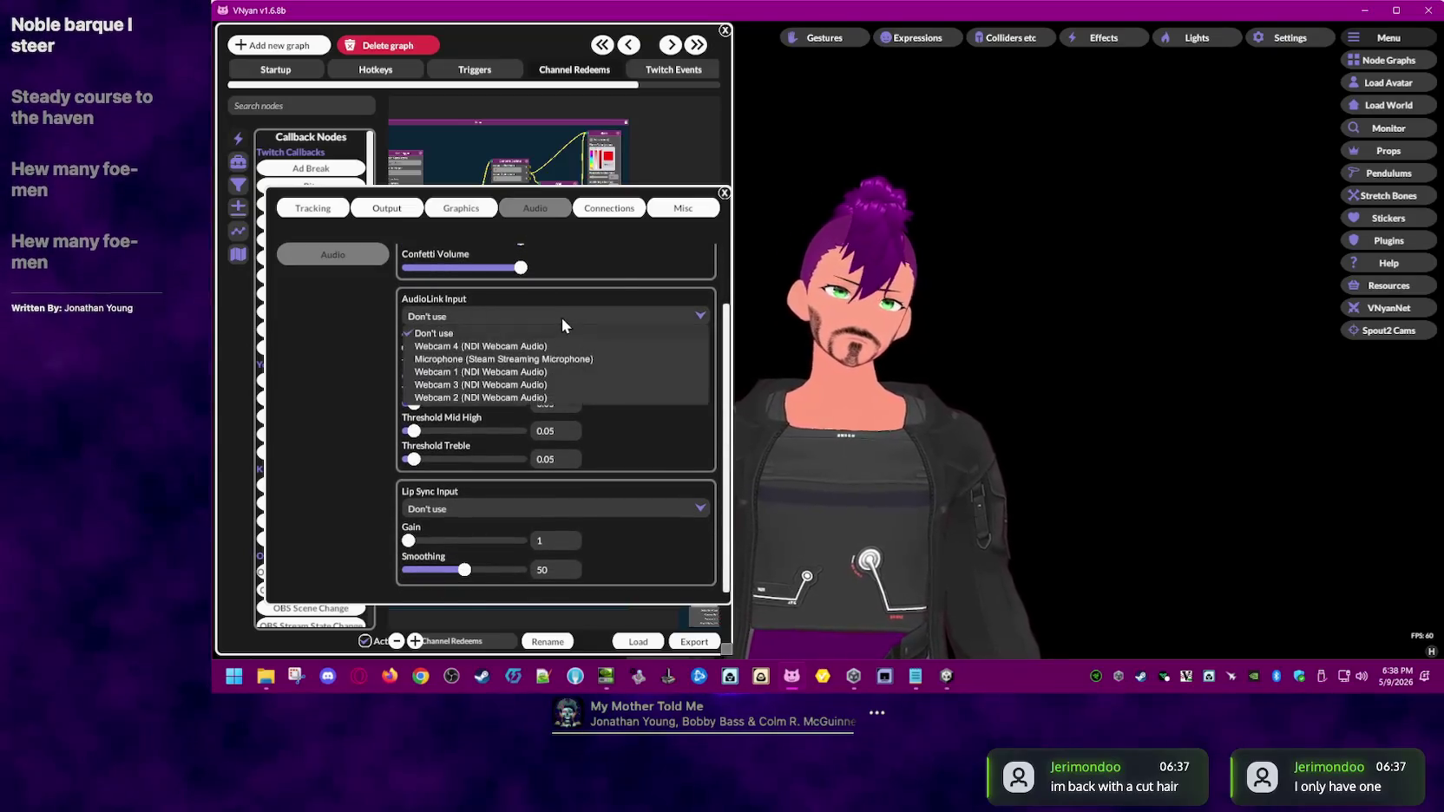
pyautogui.click(495, 293)
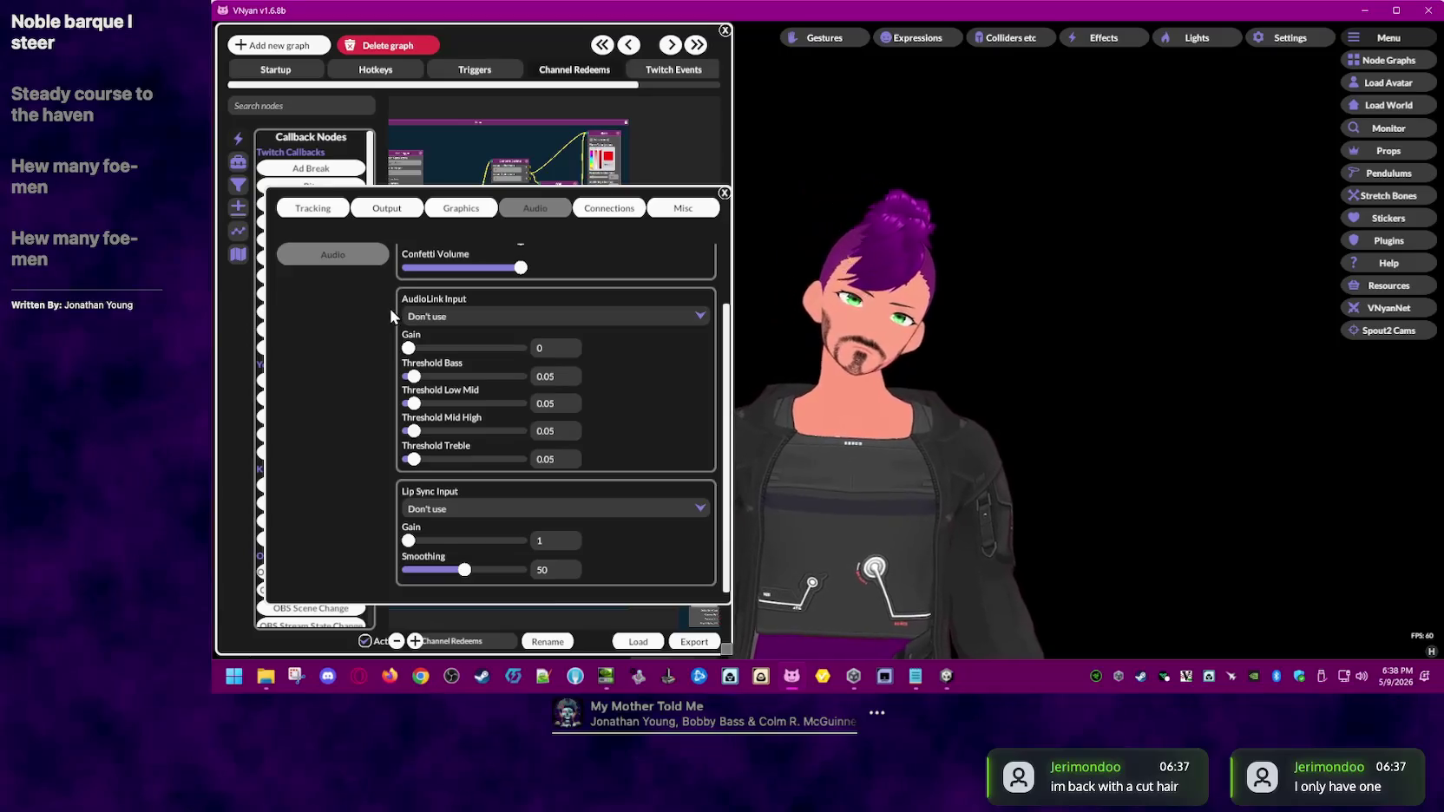
pyautogui.click(609, 209)
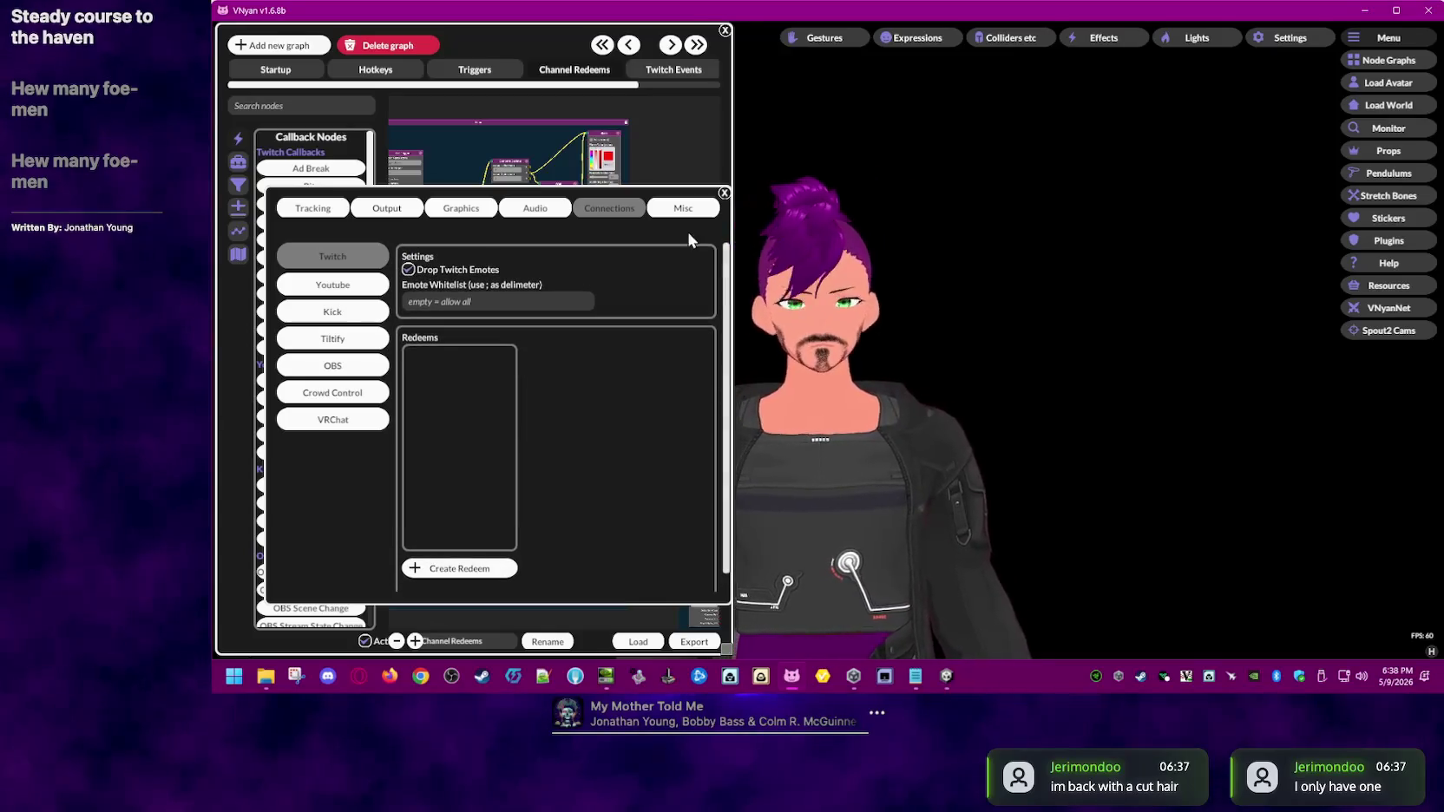
pyautogui.click(673, 209)
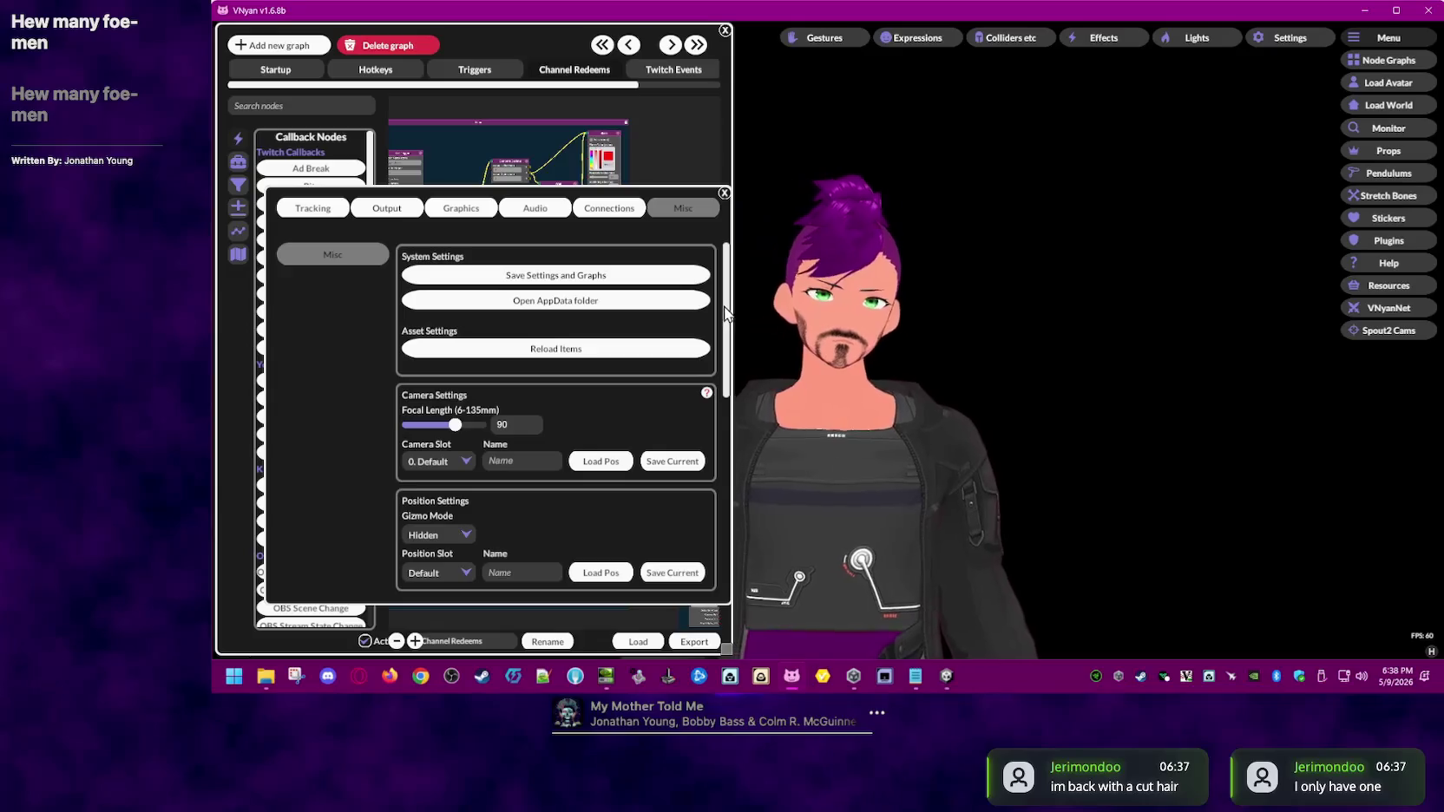
# - Scroll through the Misc settings and open VNyan's AppData folder in File Explorer
pyautogui.scroll(-1, 727, 326)
pyautogui.moveTo(727, 326); pyautogui.dragTo(729, 365)
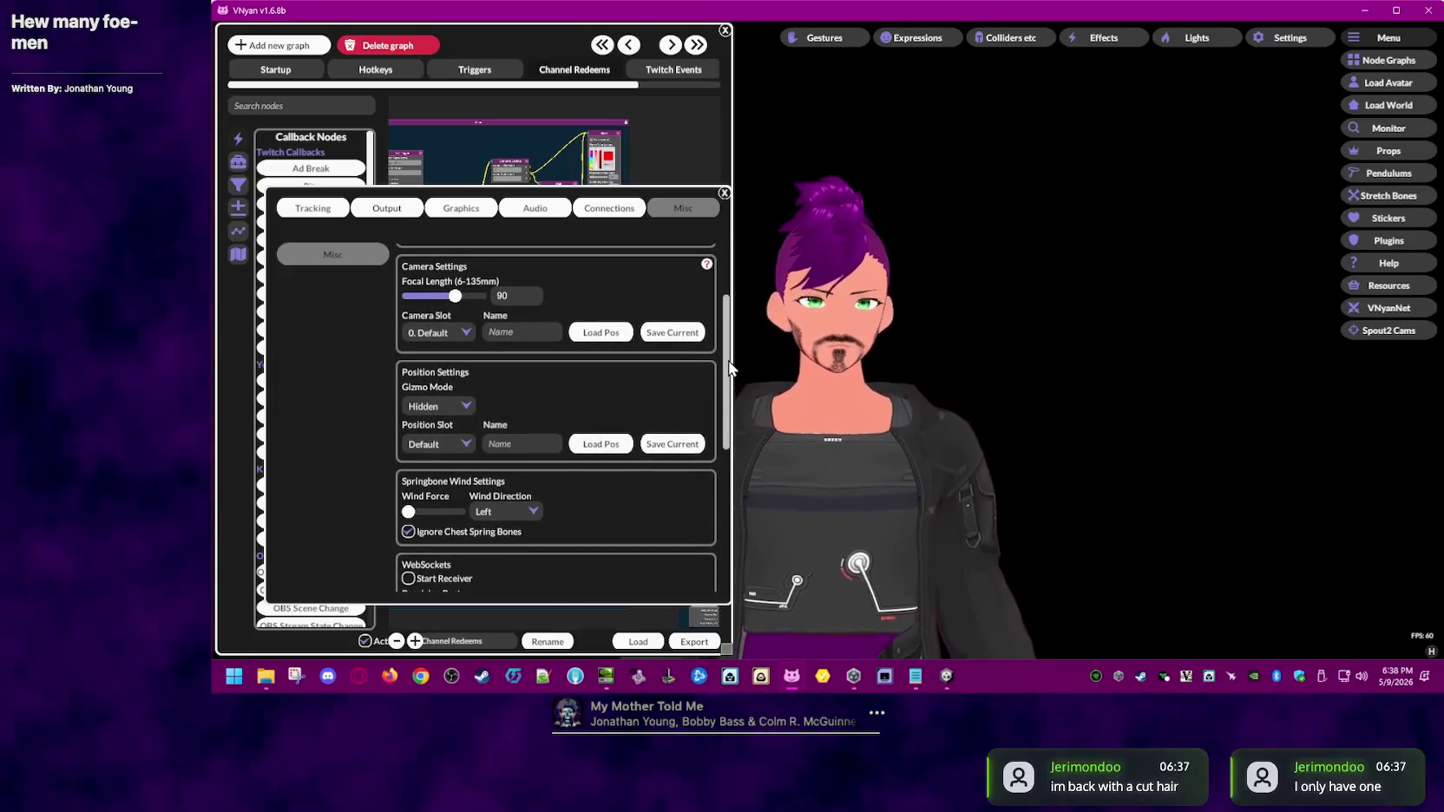
pyautogui.moveTo(729, 365); pyautogui.dragTo(735, 527)
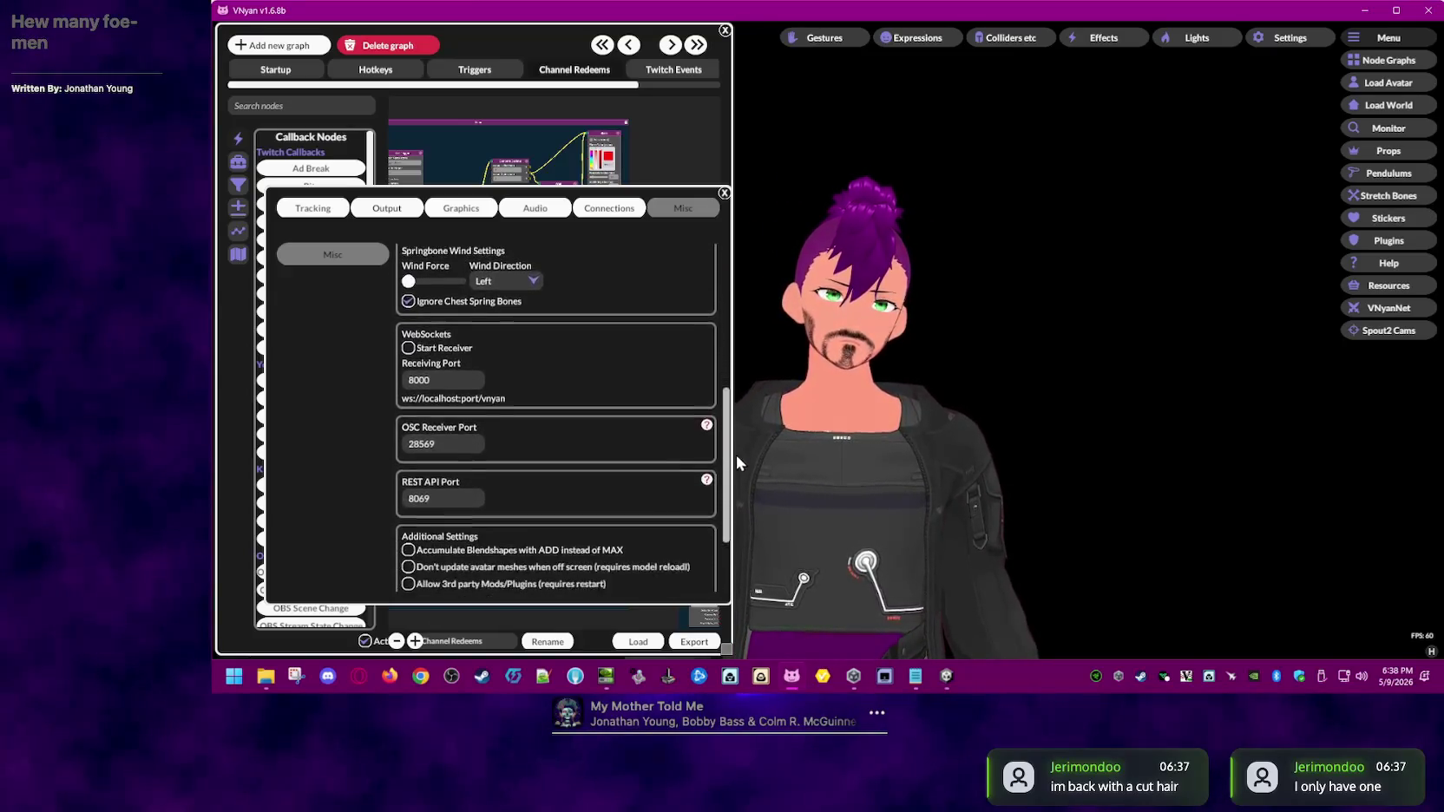
pyautogui.moveTo(736, 526); pyautogui.dragTo(612, 301)
pyautogui.click(611, 301)
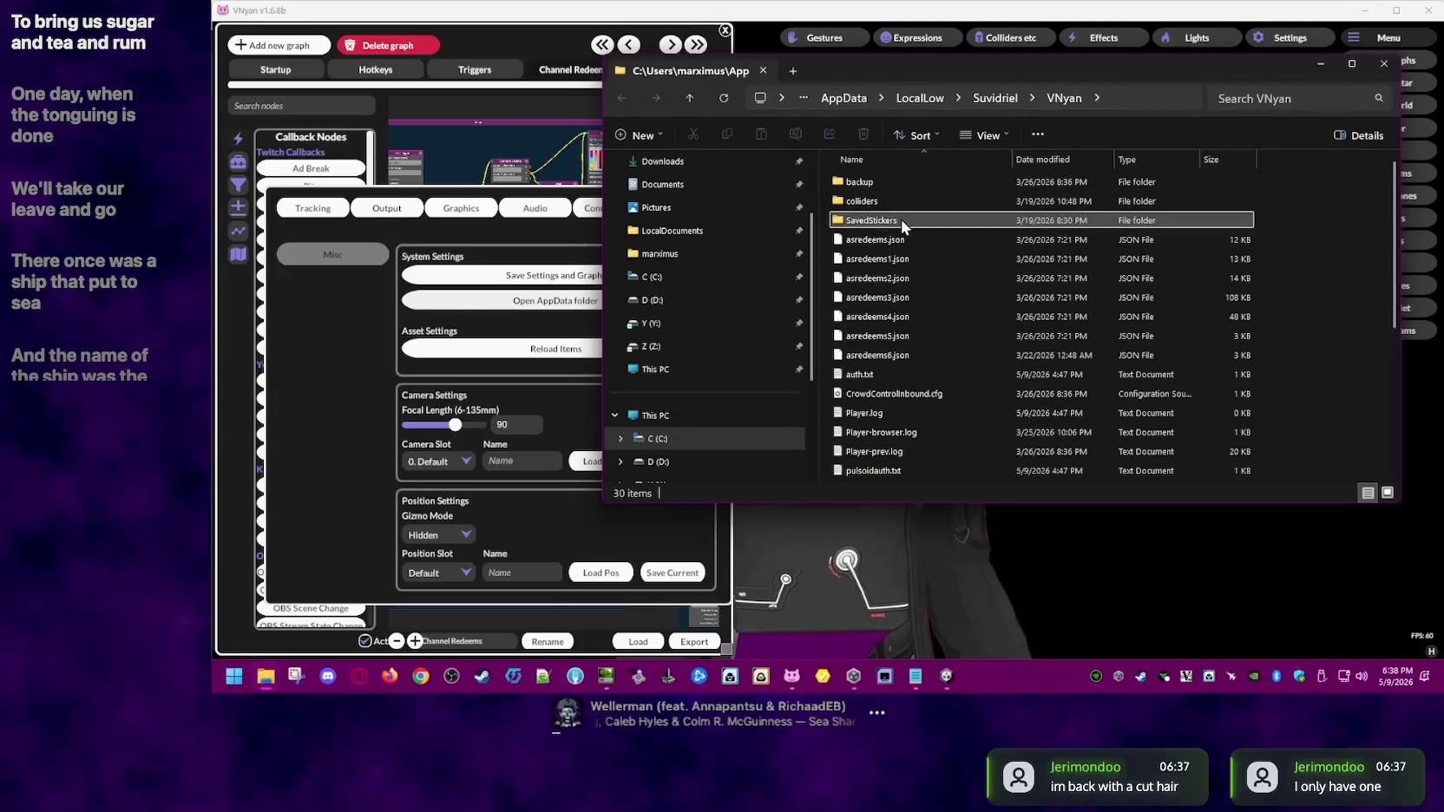
# - Check the sizes of asredeems4.json, pulsoidauth.txt, Player.log and auth.txt
pyautogui.scroll(-1, 902, 217)
pyautogui.click(945, 257)
pyautogui.scroll(-3, 1002, 278)
pyautogui.scroll(-1, 1008, 291)
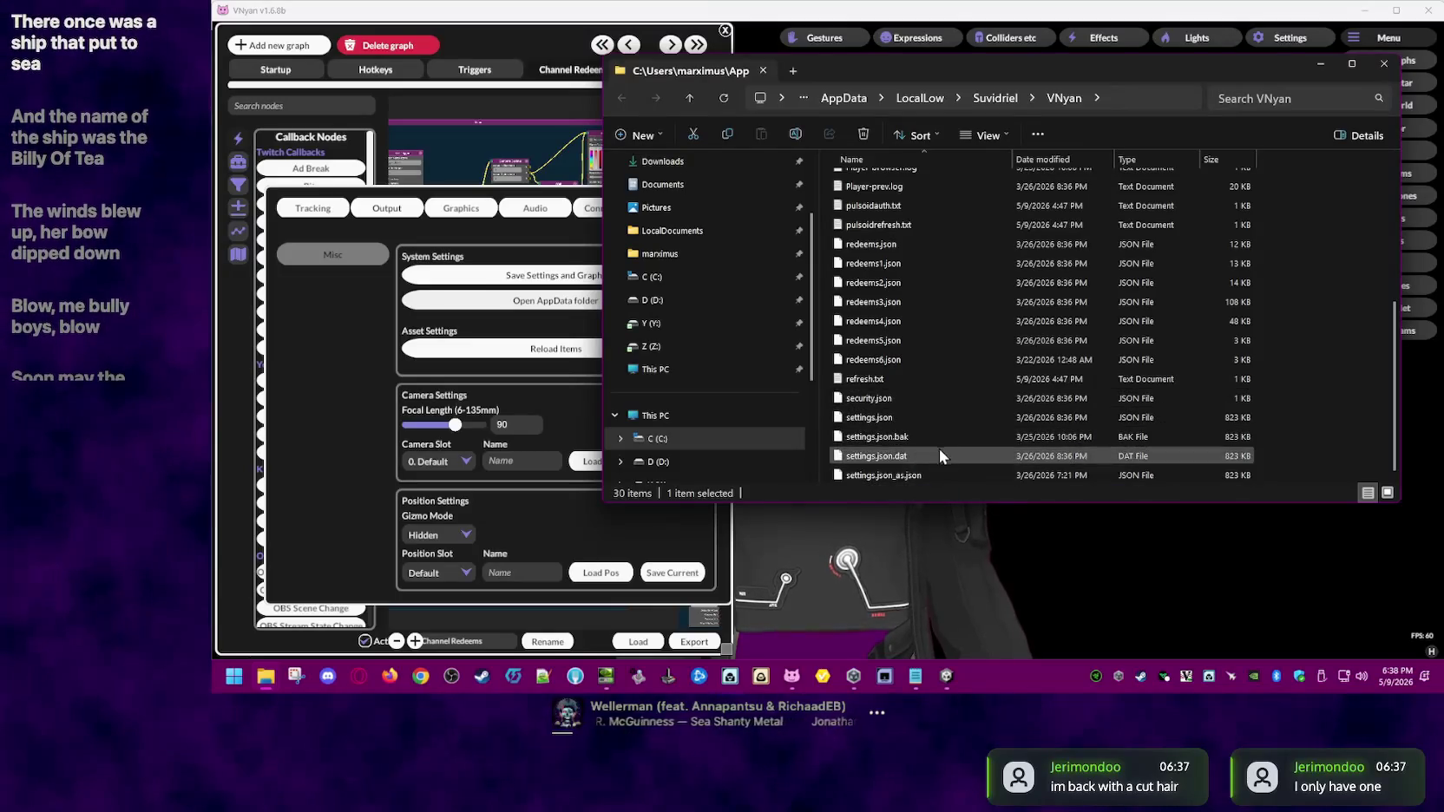
pyautogui.scroll(1, 955, 364)
pyautogui.scroll(1, 940, 282)
pyautogui.click(939, 298)
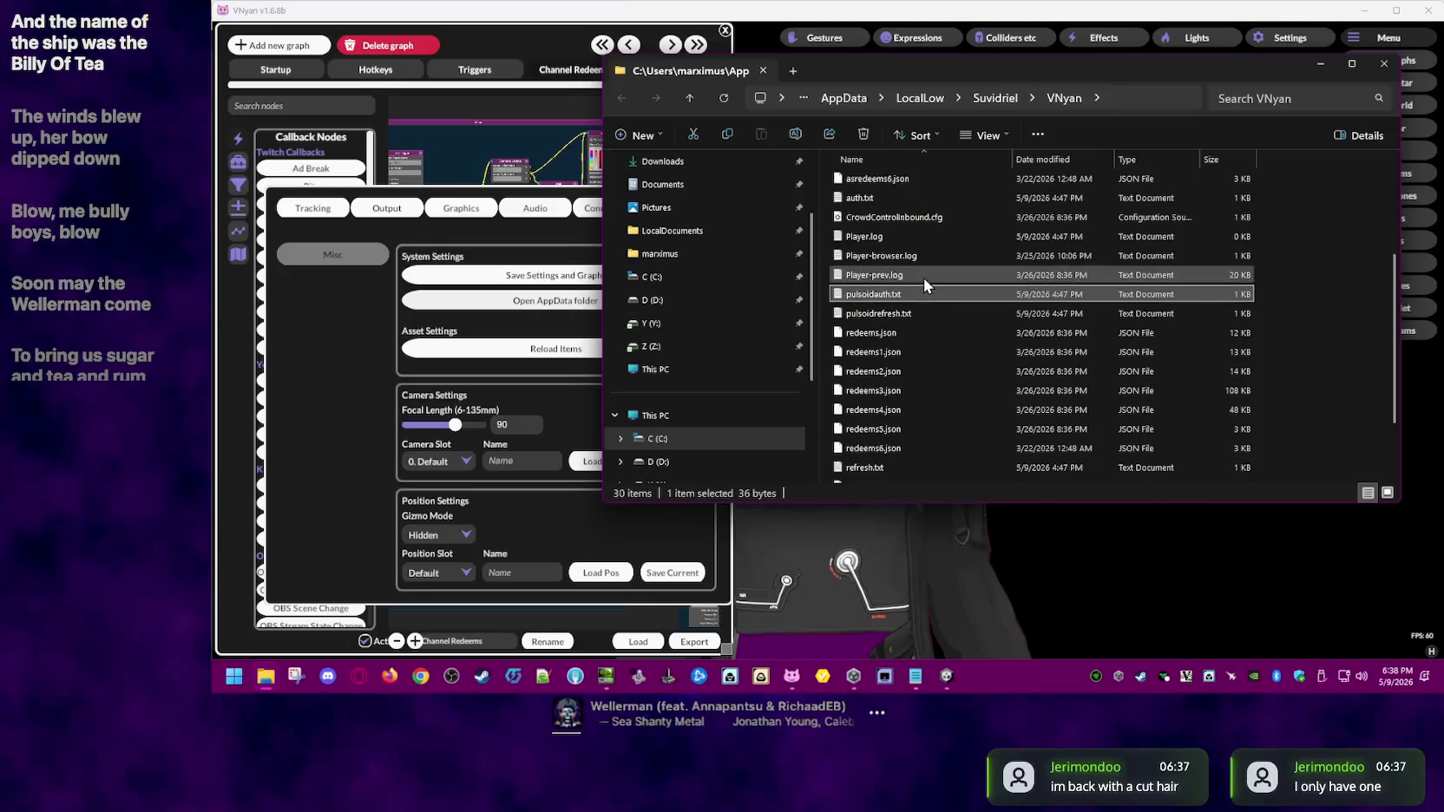
pyautogui.scroll(3, 925, 282)
pyautogui.click(934, 291)
pyautogui.click(937, 274)
pyautogui.scroll(1, 939, 287)
pyautogui.click(913, 278)
pyautogui.scroll(1, 918, 278)
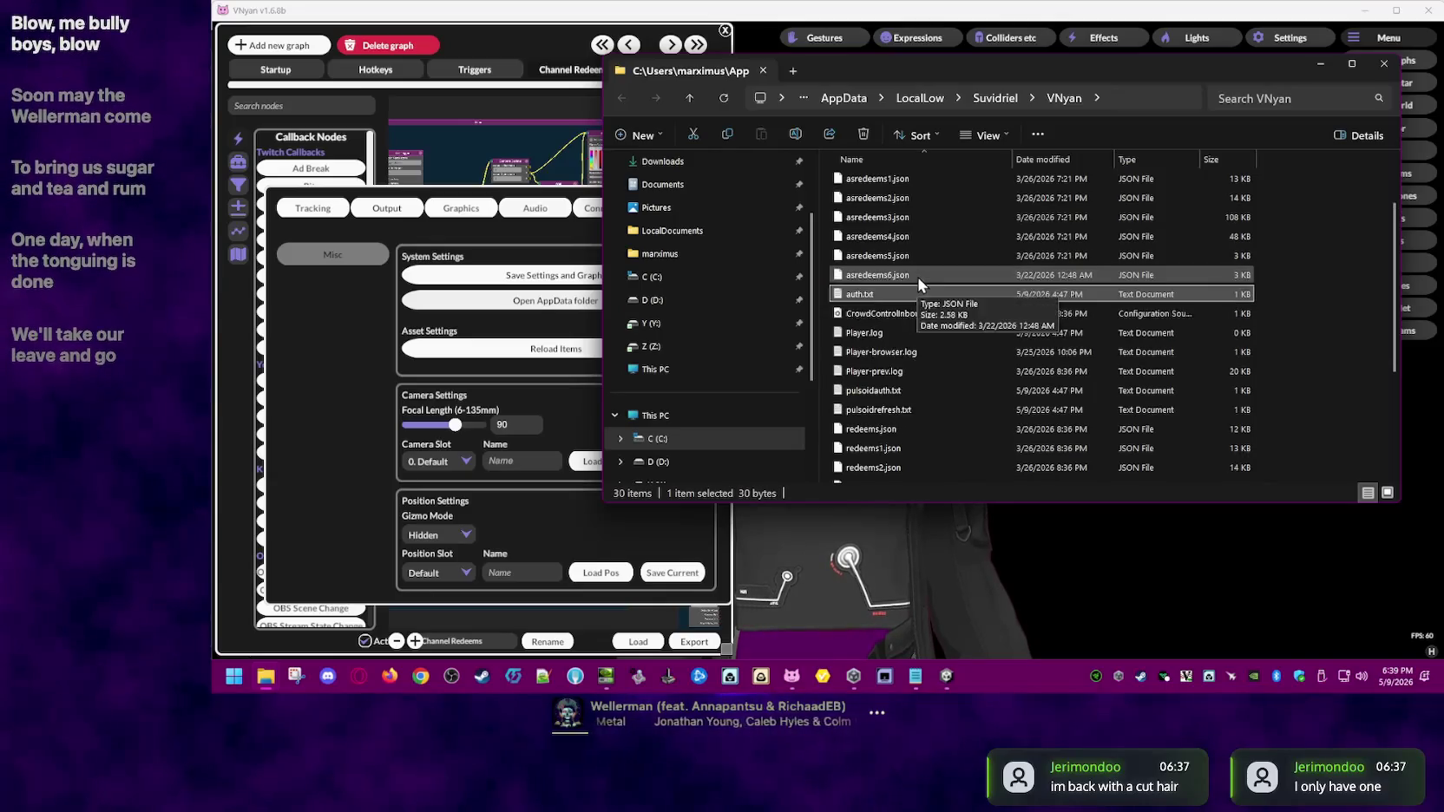
pyautogui.scroll(2, 918, 278)
pyautogui.scroll(2, 937, 287)
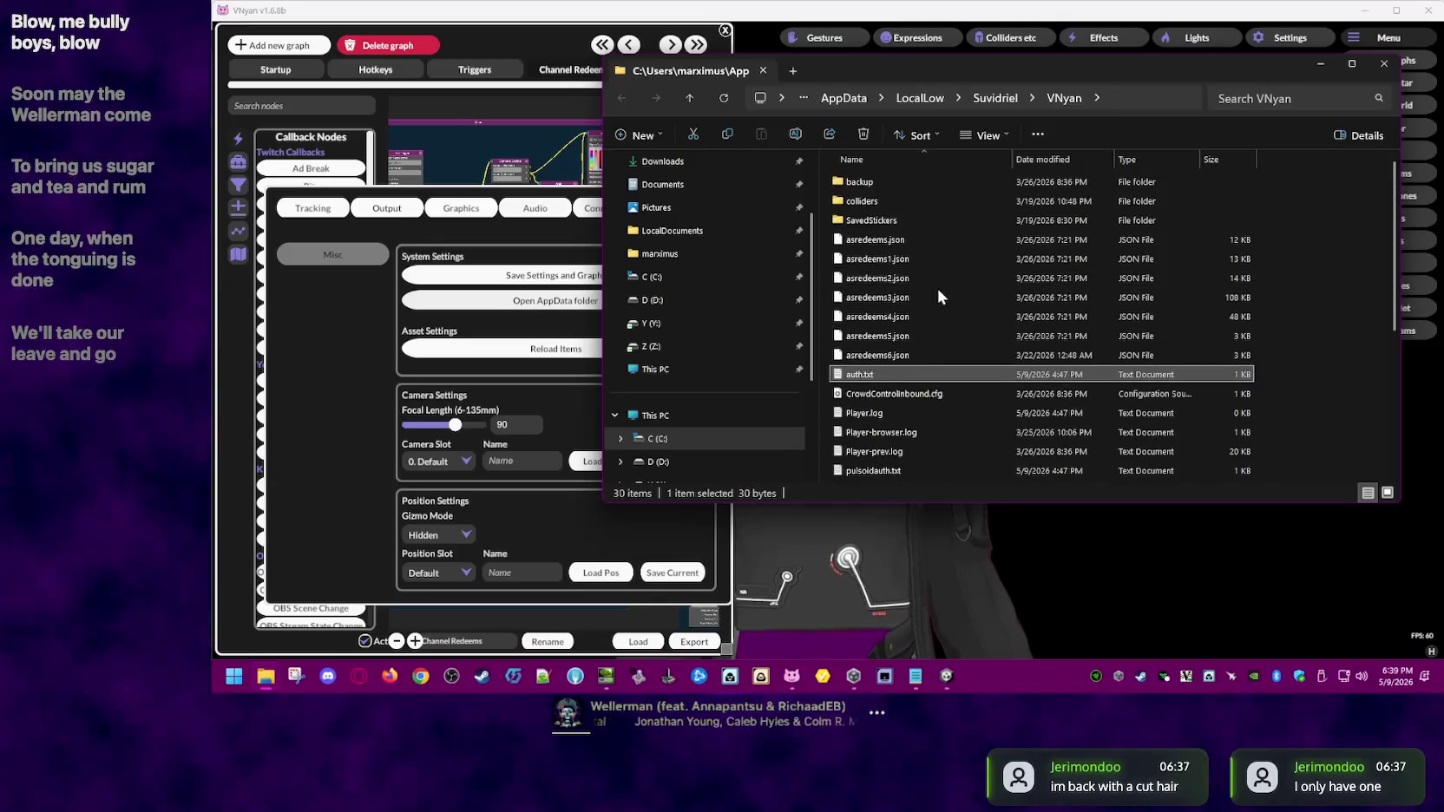
# - Inspect the empty colliders and backup folders, then open refresh.txt in Notepad
pyautogui.doubleClick(923, 202)
pyautogui.click(1064, 98)
pyautogui.doubleClick(897, 182)
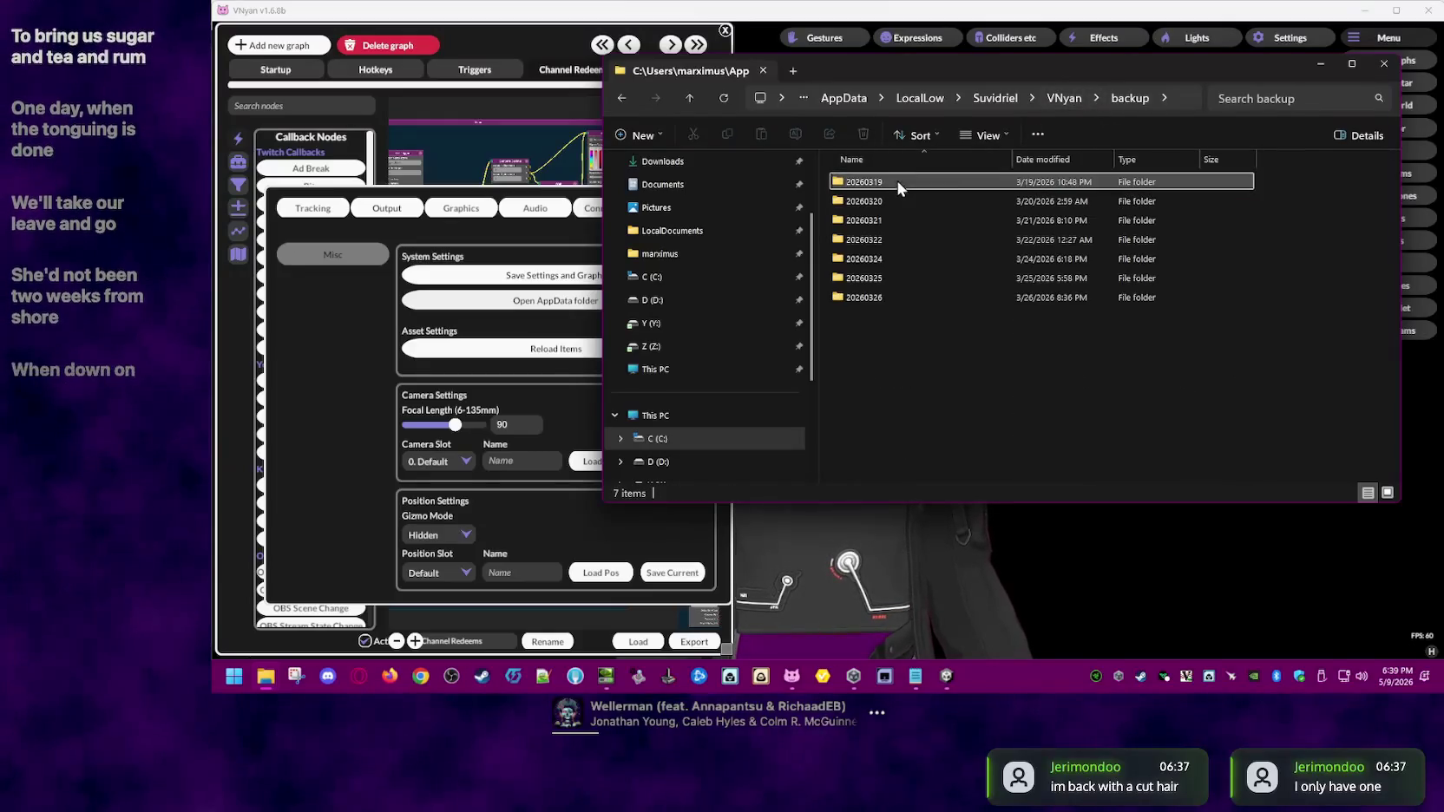
pyautogui.click(1064, 98)
pyautogui.scroll(-3, 968, 278)
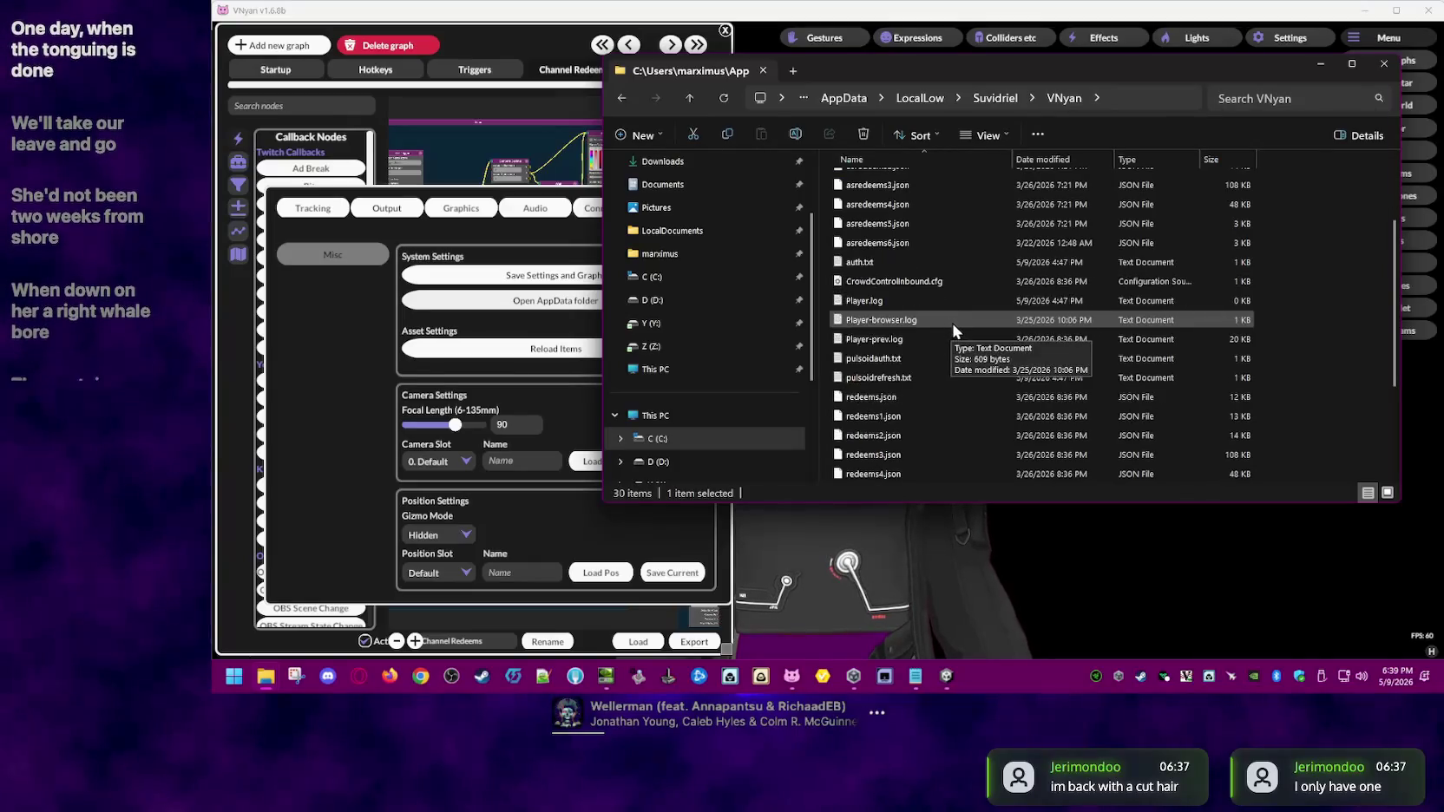
pyautogui.scroll(-3, 957, 328)
pyautogui.click(954, 227)
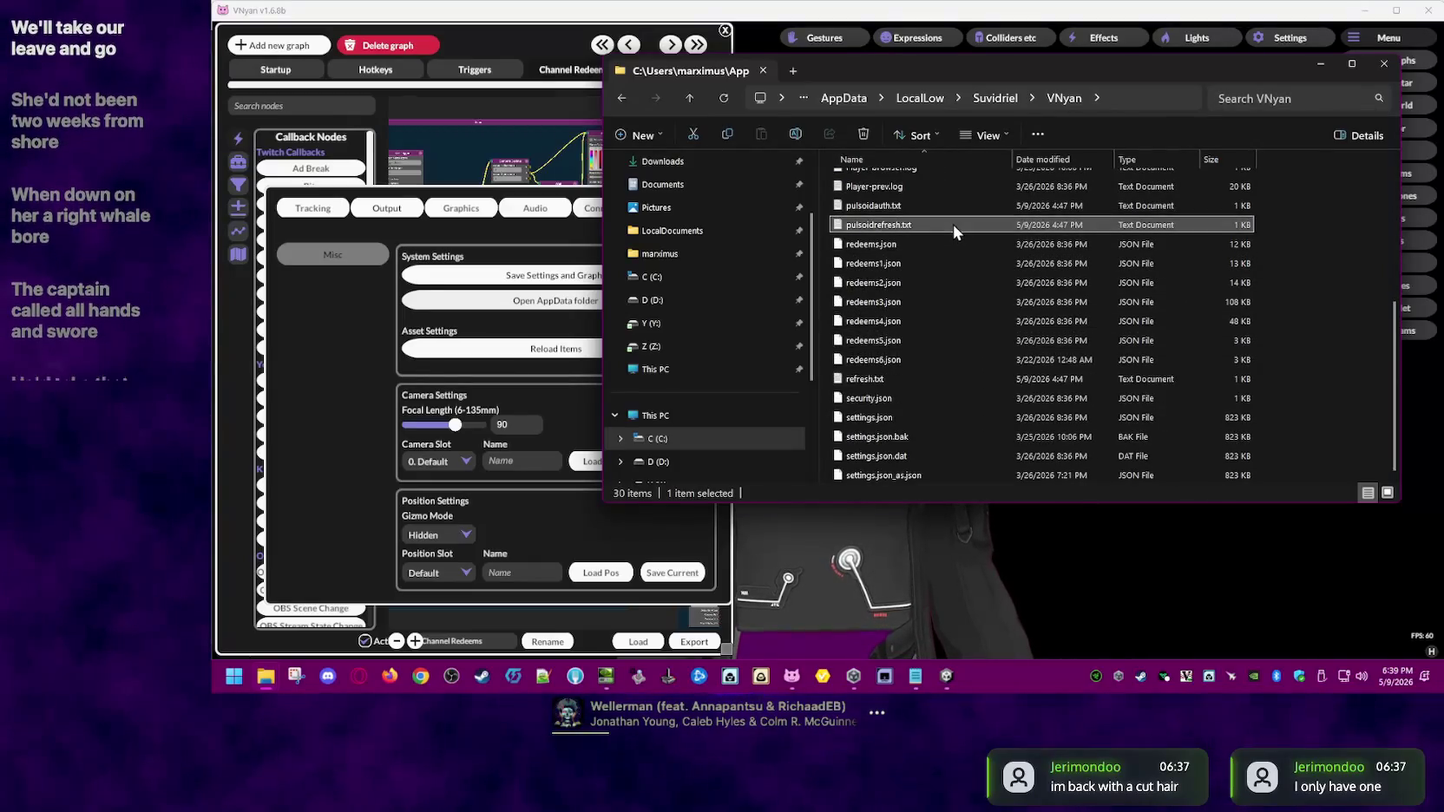
pyautogui.doubleClick(922, 378)
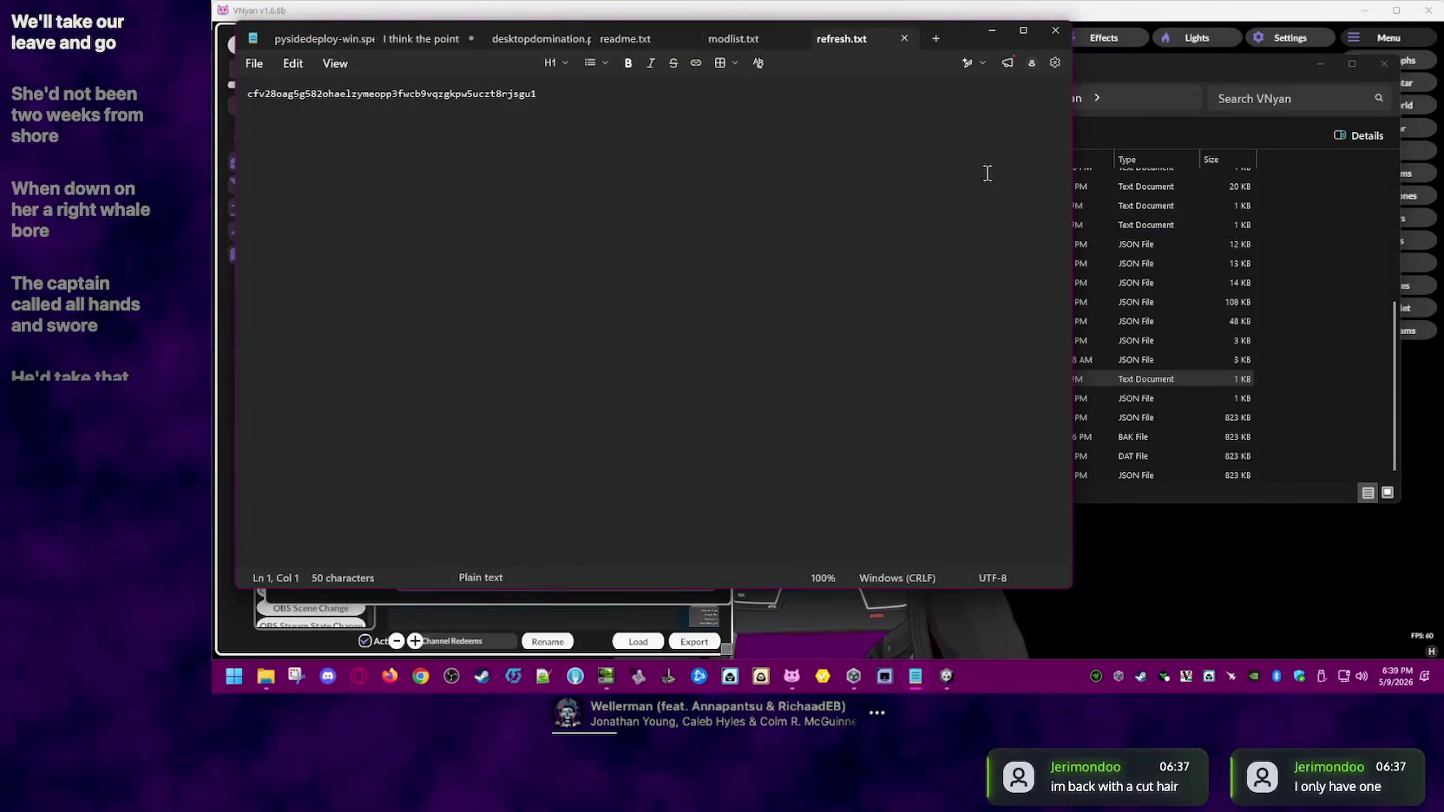
pyautogui.click(903, 38)
pyautogui.click(1300, 293)
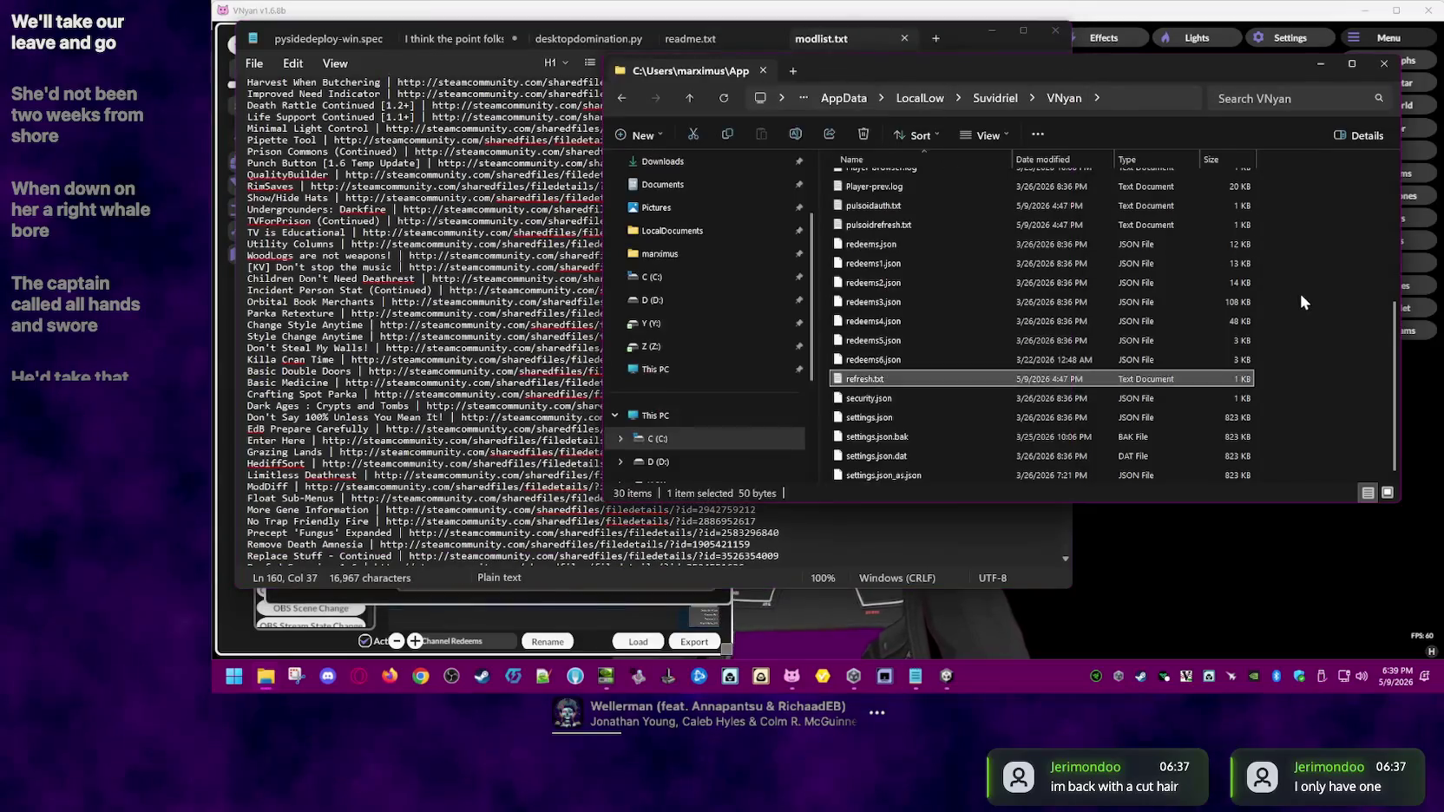
pyautogui.click(887, 379)
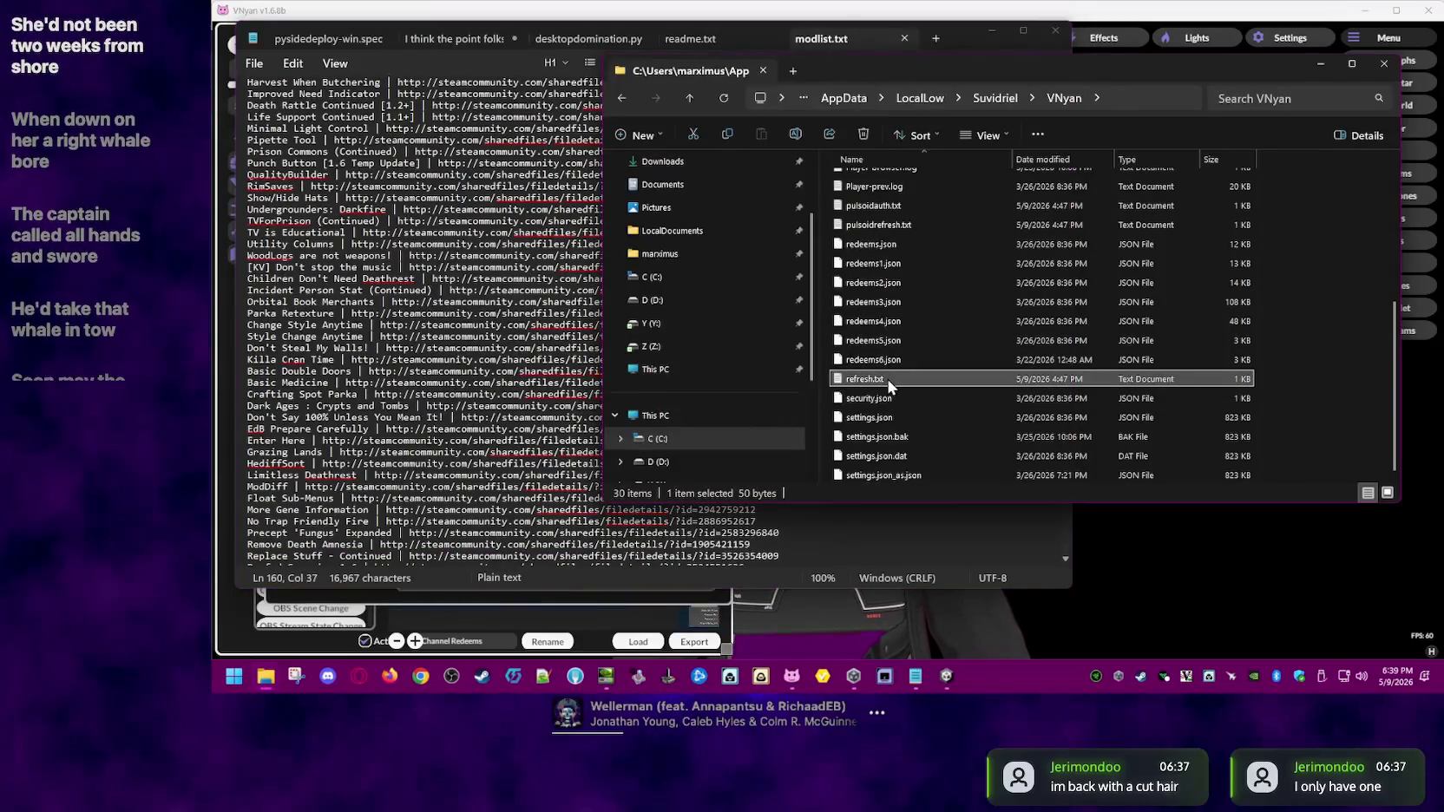
pyautogui.doubleClick(906, 222)
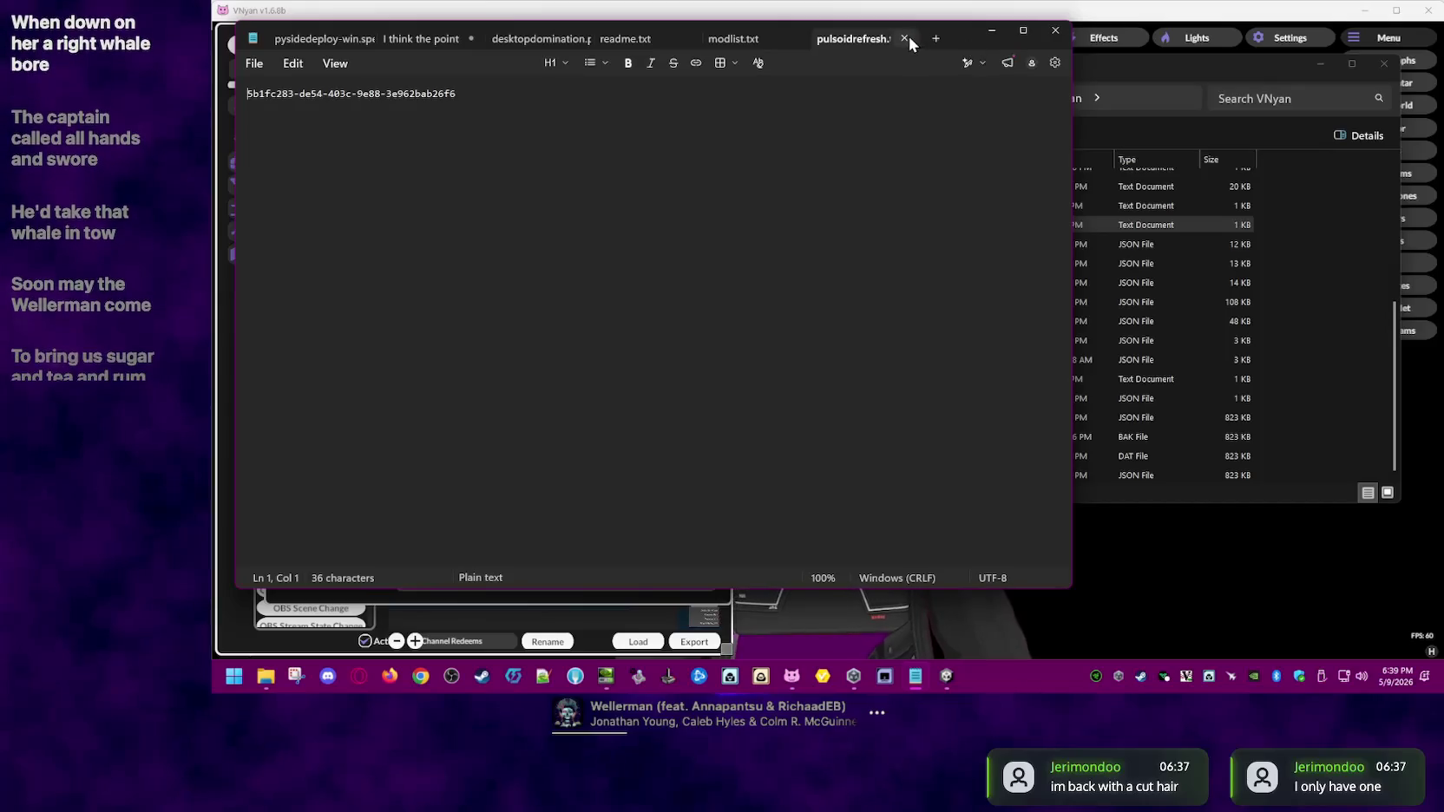
pyautogui.click(904, 38)
pyautogui.scroll(1, 1246, 295)
pyautogui.click(1246, 299)
pyautogui.scroll(1, 1233, 302)
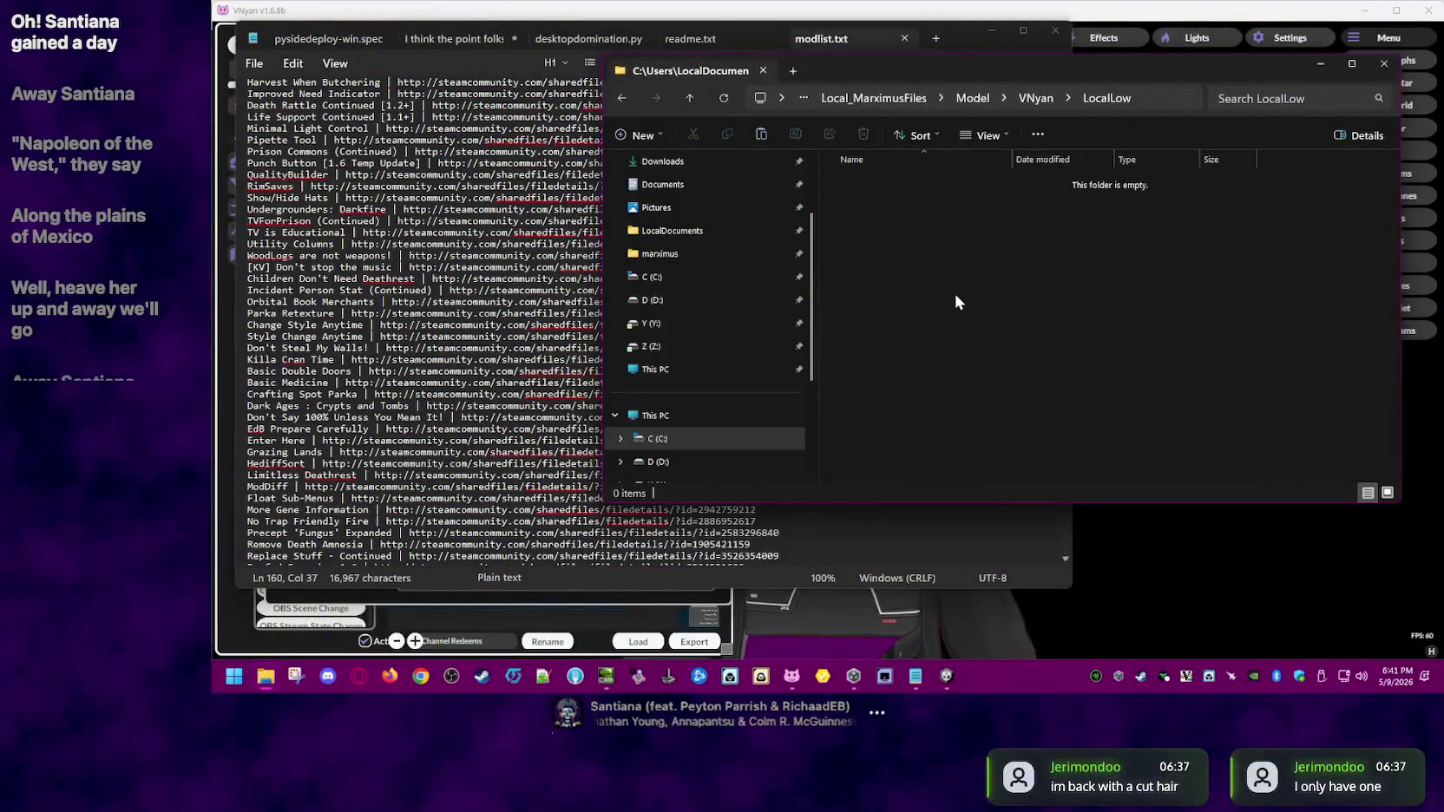
# - Paste Suvidriel into LocalLow and verify its VNyan subfolder contents
pyautogui.hotkey('ctrl', 'v')
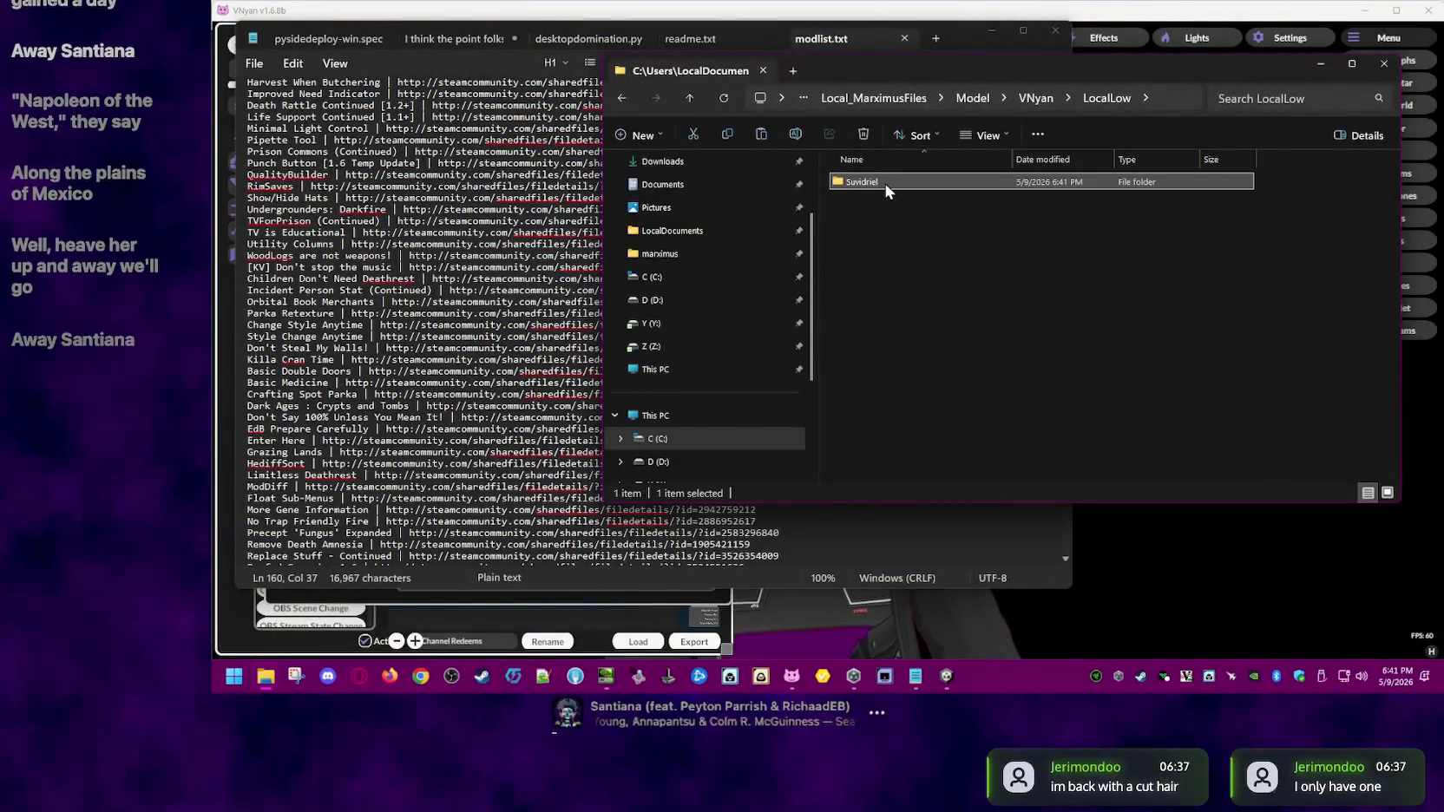
pyautogui.doubleClick(885, 184)
pyautogui.doubleClick(885, 184)
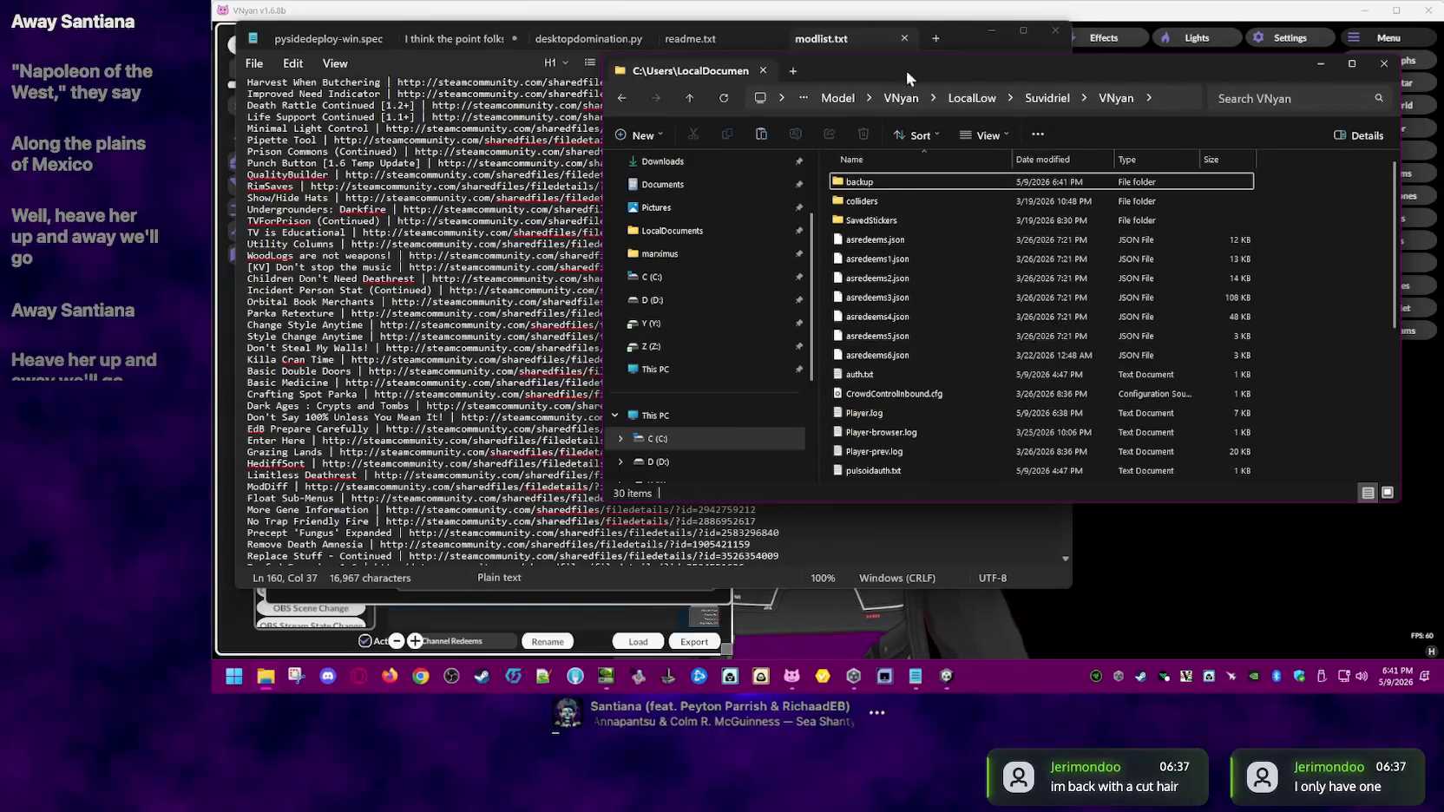
pyautogui.click(967, 98)
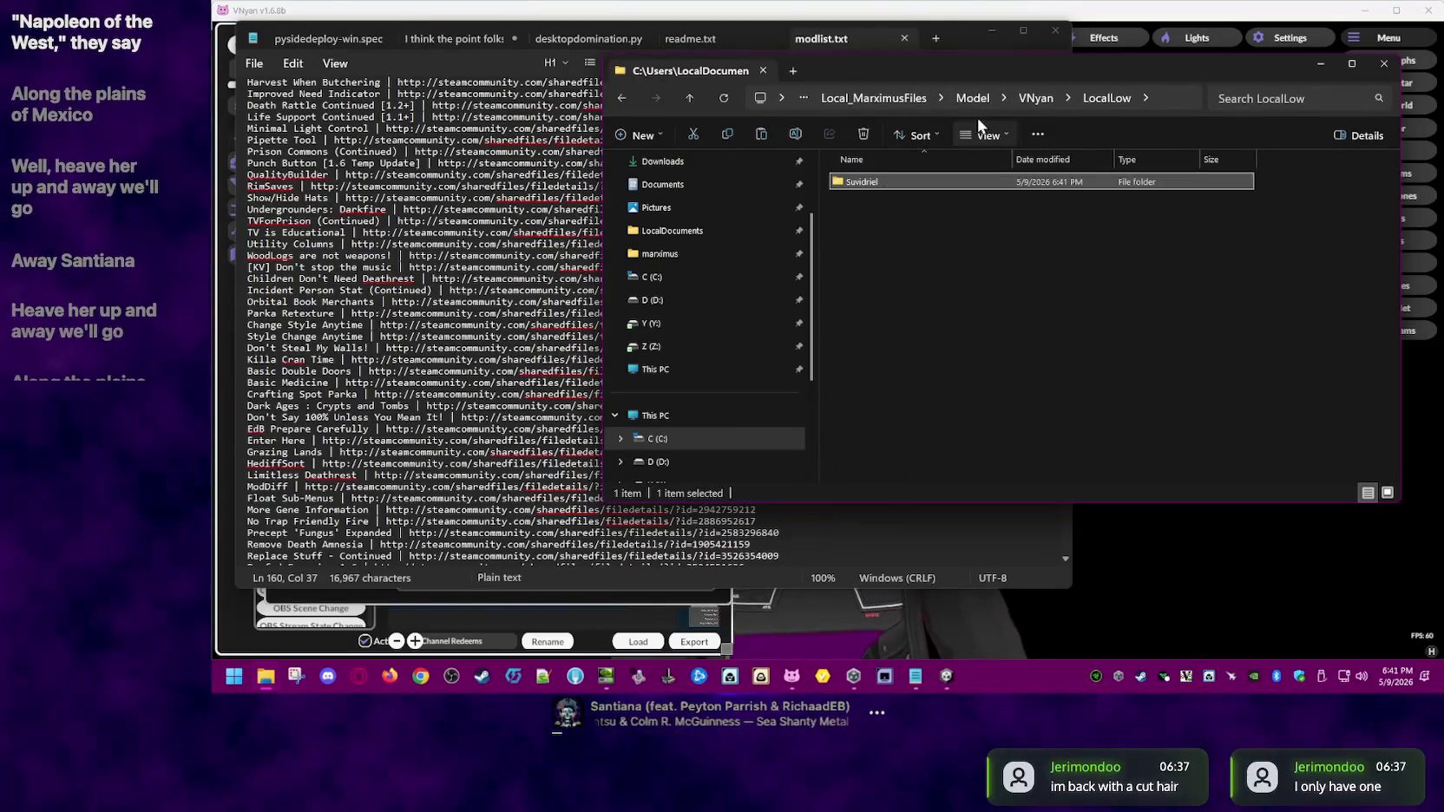
pyautogui.click(1035, 98)
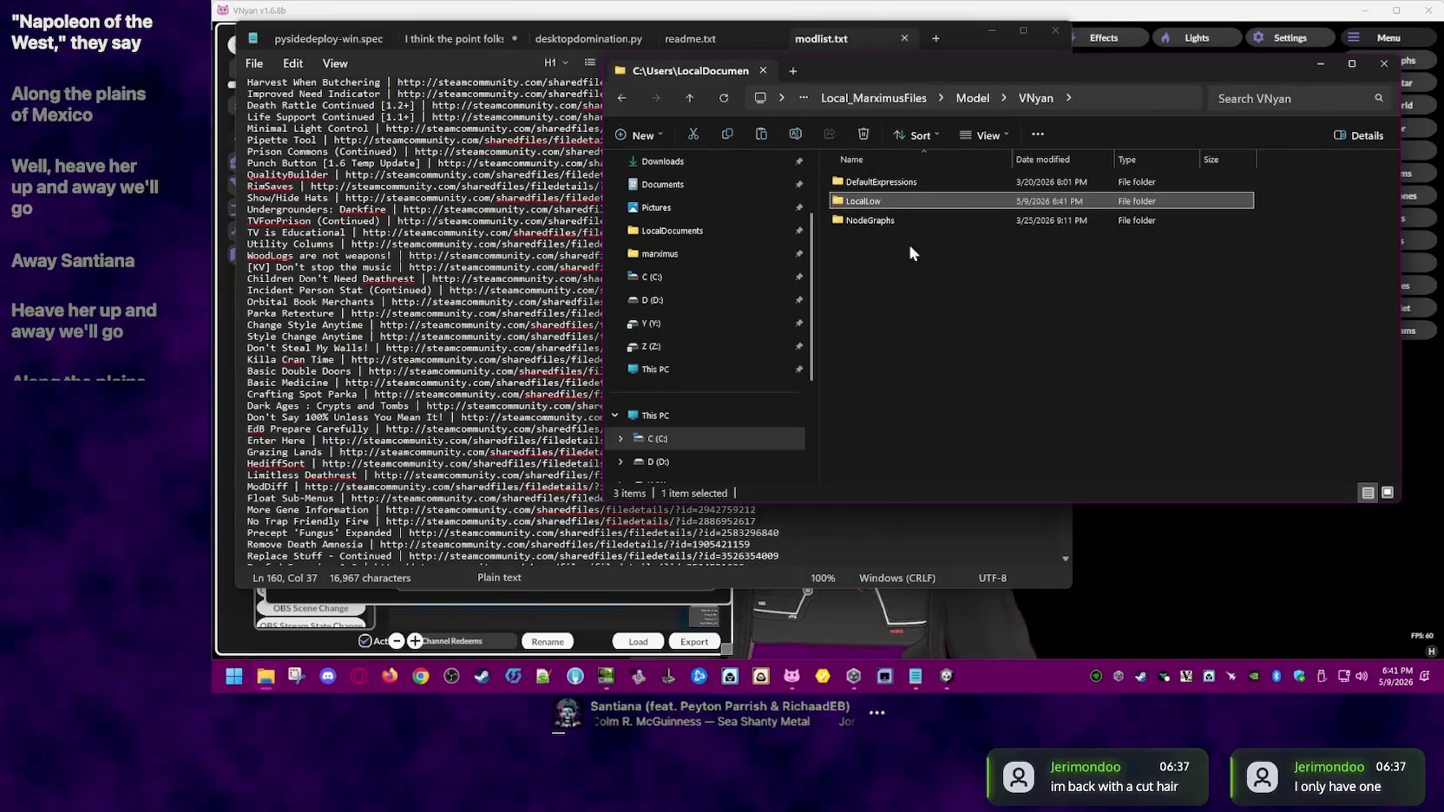
pyautogui.click(981, 361)
# - Go to the shared Z: drive from the navigation pane
pyautogui.rightClick(264, 676)
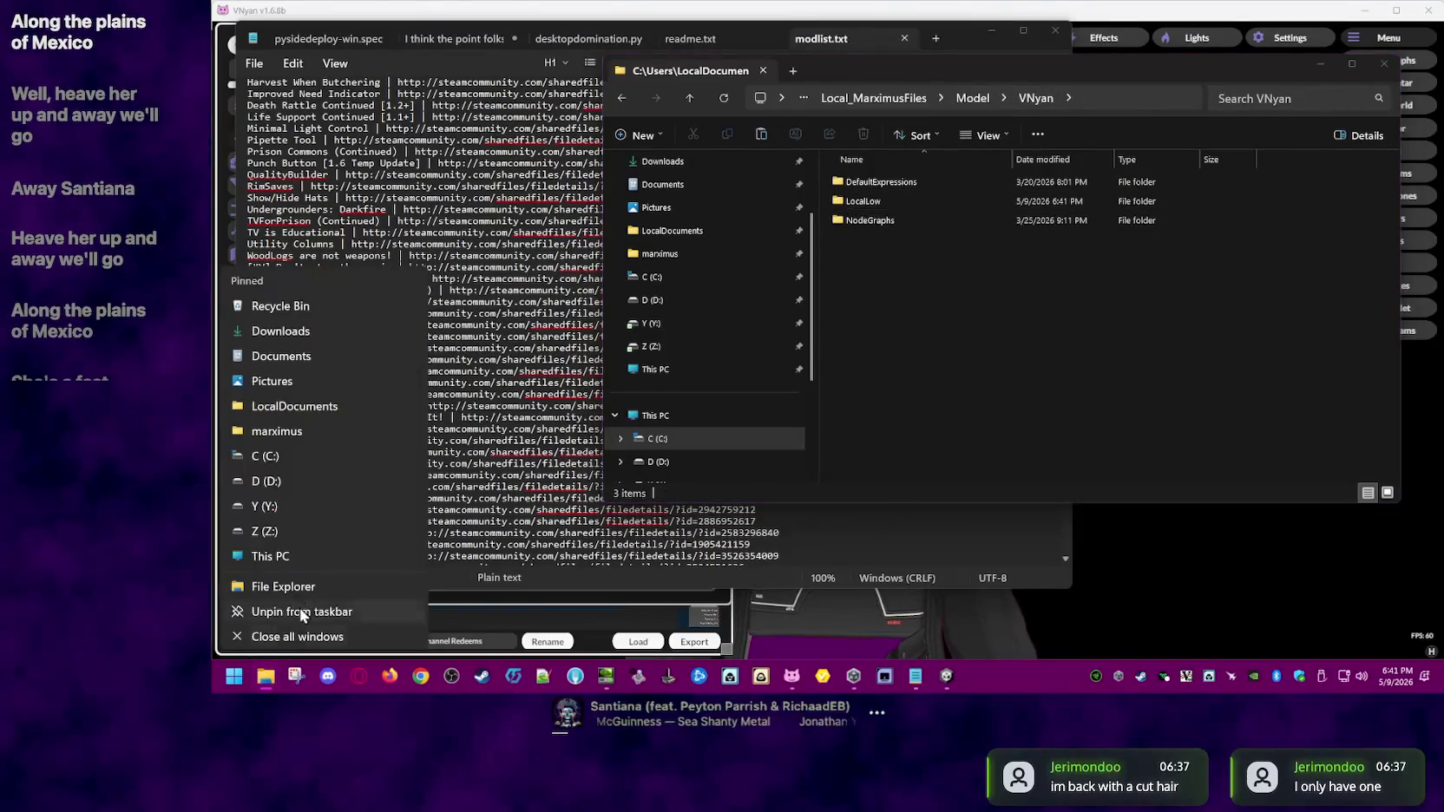
pyautogui.click(995, 433)
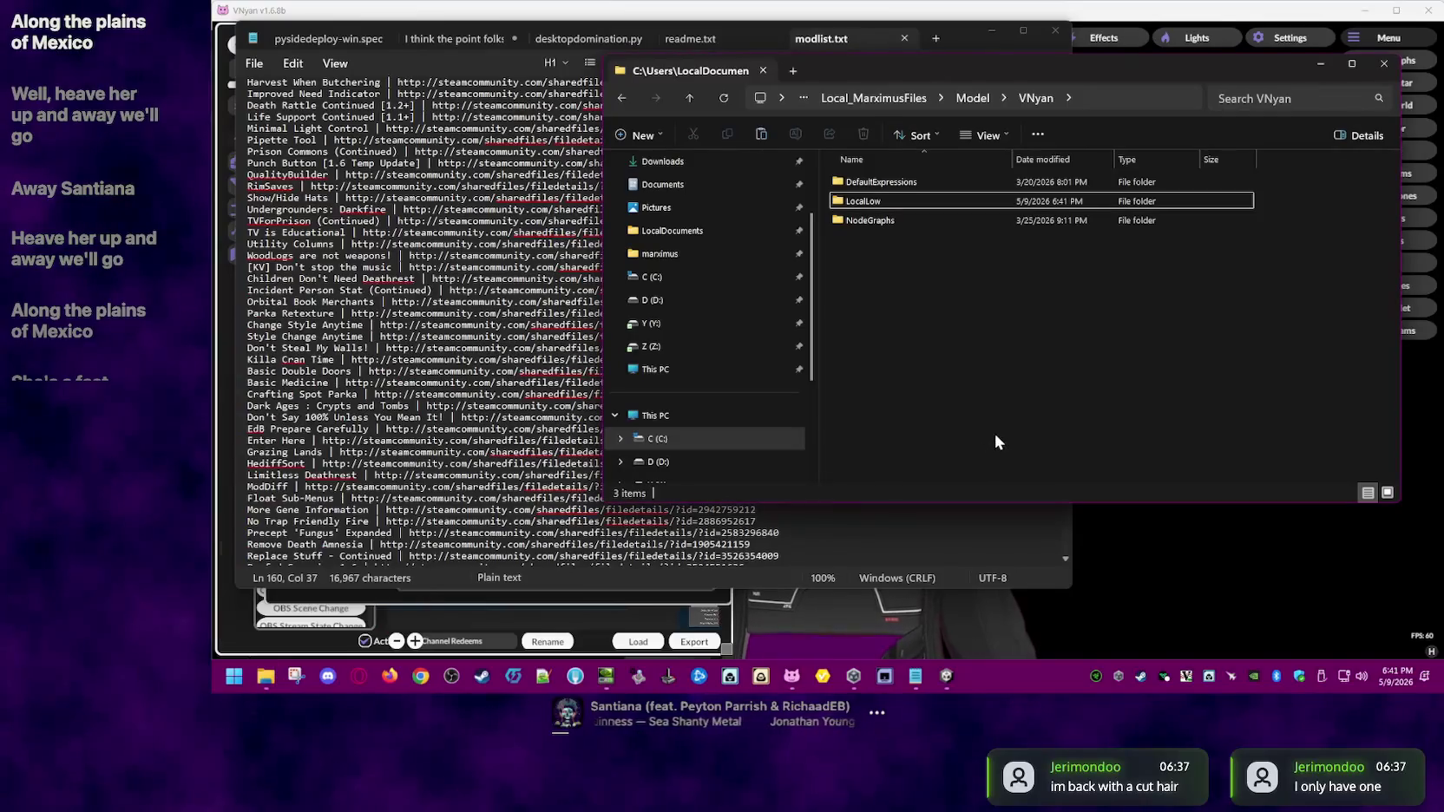
pyautogui.click(706, 348)
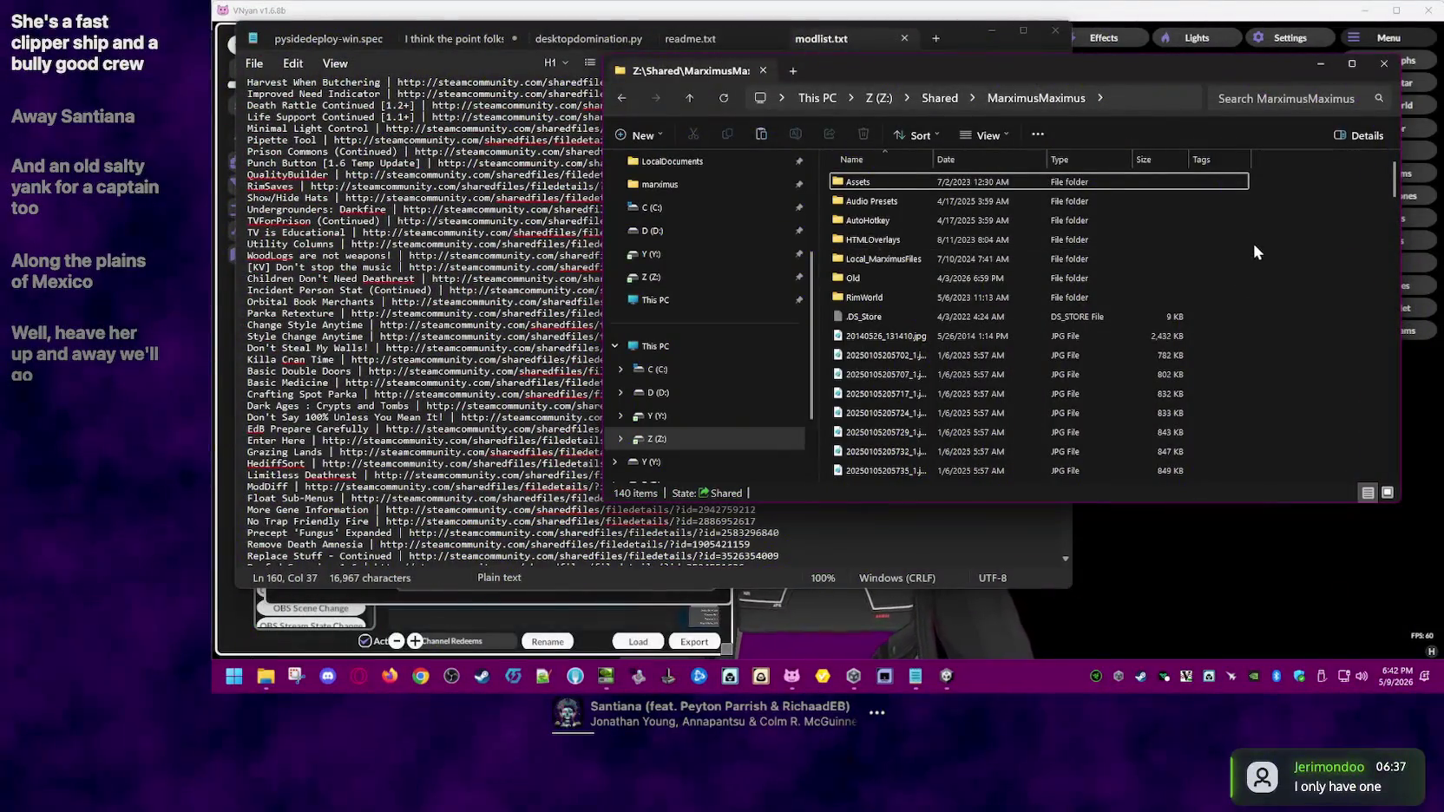
# - Paste the copied LocalLow folder into Z:'s Model\VNyan folder
pyautogui.doubleClick(907, 258)
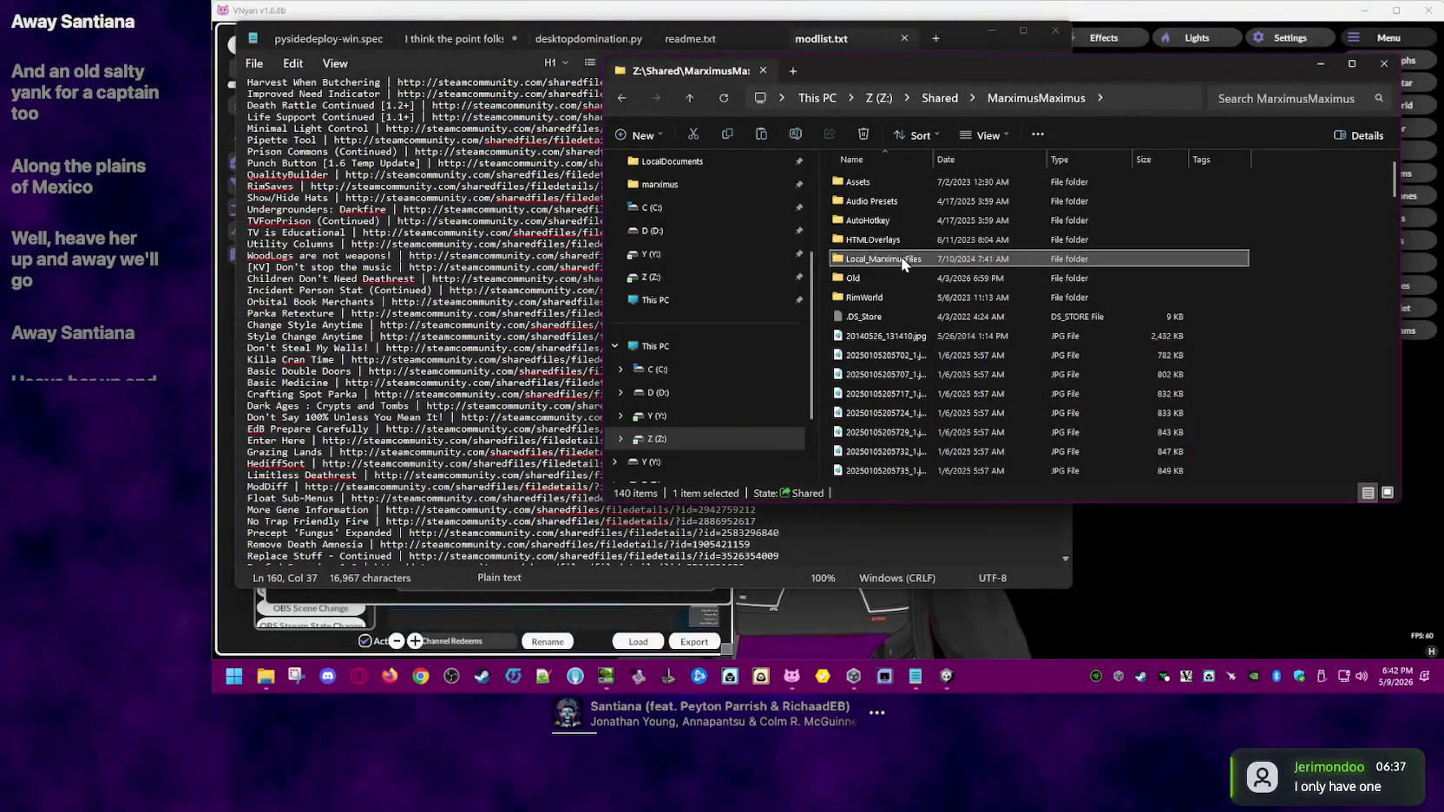
pyautogui.doubleClick(887, 259)
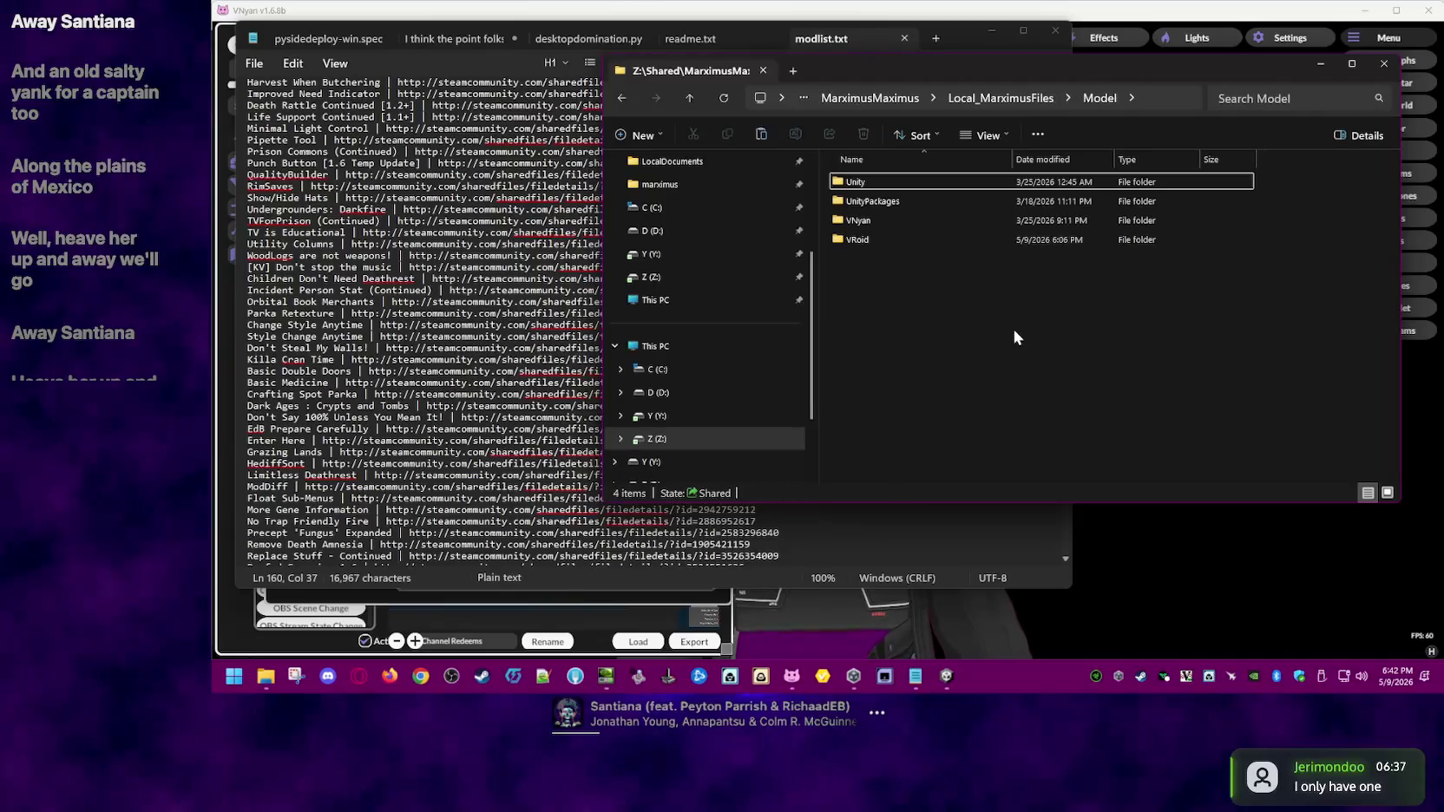
pyautogui.doubleClick(871, 221)
pyautogui.hotkey('ctrl', 'v')
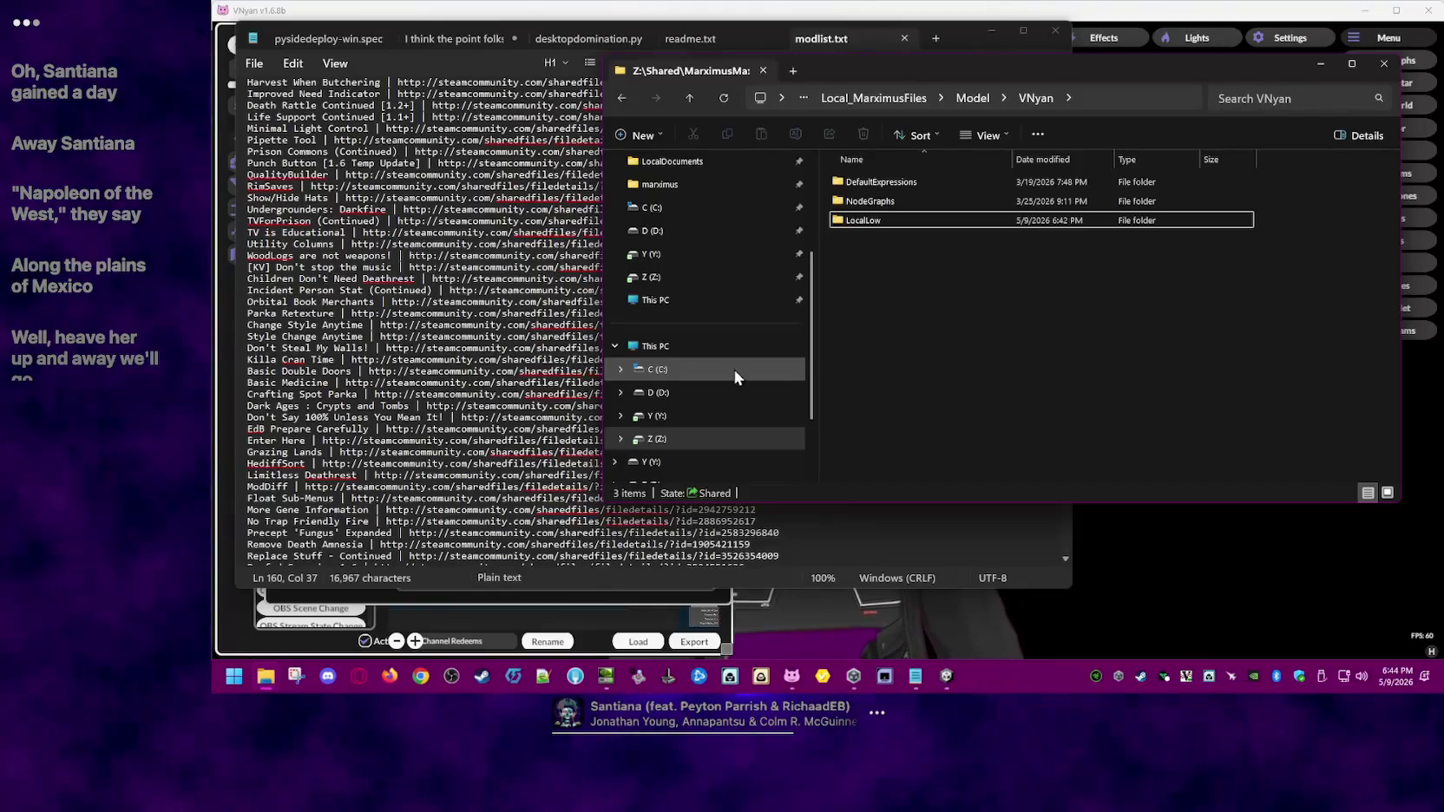
# - Close File Explorer after the 84-item LocalLow copy to Z: VNyan finishes
pyautogui.click(1385, 66)
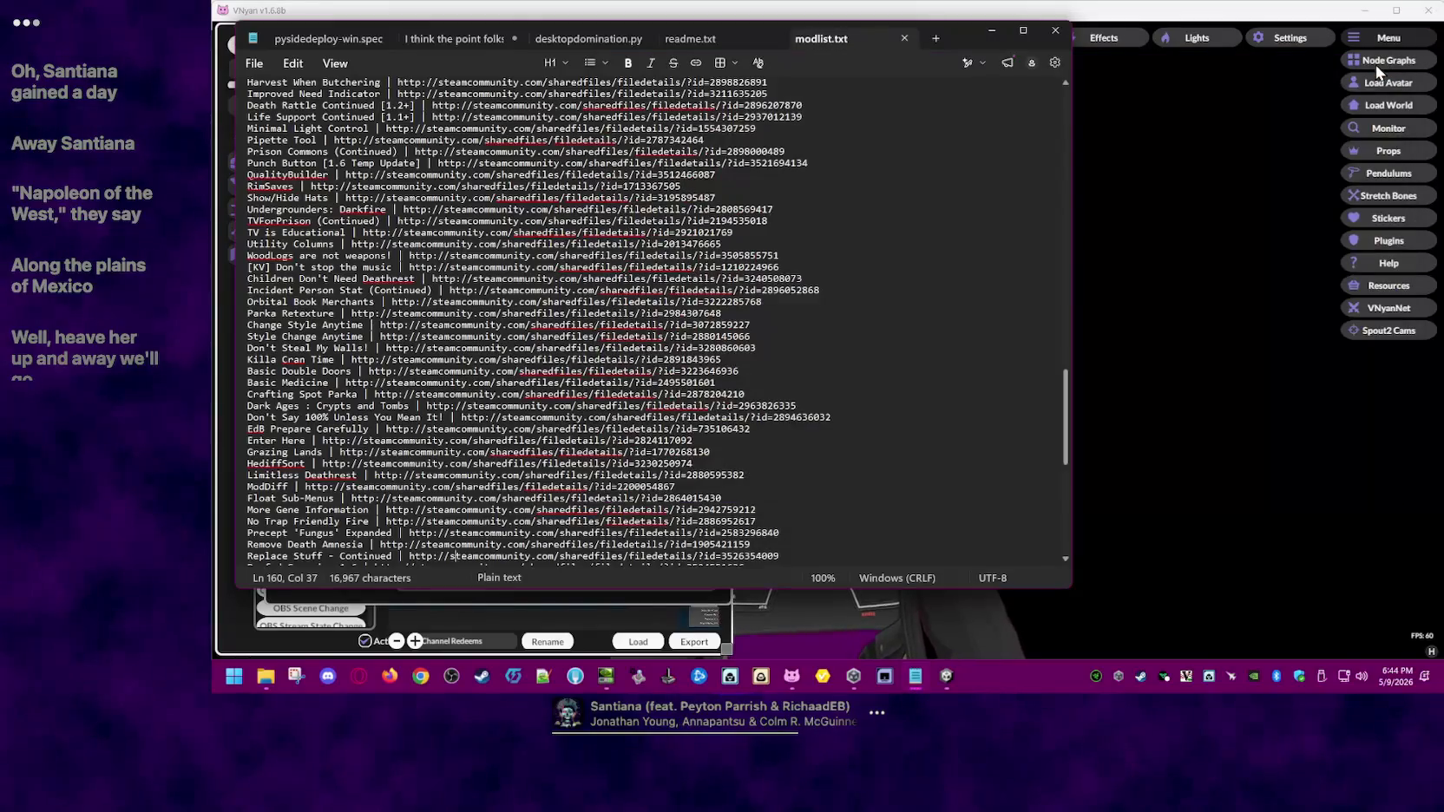
# - Close modlist.txt in Notepad and then the VNyan node graph editor
pyautogui.click(1058, 37)
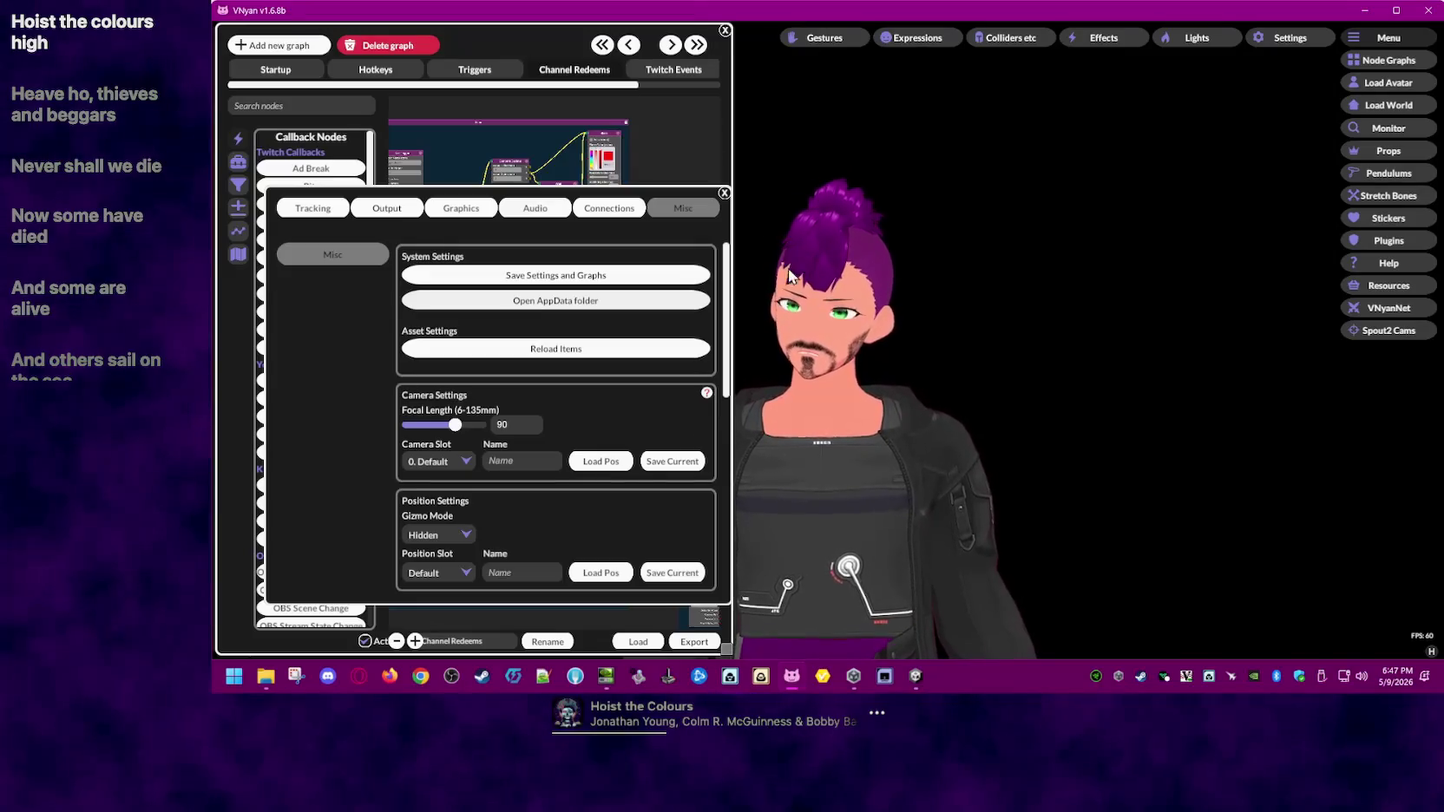
pyautogui.click(724, 30)
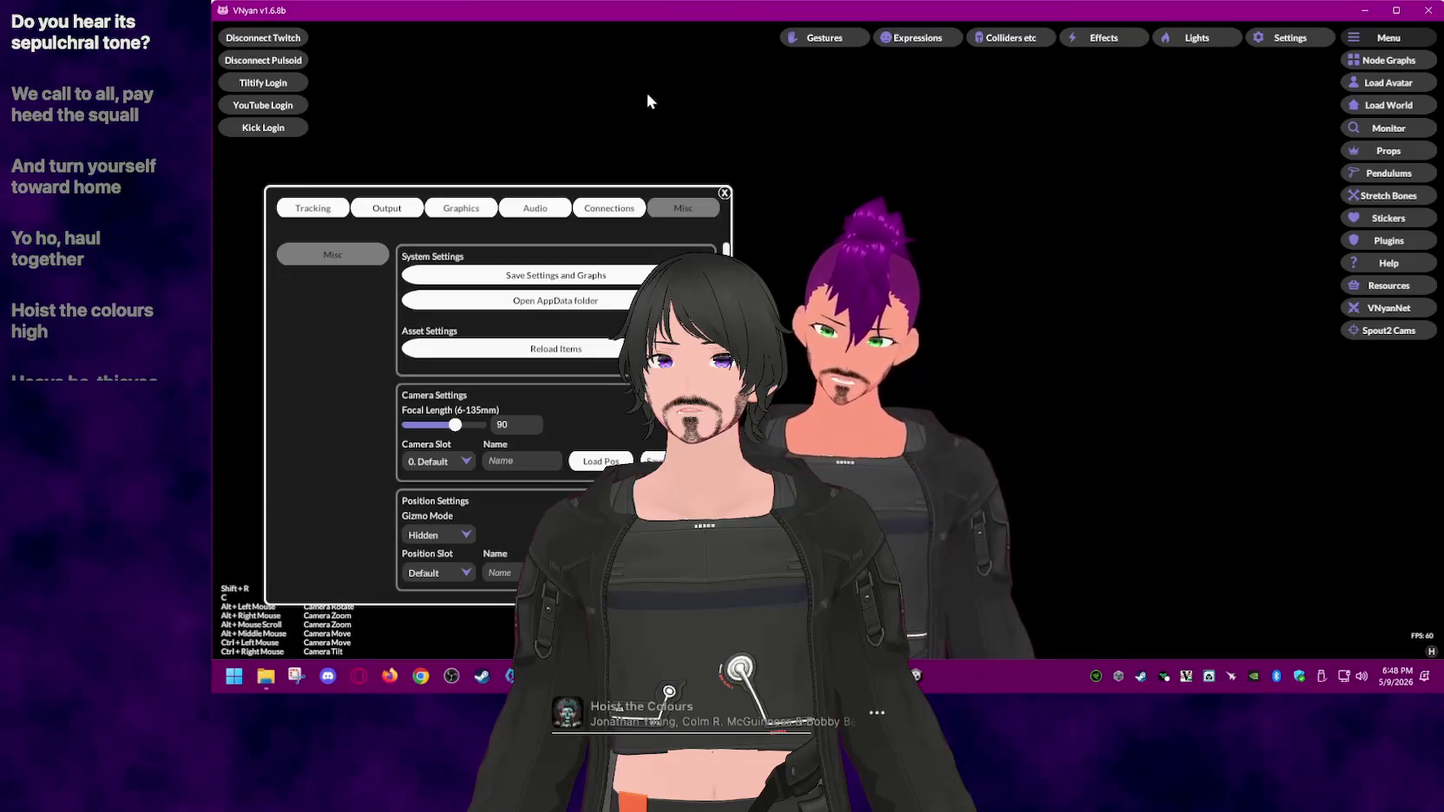
# - Browse the shared drive to Z:\Shared\MarximusMaximus\Local_MarximusFiles\Model
pyautogui.click(266, 676)
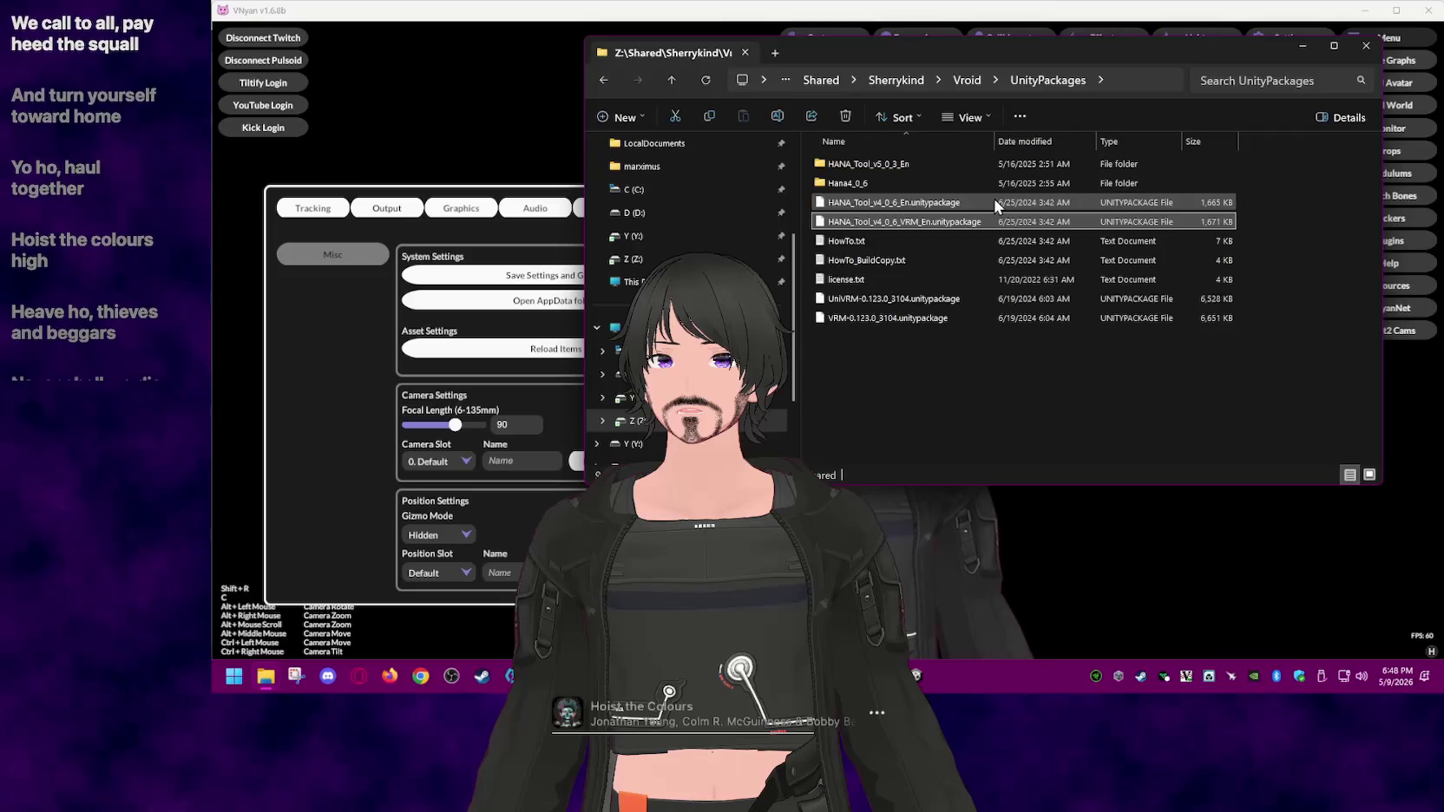
pyautogui.click(914, 81)
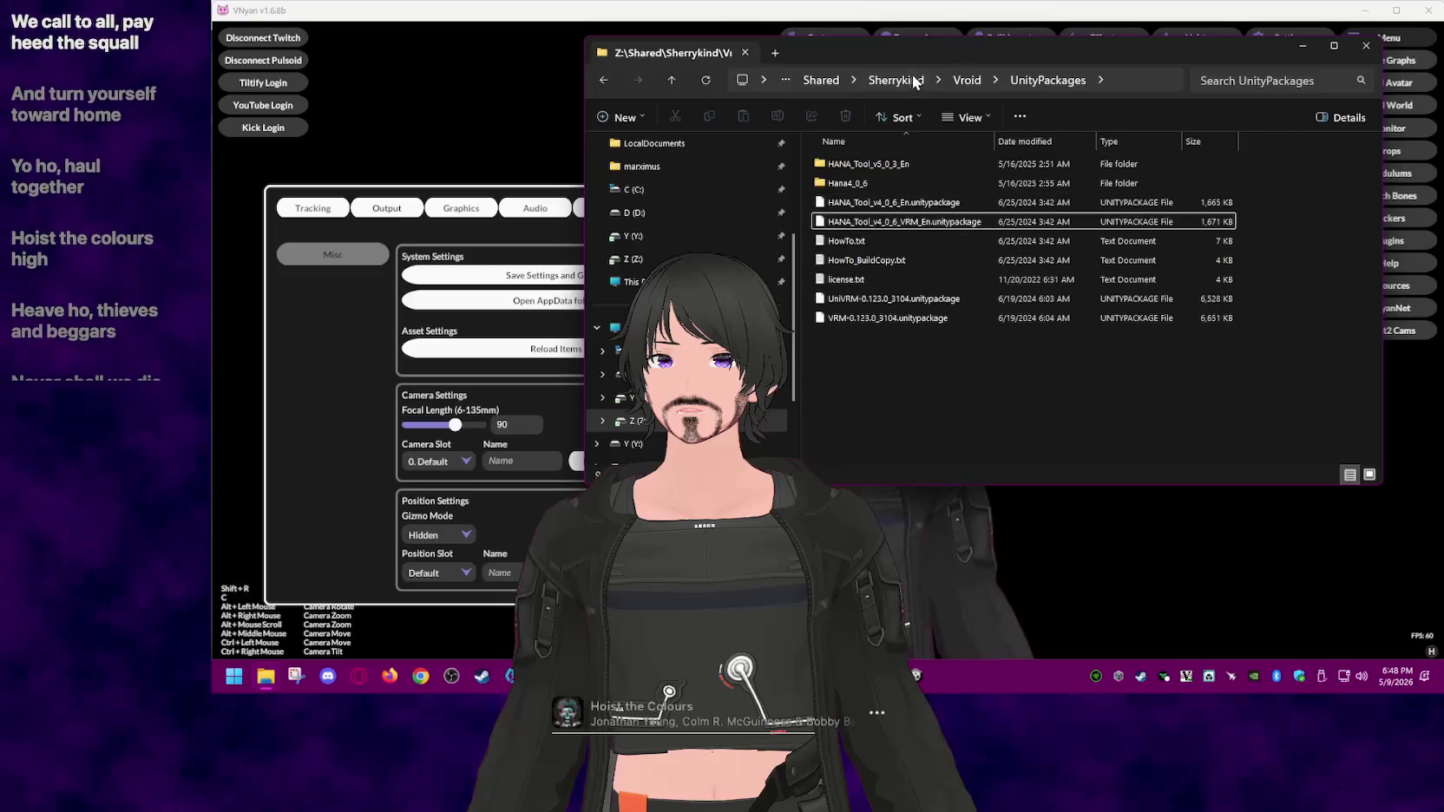
pyautogui.click(829, 79)
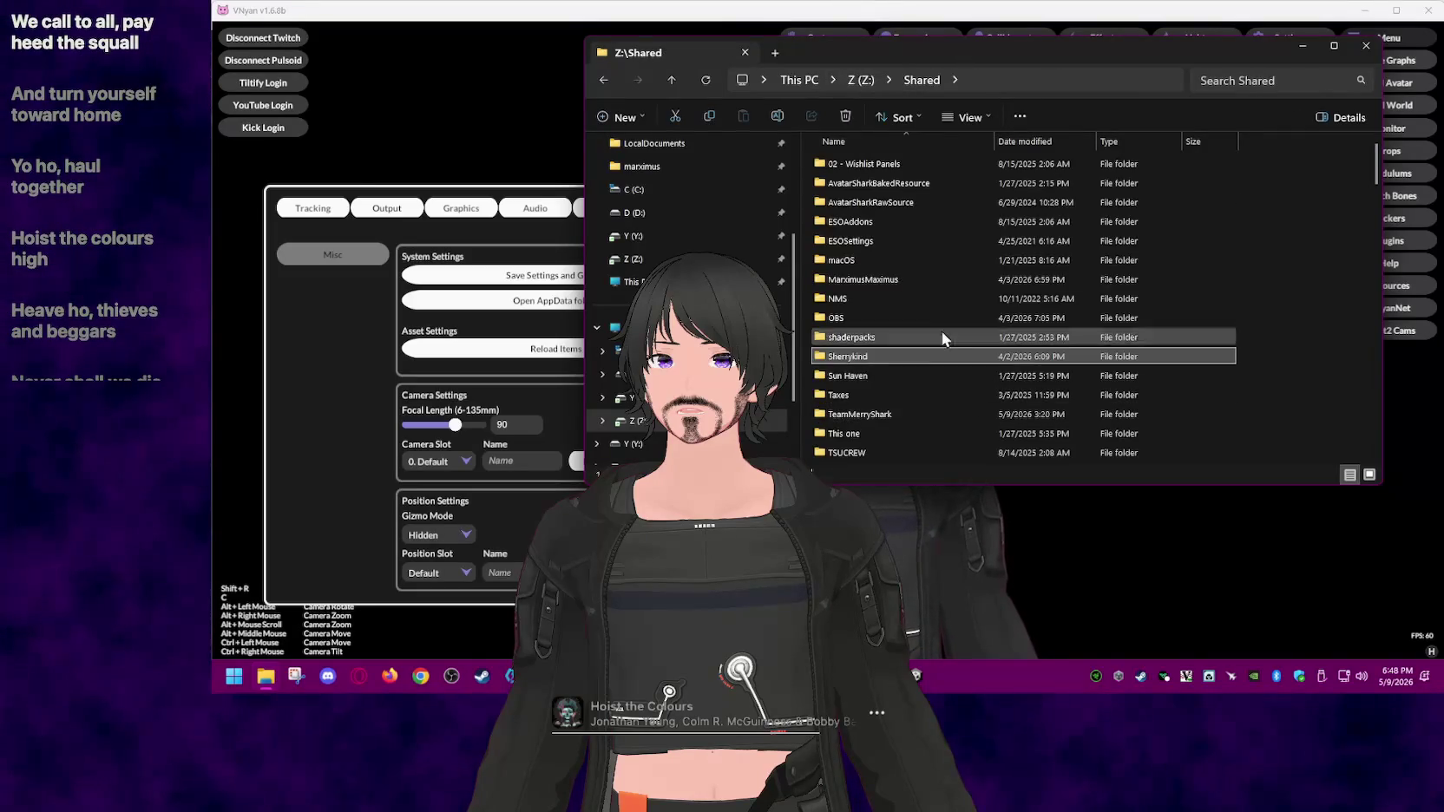
pyautogui.doubleClick(903, 278)
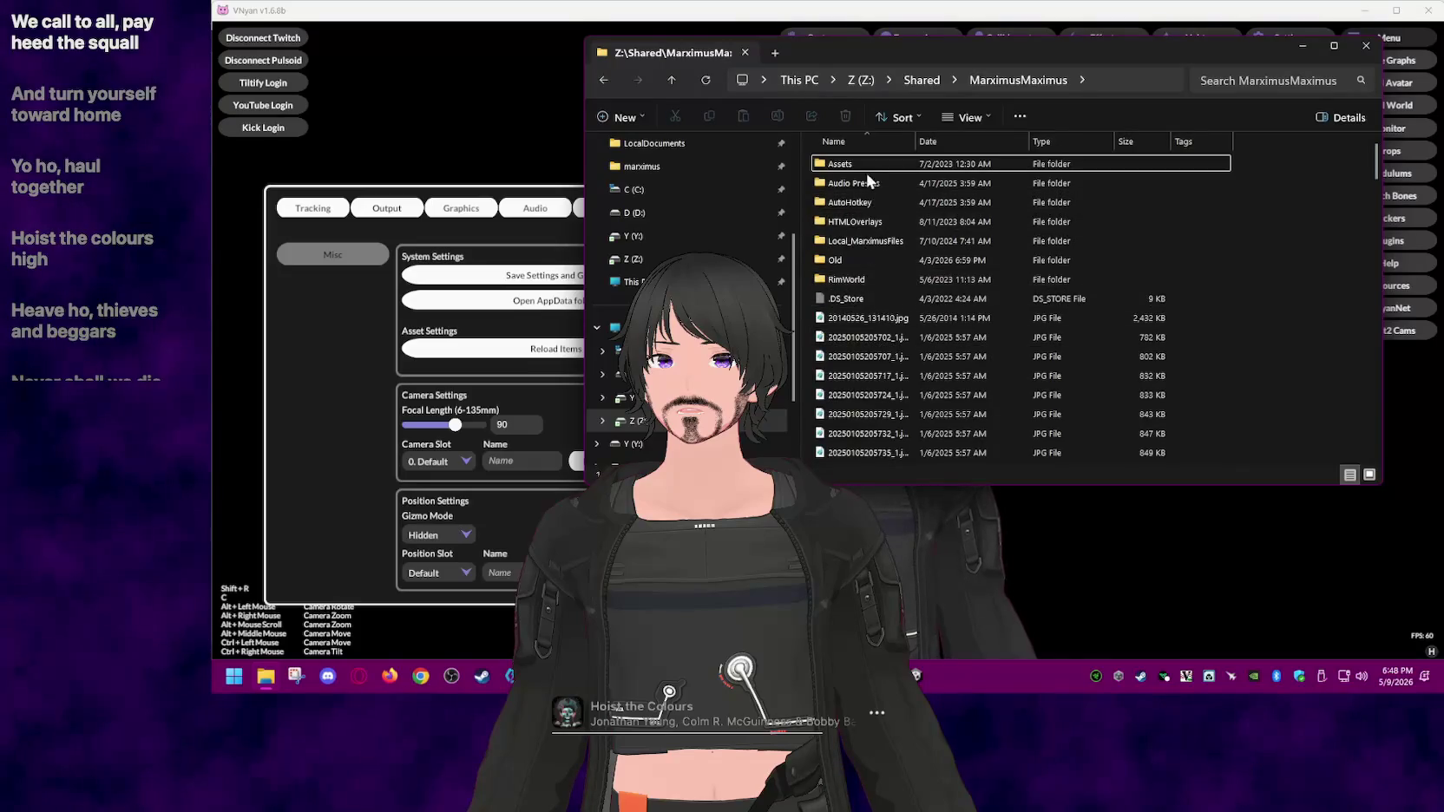
pyautogui.doubleClick(872, 241)
pyautogui.doubleClick(863, 241)
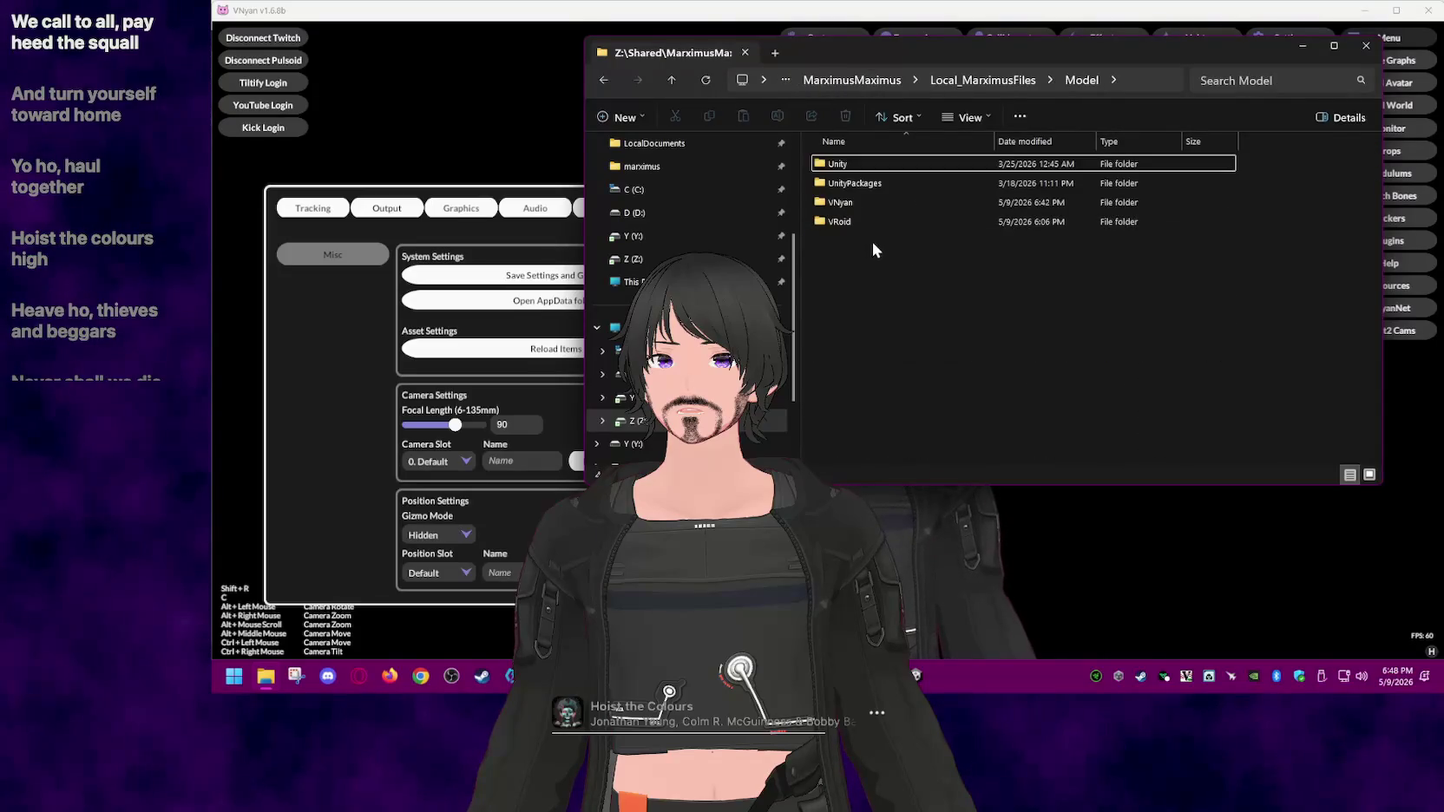
# - Paste the Cooked folder from LocalDocuments\Local_MarximusFiles\Model into the shared Z: Model folder
pyautogui.rightClick(266, 676)
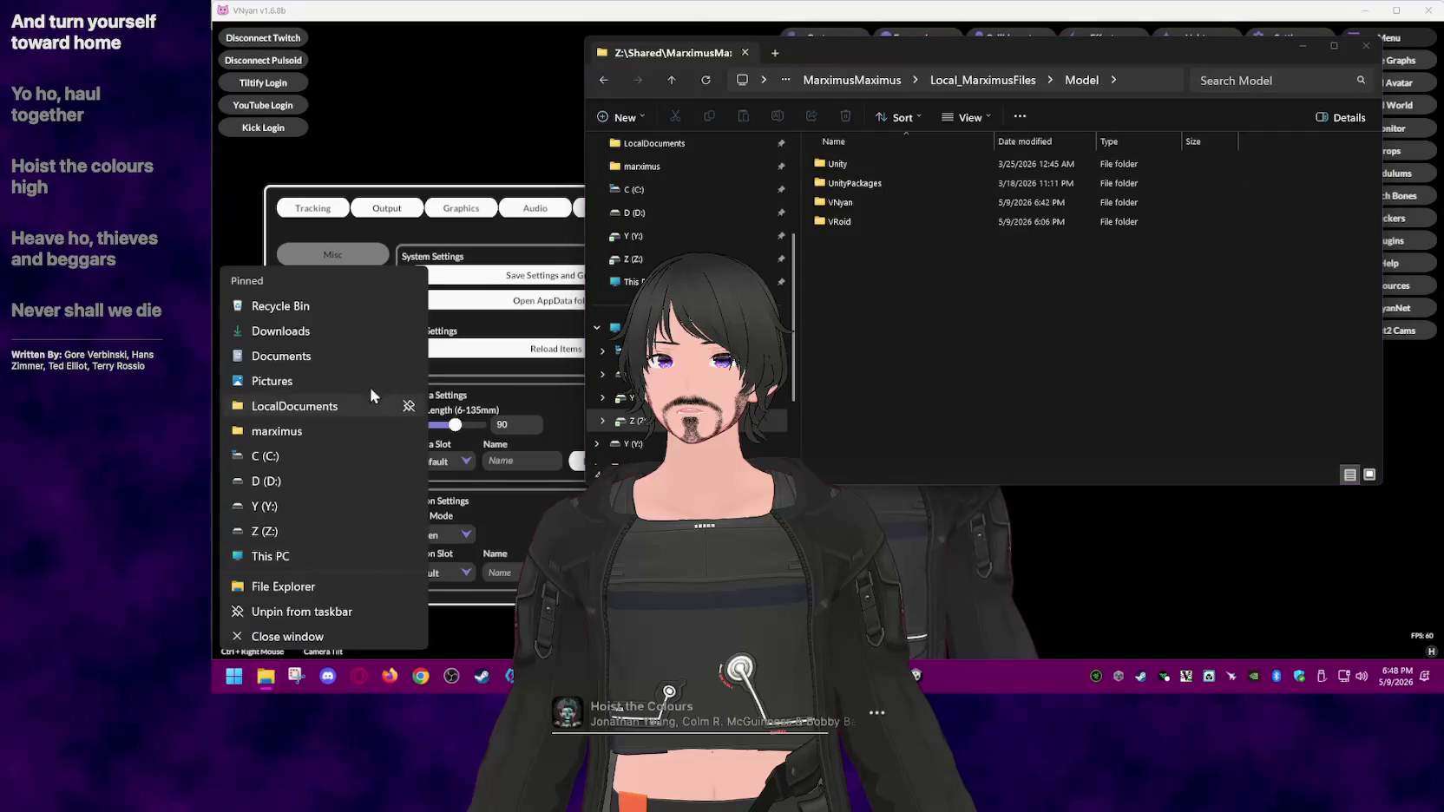
pyautogui.click(343, 405)
pyautogui.moveTo(1013, 48)
pyautogui.mouseDown()
pyautogui.moveTo(600, 256)
pyautogui.moveTo(689, 175)
pyautogui.moveTo(653, 193)
pyautogui.mouseUp()
pyautogui.click(551, 326)
pyautogui.doubleClick(550, 323)
pyautogui.doubleClick(499, 386)
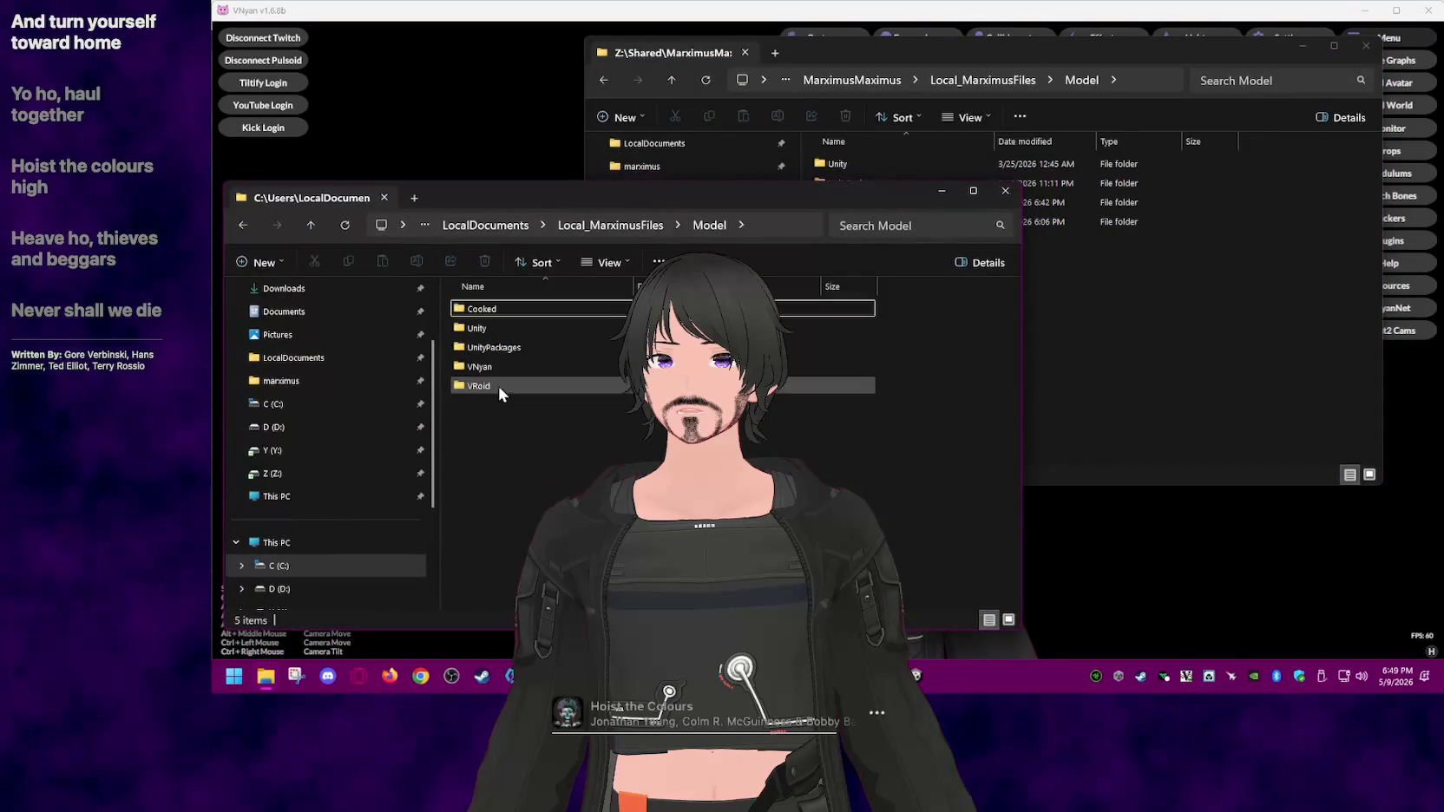
pyautogui.click(531, 309)
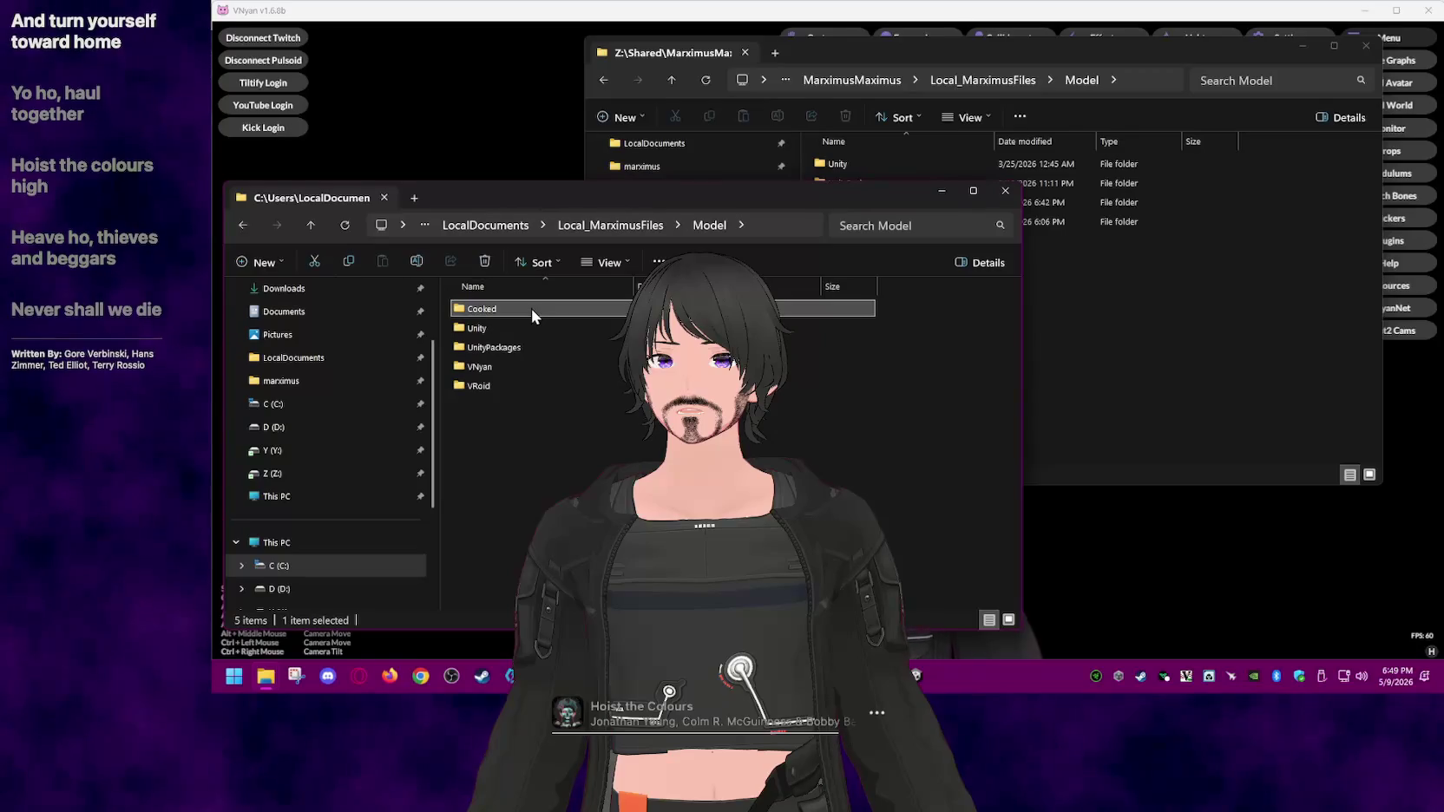
pyautogui.click(1161, 356)
pyautogui.hotkey('ctrl', 'v')
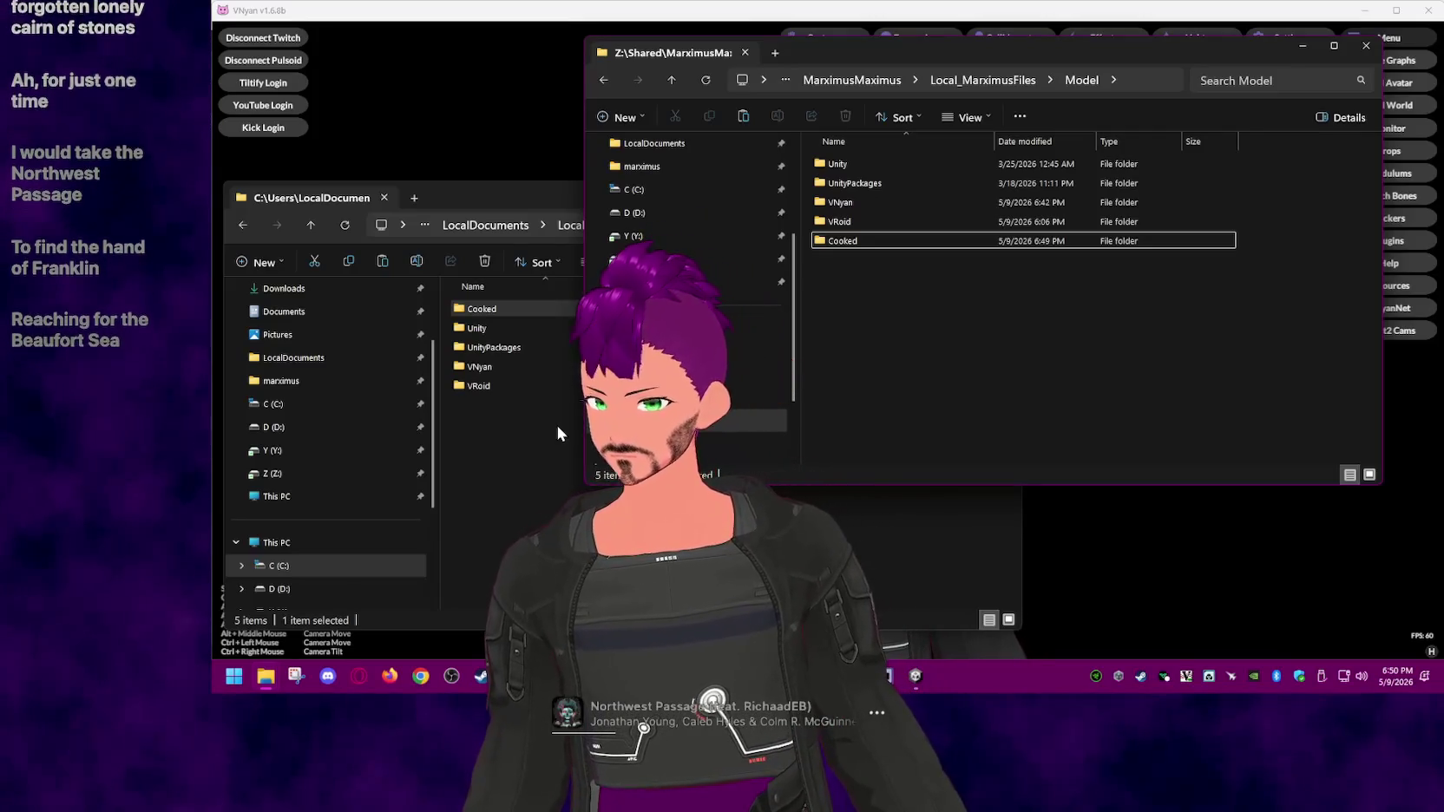
# - Bring VNyan with its Misc settings page back in front of Explorer
pyautogui.click(1239, 582)
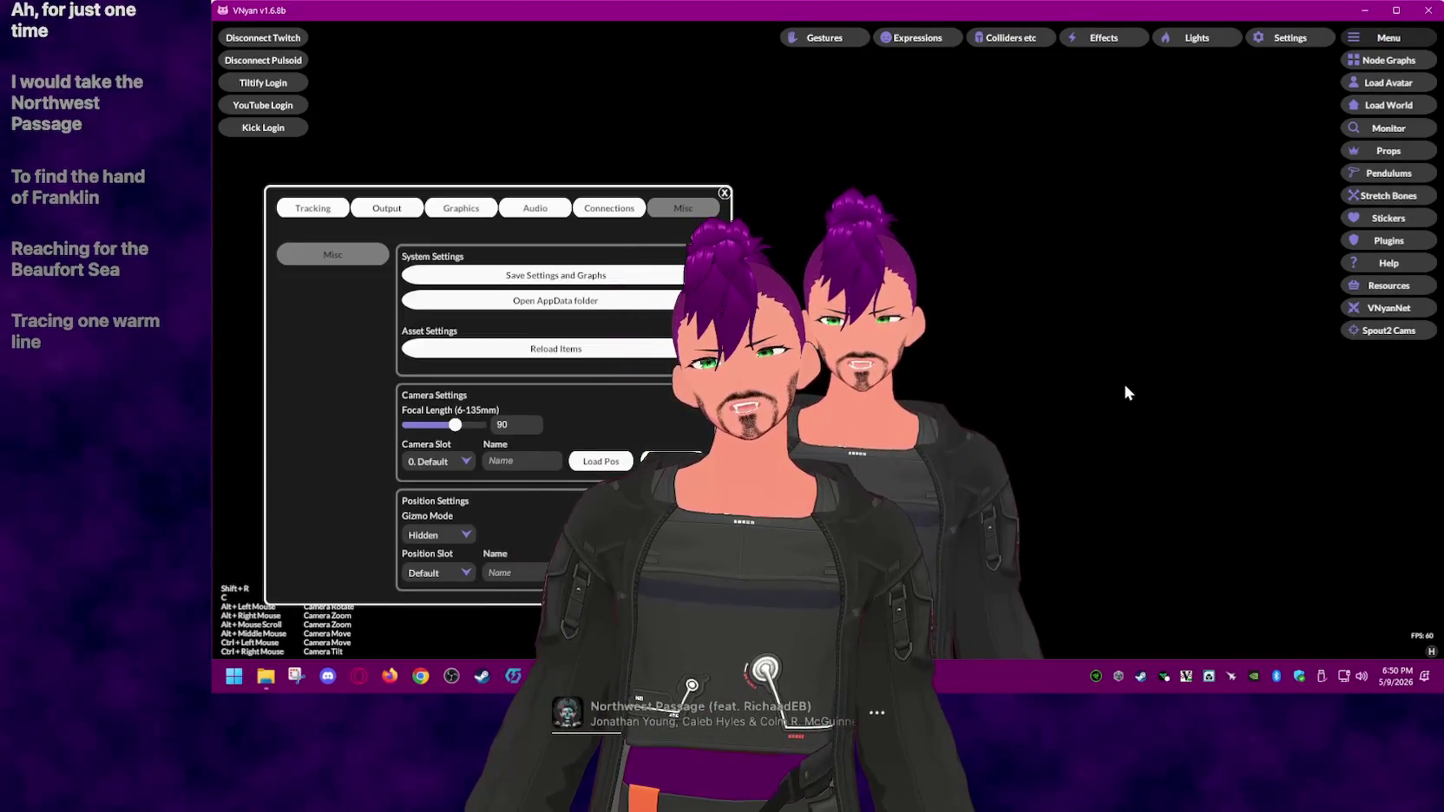
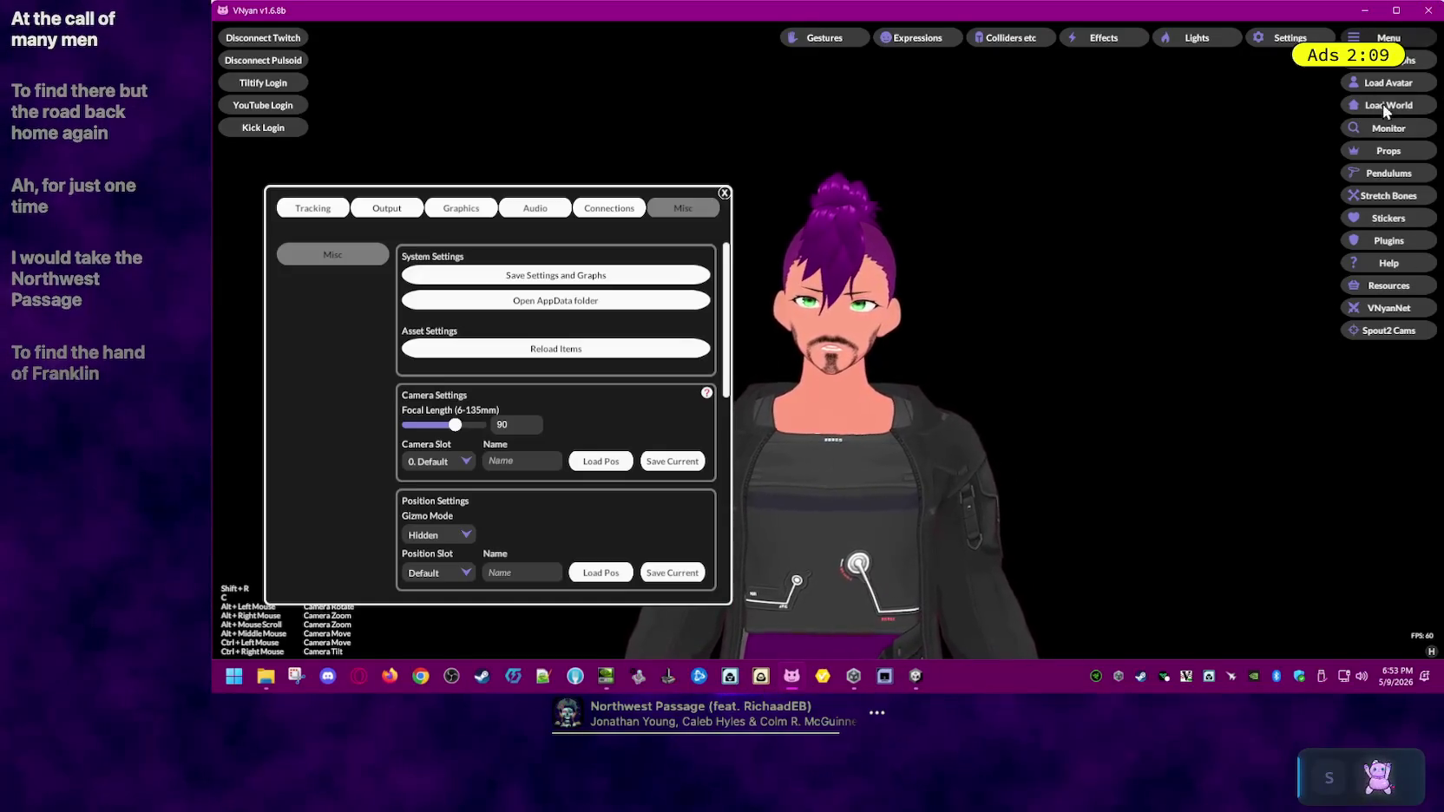
# - Open VNyan's AppData folder and edit settings.json in Notepad++
pyautogui.click(566, 298)
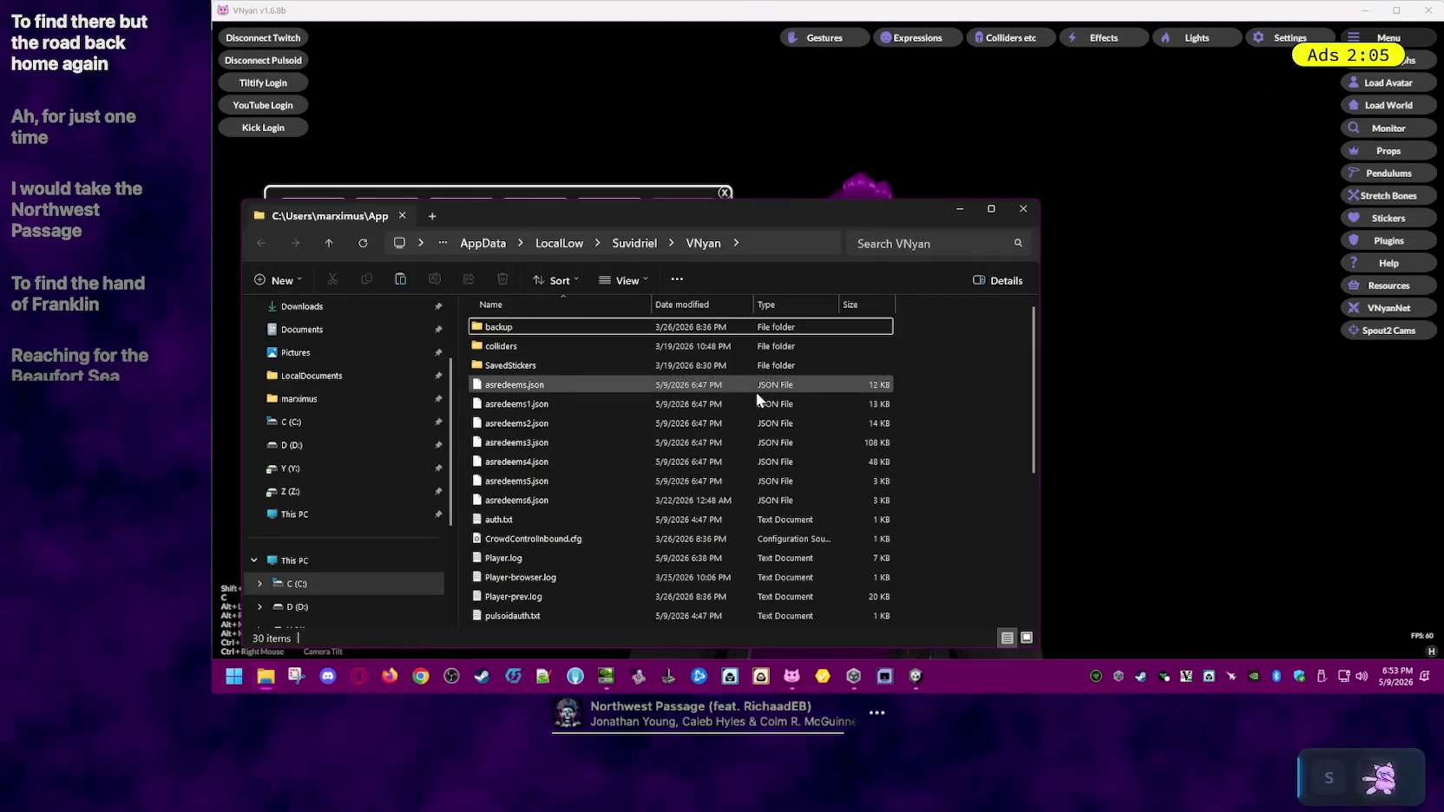
pyautogui.moveTo(805, 214); pyautogui.dragTo(1081, 113)
pyautogui.scroll(-3, 1043, 514)
pyautogui.scroll(-2, 1028, 505)
pyautogui.scroll(-1, 1028, 505)
pyautogui.rightClick(811, 462)
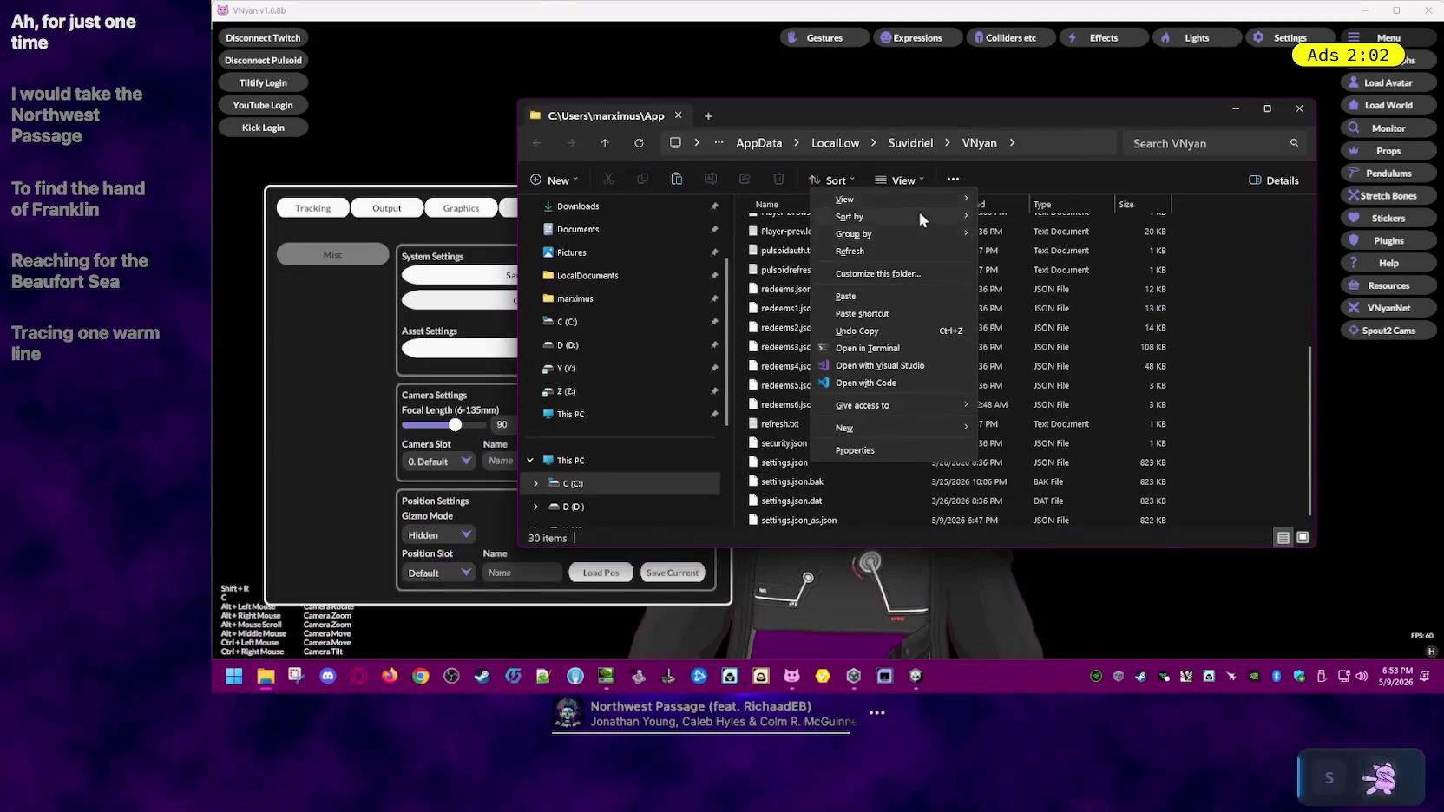
pyautogui.click(785, 460)
pyautogui.rightClick(794, 461)
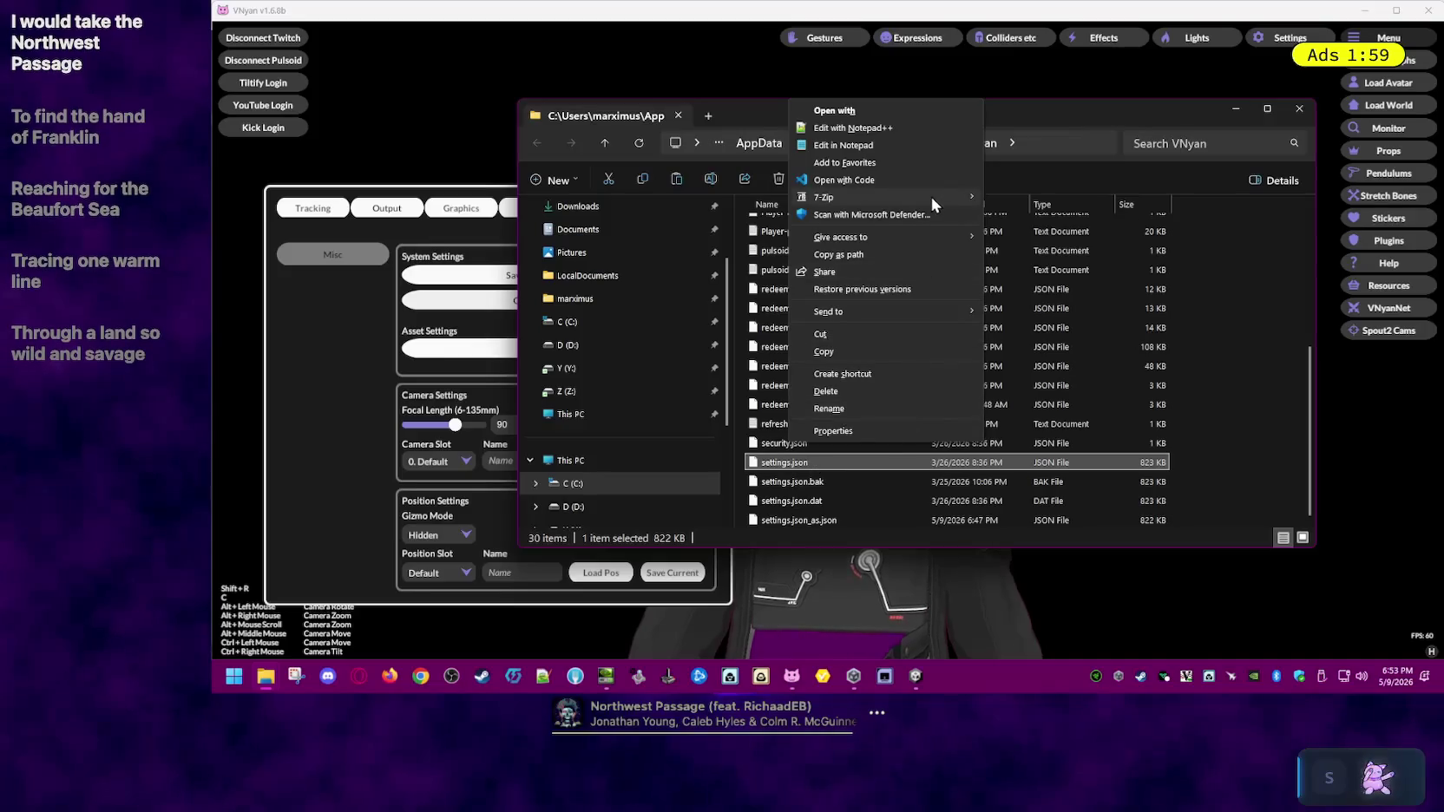
pyautogui.click(928, 125)
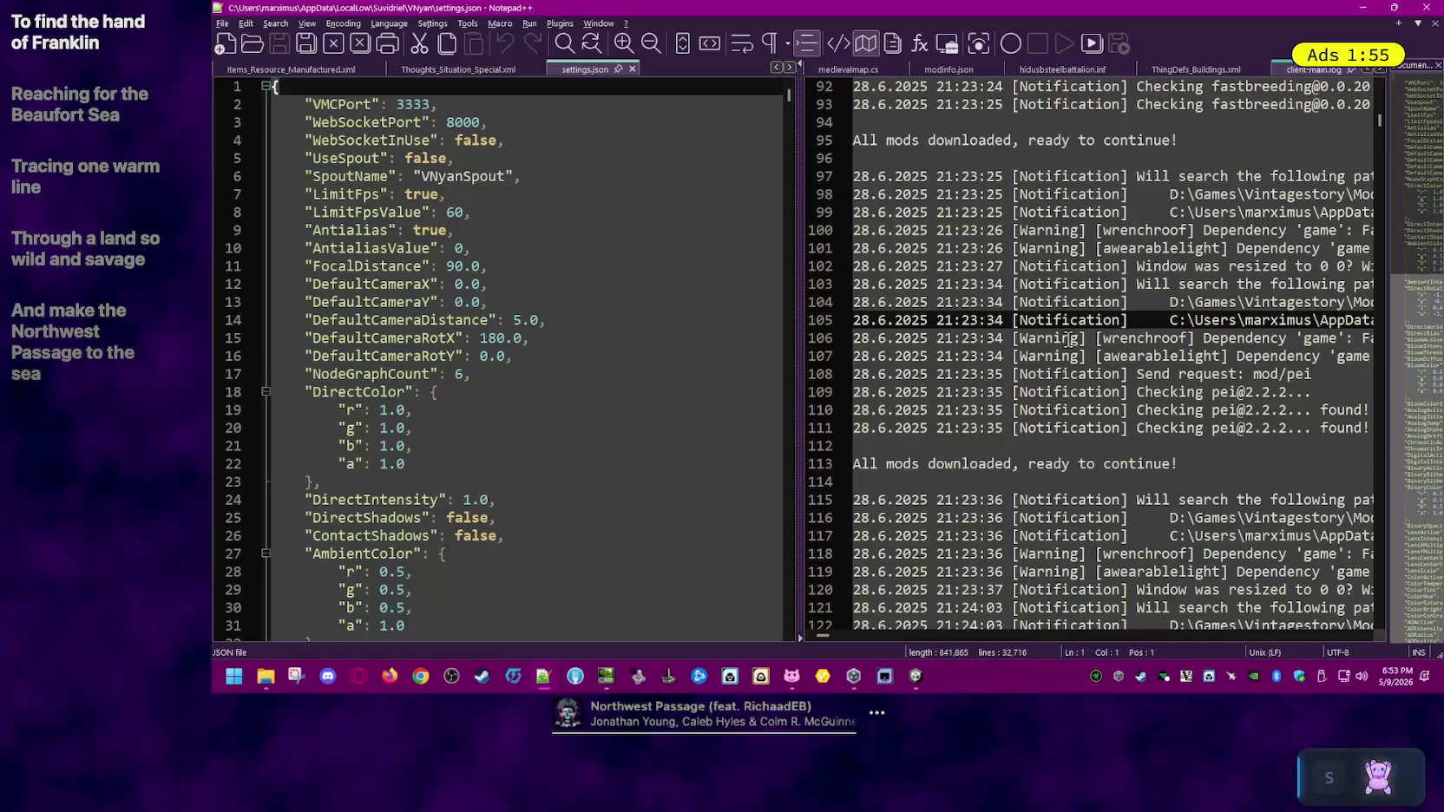
# - Scroll settings.json down to the Cameras section and select the first camera entry
pyautogui.scroll(-2, 615, 390)
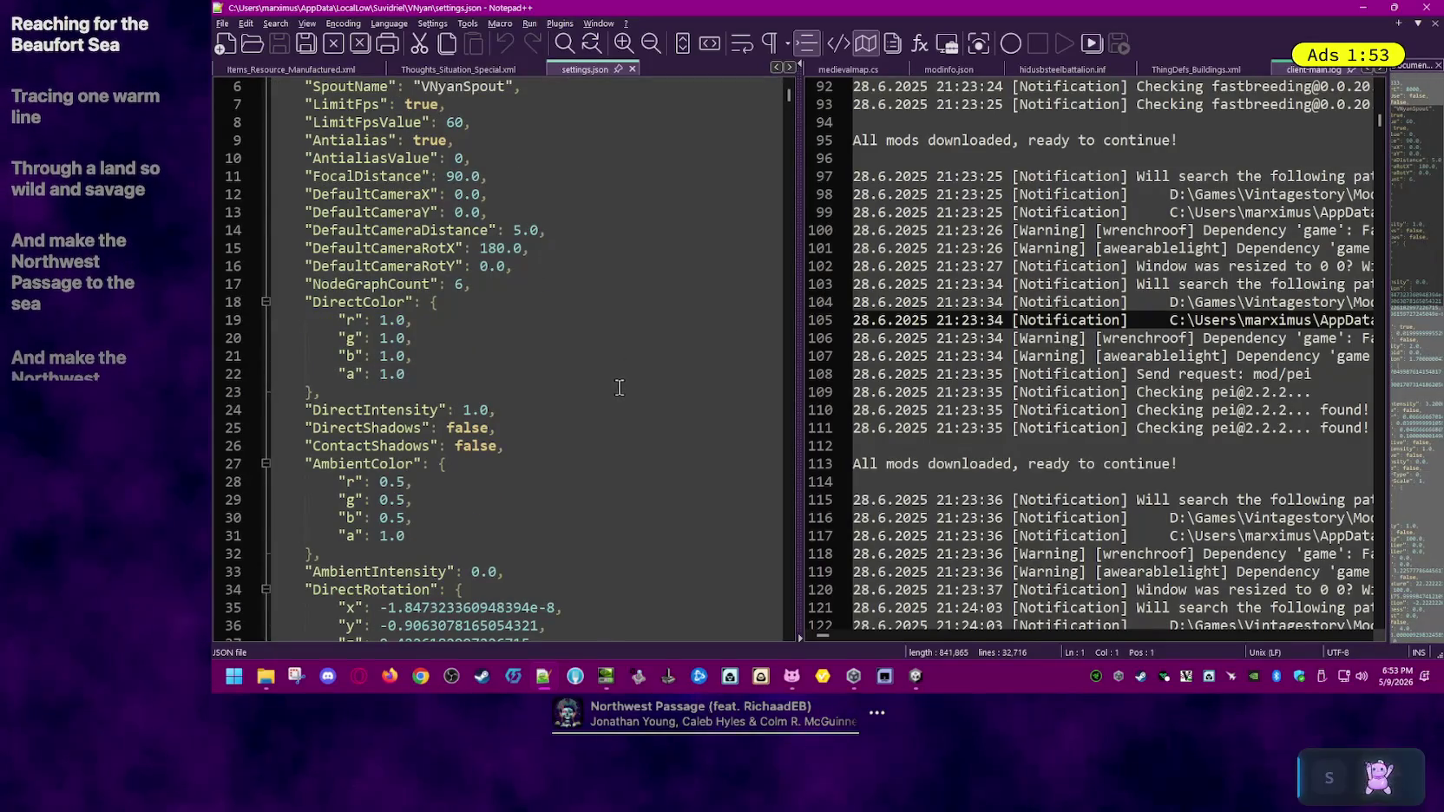
pyautogui.scroll(-2, 620, 388)
pyautogui.scroll(-1, 618, 399)
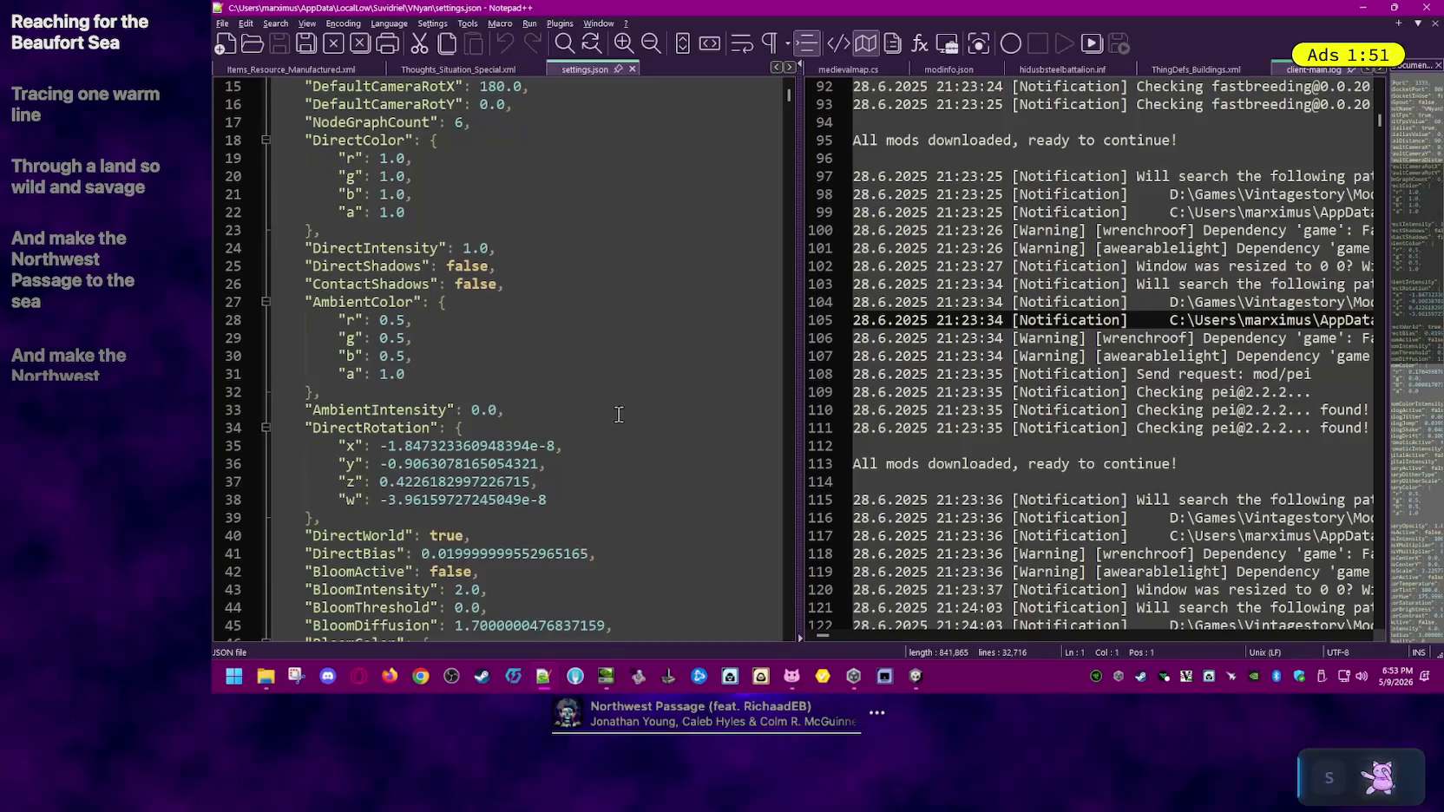
pyautogui.scroll(-3, 613, 417)
pyautogui.scroll(-2, 607, 434)
pyautogui.scroll(-3, 607, 435)
pyautogui.scroll(-2, 604, 425)
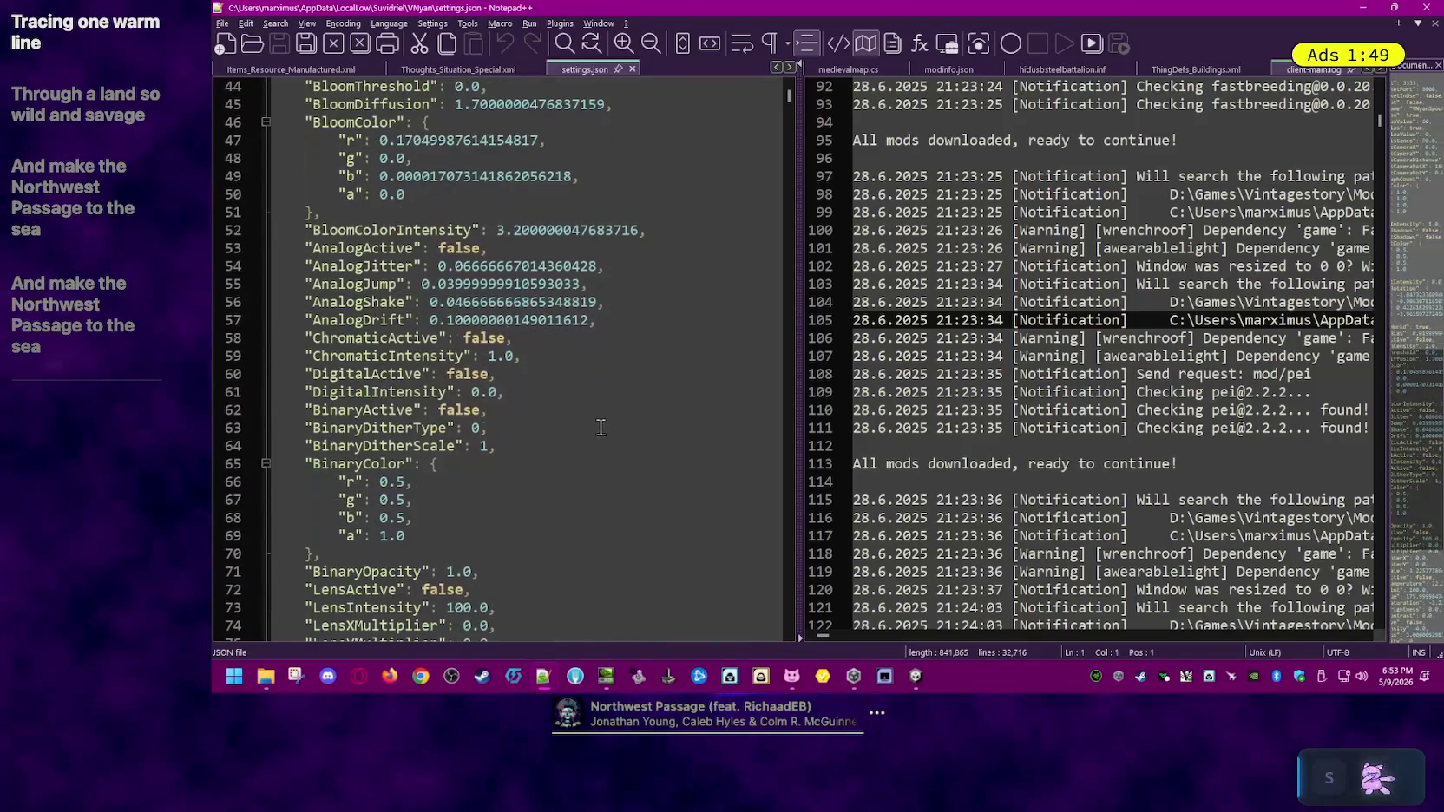
pyautogui.scroll(-3, 606, 449)
pyautogui.scroll(-3, 610, 466)
pyautogui.scroll(-4, 621, 467)
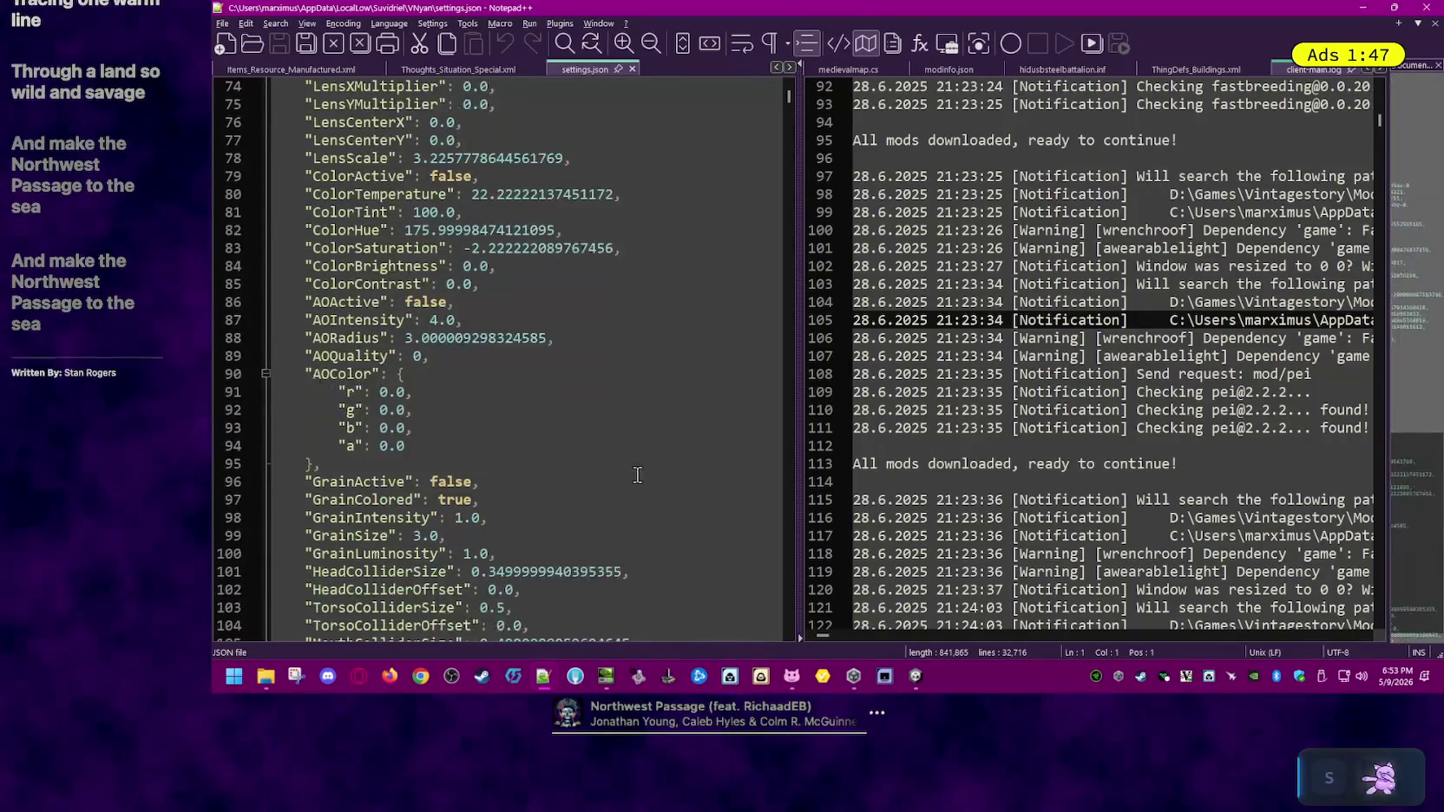
pyautogui.scroll(-2, 633, 467)
pyautogui.scroll(-3, 647, 468)
pyautogui.scroll(-2, 657, 467)
pyautogui.scroll(-2, 655, 466)
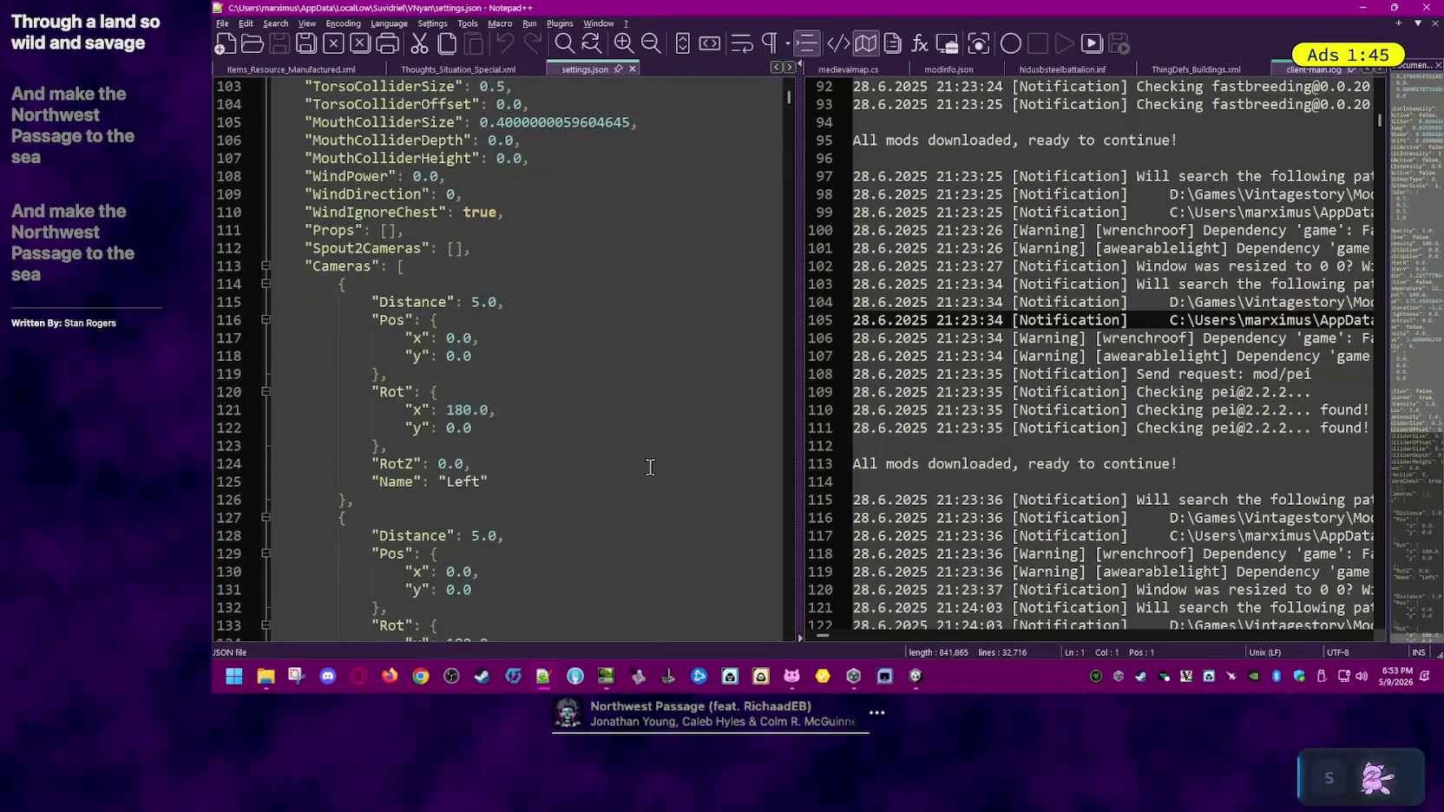
pyautogui.scroll(-2, 651, 463)
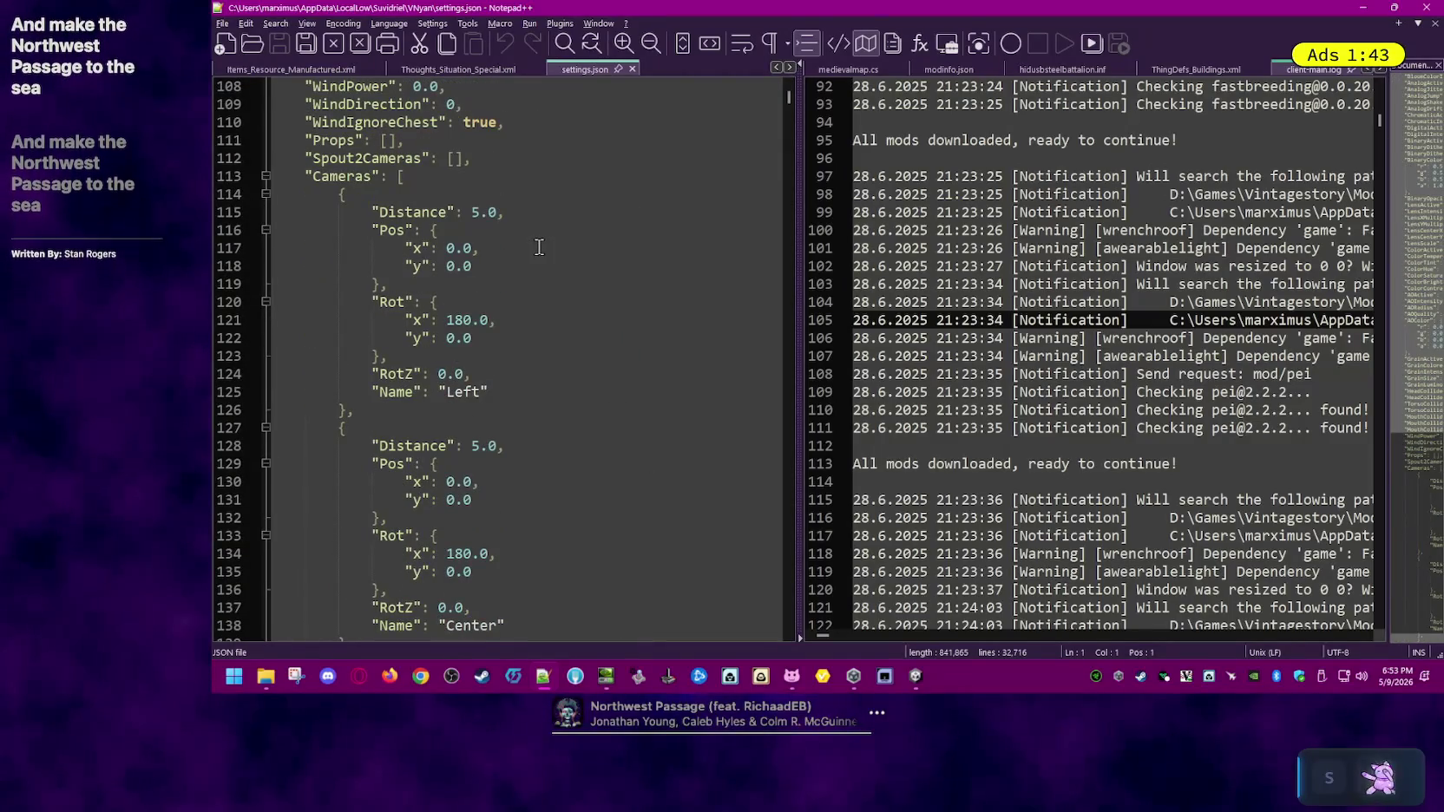
pyautogui.click(511, 395)
pyautogui.click(518, 357)
pyautogui.click(560, 284)
# - Look over the remaining camera entries, then close Notepad++
pyautogui.scroll(-2, 581, 364)
pyautogui.scroll(-1, 597, 427)
pyautogui.scroll(-2, 599, 429)
pyautogui.scroll(-2, 608, 432)
pyautogui.scroll(-3, 620, 435)
pyautogui.scroll(-2, 626, 433)
pyautogui.scroll(-1, 607, 422)
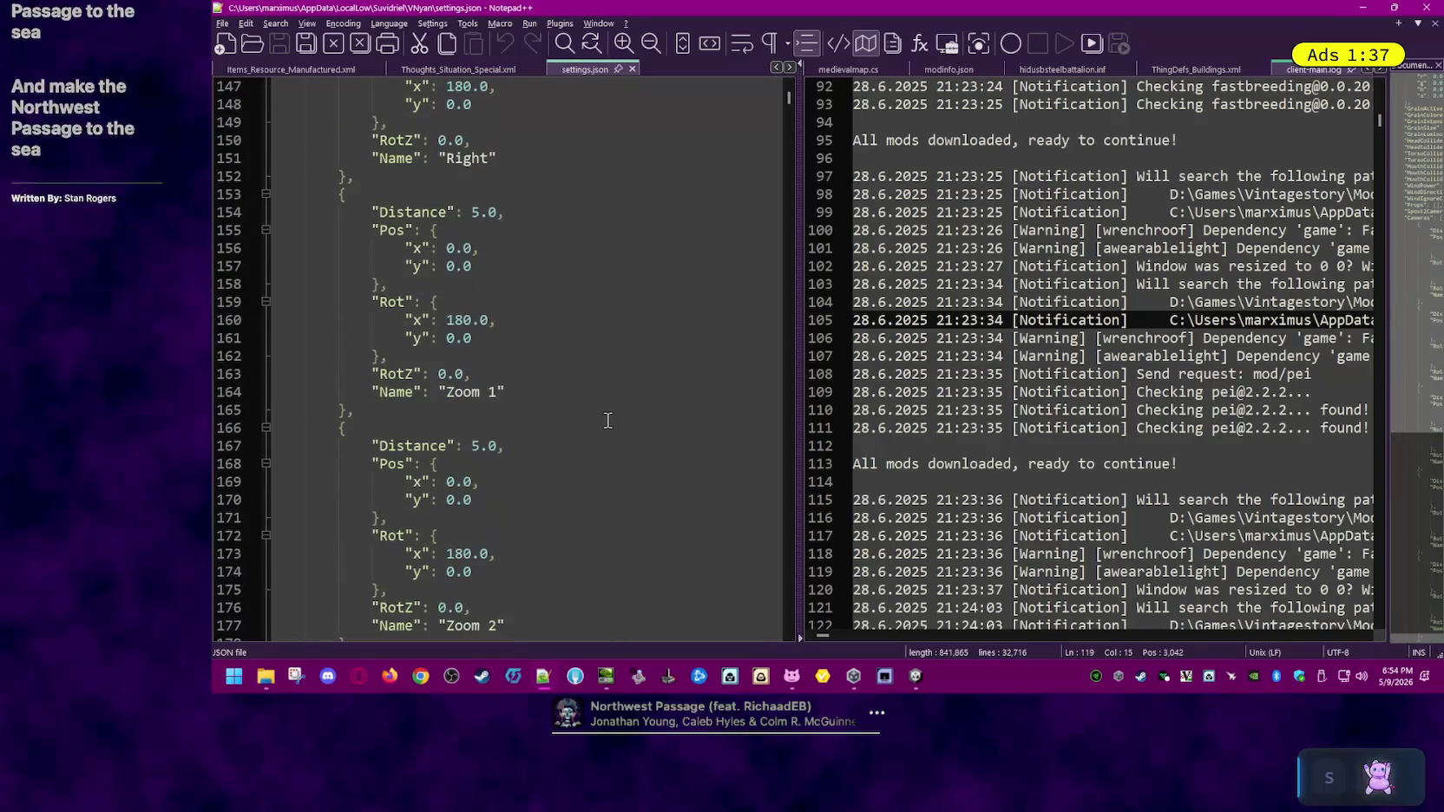
pyautogui.click(1436, 11)
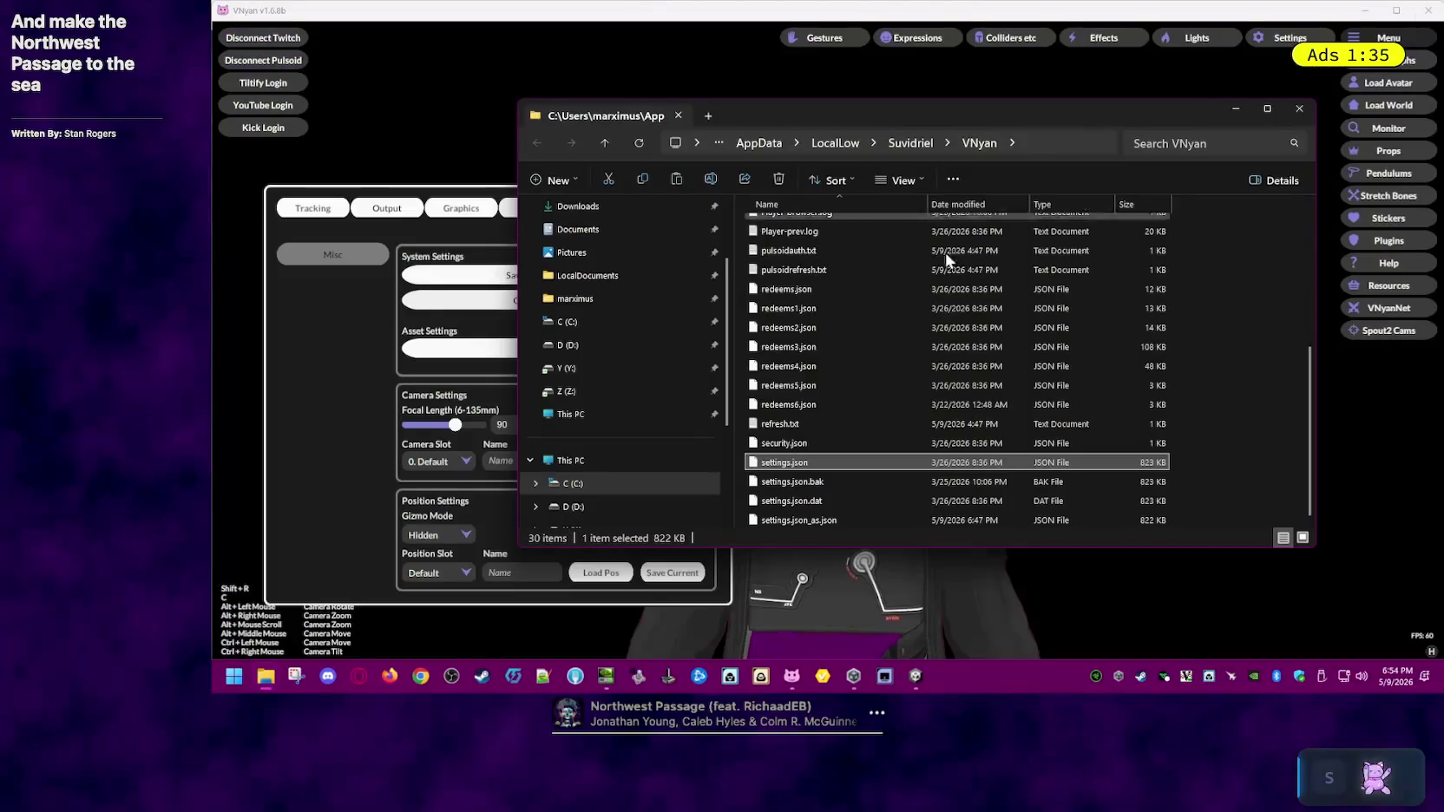
# - In VNyan's Misc settings, try Position Slot Pos 1, then set it back to Default
pyautogui.click(990, 72)
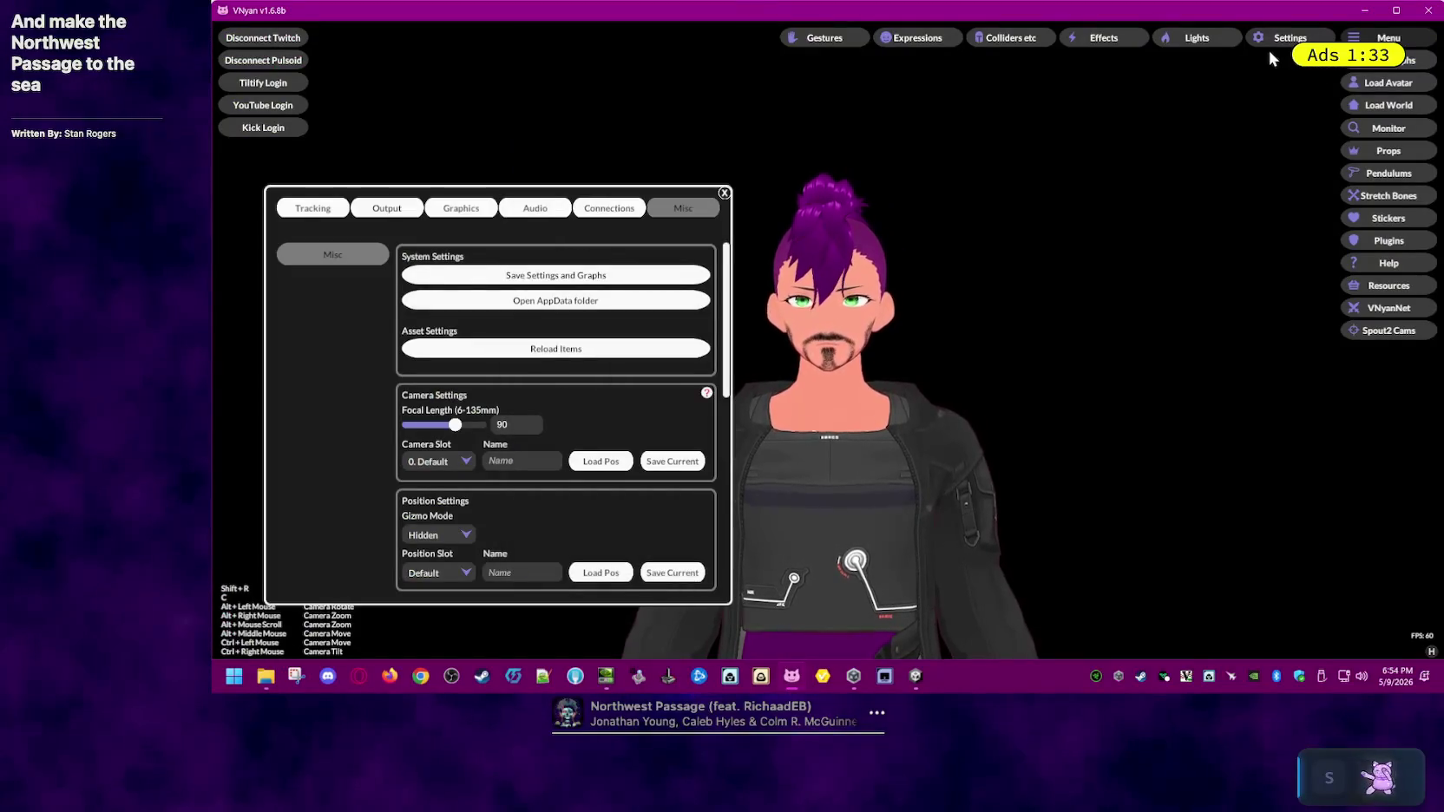
pyautogui.scroll(-1, 527, 494)
pyautogui.scroll(-1, 533, 498)
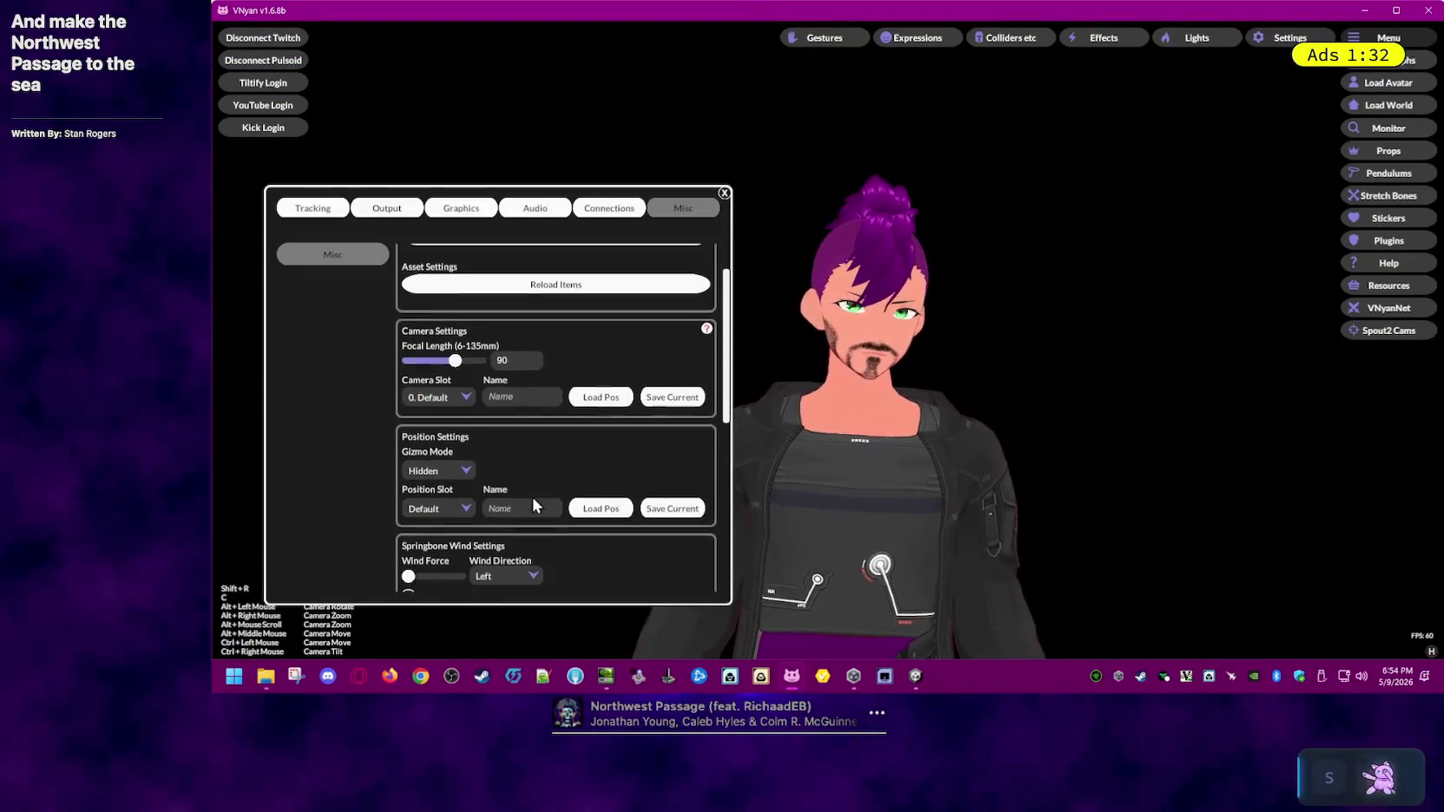
pyautogui.click(449, 506)
pyautogui.click(446, 537)
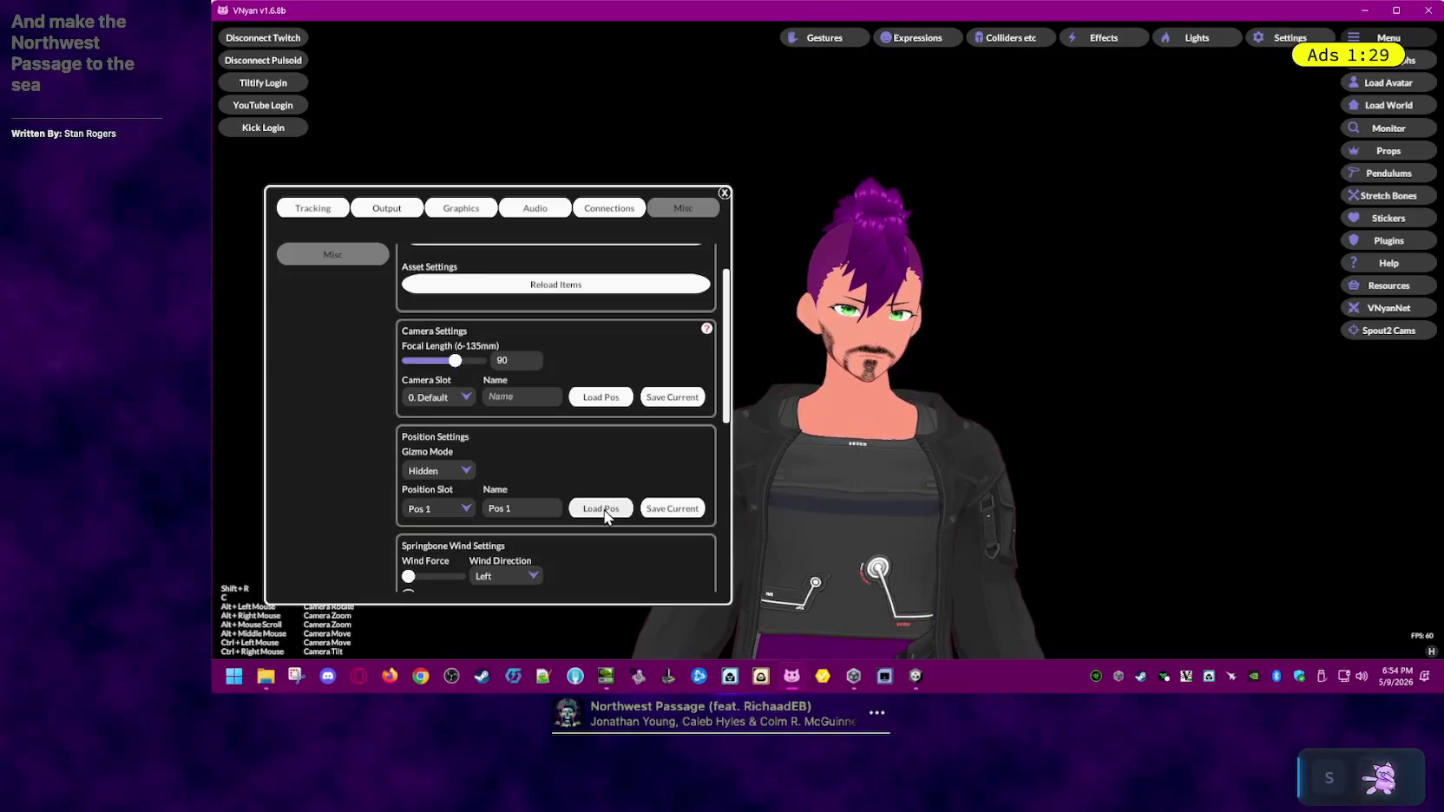
pyautogui.click(451, 506)
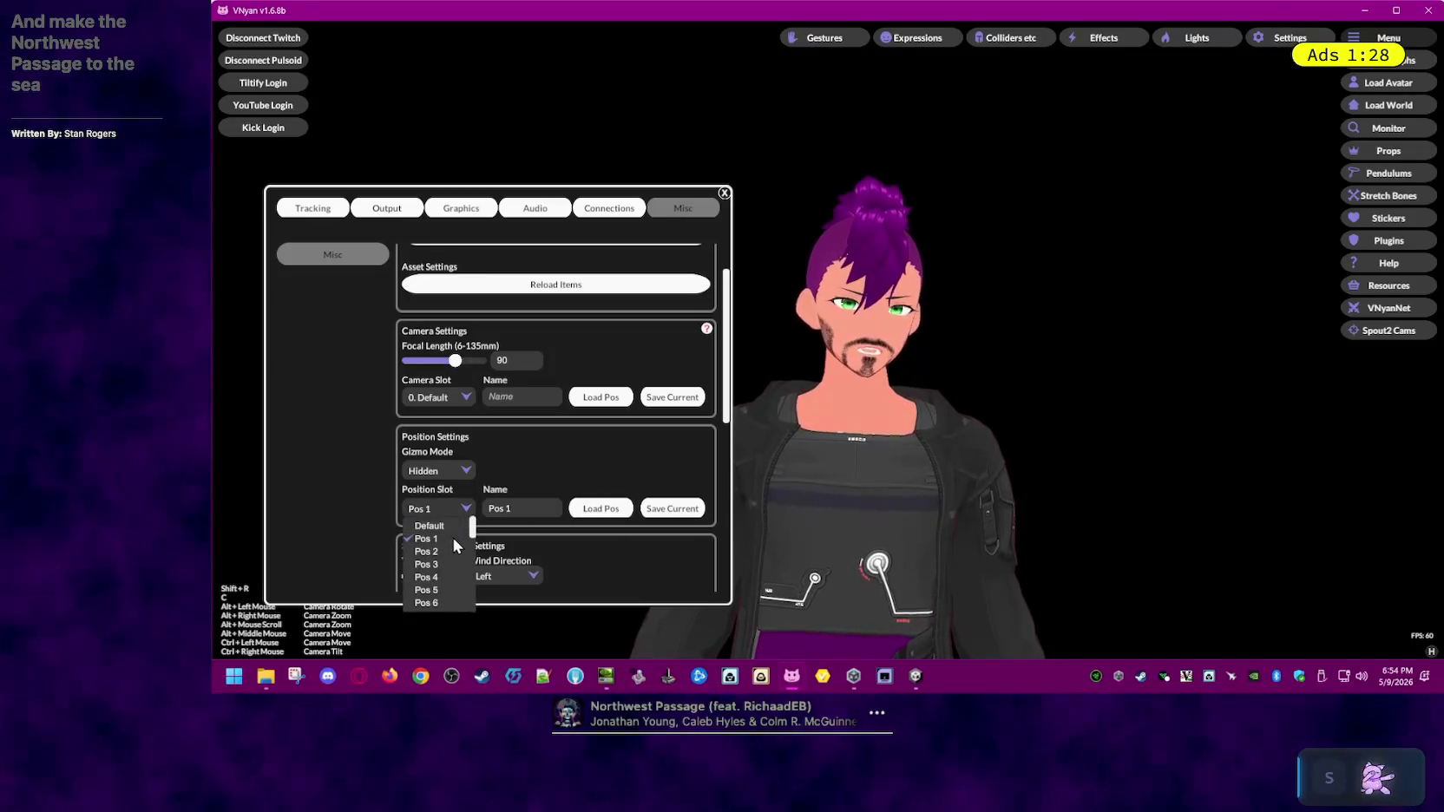
pyautogui.click(434, 526)
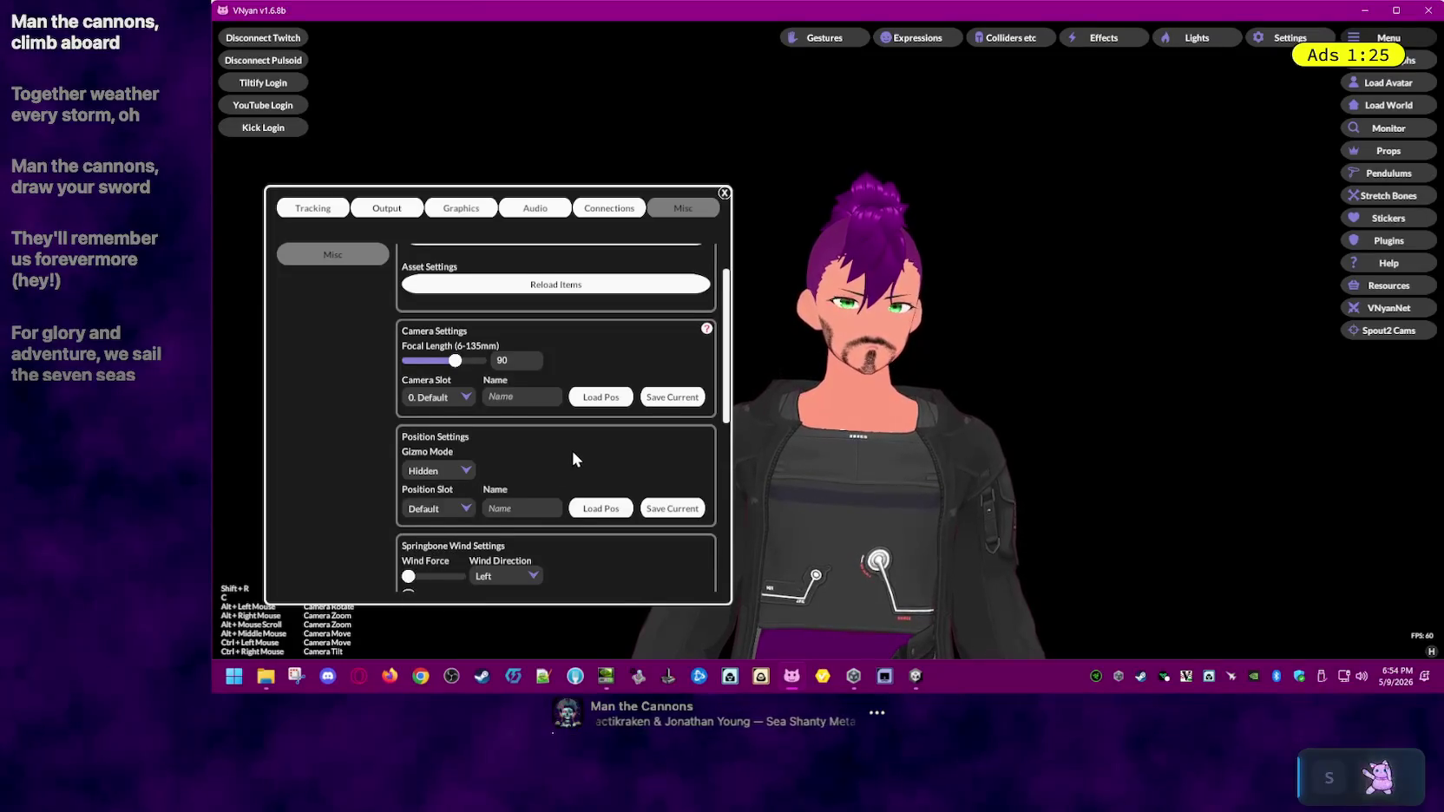
pyautogui.scroll(3, 572, 451)
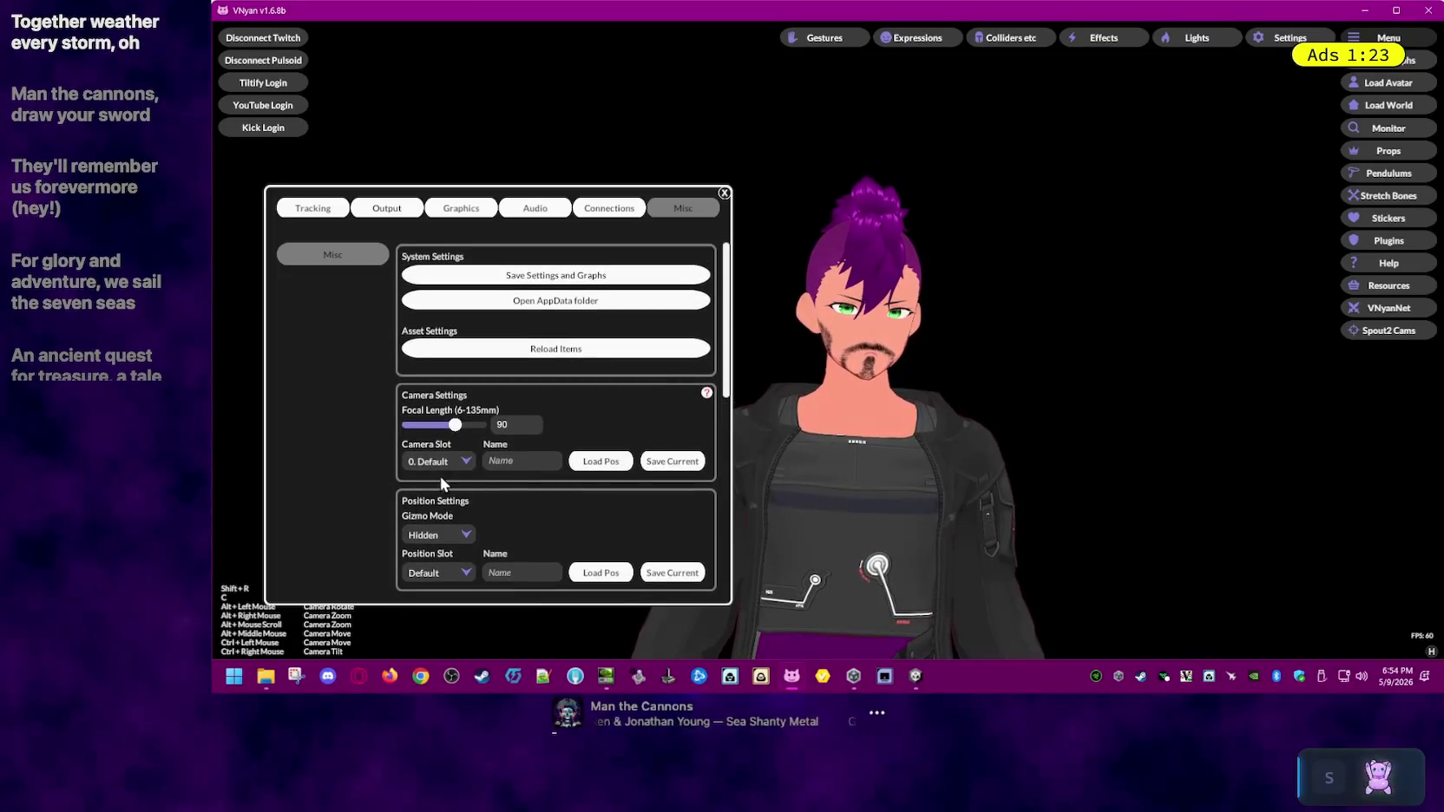
pyautogui.click(449, 464)
pyautogui.click(452, 489)
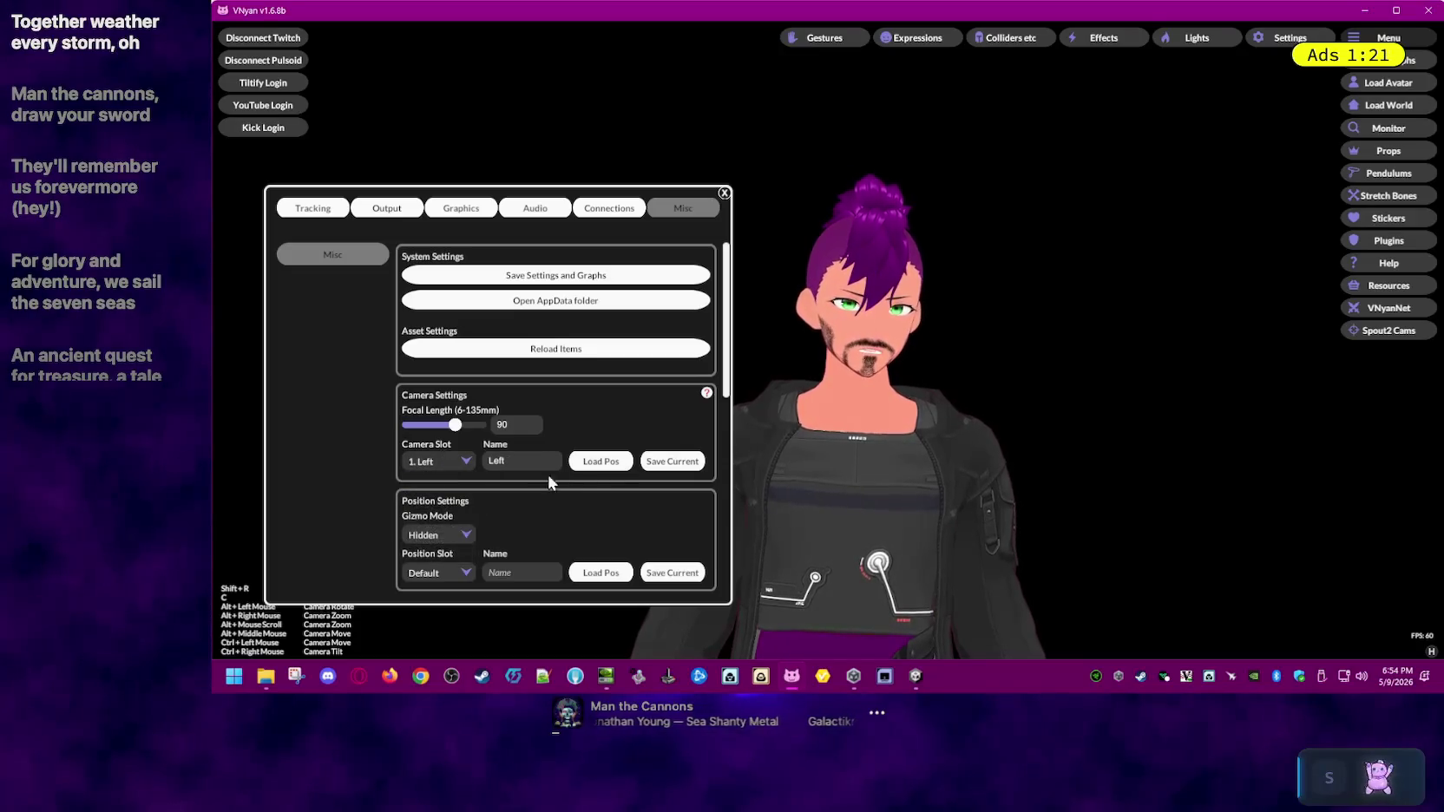
pyautogui.click(610, 462)
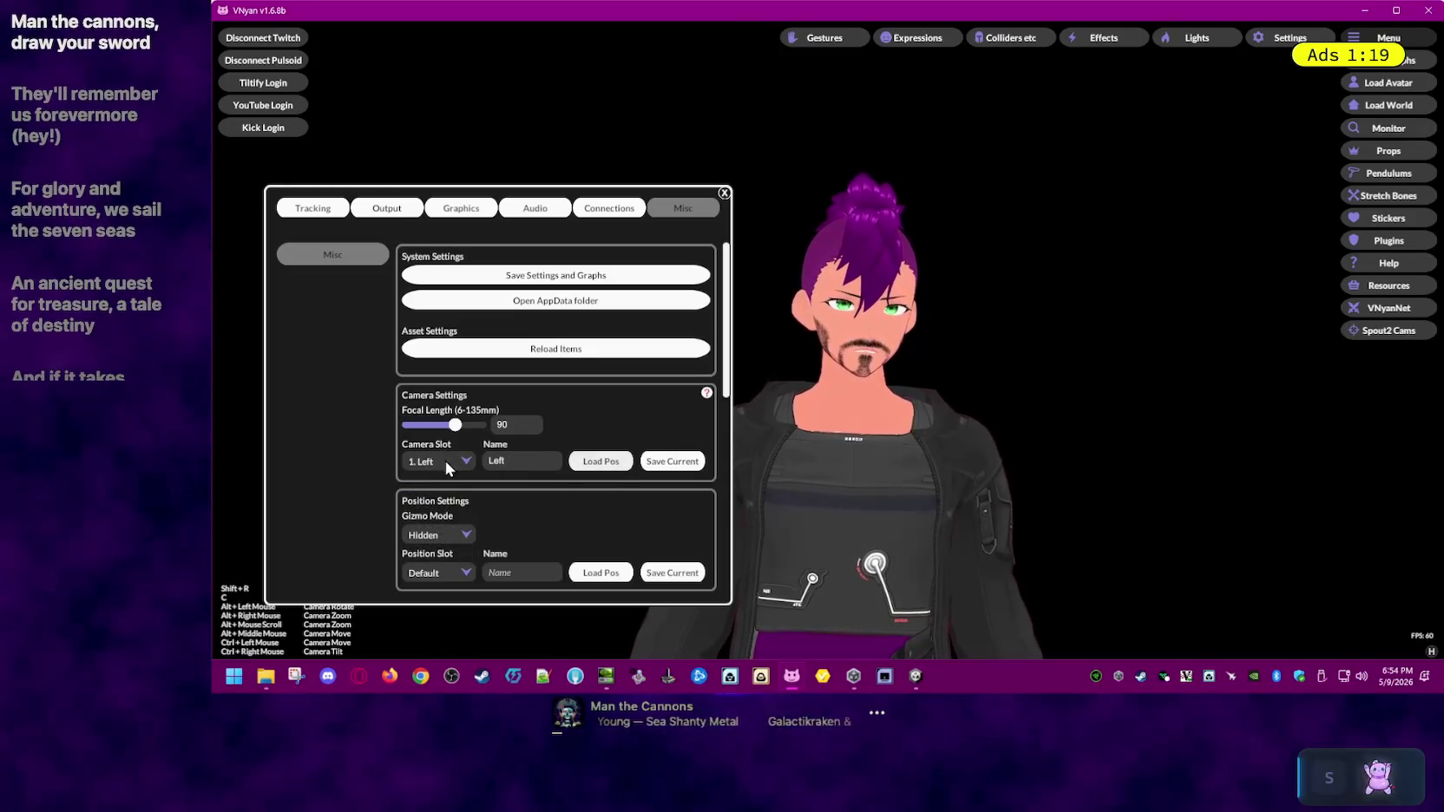
pyautogui.click(446, 462)
pyautogui.click(457, 501)
pyautogui.click(602, 460)
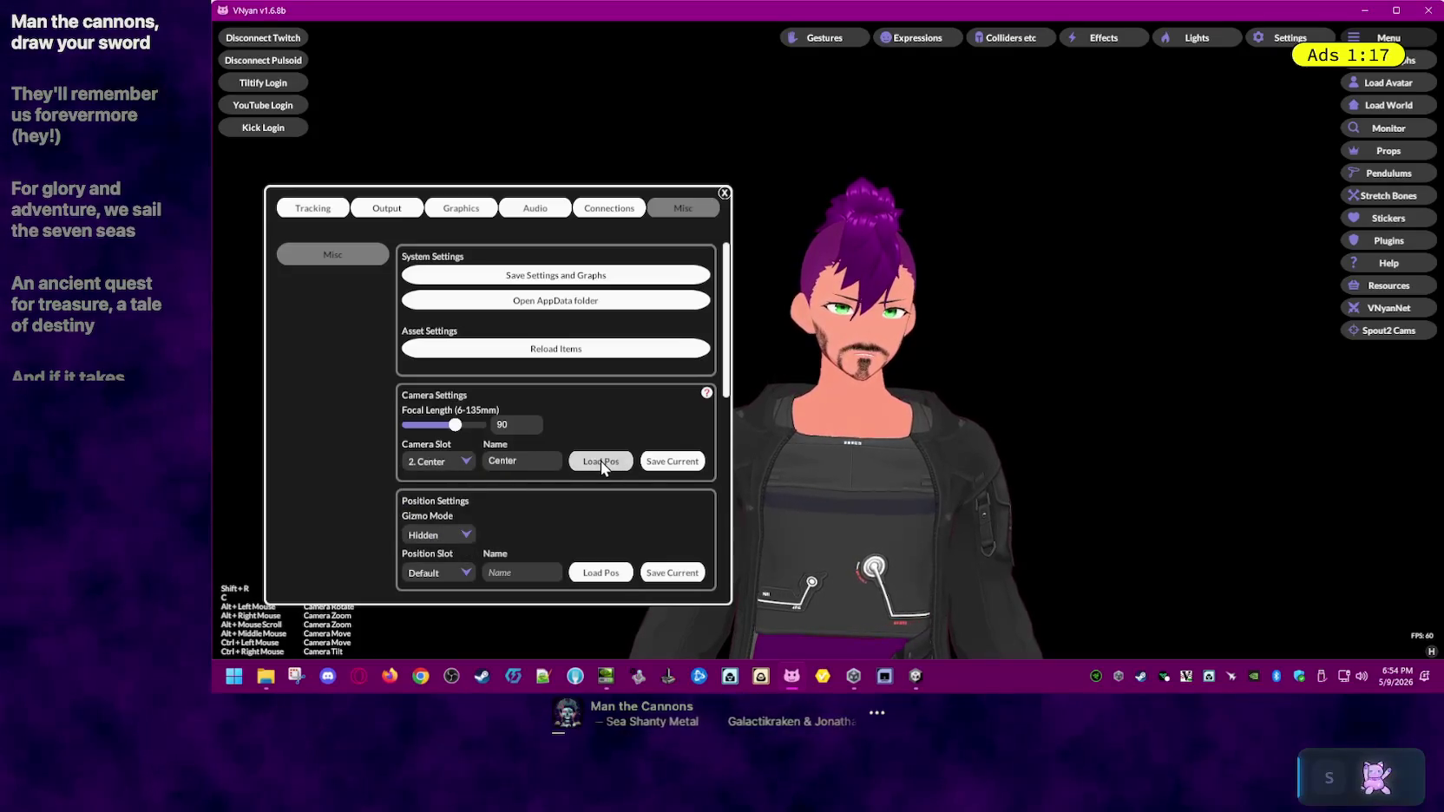
pyautogui.click(438, 461)
pyautogui.click(446, 491)
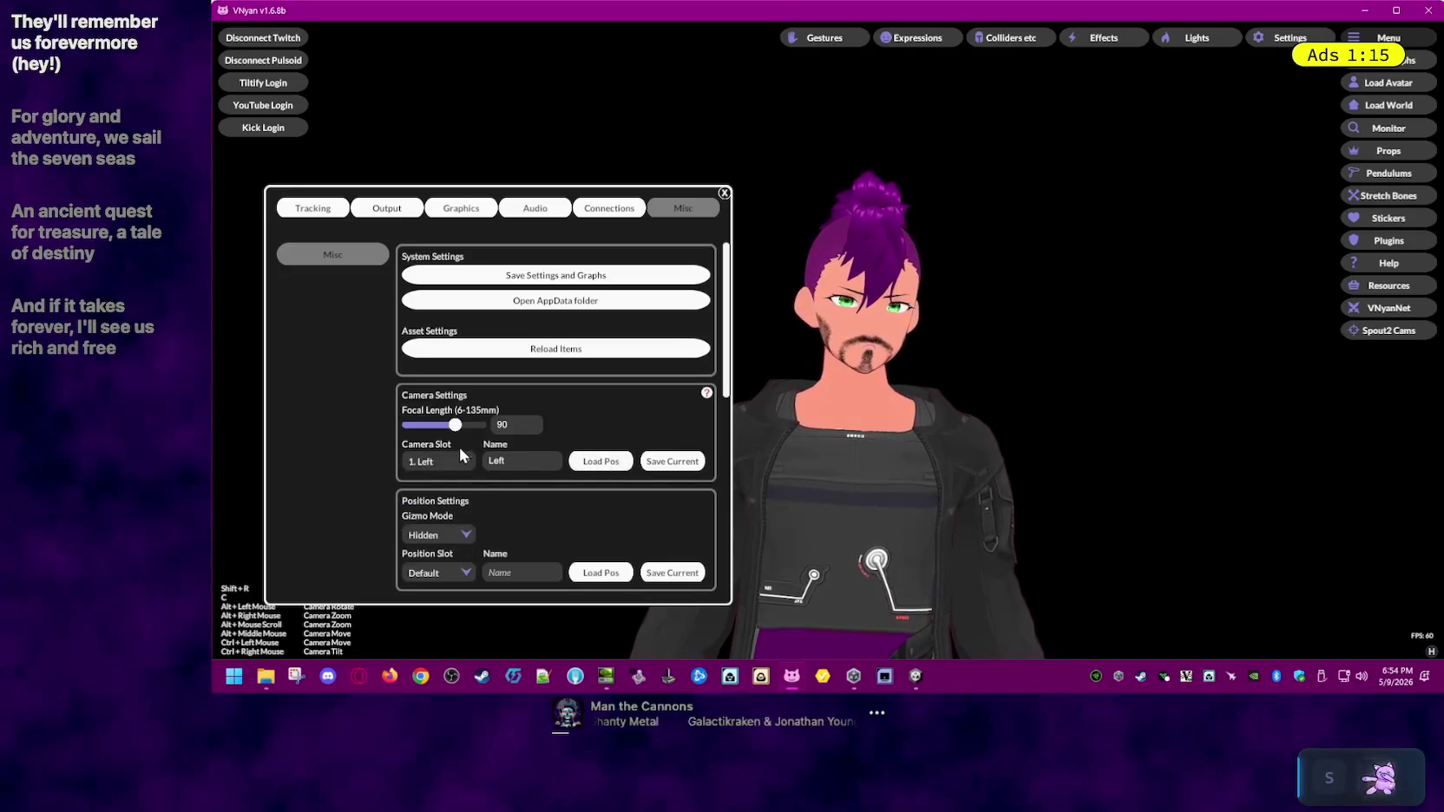
pyautogui.click(460, 458)
pyautogui.click(452, 477)
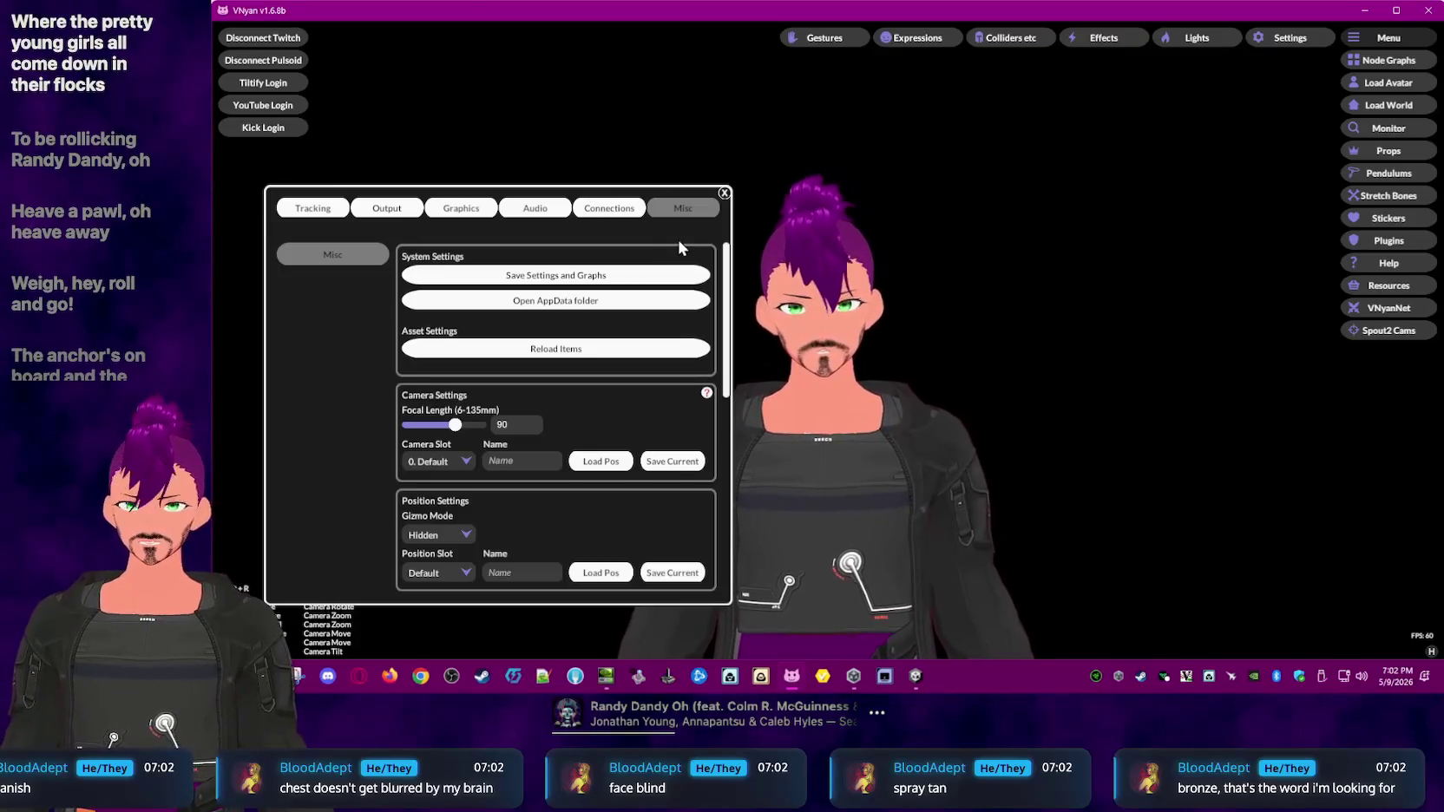
# - Move the VNyan settings window slightly to the left
pyautogui.moveTo(660, 228)
pyautogui.mouseDown()
pyautogui.moveTo(640, 226)
pyautogui.moveTo(622, 195)
pyautogui.mouseUp()
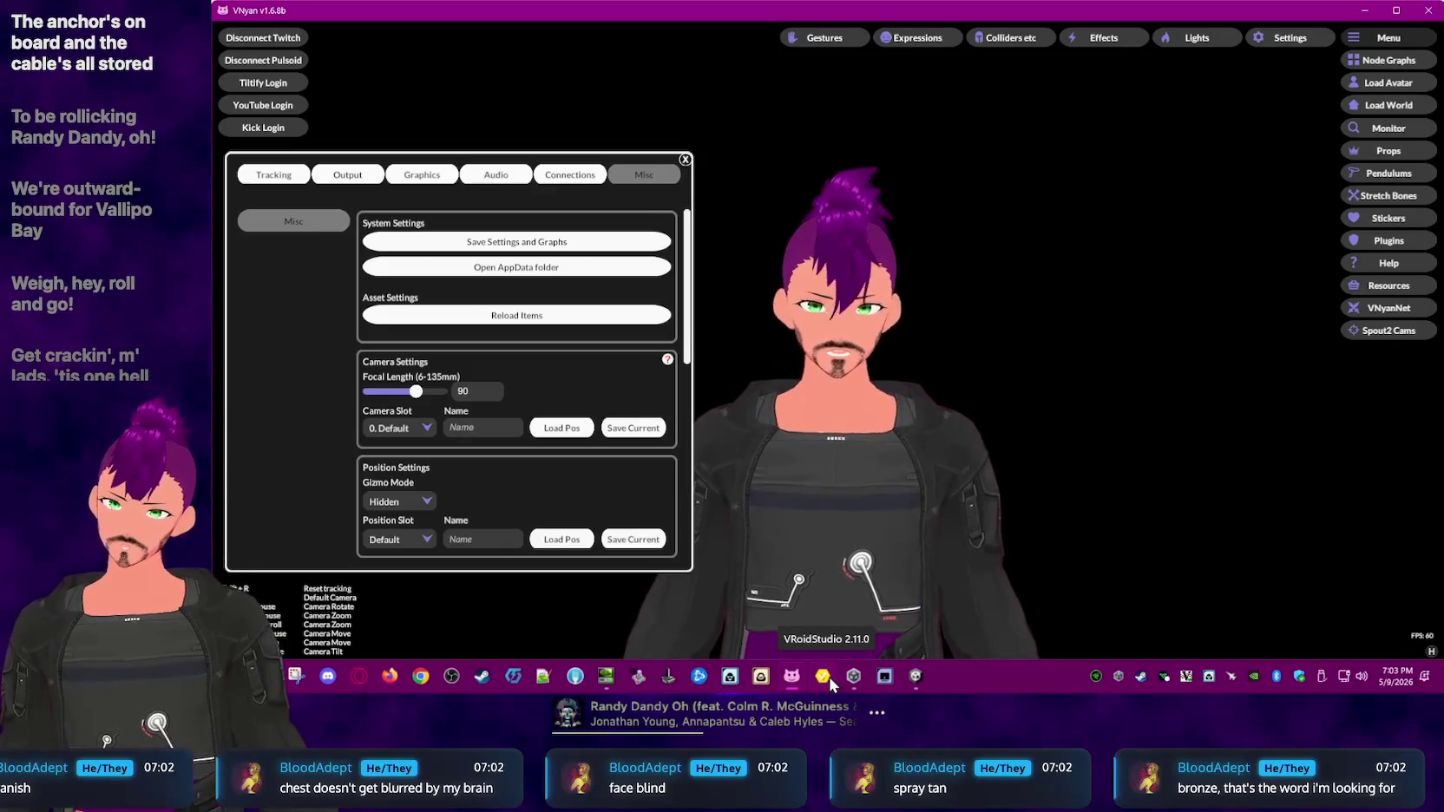
# - Launch VRoid Studio, open the MaximusModel3 avatar, and adjust the view of it
pyautogui.click(830, 676)
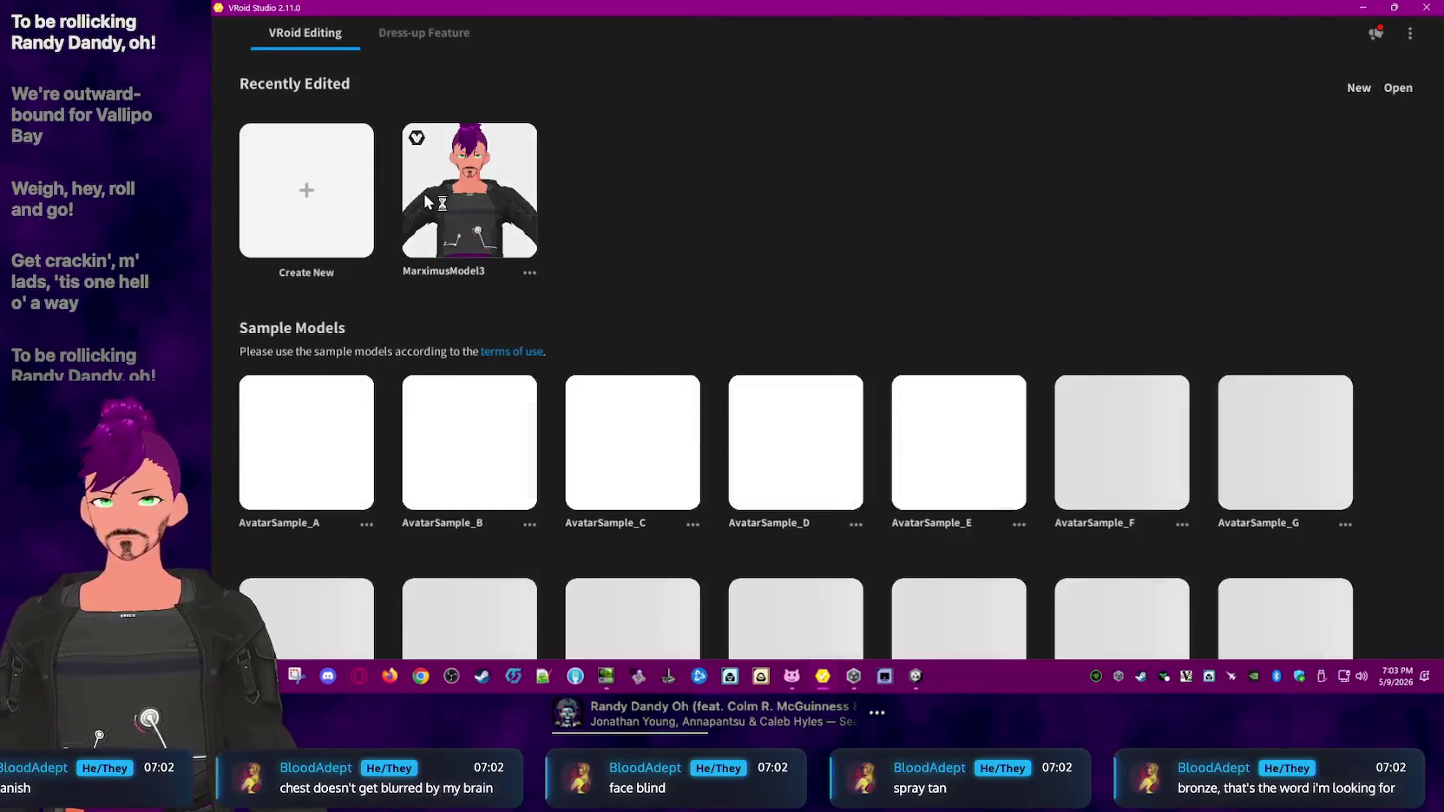
pyautogui.click(465, 193)
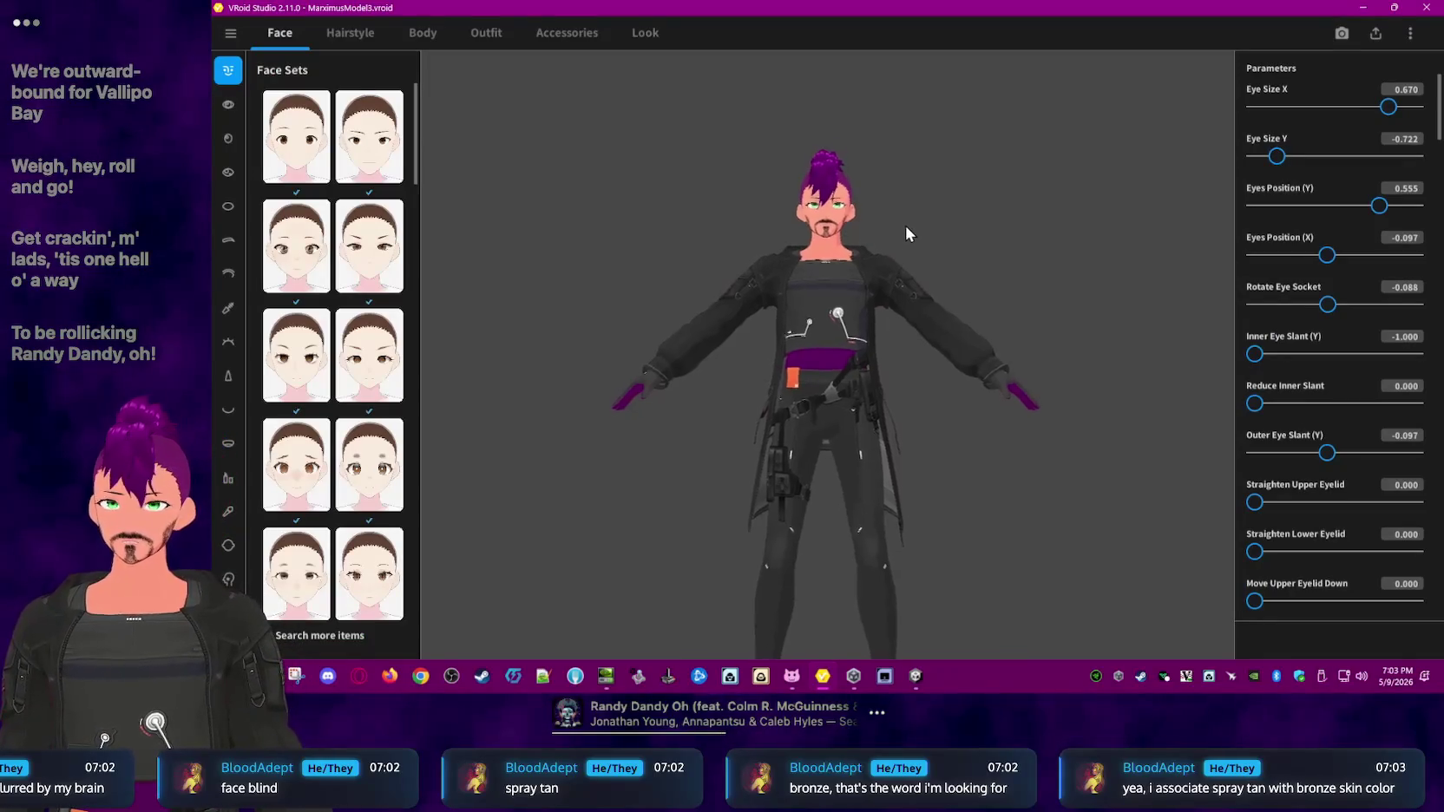
pyautogui.moveTo(918, 221); pyautogui.dragTo(903, 273)
pyautogui.scroll(2, 829, 267)
pyautogui.scroll(2, 825, 265)
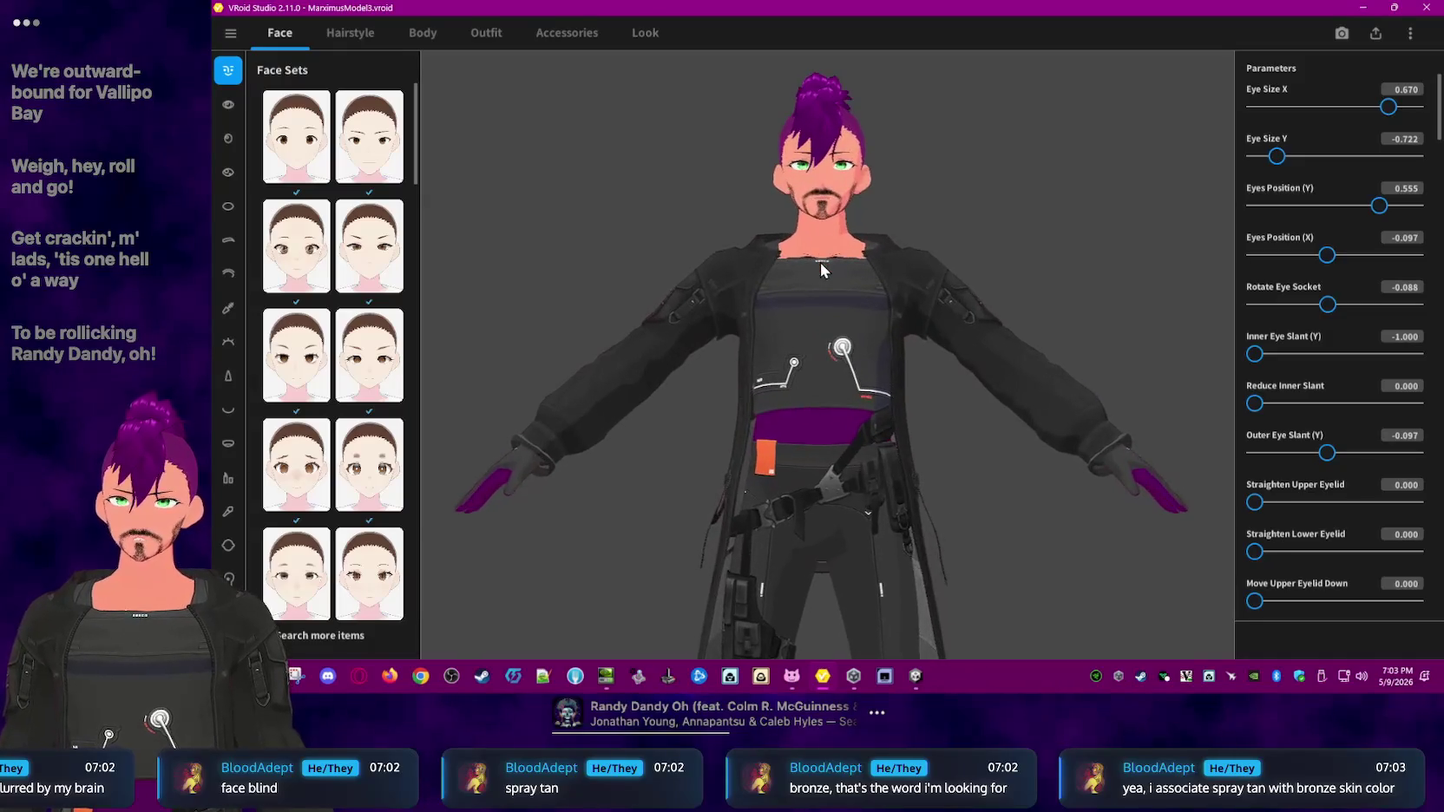
pyautogui.scroll(3, 826, 251)
pyautogui.scroll(3, 829, 313)
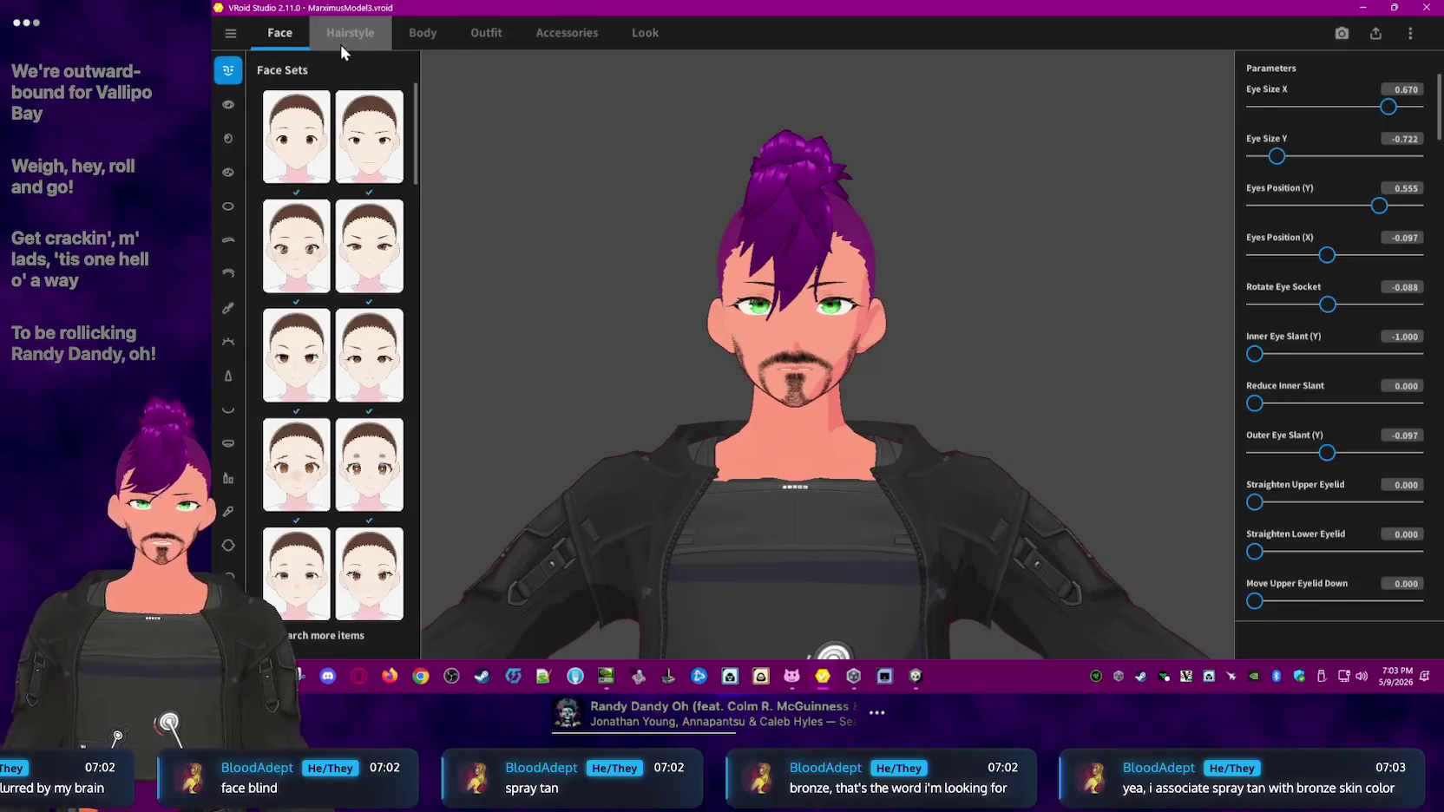
# - Browse the Face and Body categories, ending on the Body settings
pyautogui.click(425, 34)
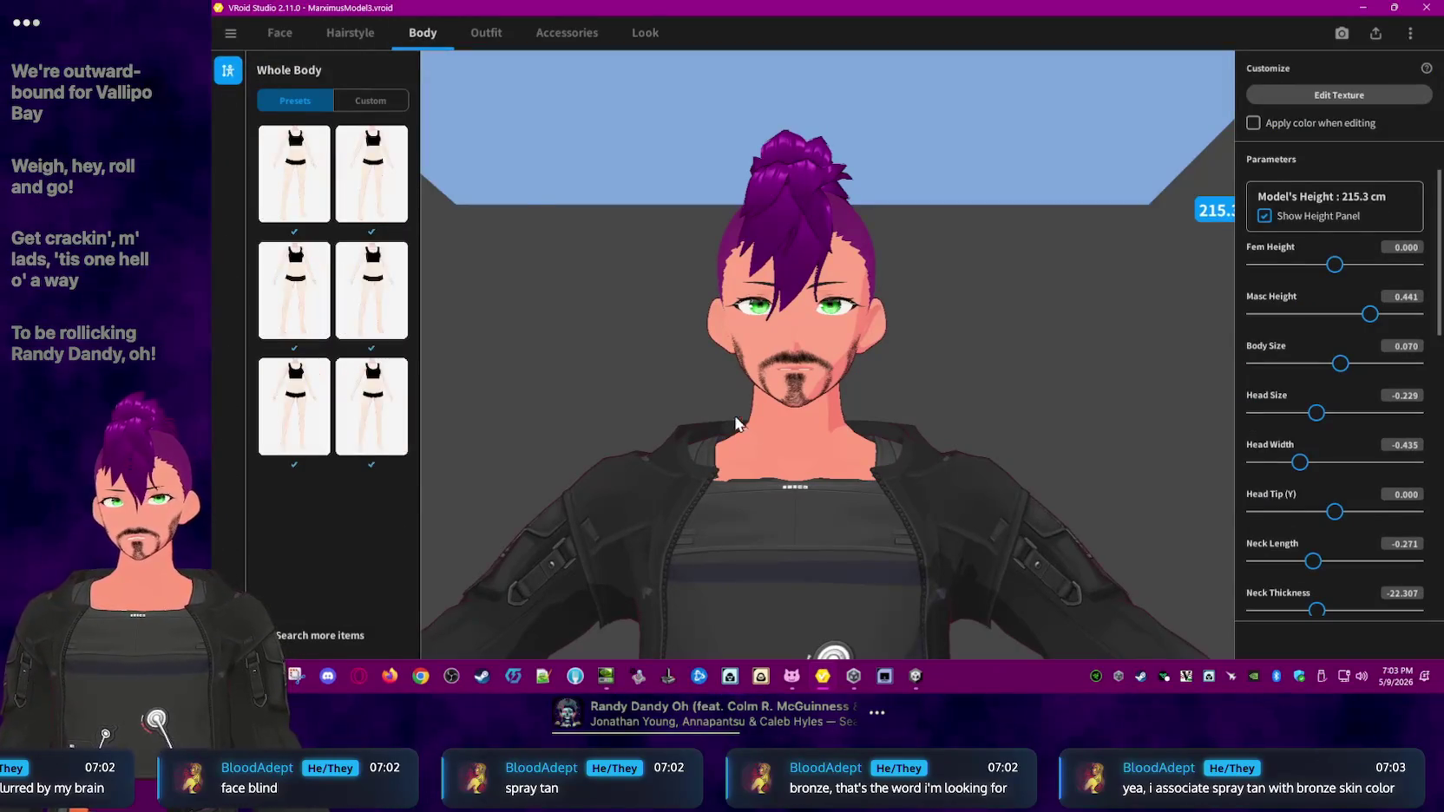
pyautogui.click(360, 34)
pyautogui.click(266, 34)
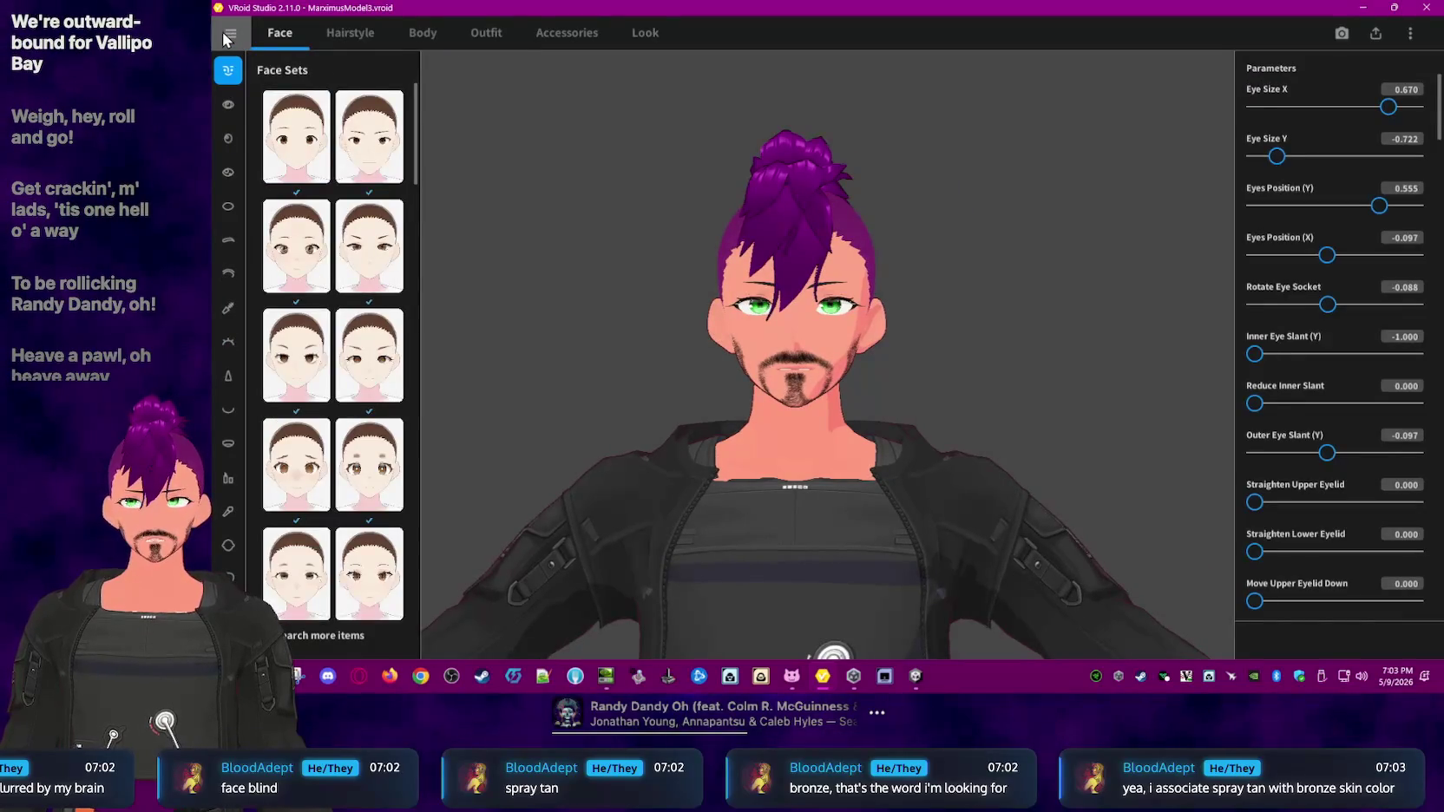
pyautogui.click(230, 33)
pyautogui.click(230, 33)
pyautogui.click(423, 34)
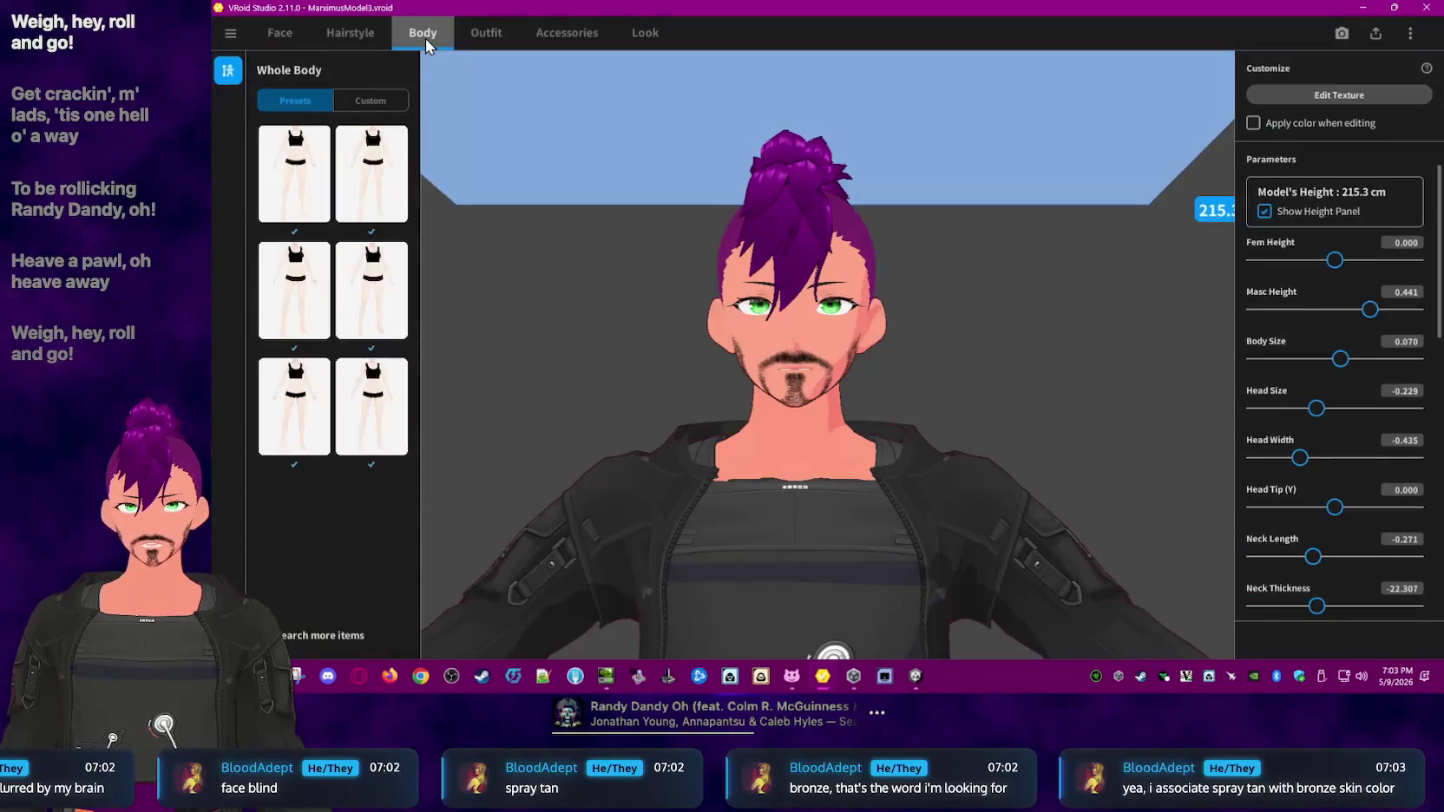
# - Open the skin texture's Color picker (#FFA489), then bring up NVIDIA's Adjust Desktop Color Settings
pyautogui.click(1338, 97)
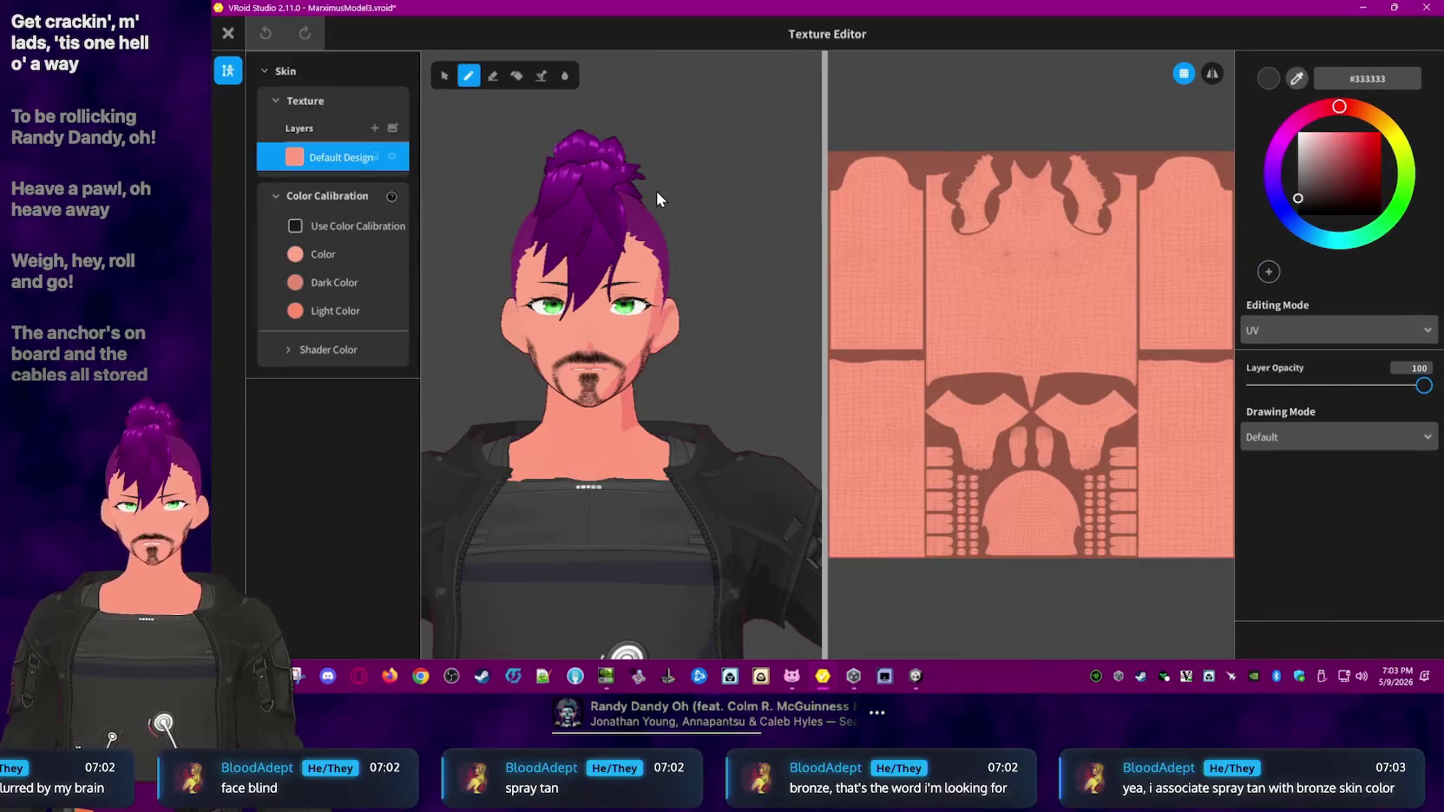
pyautogui.click(294, 253)
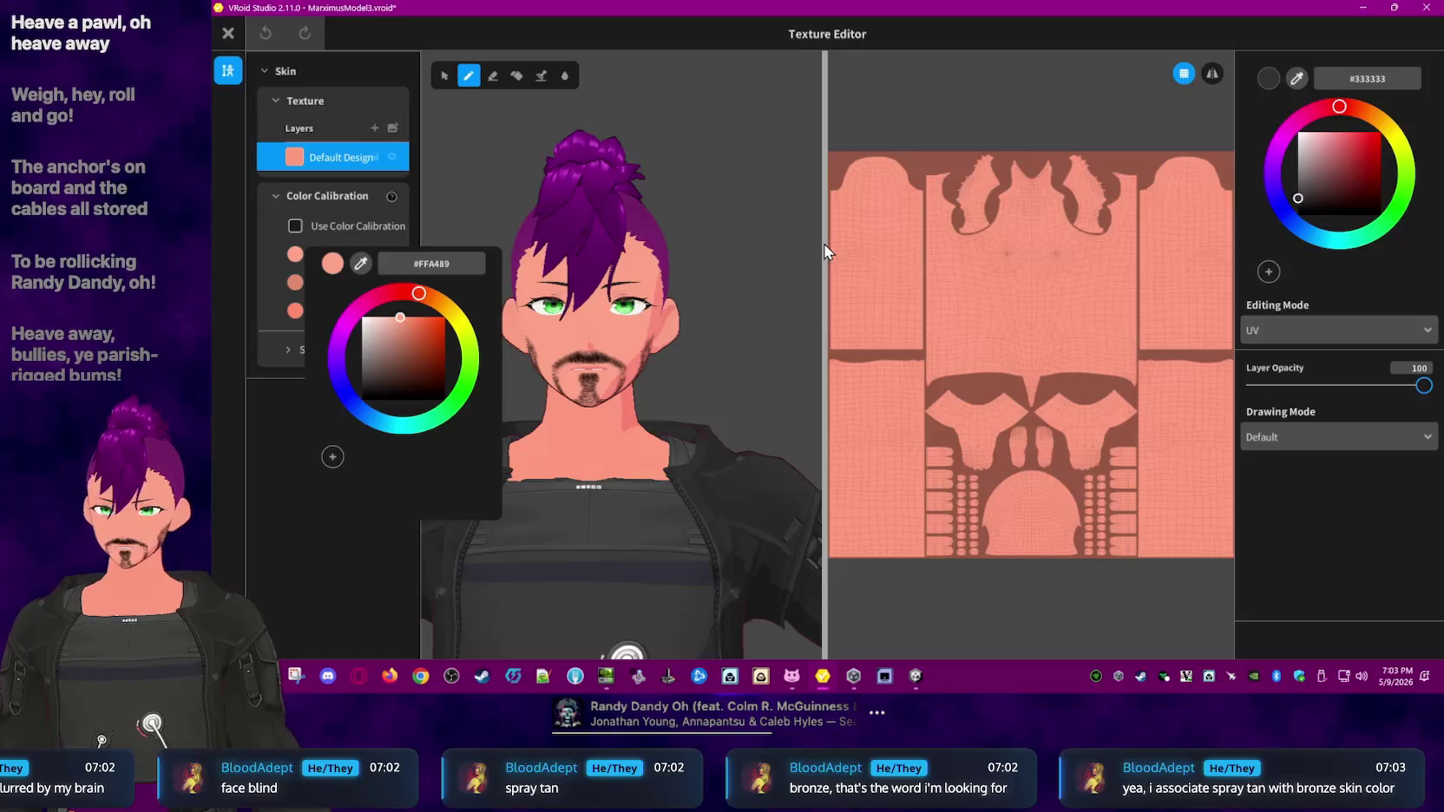
pyautogui.rightClick(995, 685)
pyautogui.click(1043, 676)
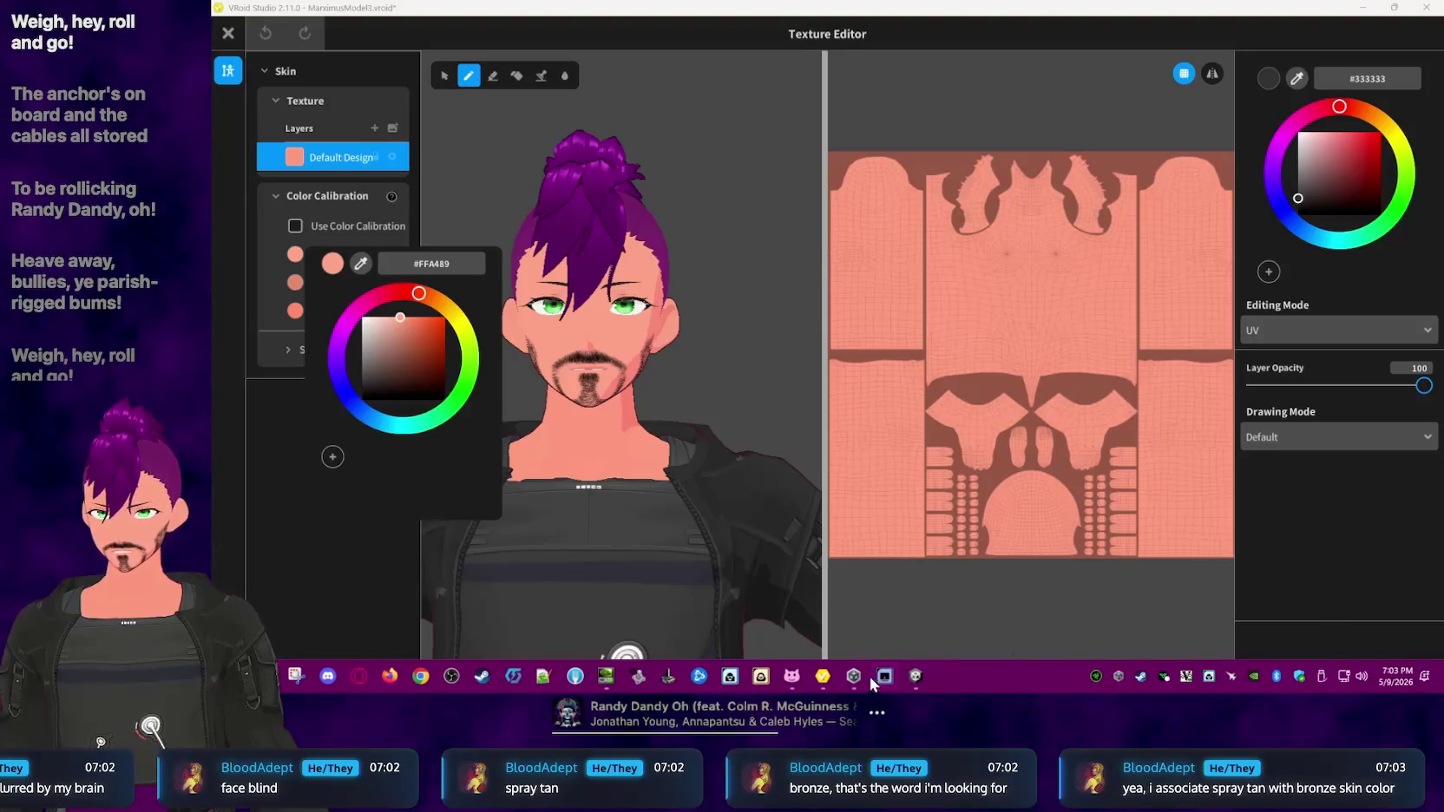
pyautogui.click(606, 678)
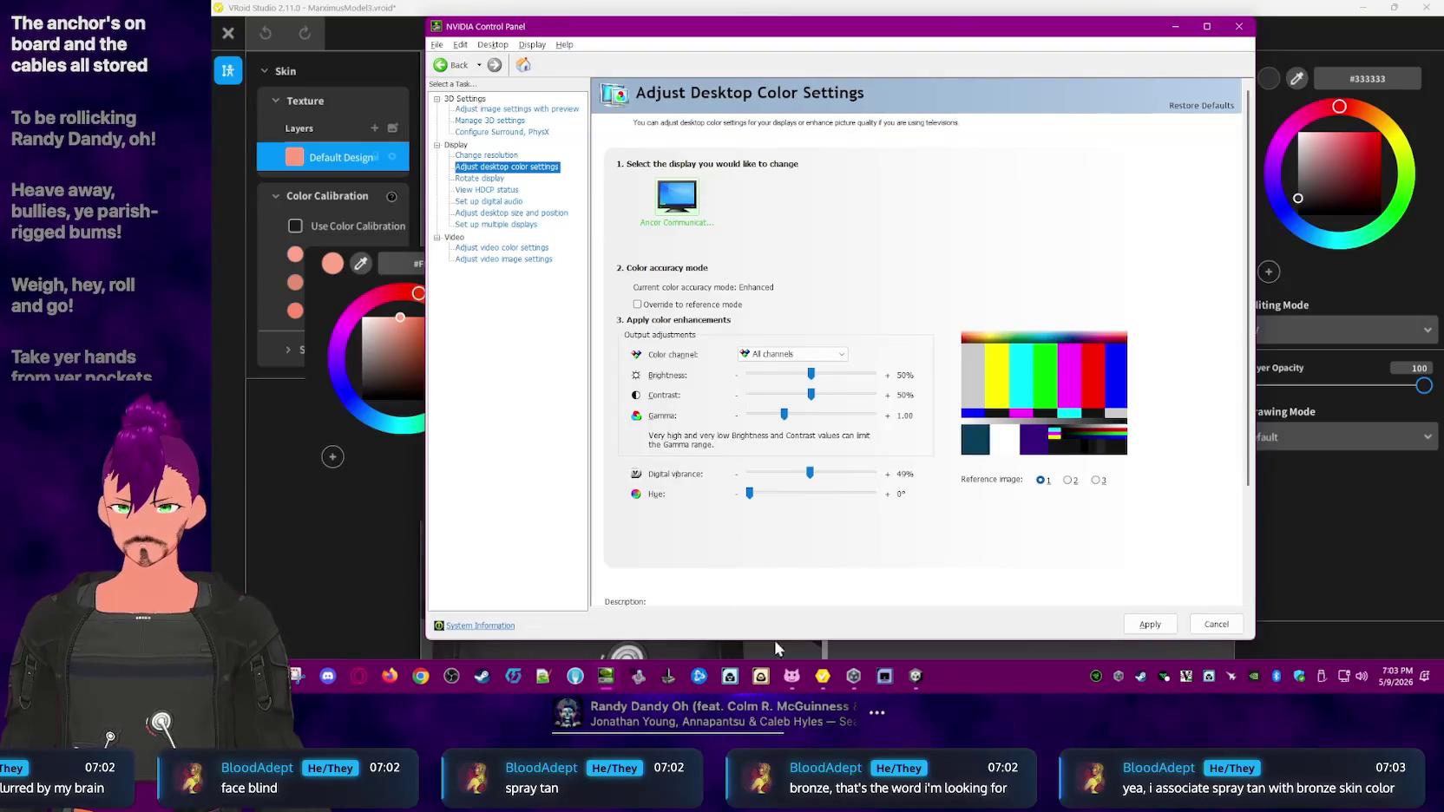
pyautogui.rightClick(1010, 665)
pyautogui.click(1074, 645)
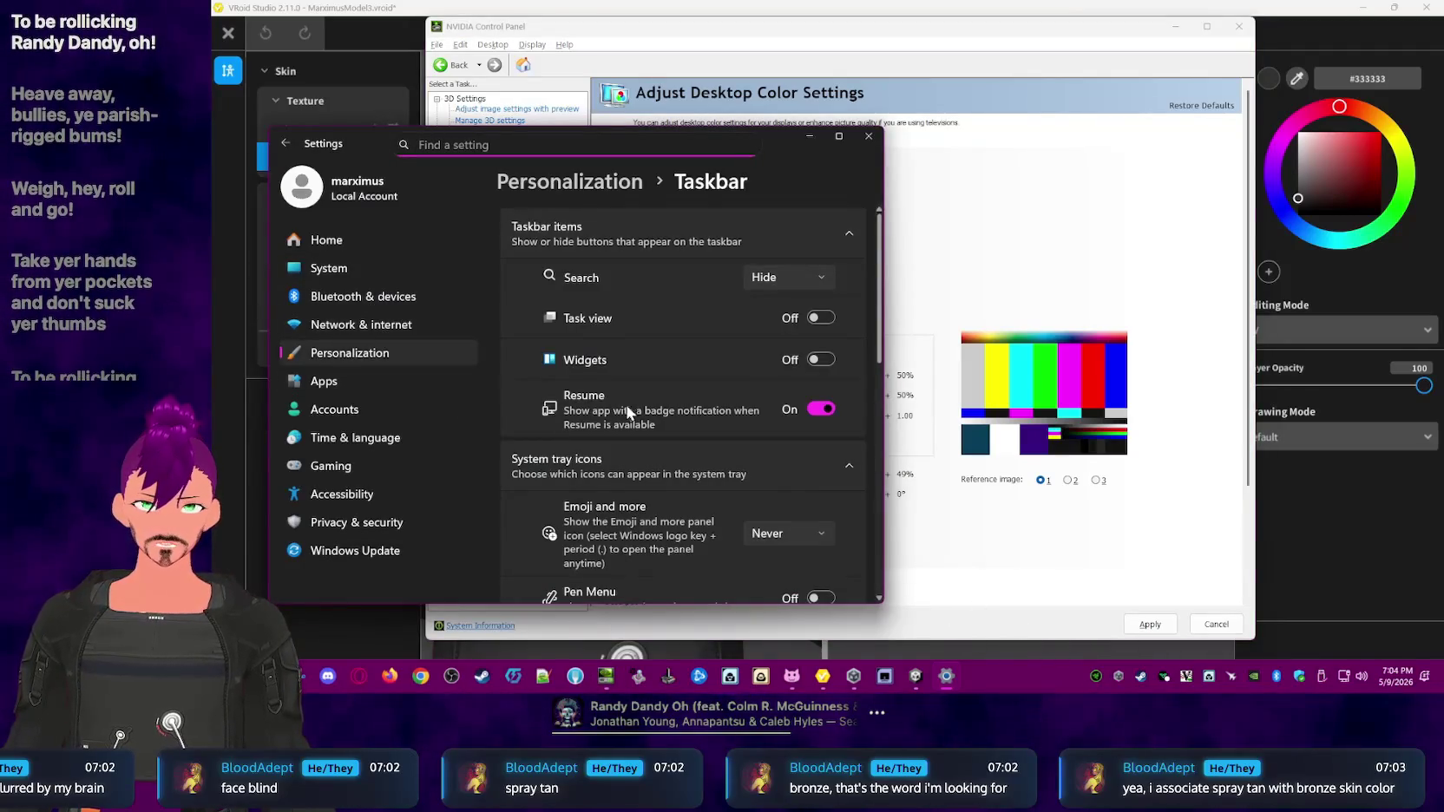
pyautogui.click(351, 243)
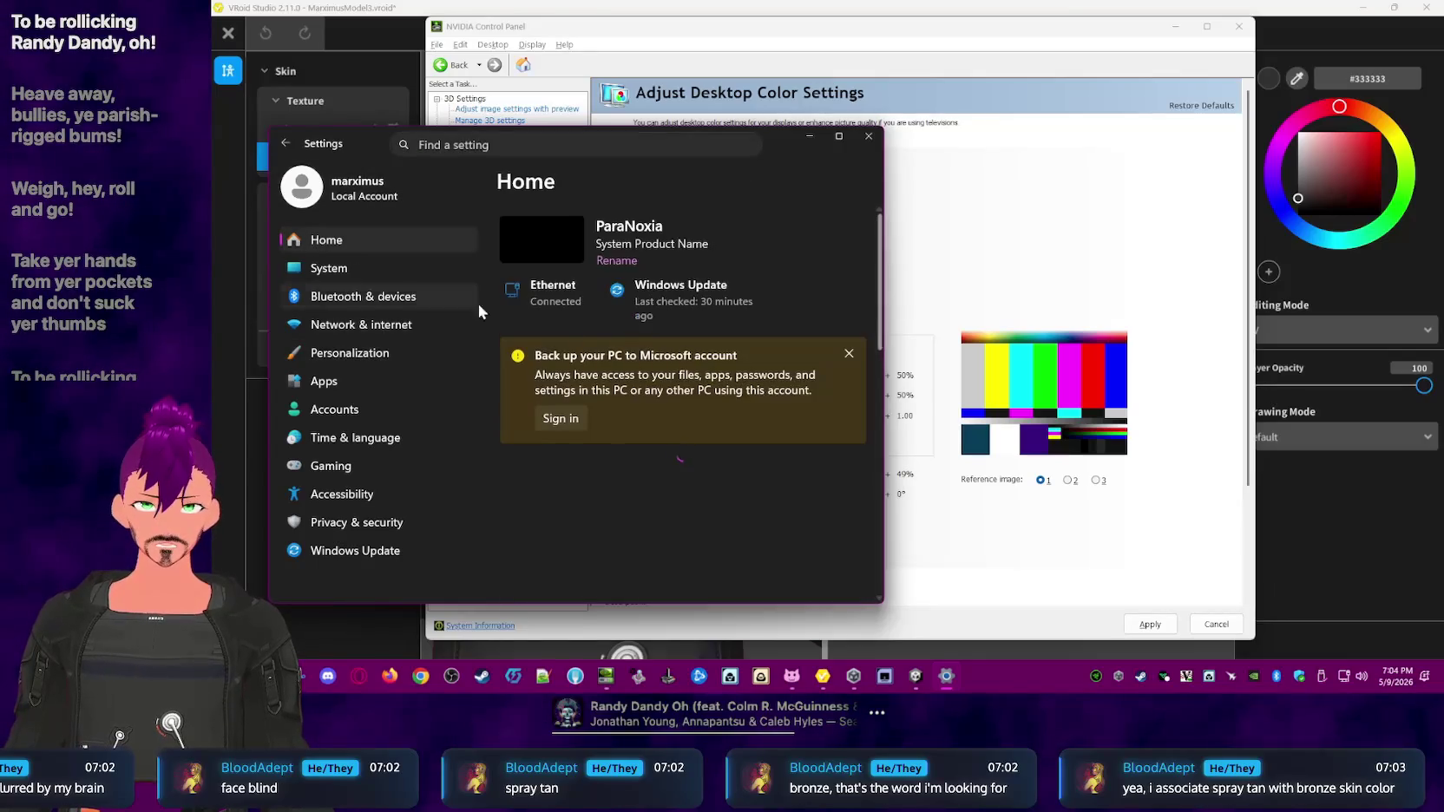
pyautogui.click(357, 326)
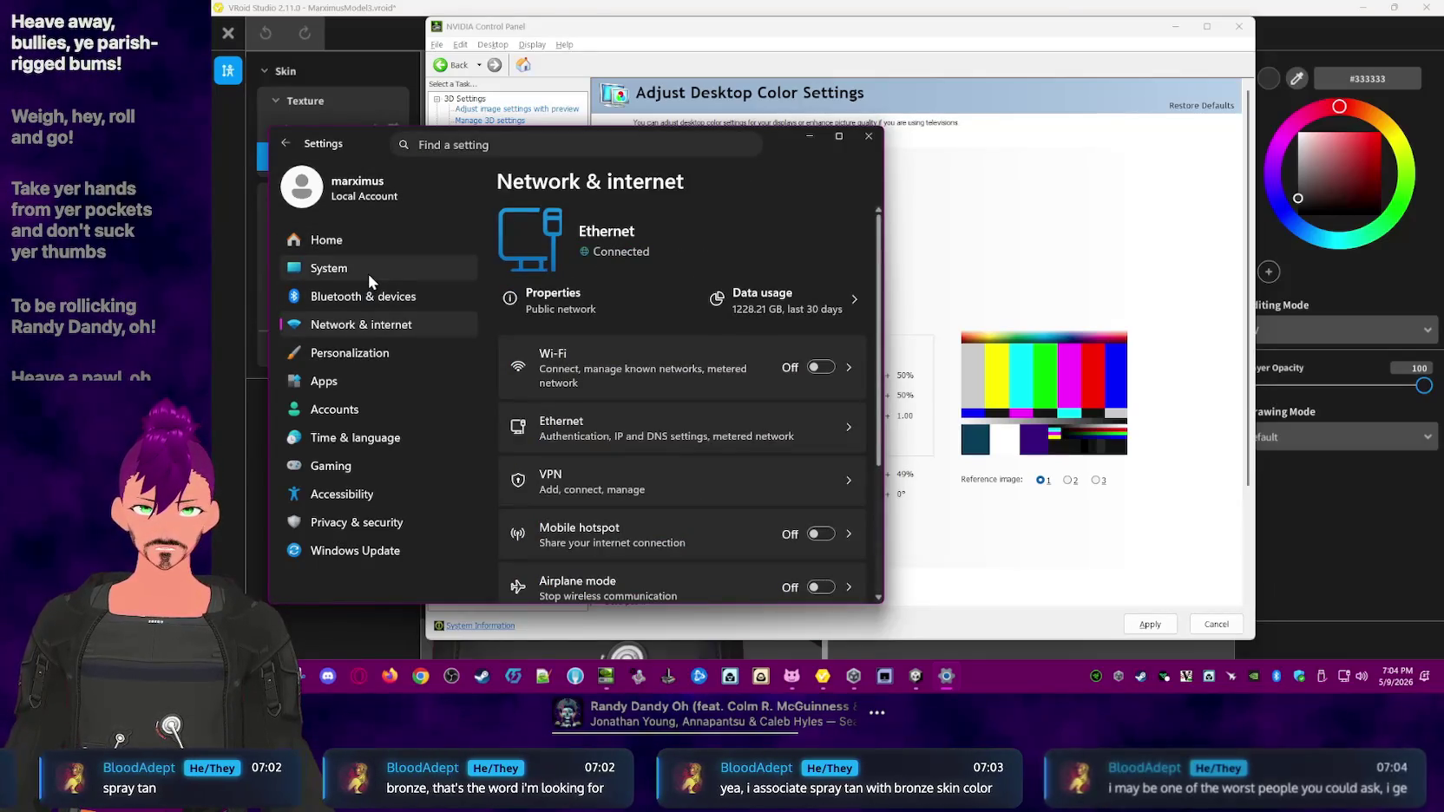
pyautogui.click(368, 274)
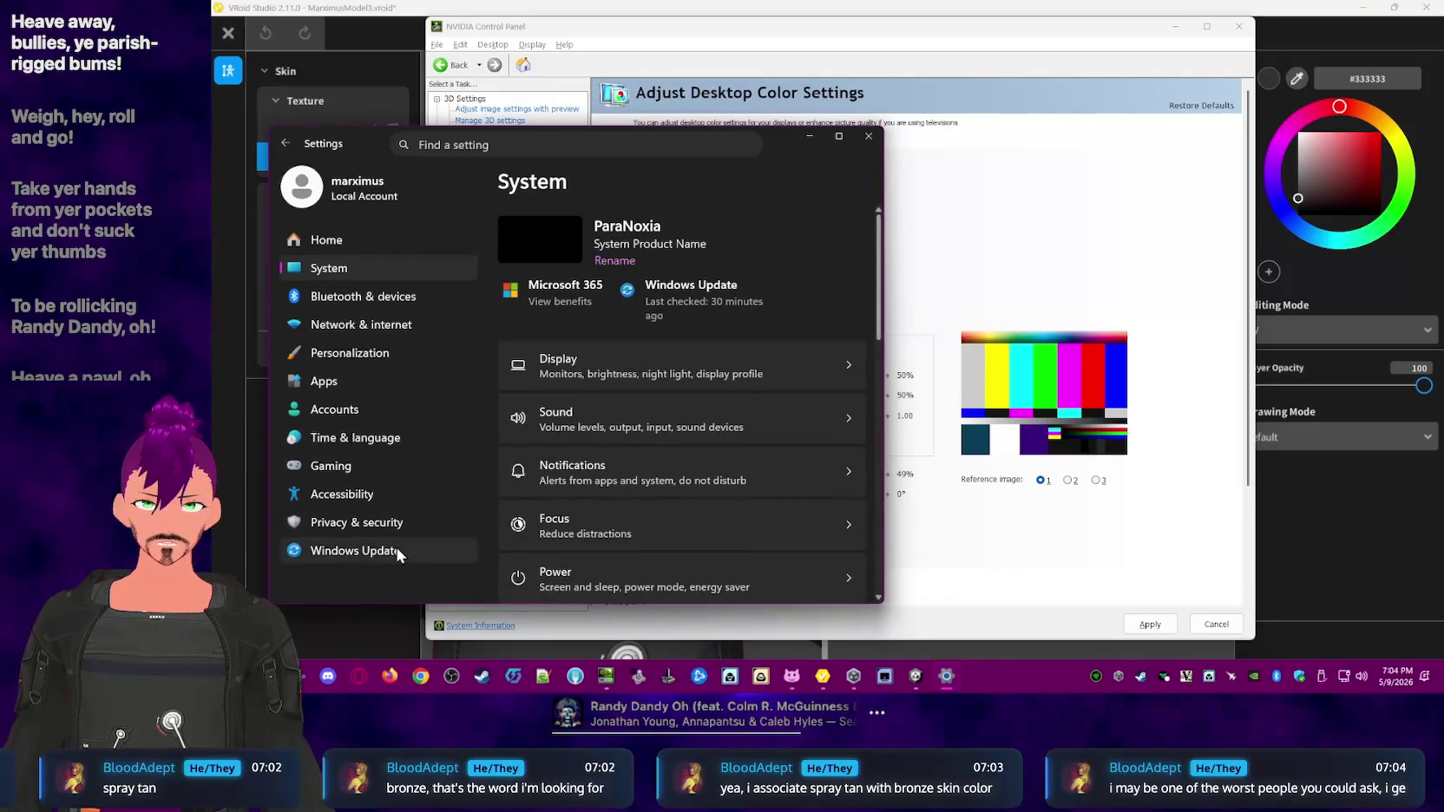
pyautogui.click(869, 136)
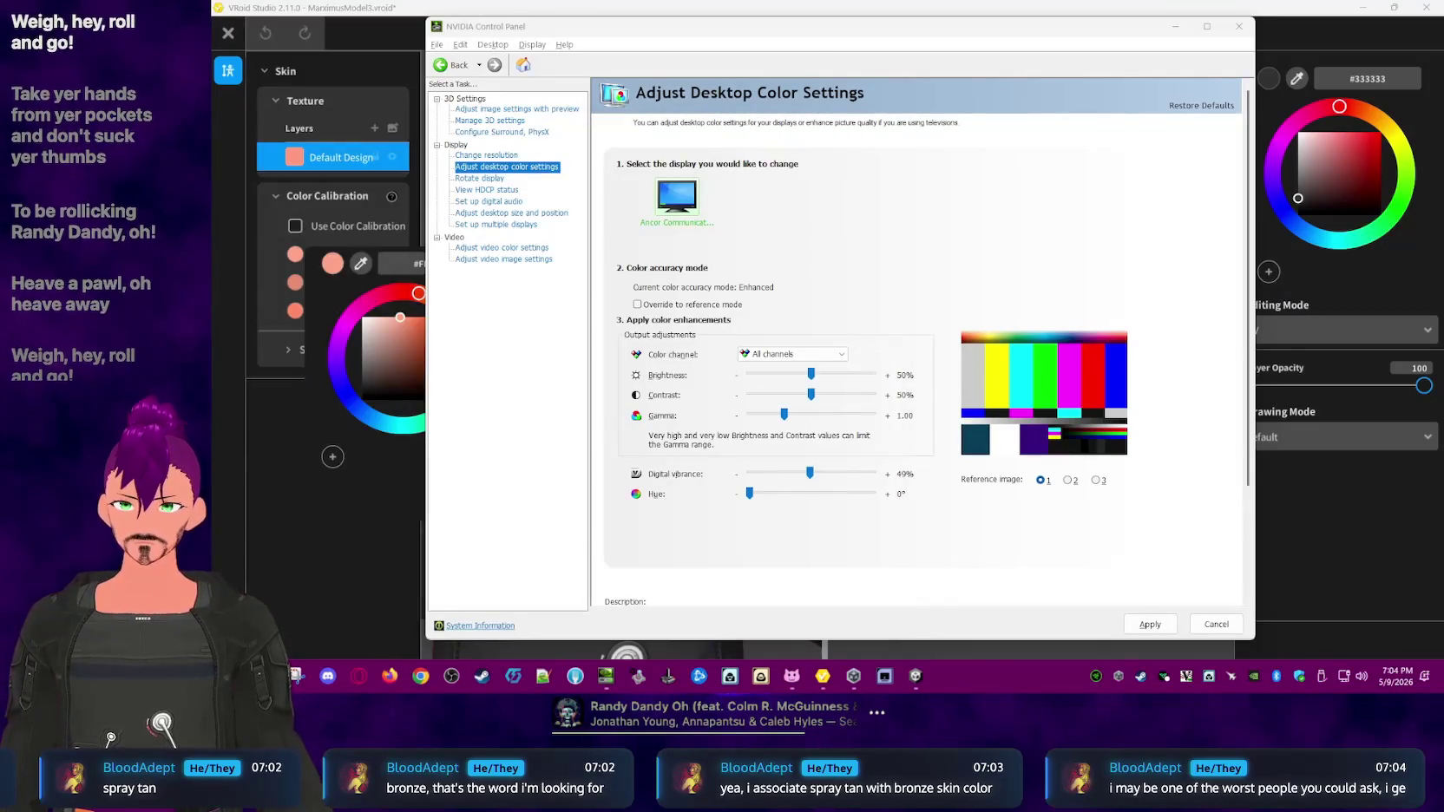
pyautogui.hotkey('alt', 'F4')
pyautogui.press('super')
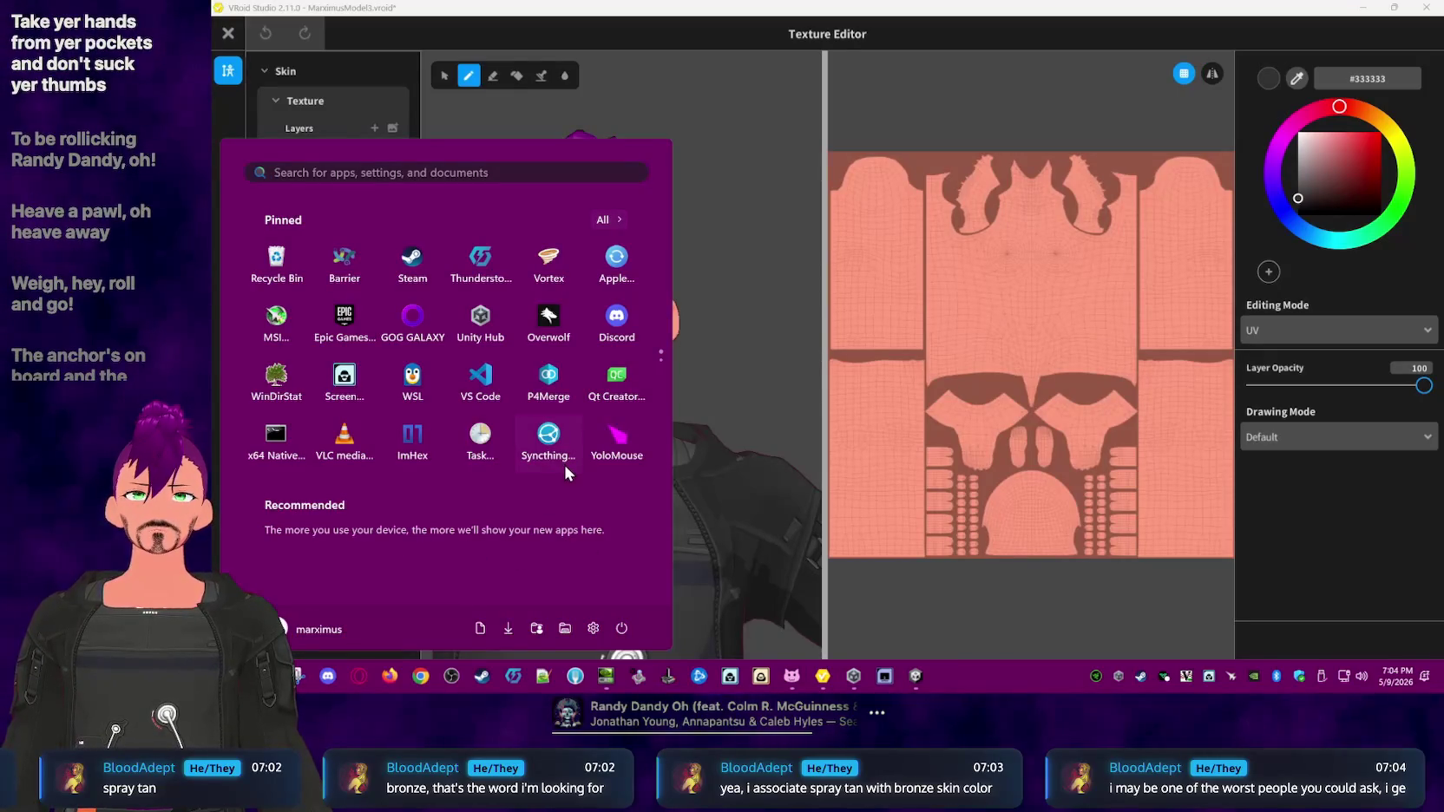
pyautogui.click(593, 627)
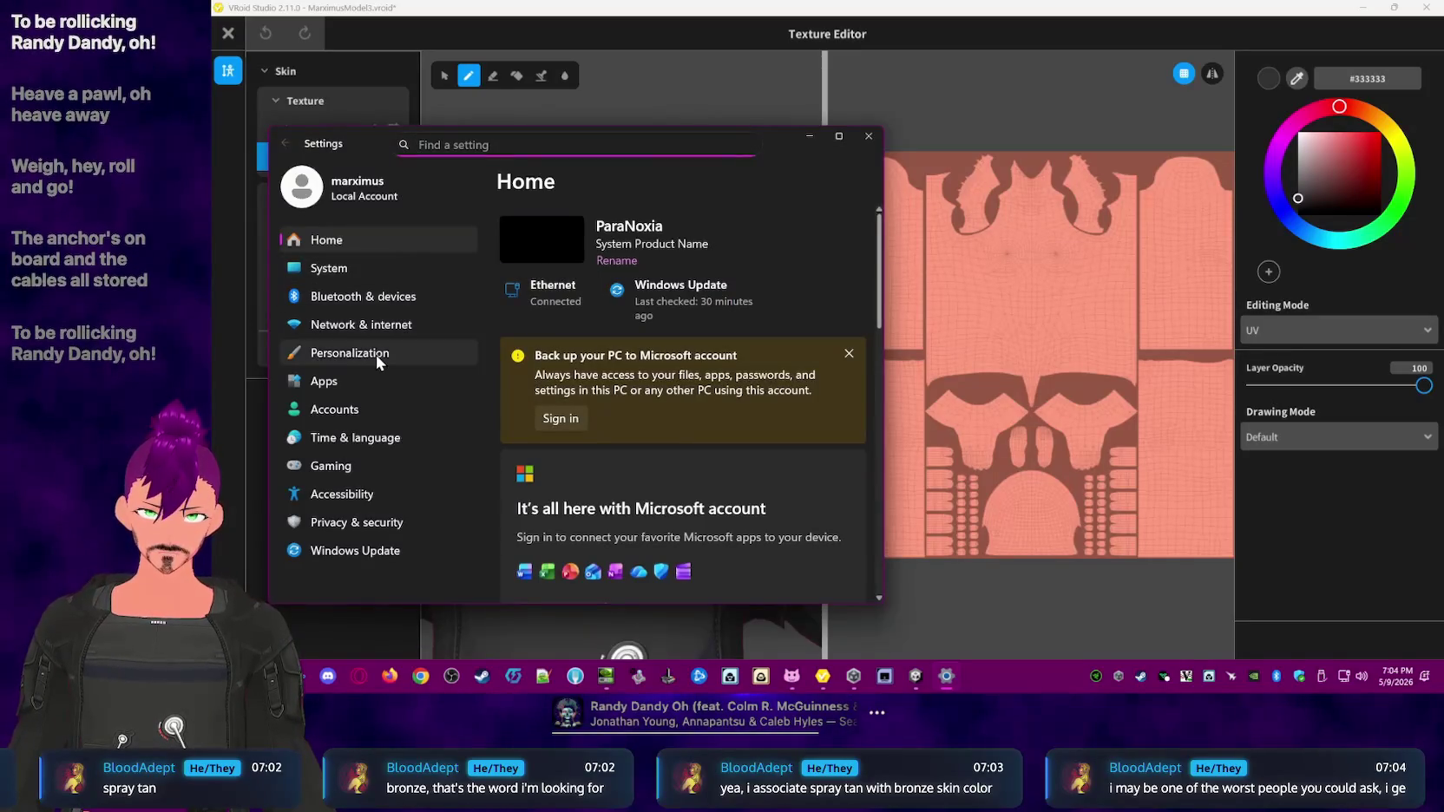
pyautogui.click(377, 354)
pyautogui.scroll(-3, 793, 459)
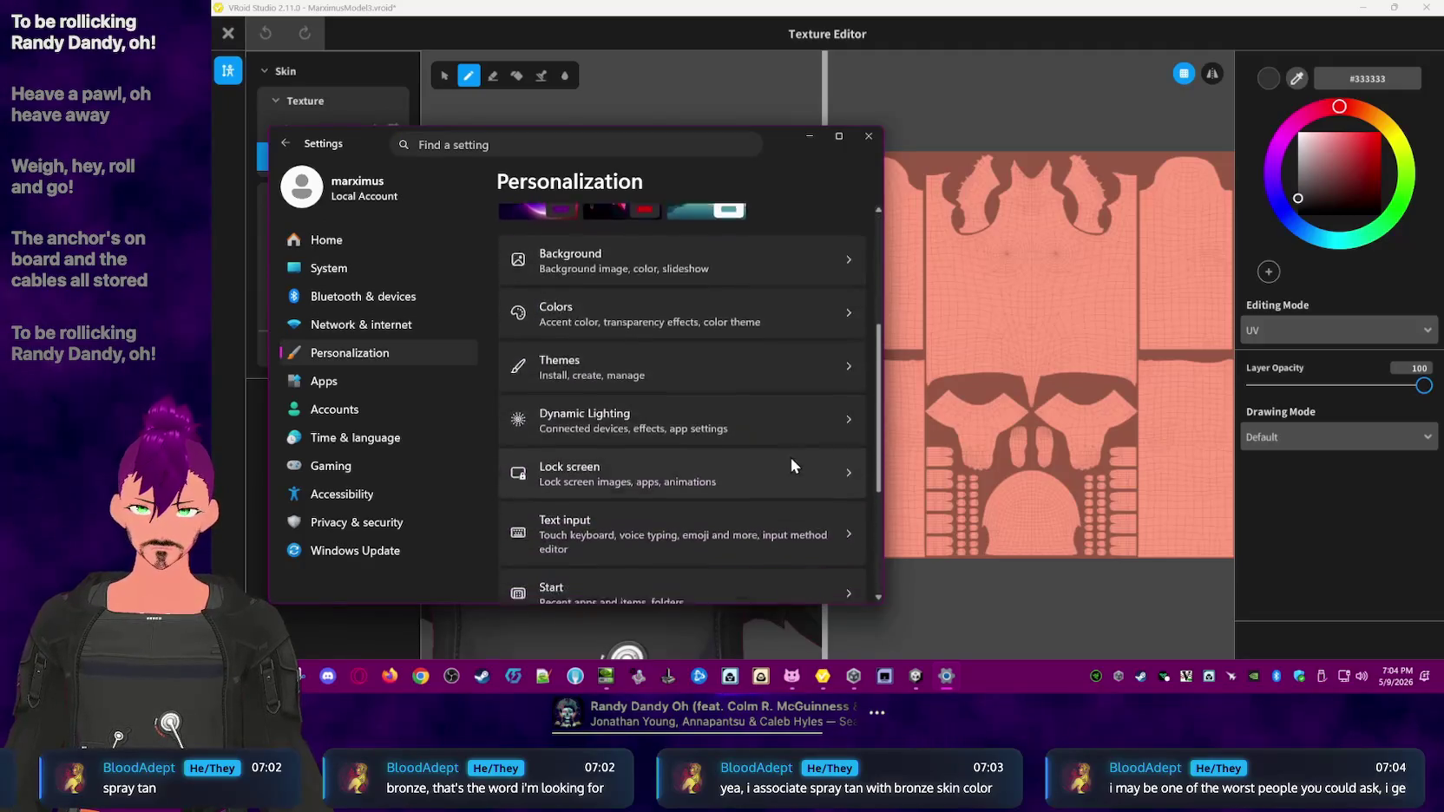
pyautogui.click(749, 312)
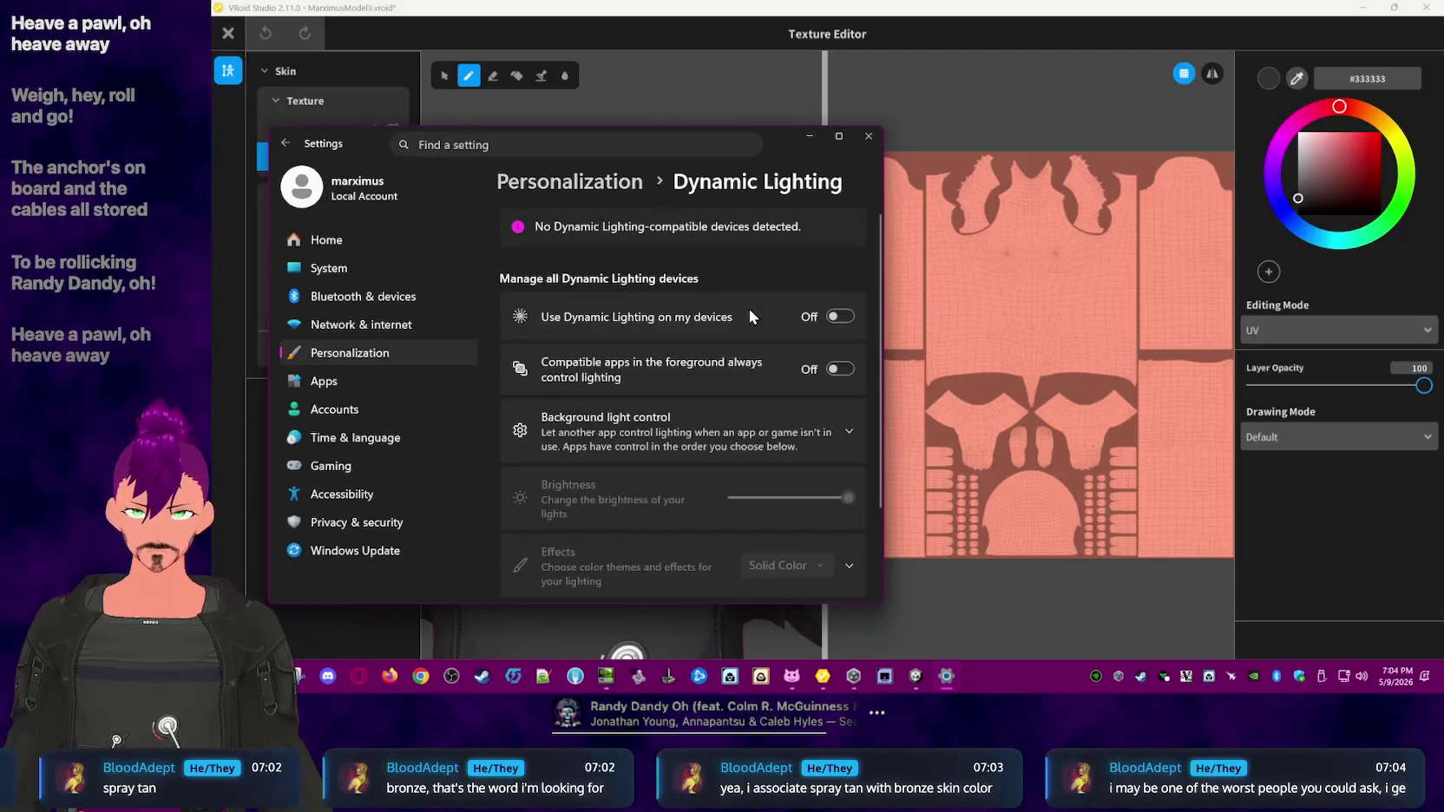
pyautogui.scroll(-2, 729, 417)
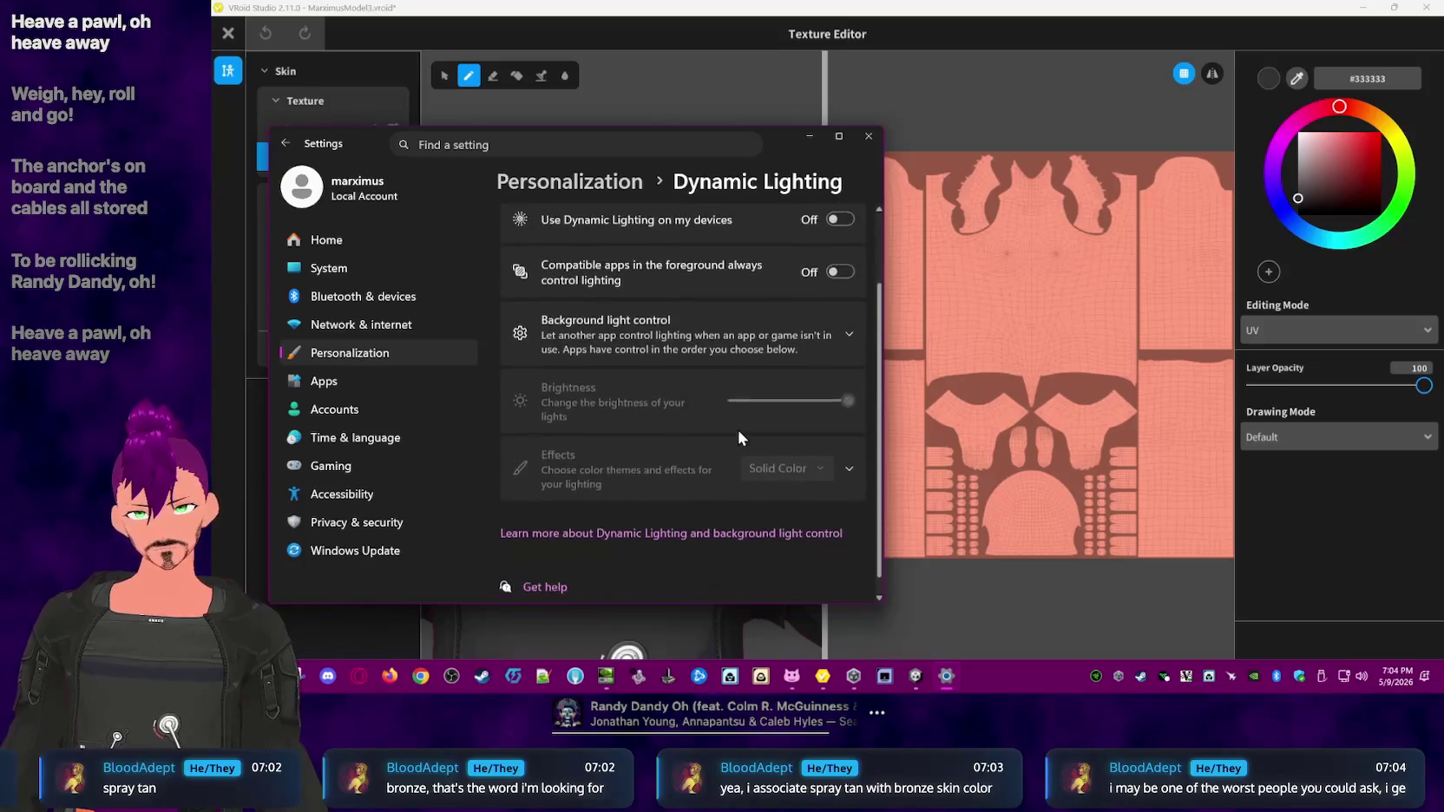
pyautogui.scroll(2, 672, 262)
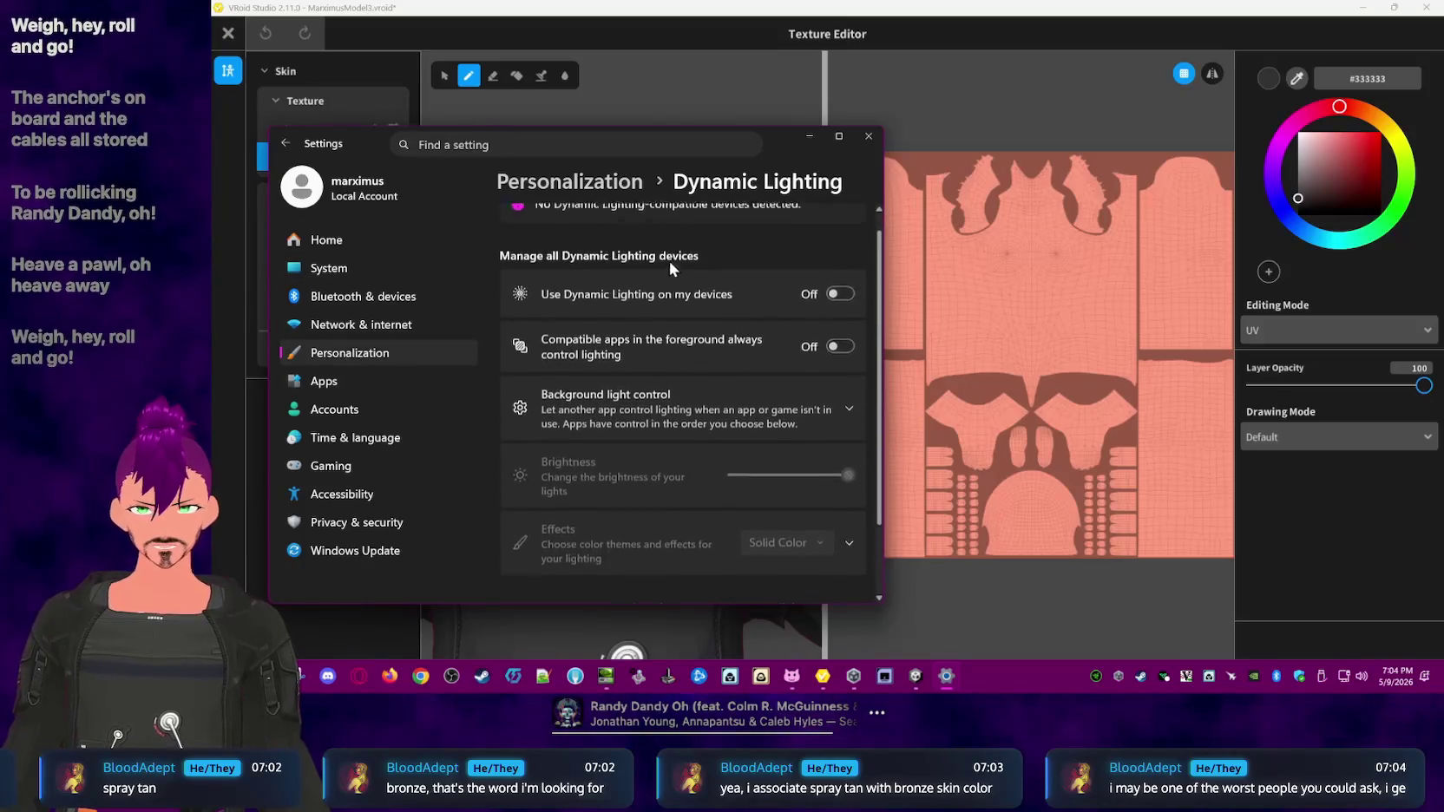
pyautogui.click(568, 181)
pyautogui.scroll(-2, 725, 434)
pyautogui.scroll(-1, 725, 434)
pyautogui.scroll(-1, 727, 426)
pyautogui.scroll(-1, 748, 428)
pyautogui.scroll(-1, 755, 421)
pyautogui.scroll(-1, 756, 425)
pyautogui.scroll(-1, 755, 440)
pyautogui.scroll(2, 663, 416)
pyautogui.scroll(2, 660, 421)
pyautogui.scroll(1, 664, 424)
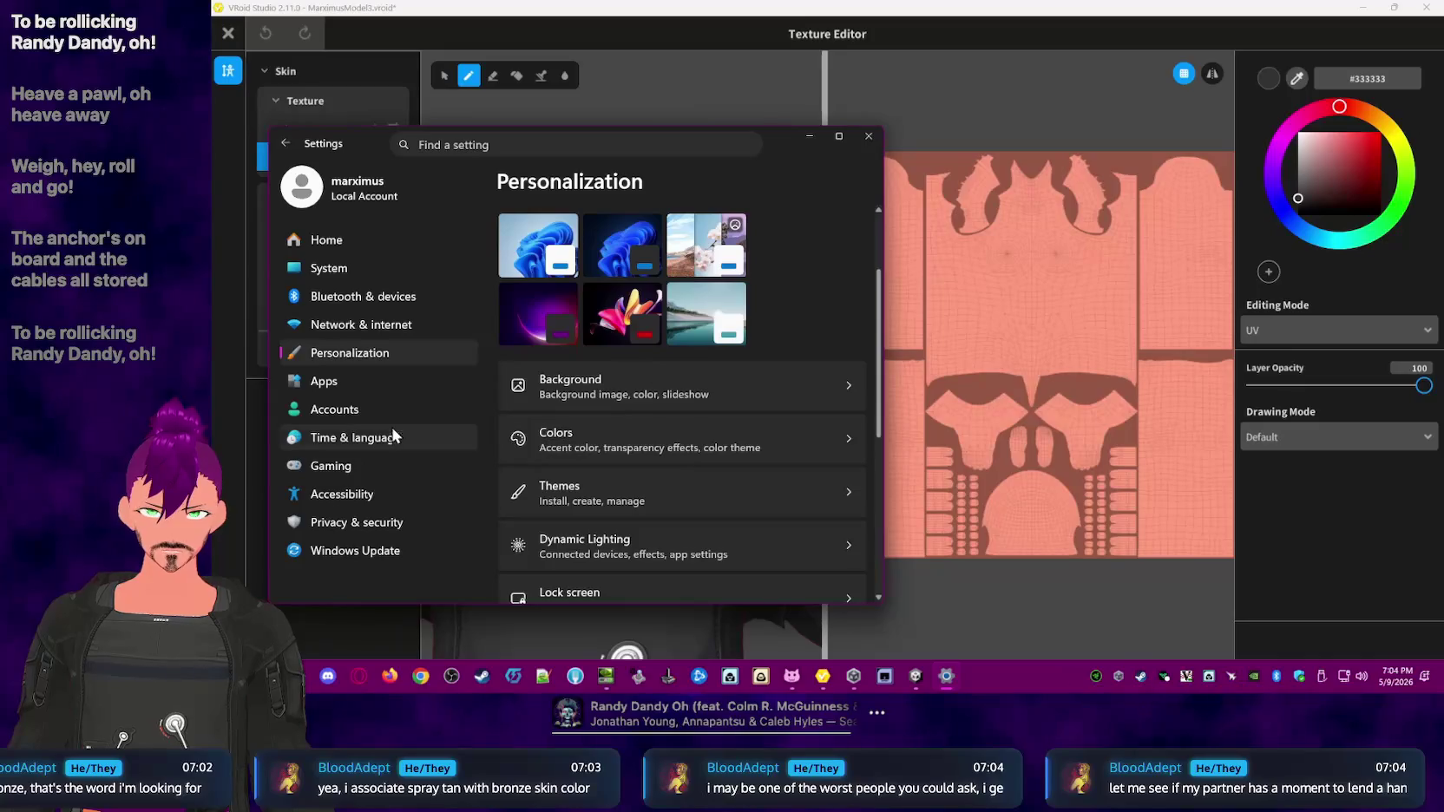
pyautogui.click(399, 267)
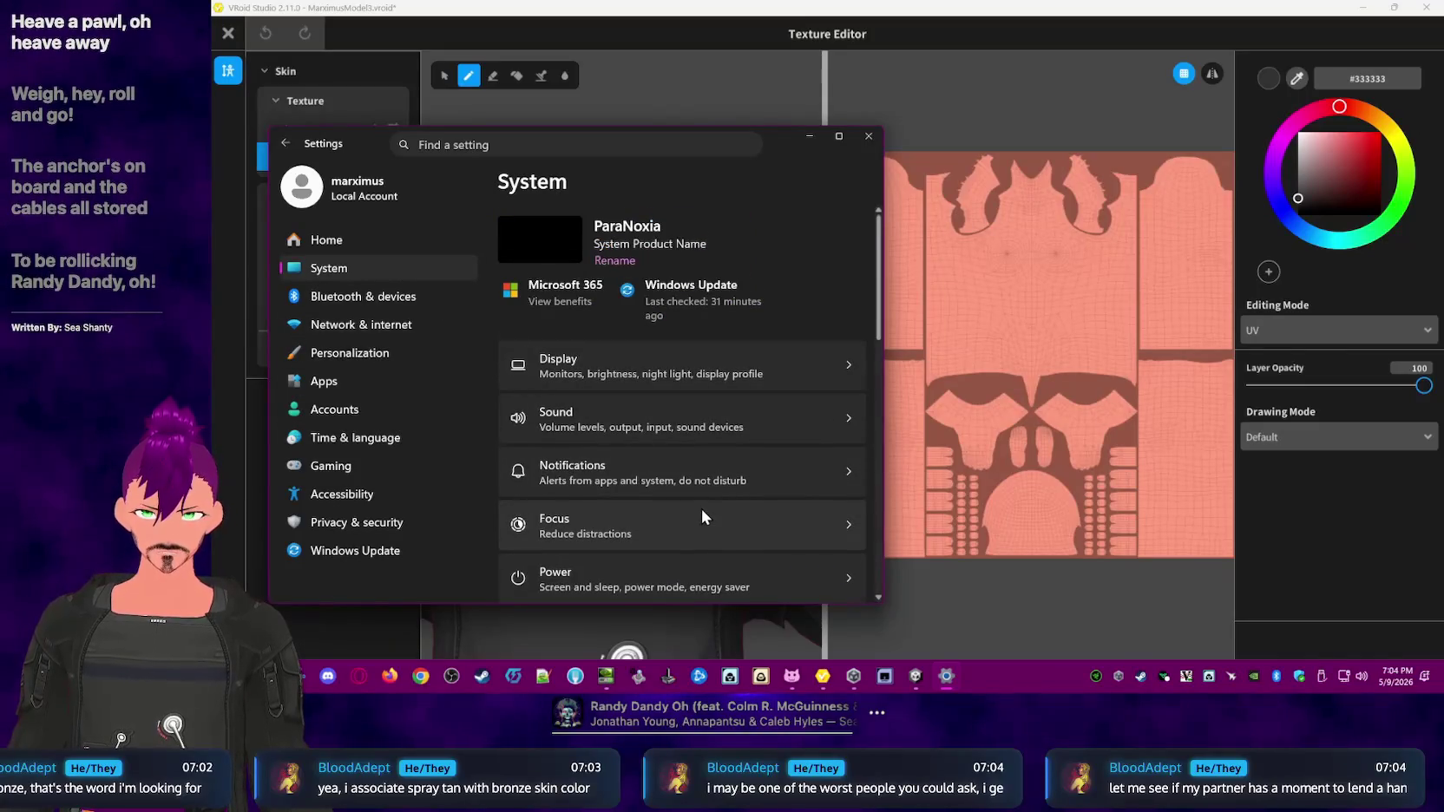
pyautogui.scroll(-1, 632, 275)
pyautogui.click(627, 309)
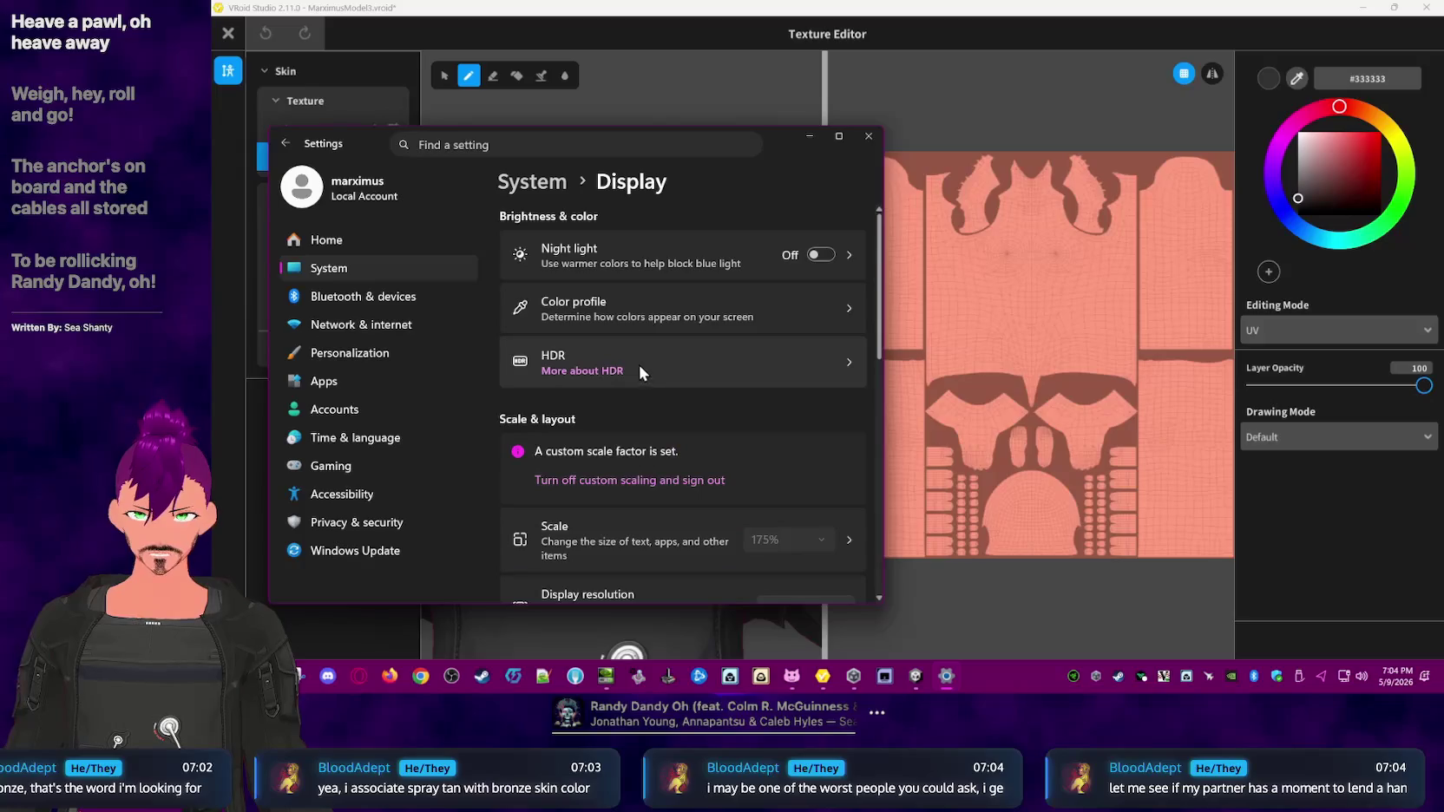
pyautogui.click(827, 257)
pyautogui.click(827, 256)
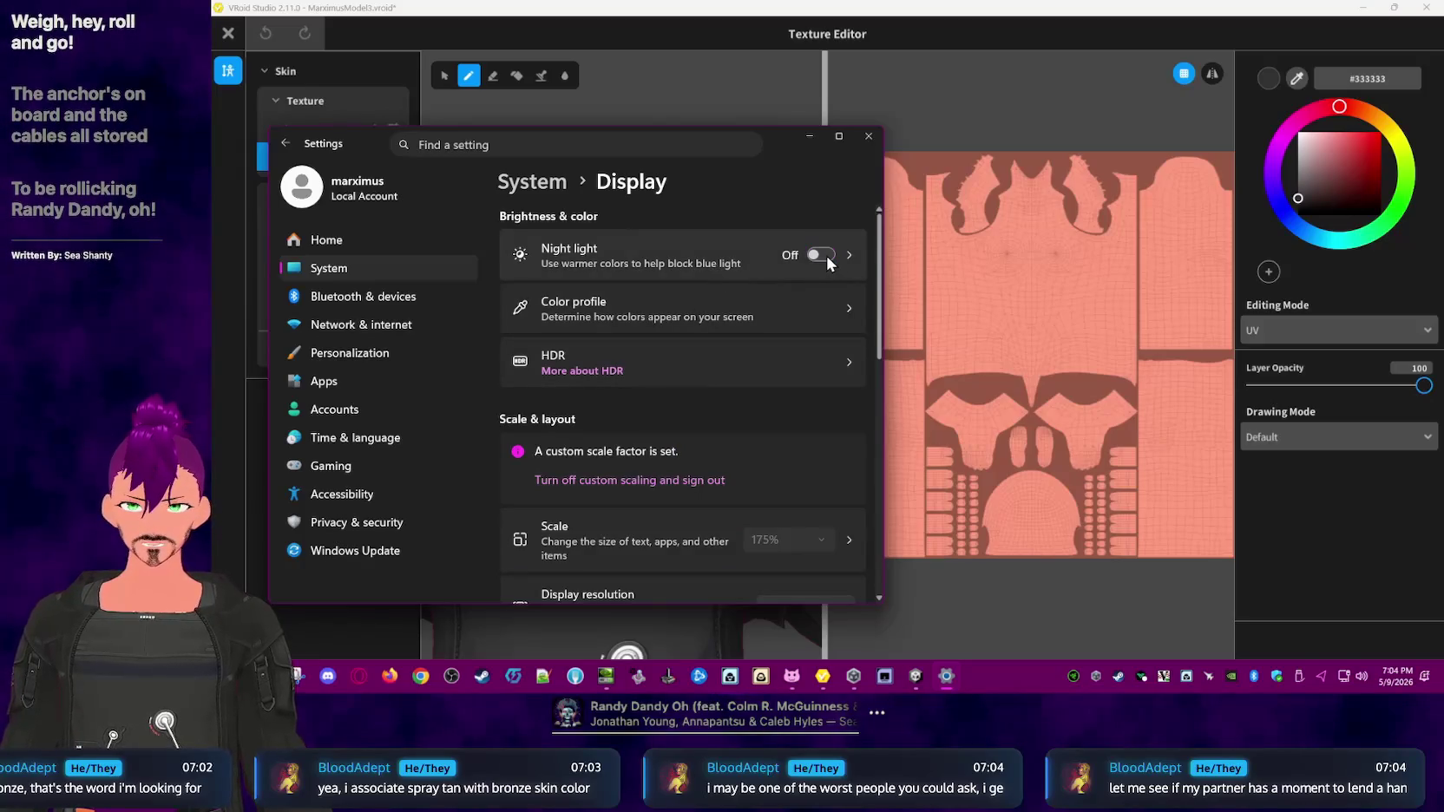
pyautogui.click(1033, 93)
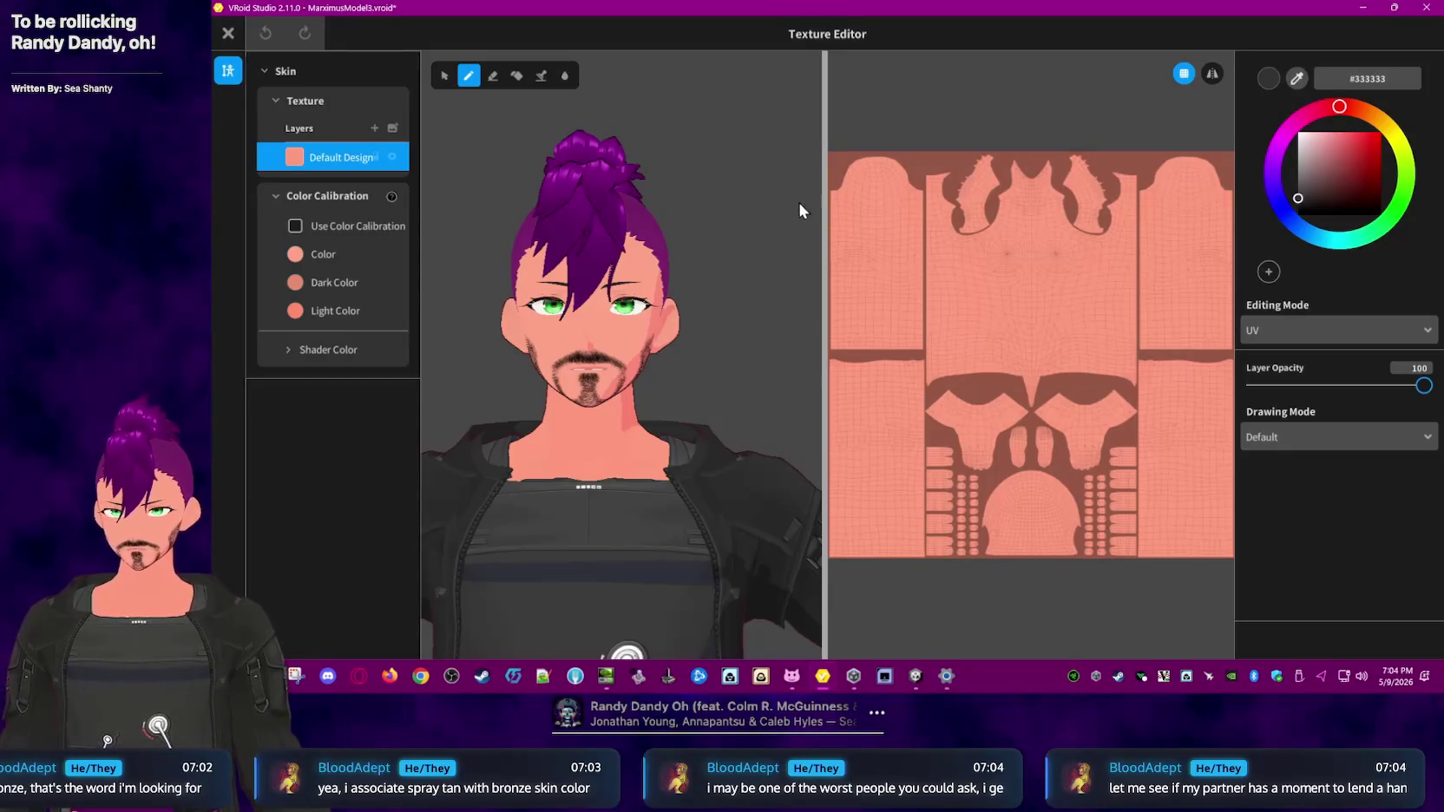
# - Try a different skin base colour, then inspect the Default Design layer's options
pyautogui.click(296, 253)
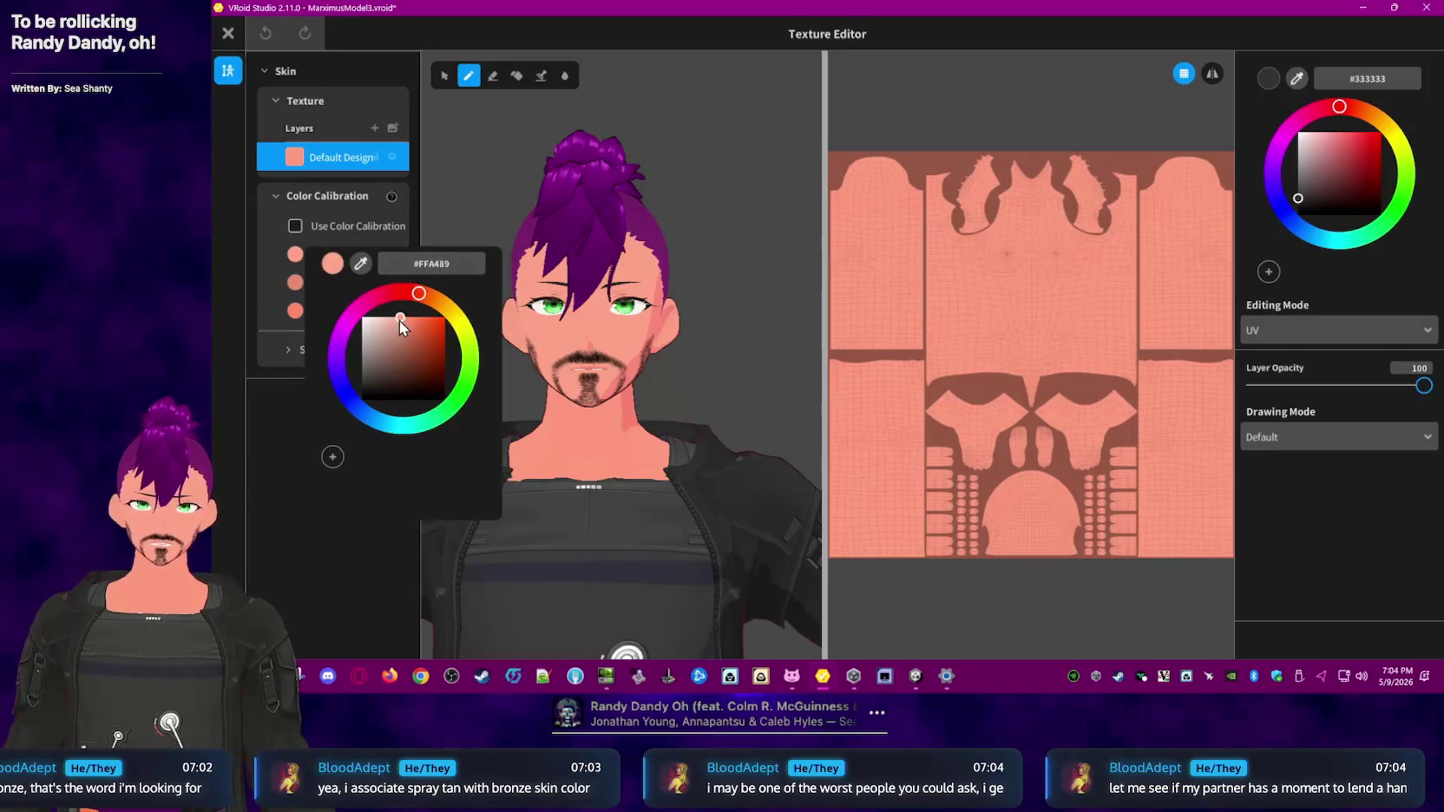
pyautogui.moveTo(400, 316)
pyautogui.mouseDown()
pyautogui.moveTo(380, 341)
pyautogui.moveTo(388, 330)
pyautogui.mouseUp()
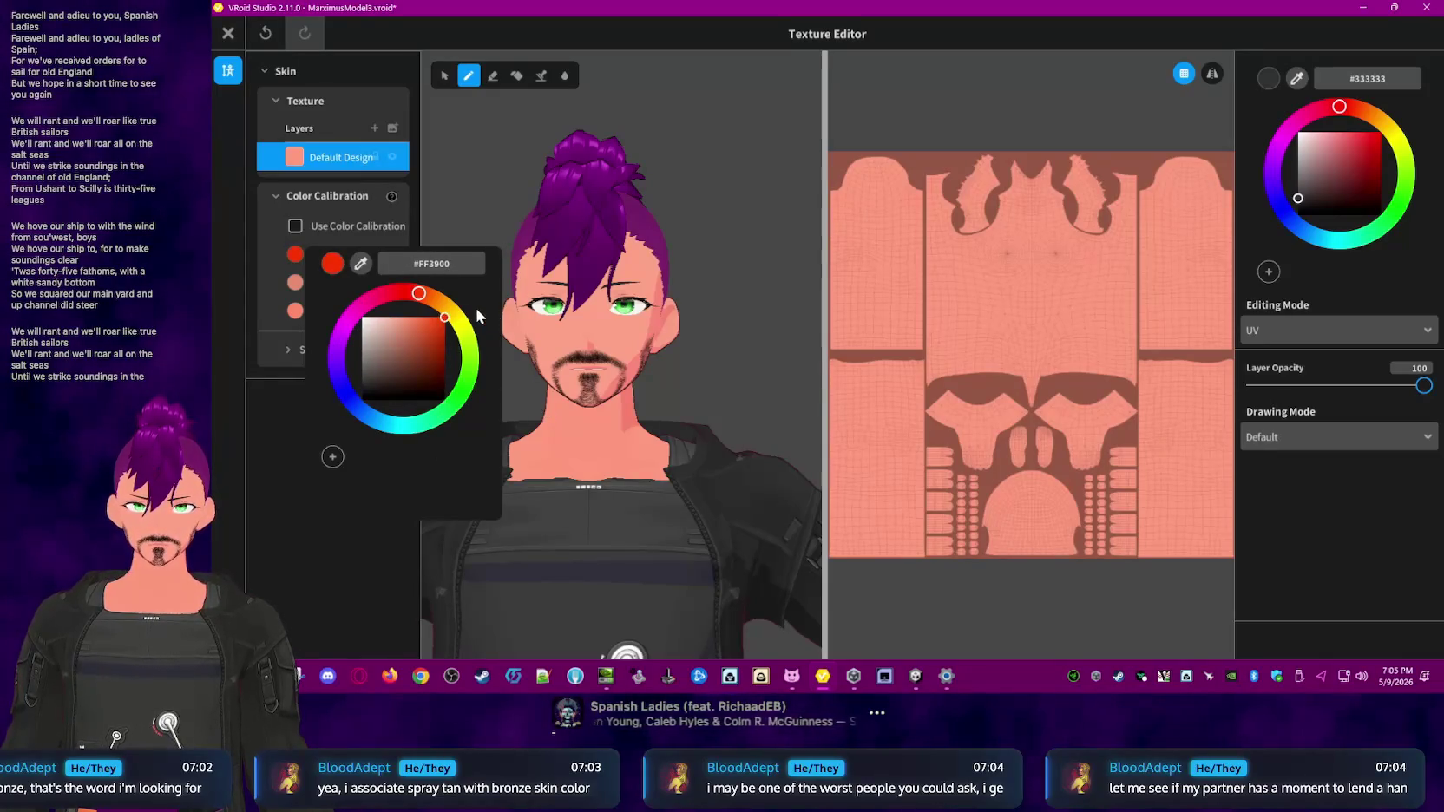
pyautogui.click(268, 252)
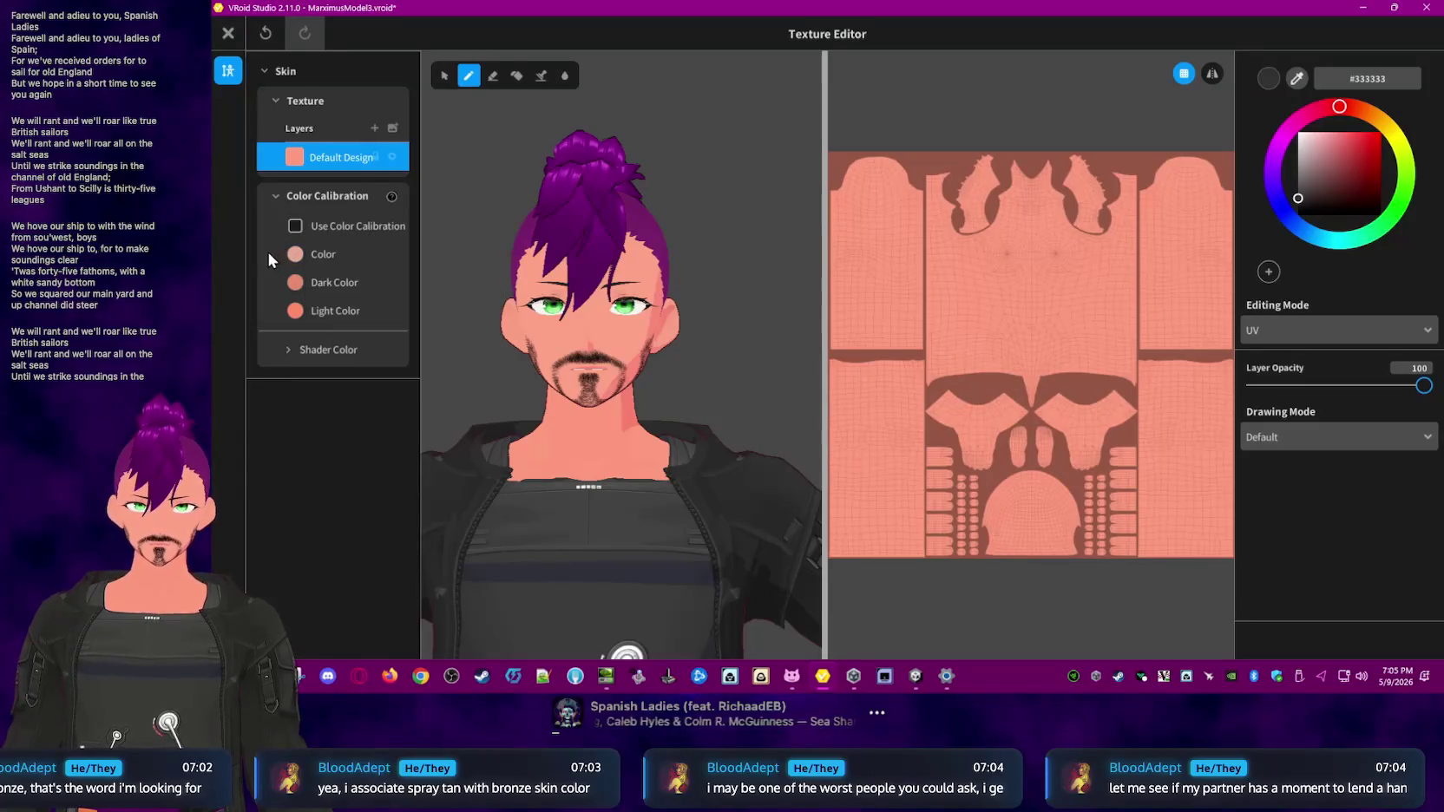
pyautogui.rightClick(300, 159)
pyautogui.click(262, 162)
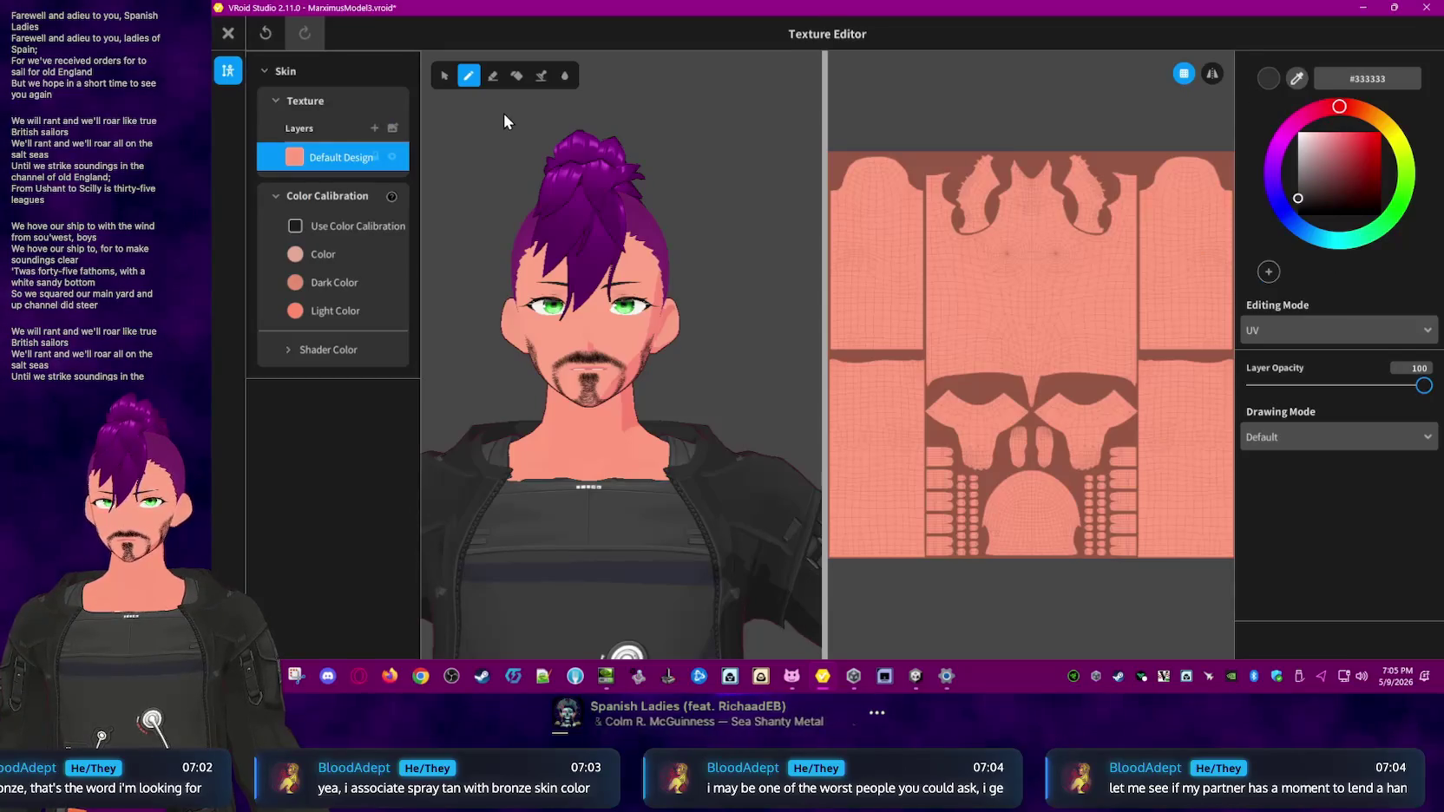
pyautogui.rightClick(357, 161)
pyautogui.click(332, 159)
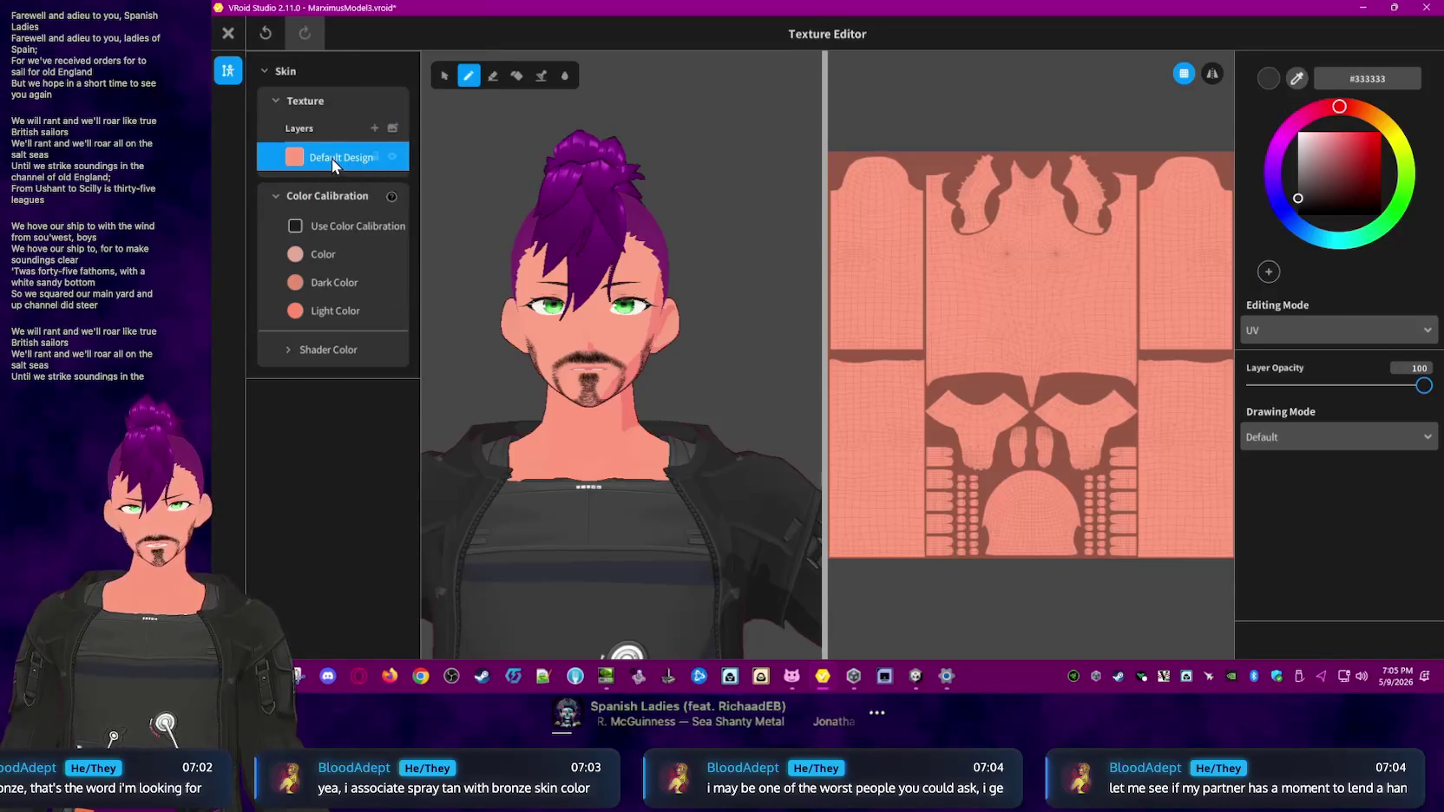
pyautogui.click(296, 225)
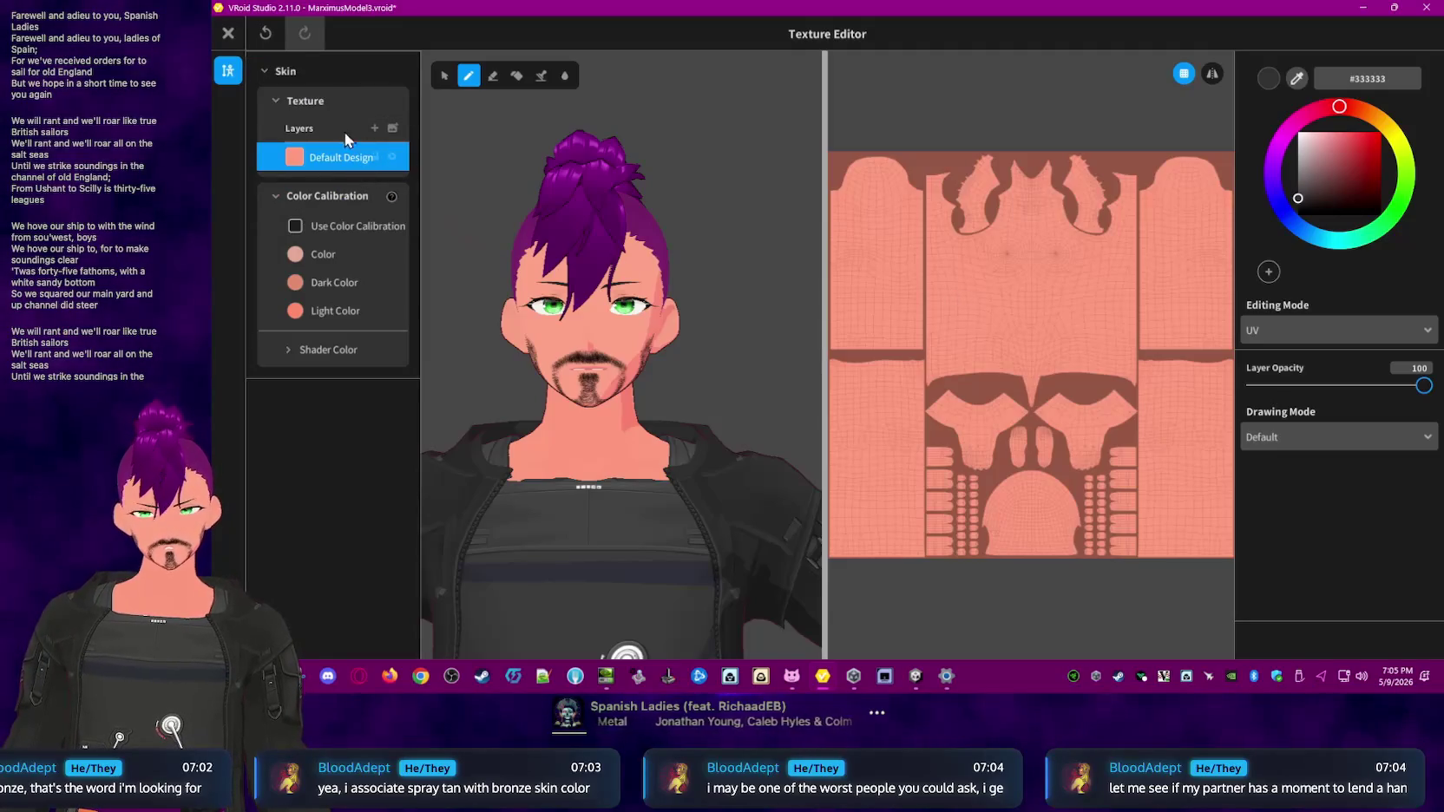
# - Toggle the Default Design layer's visibility to compare the skin, then close the editor
pyautogui.rightClick(294, 161)
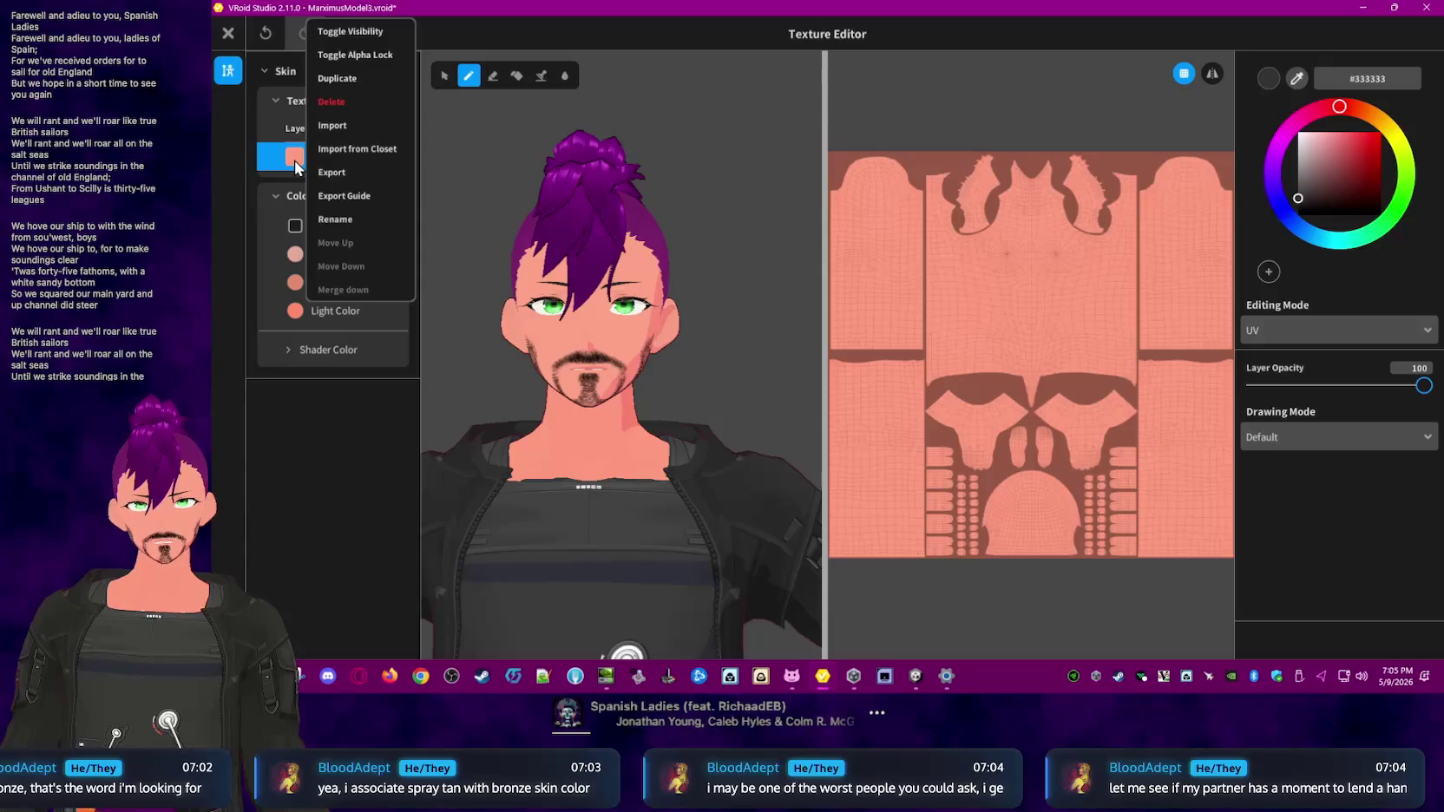
pyautogui.click(273, 163)
pyautogui.rightClick(344, 169)
pyautogui.click(324, 158)
pyautogui.rightClick(323, 159)
pyautogui.click(310, 162)
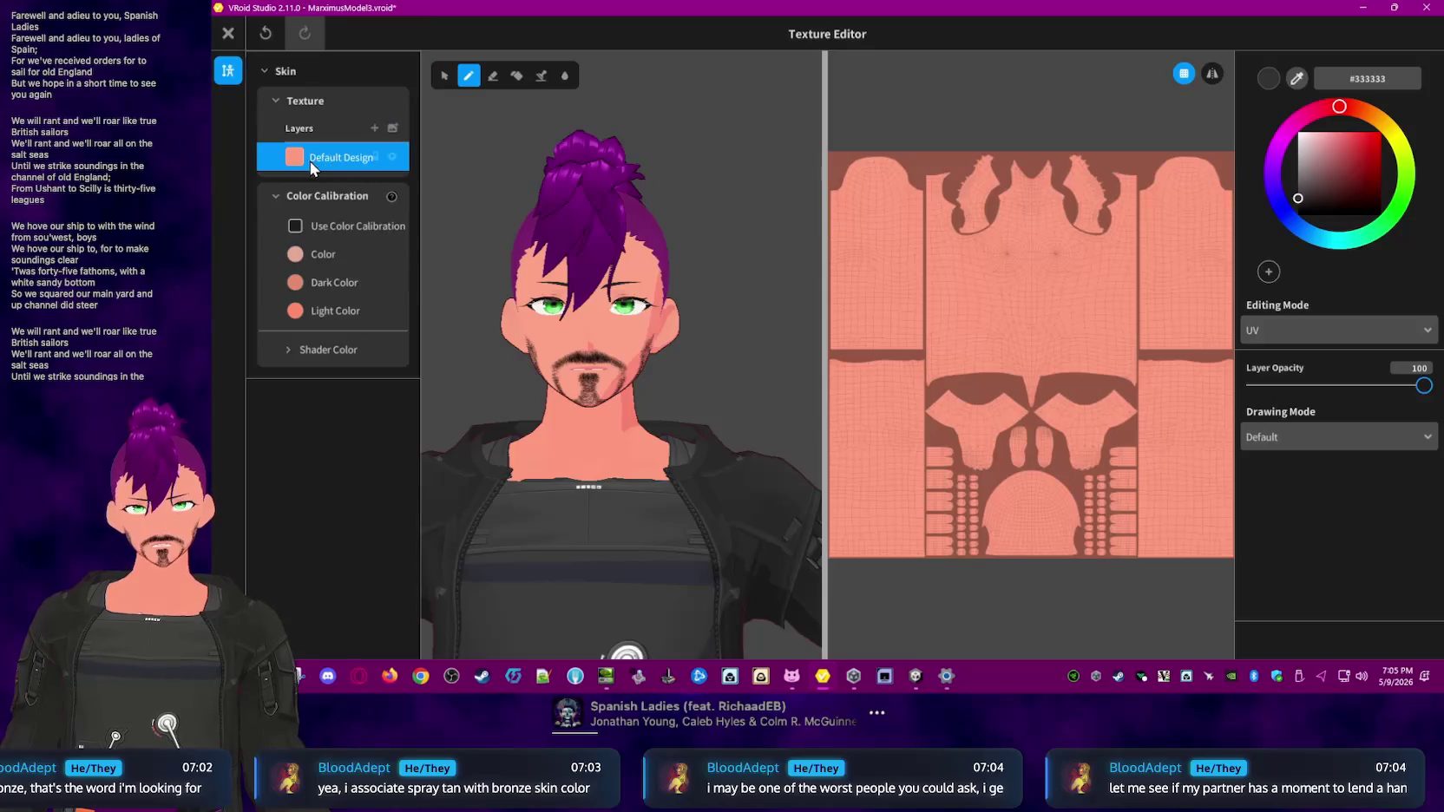
pyautogui.click(394, 157)
pyautogui.click(393, 158)
pyautogui.click(393, 158)
pyautogui.click(393, 158)
pyautogui.click(393, 158)
pyautogui.click(393, 158)
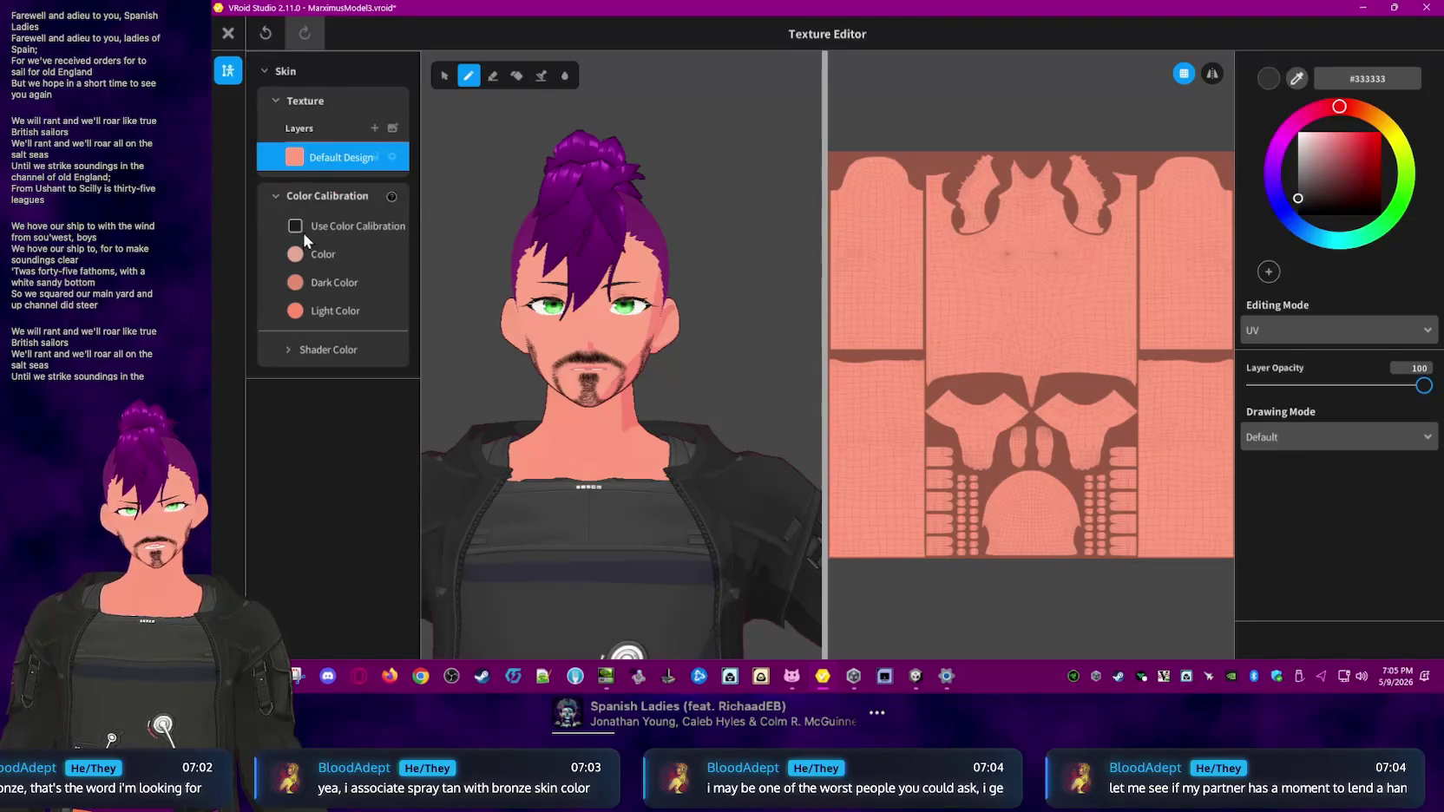
pyautogui.click(230, 35)
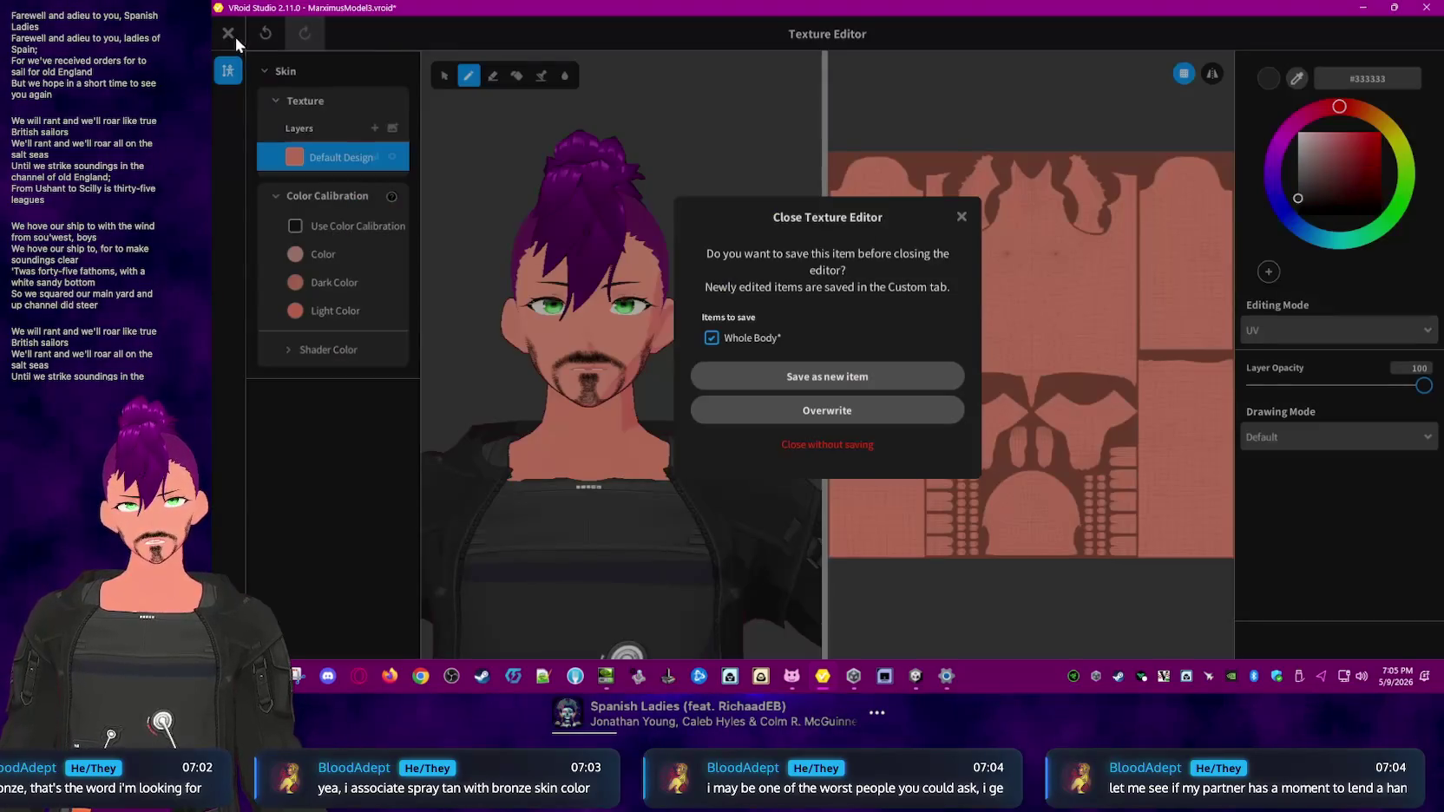
# - Close the texture editor and browse the Outfit, Look and Face categories
pyautogui.click(852, 444)
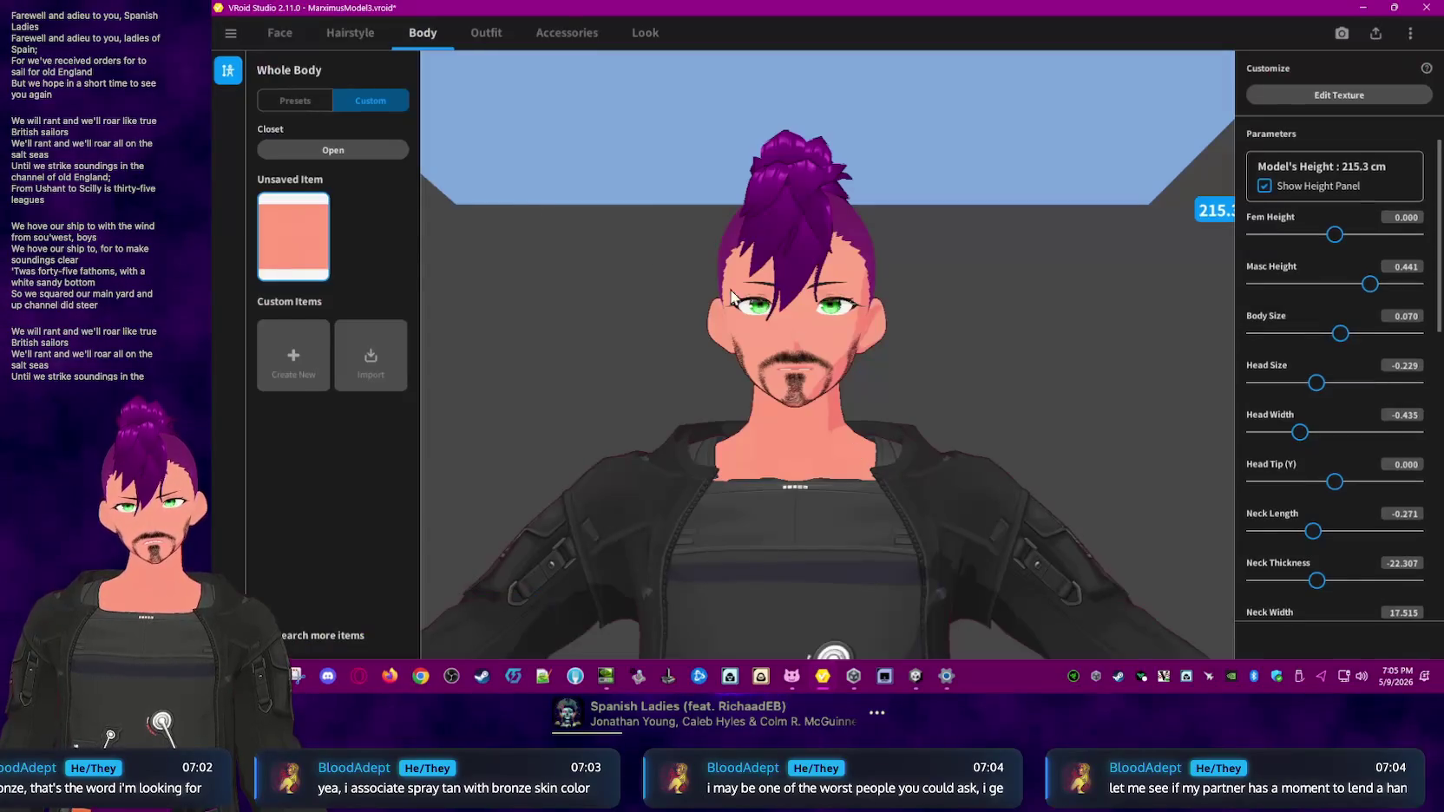
pyautogui.scroll(-2, 1382, 247)
pyautogui.scroll(-3, 1382, 247)
pyautogui.scroll(3, 1439, 147)
pyautogui.scroll(2, 1439, 148)
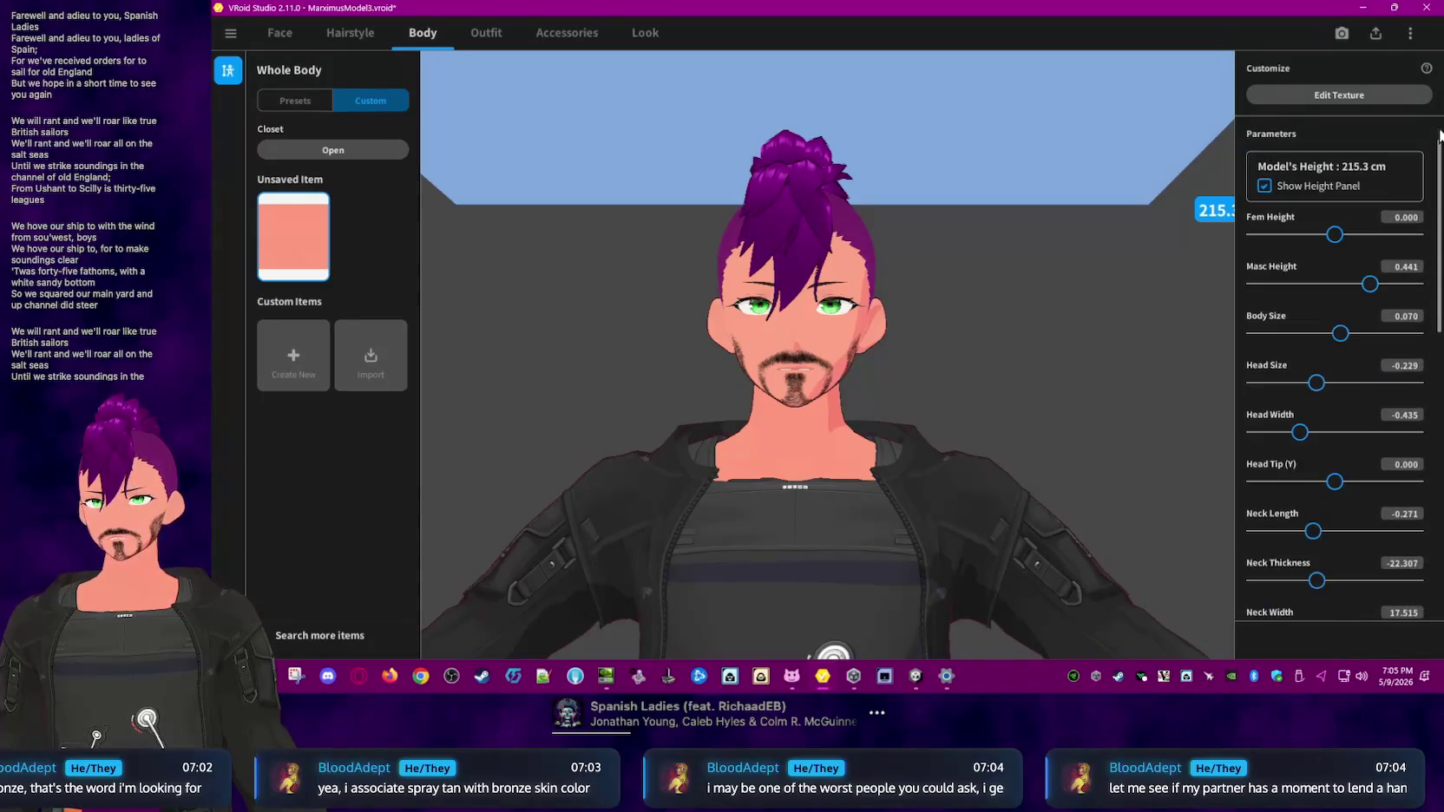
pyautogui.click(488, 36)
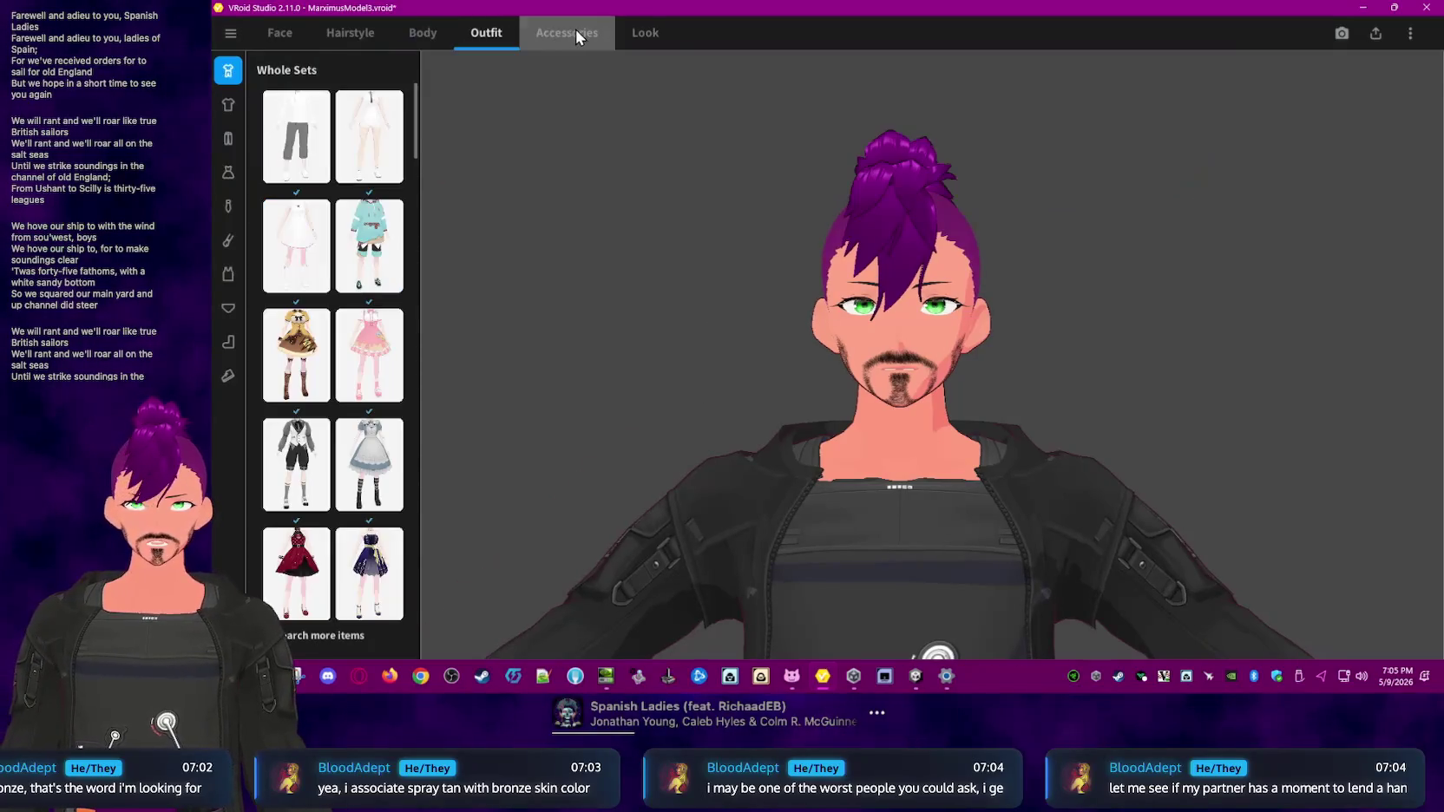
pyautogui.click(632, 30)
pyautogui.click(291, 41)
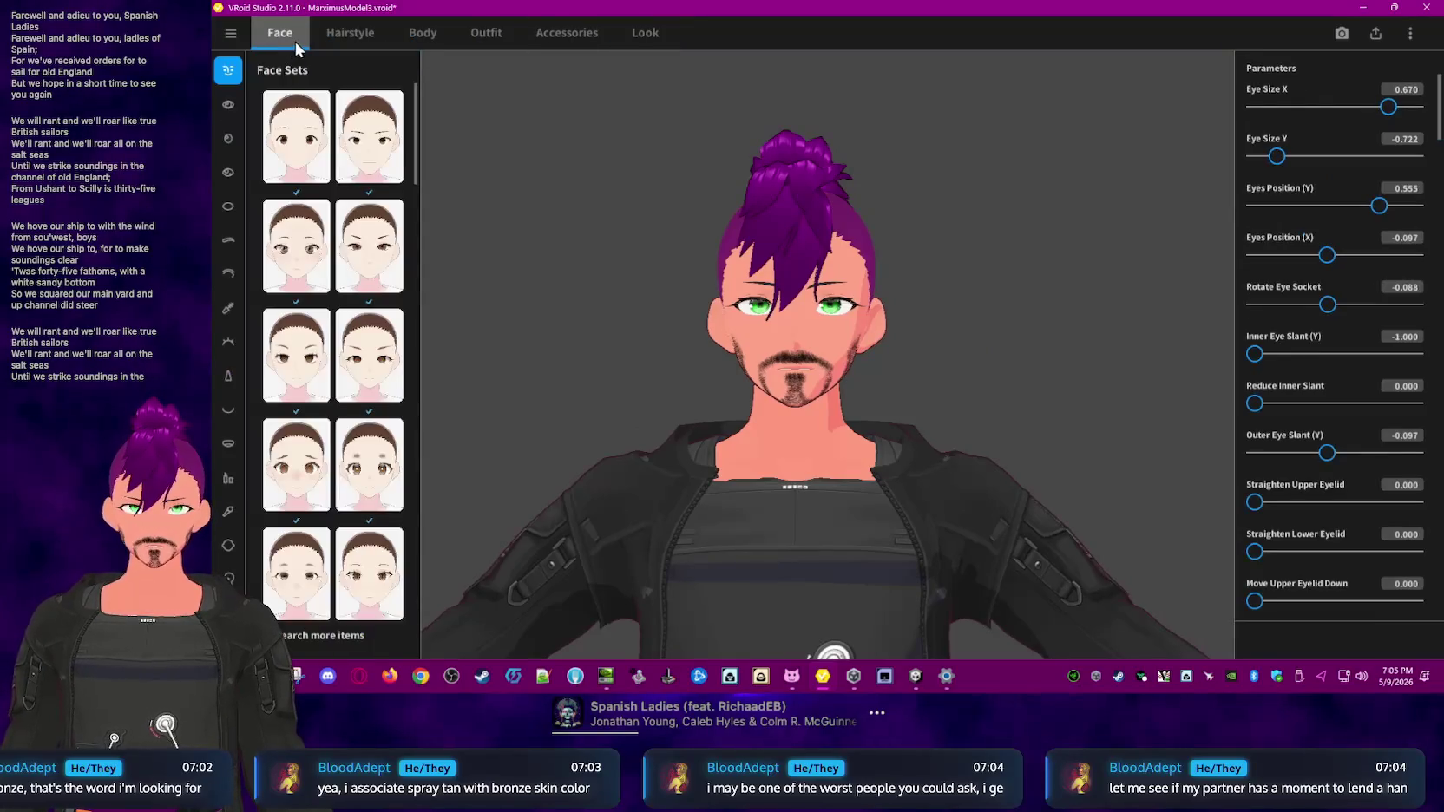
pyautogui.scroll(-10, 1423, 347)
pyautogui.scroll(10, 1423, 347)
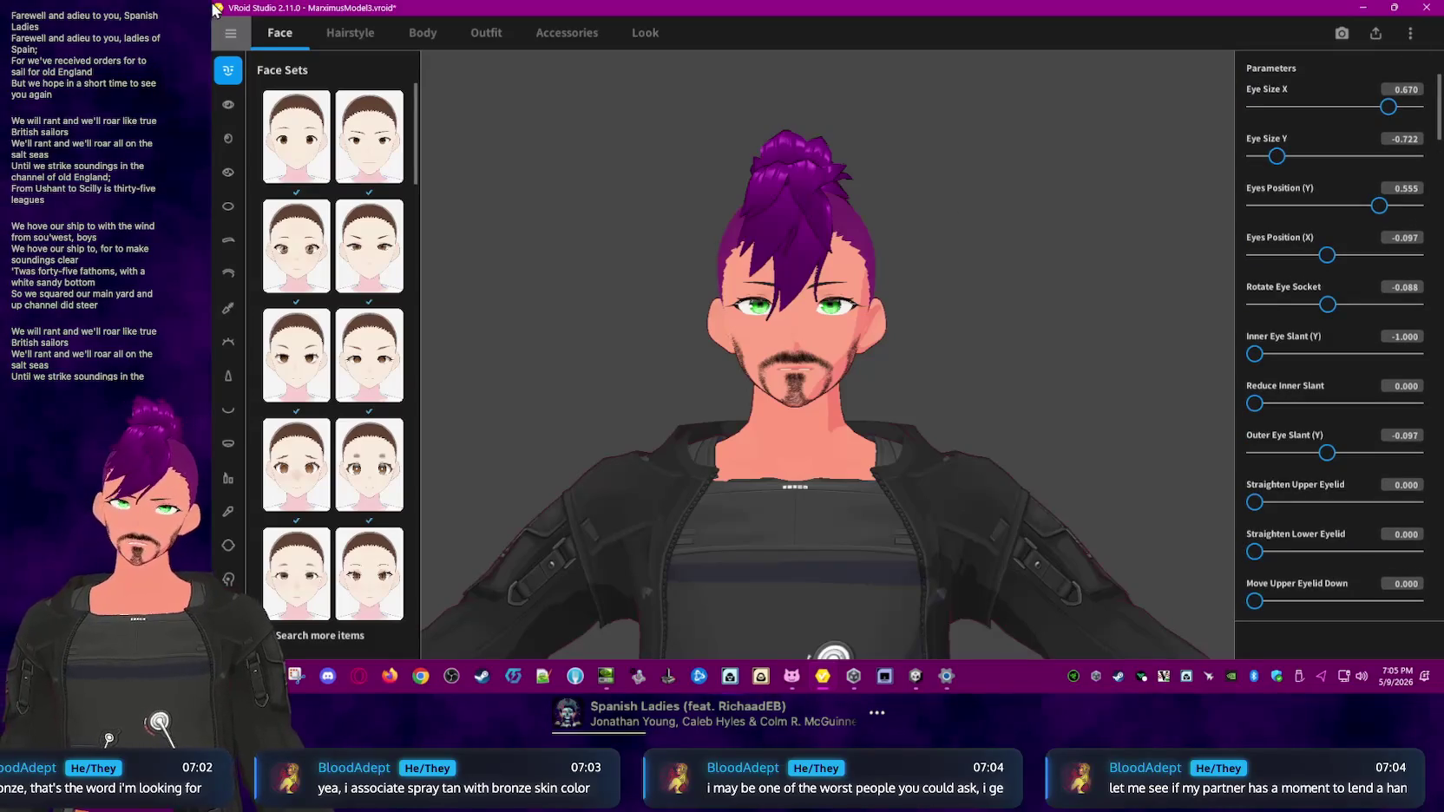
pyautogui.click(224, 34)
pyautogui.click(637, 229)
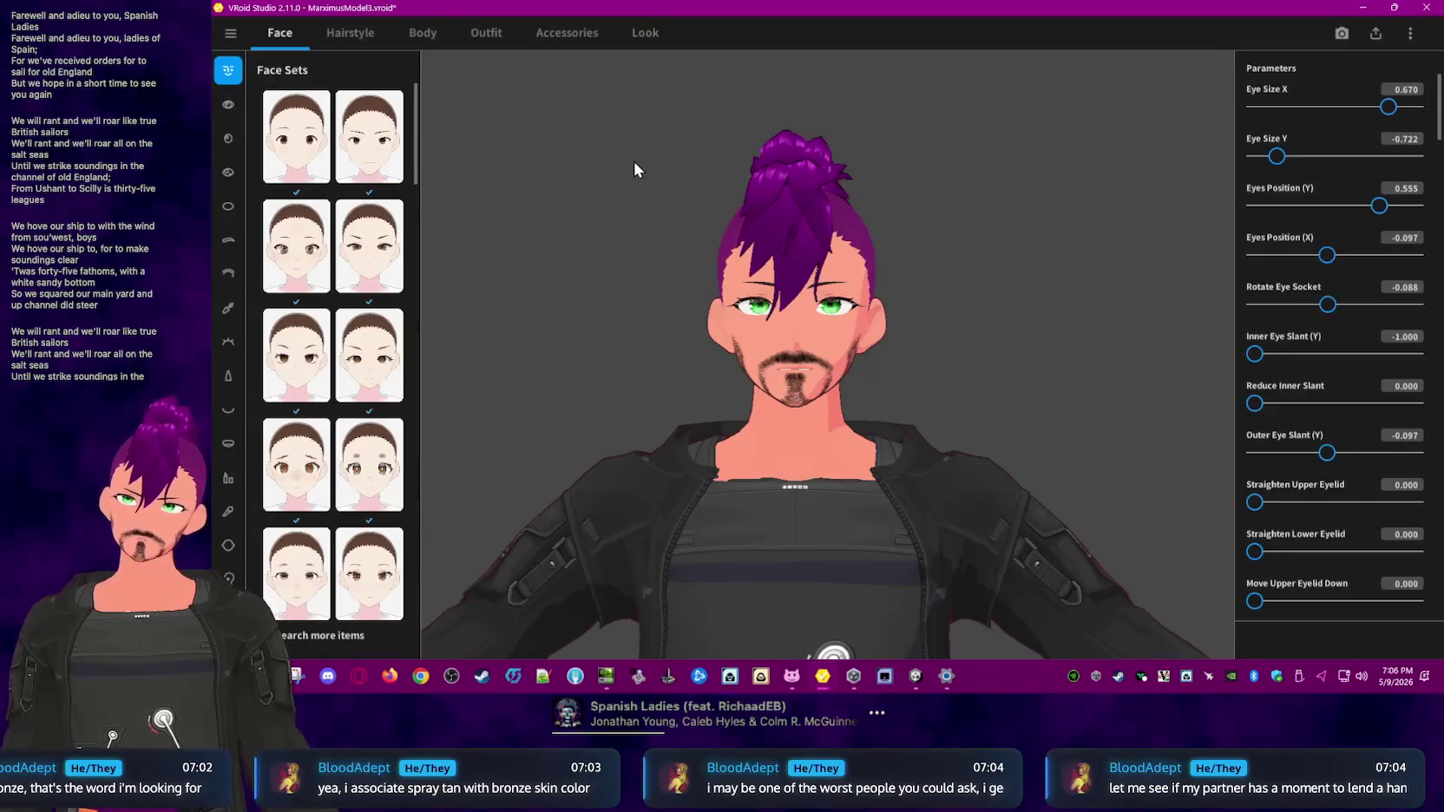
# - Review the Body skin presets, then open Face > Skin colour settings (#FFA489, #E68B71, #FF8A6A)
pyautogui.click(442, 39)
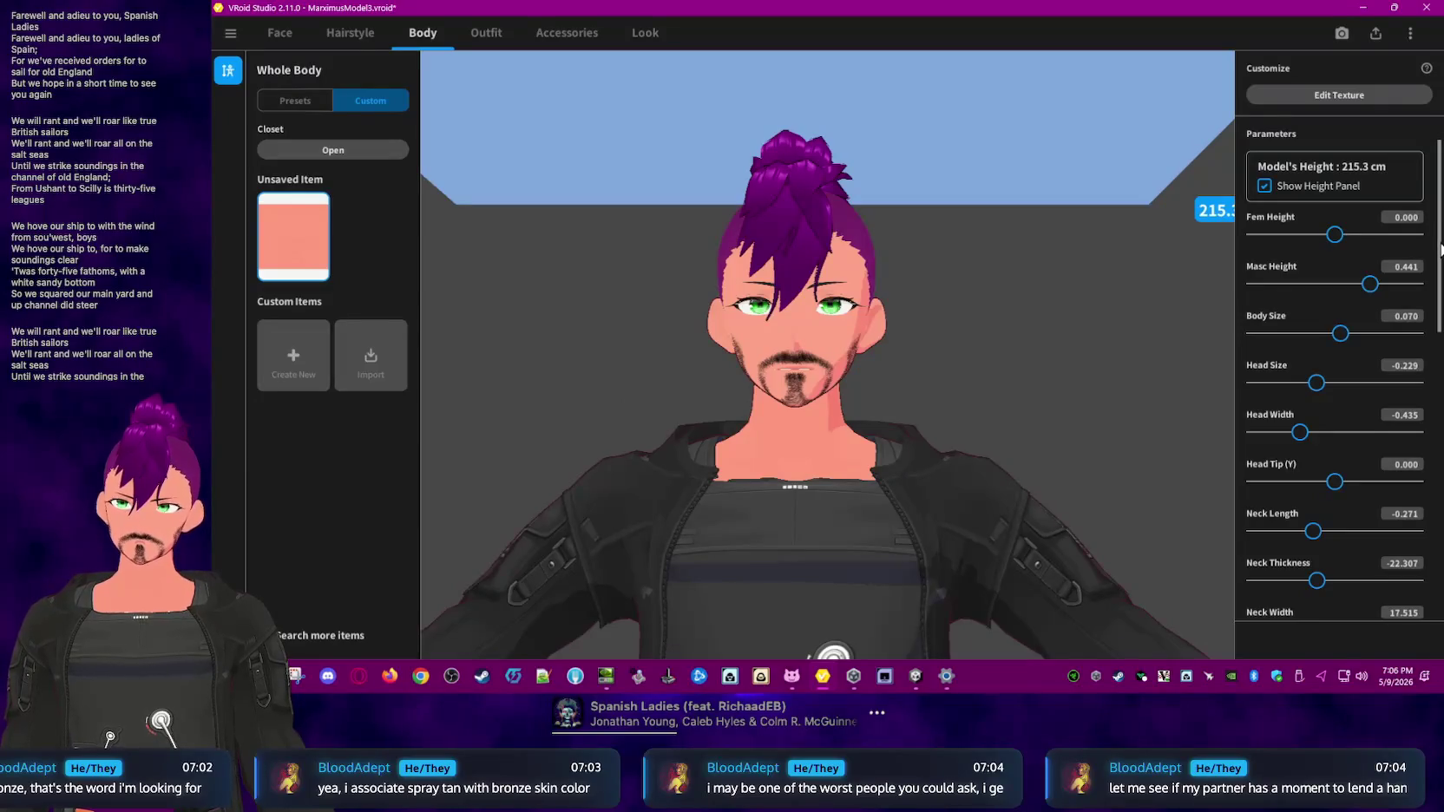
pyautogui.scroll(-5, 1440, 250)
pyautogui.scroll(5, 1441, 249)
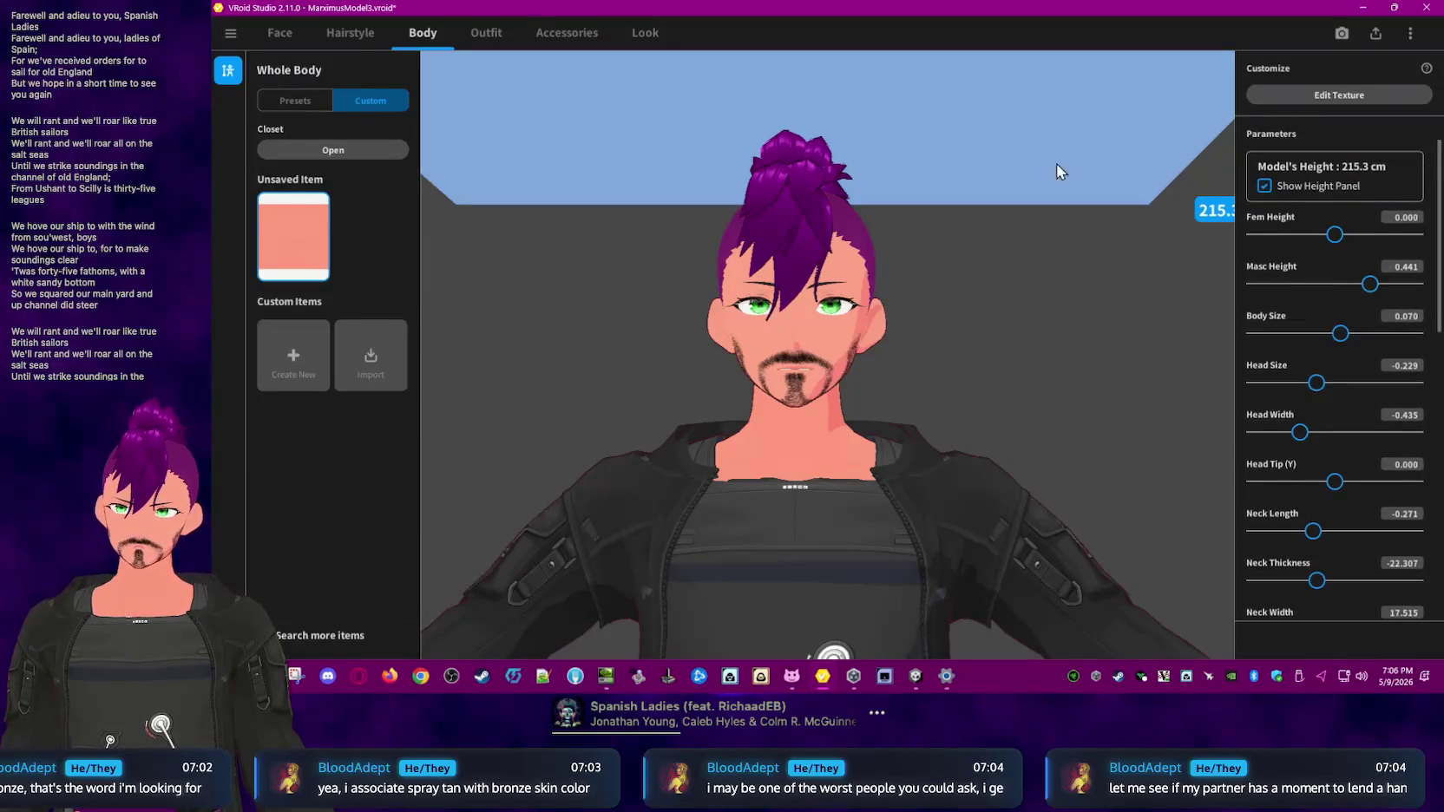
pyautogui.click(295, 101)
pyautogui.click(367, 102)
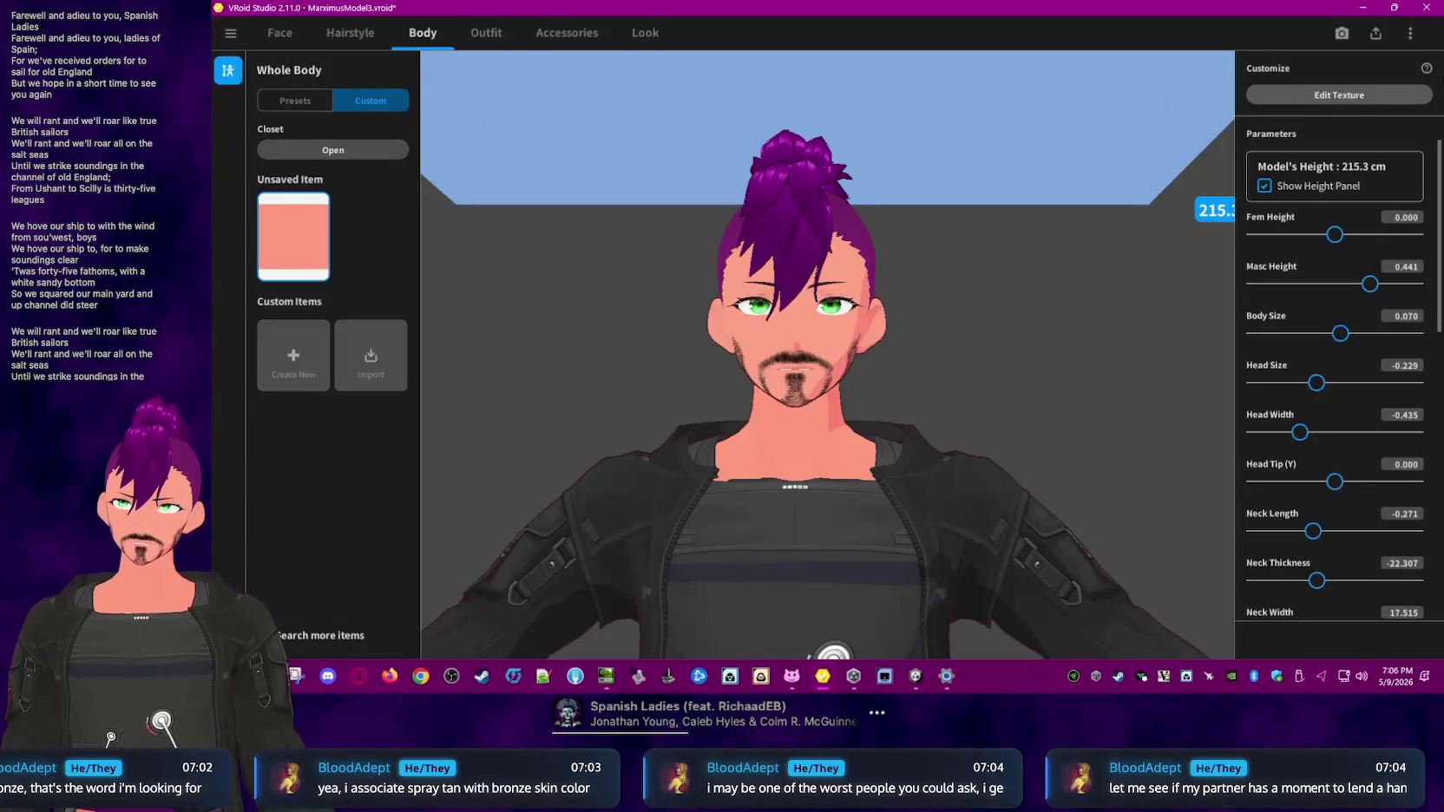
pyautogui.click(1410, 35)
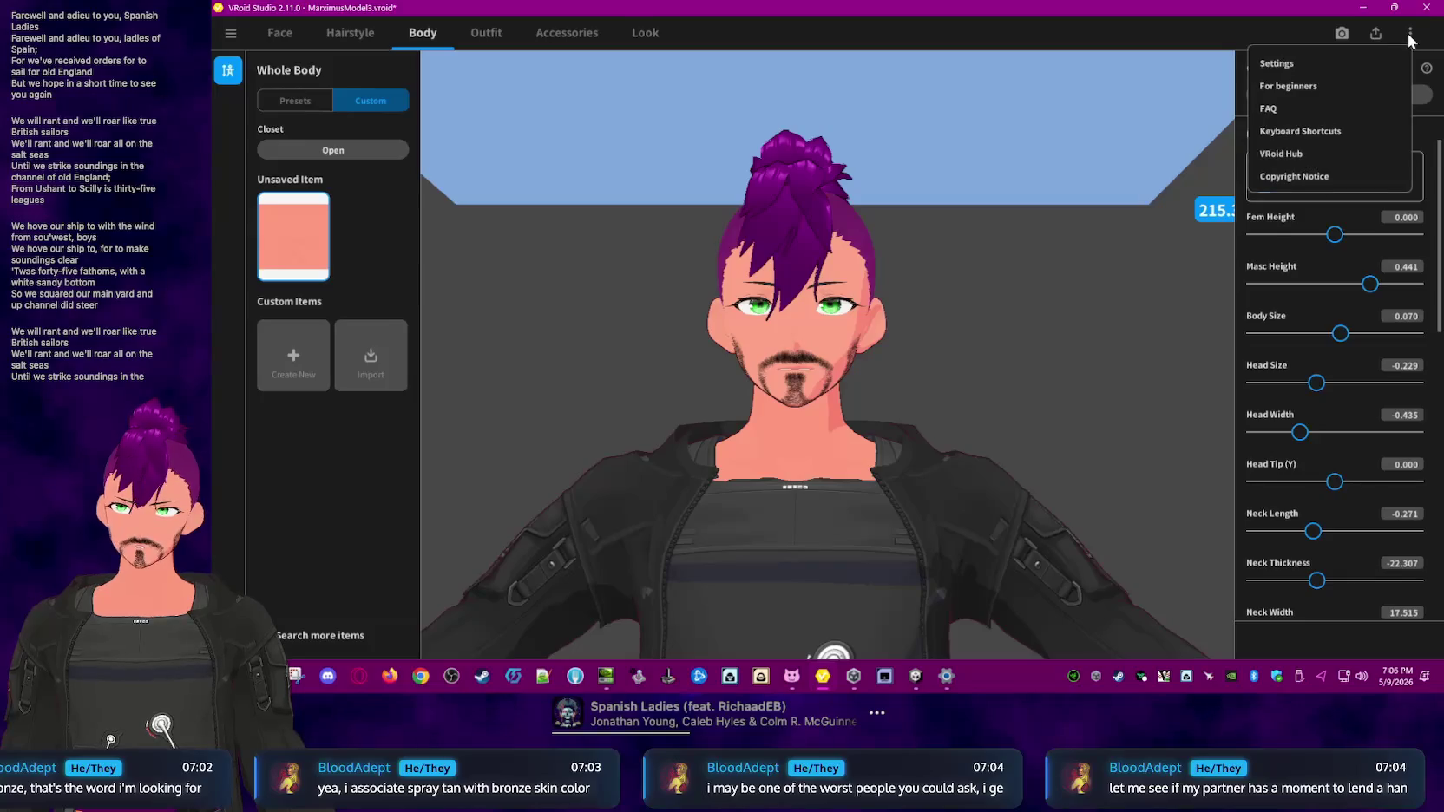
pyautogui.click(893, 39)
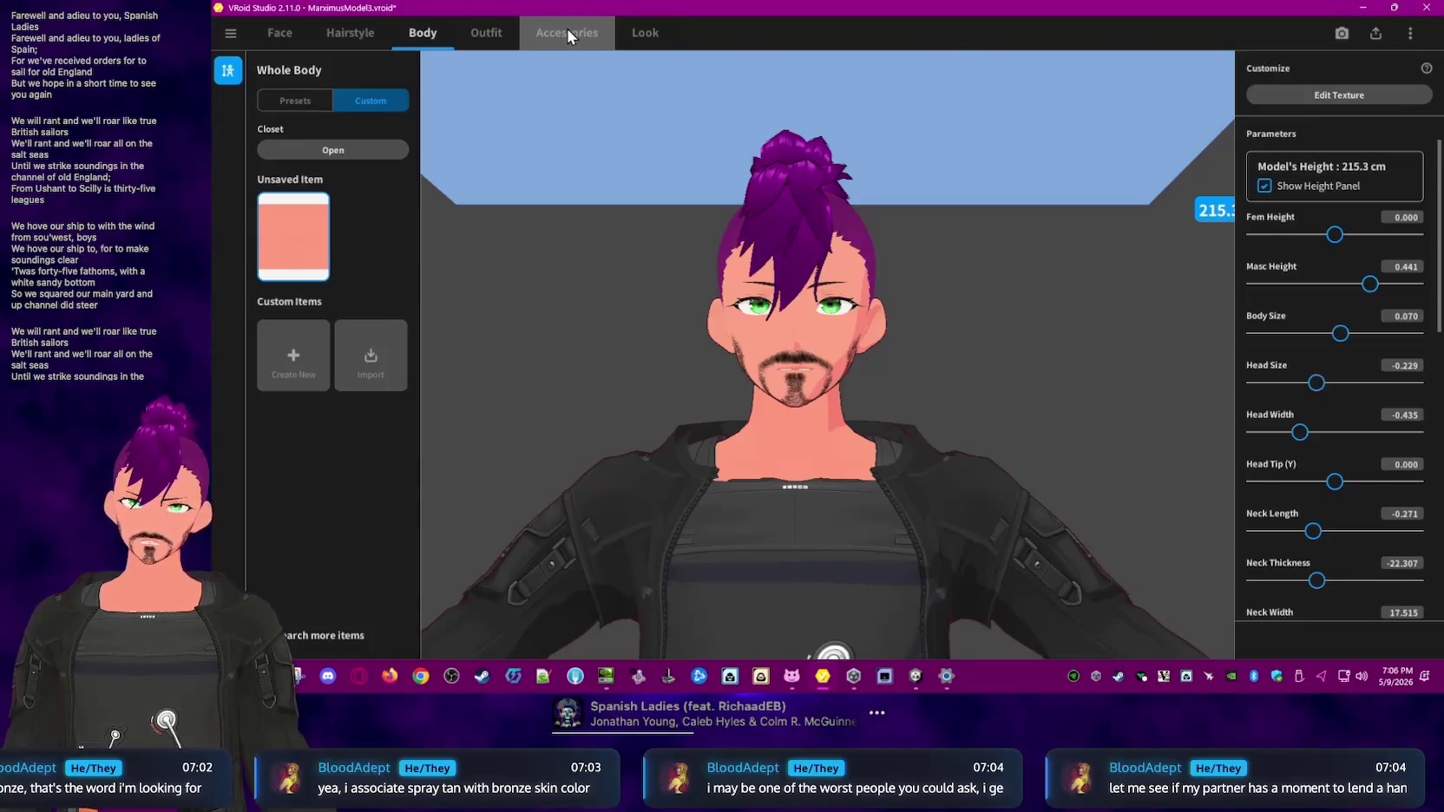
pyautogui.click(268, 31)
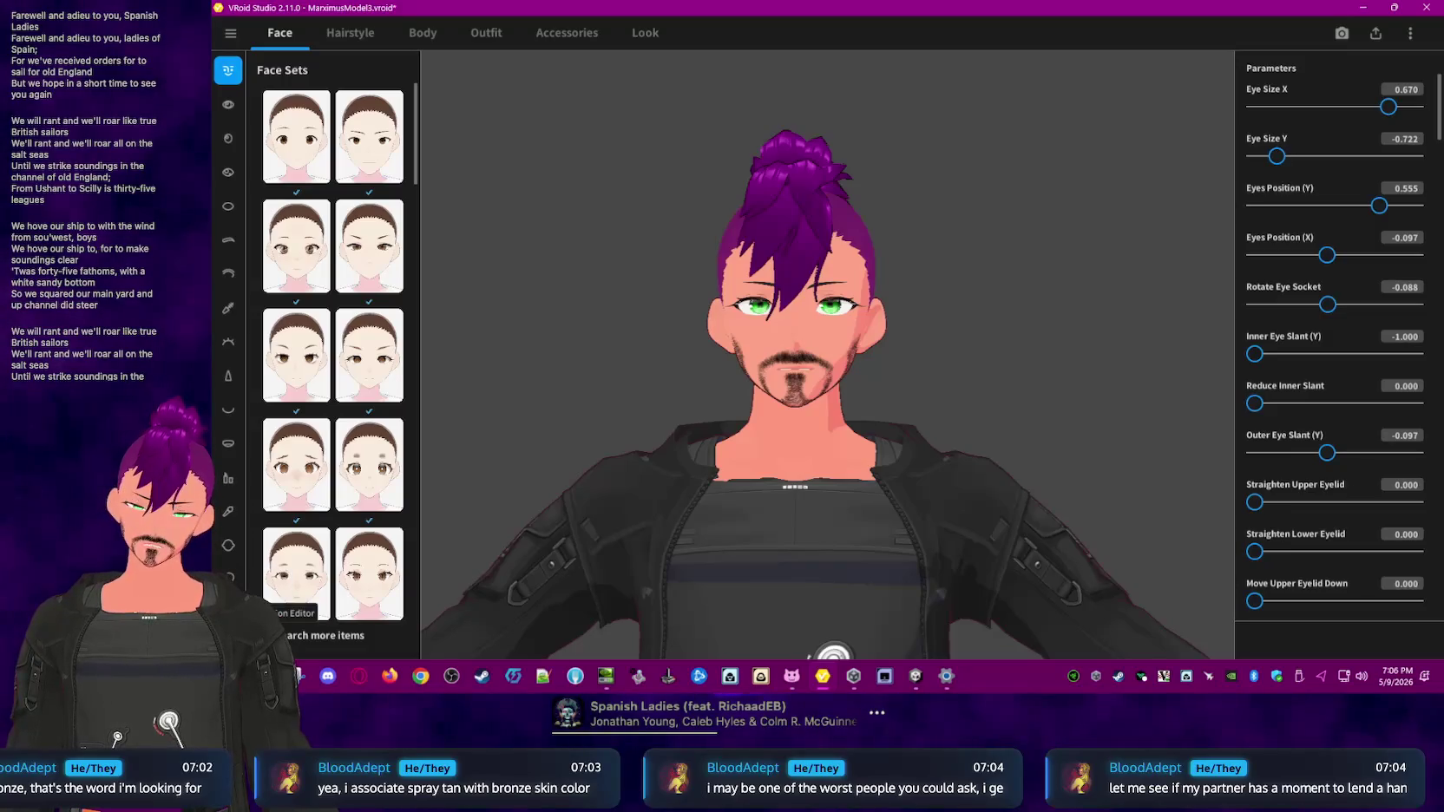
pyautogui.click(230, 577)
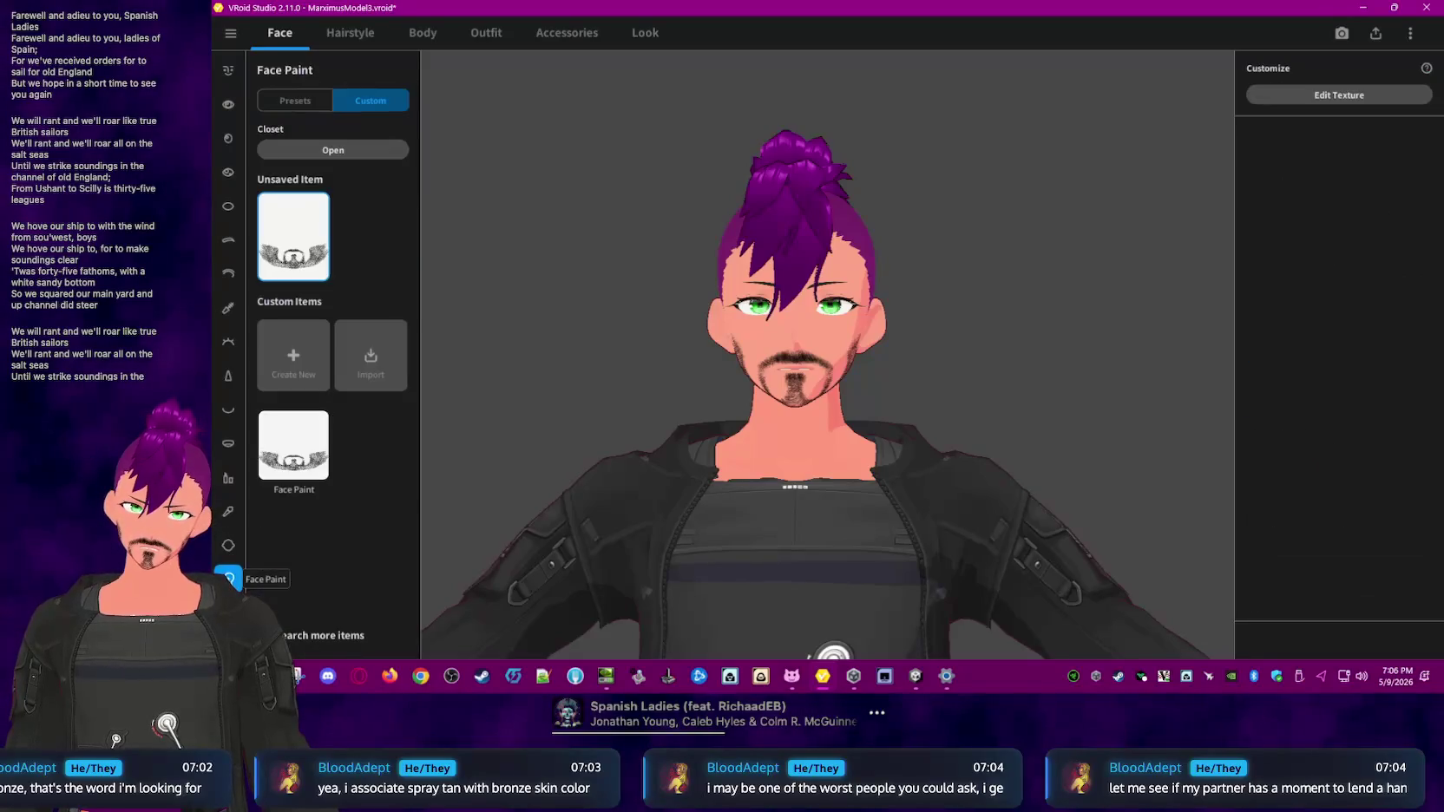
pyautogui.click(229, 545)
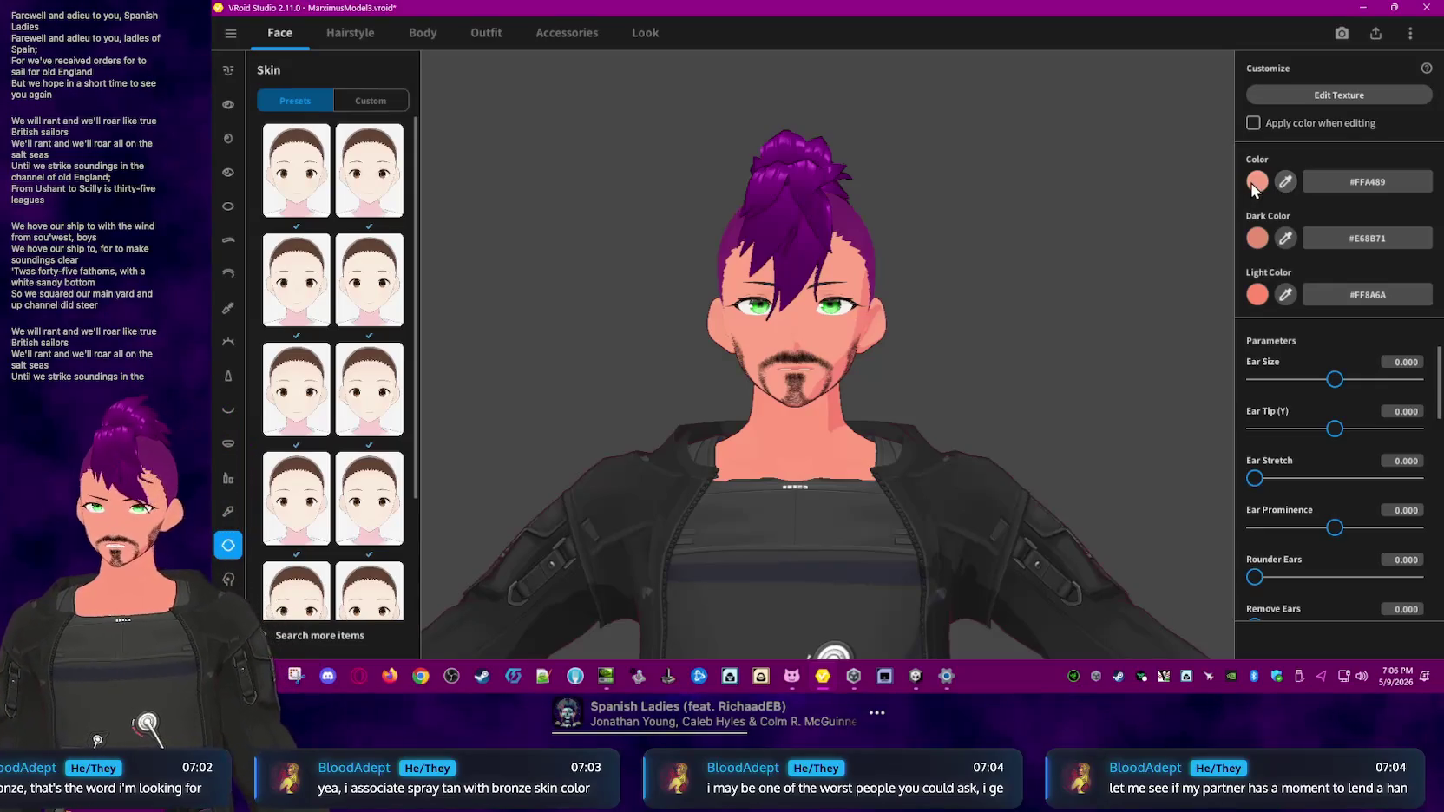
# - Try muted, darker skin tones and type hex d1b3a2 into the skin Color field
pyautogui.click(1255, 182)
pyautogui.click(1195, 258)
pyautogui.moveTo(1194, 259); pyautogui.dragTo(1197, 262)
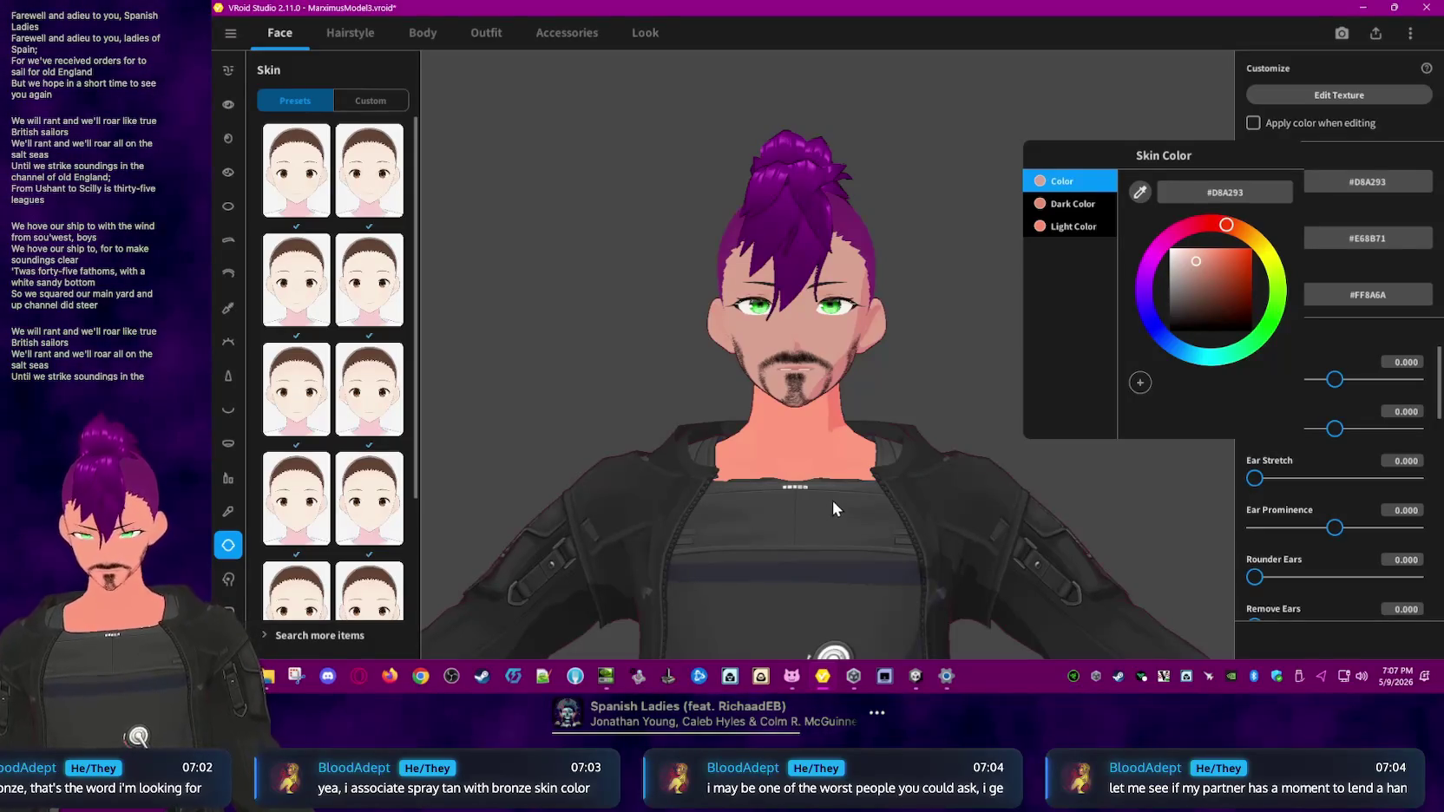
pyautogui.click(1369, 184)
pyautogui.doubleClick(1374, 183)
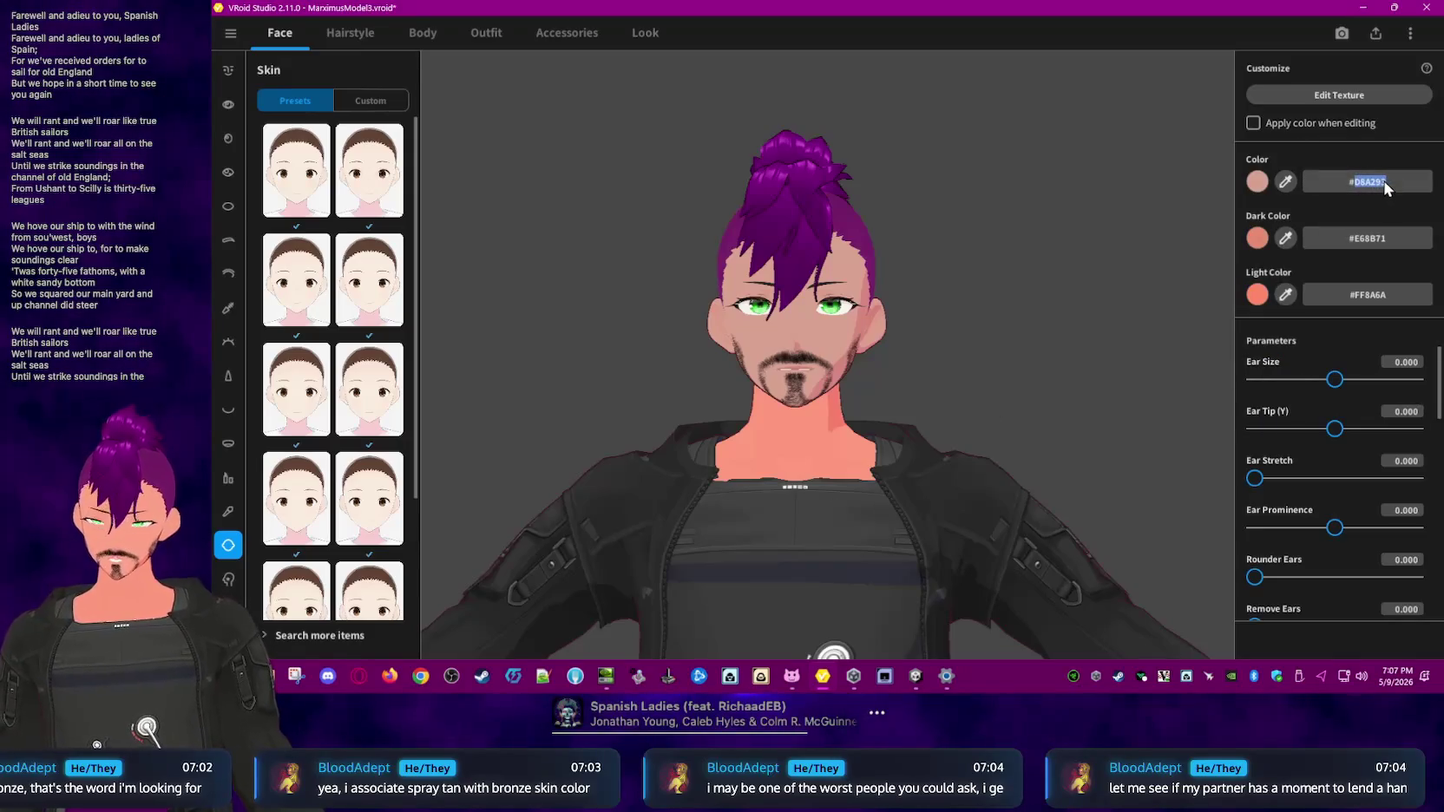
pyautogui.write('d1b3a2')
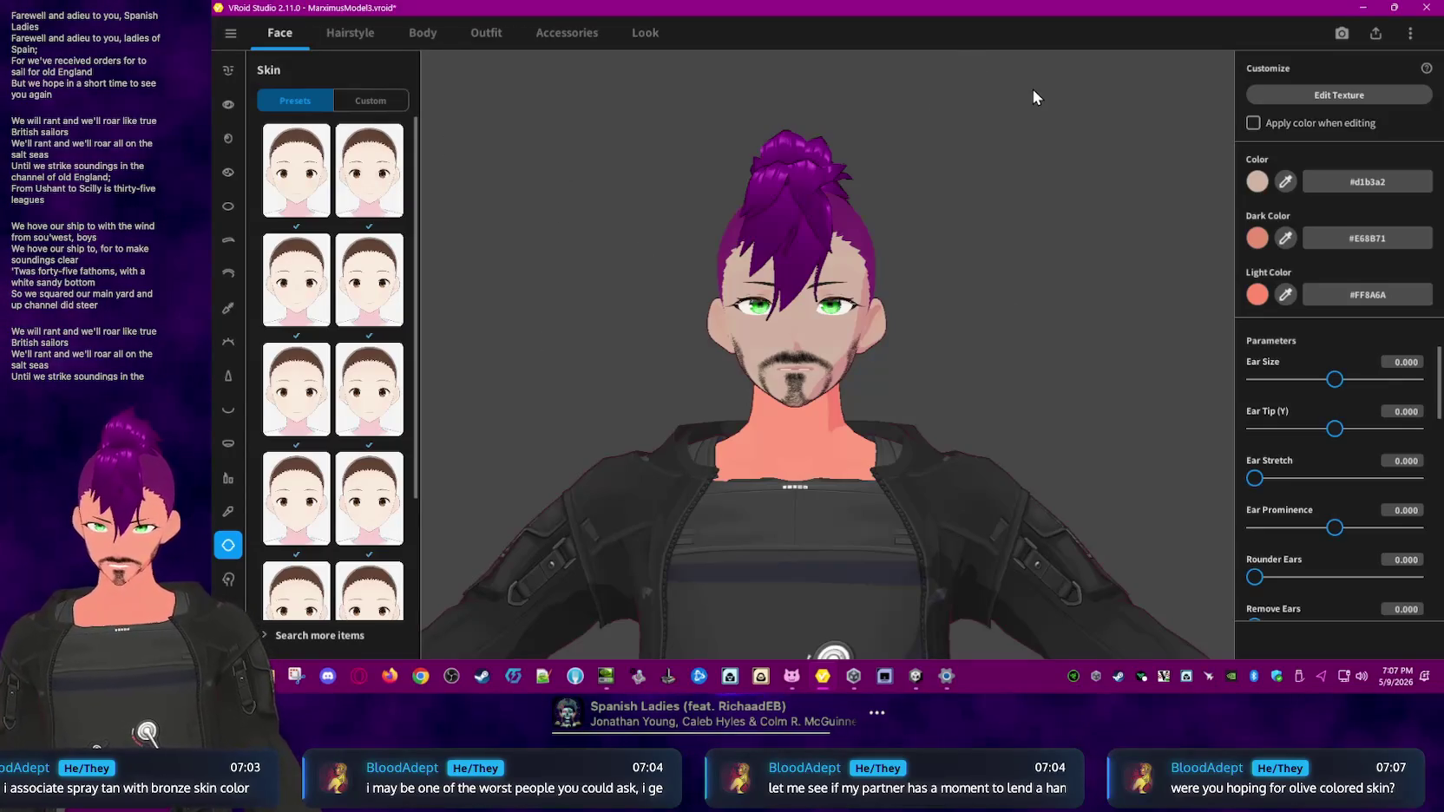
pyautogui.click(1371, 188)
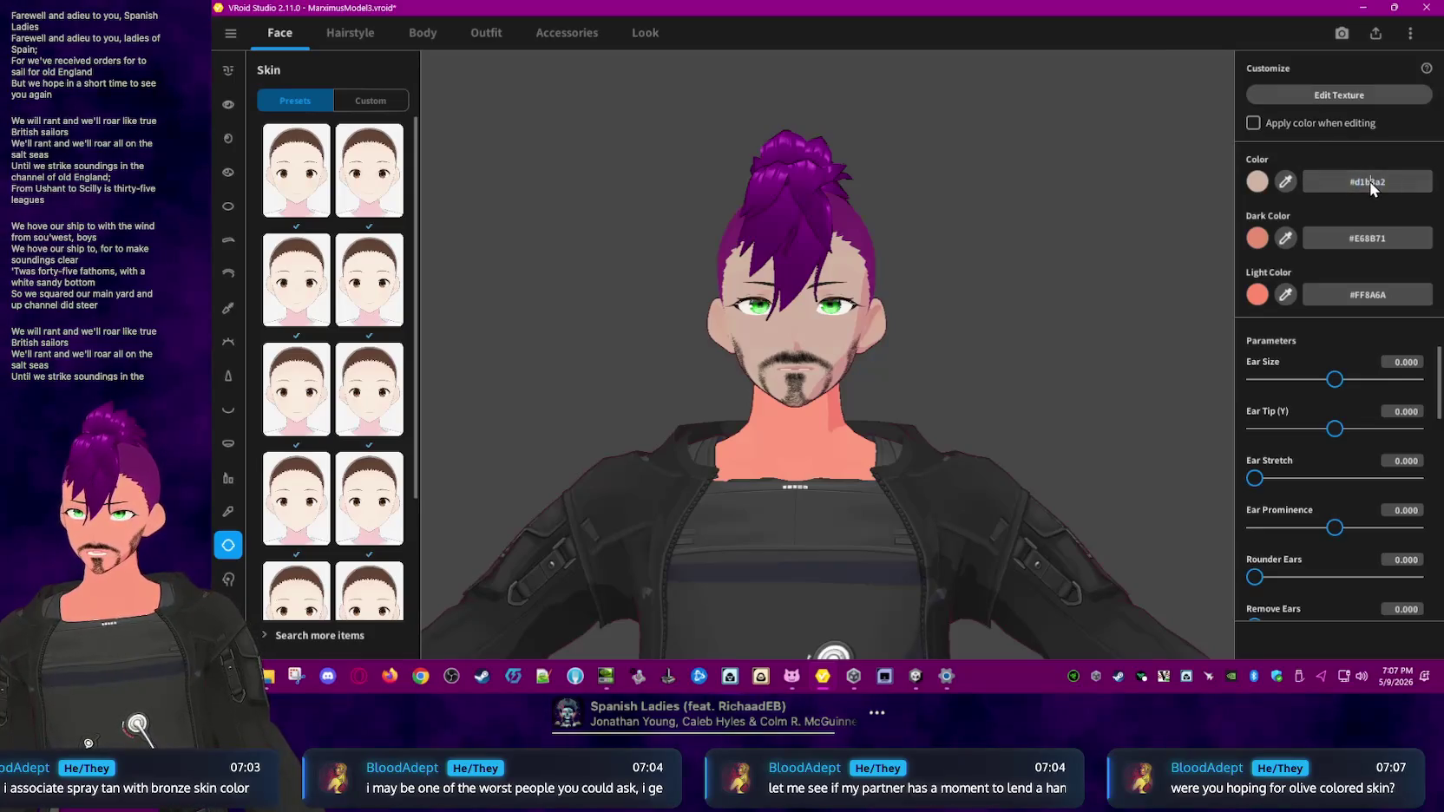
pyautogui.press('BackSpace')
pyautogui.press('BackSpace')
pyautogui.press('BackSpace')
pyautogui.write('#bf9')
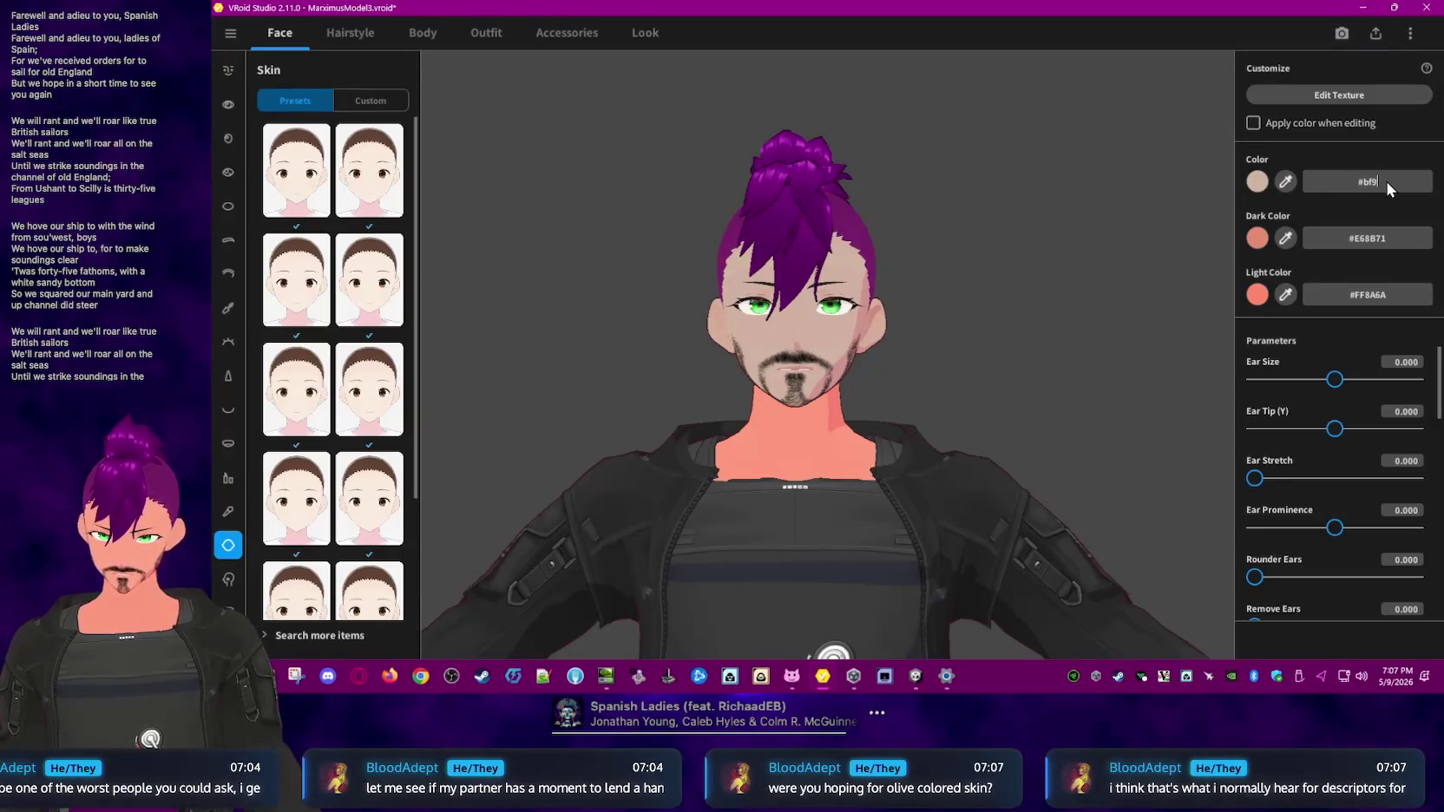
pyautogui.write('d')
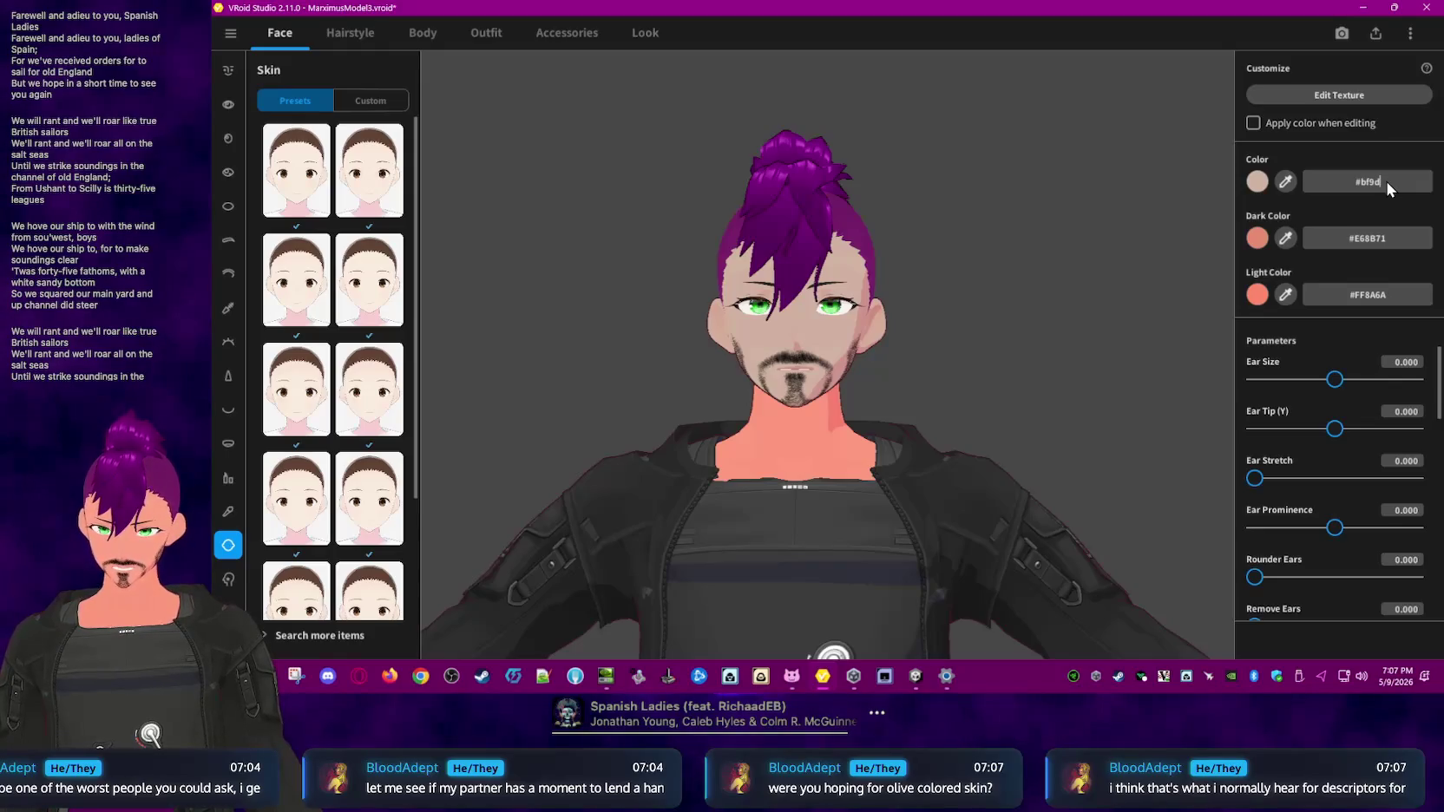
pyautogui.write('83')
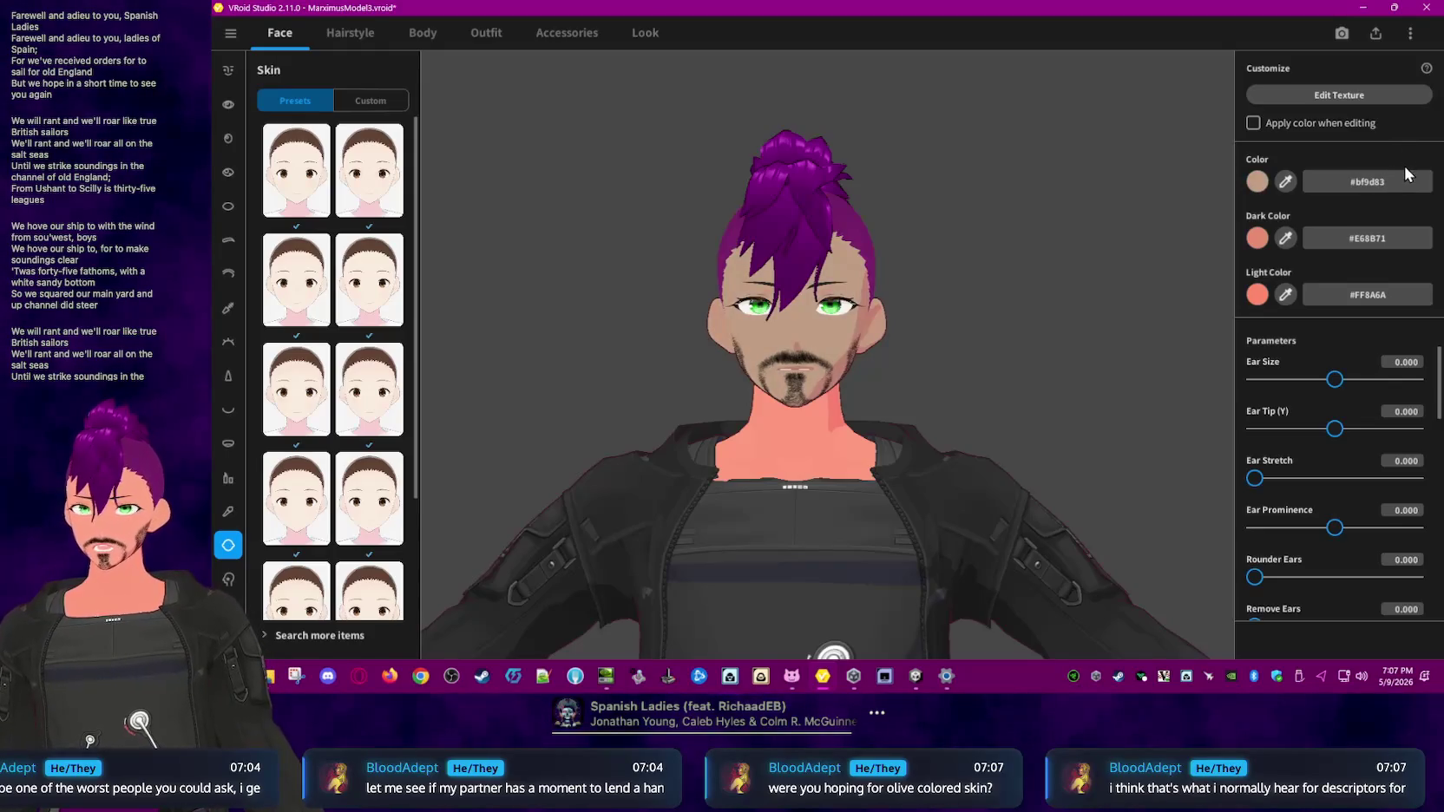
pyautogui.press('BackSpace')
pyautogui.write('e')
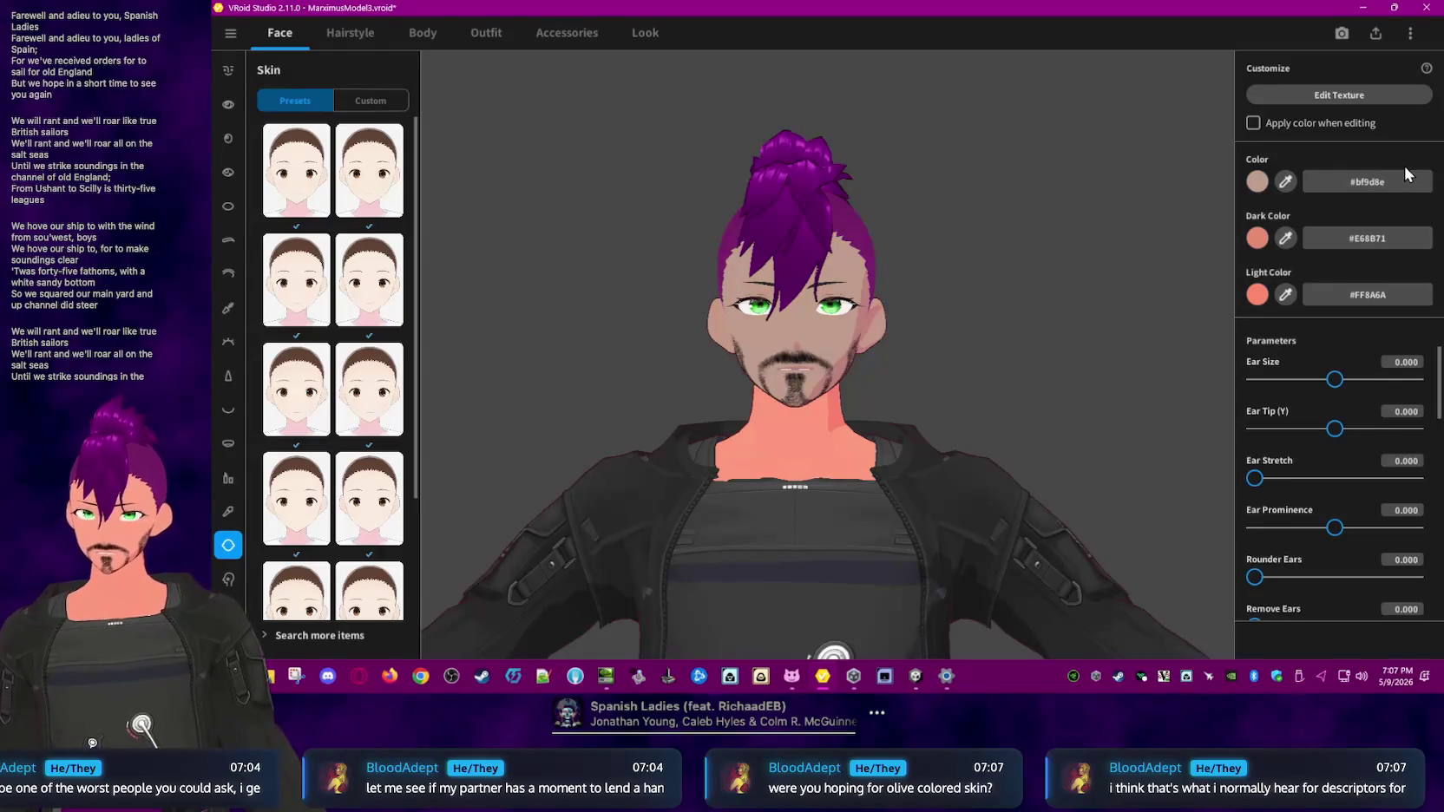
# - Shift the skin toward a warmer tan and set its Color hex to #e8cfb9
pyautogui.click(1257, 182)
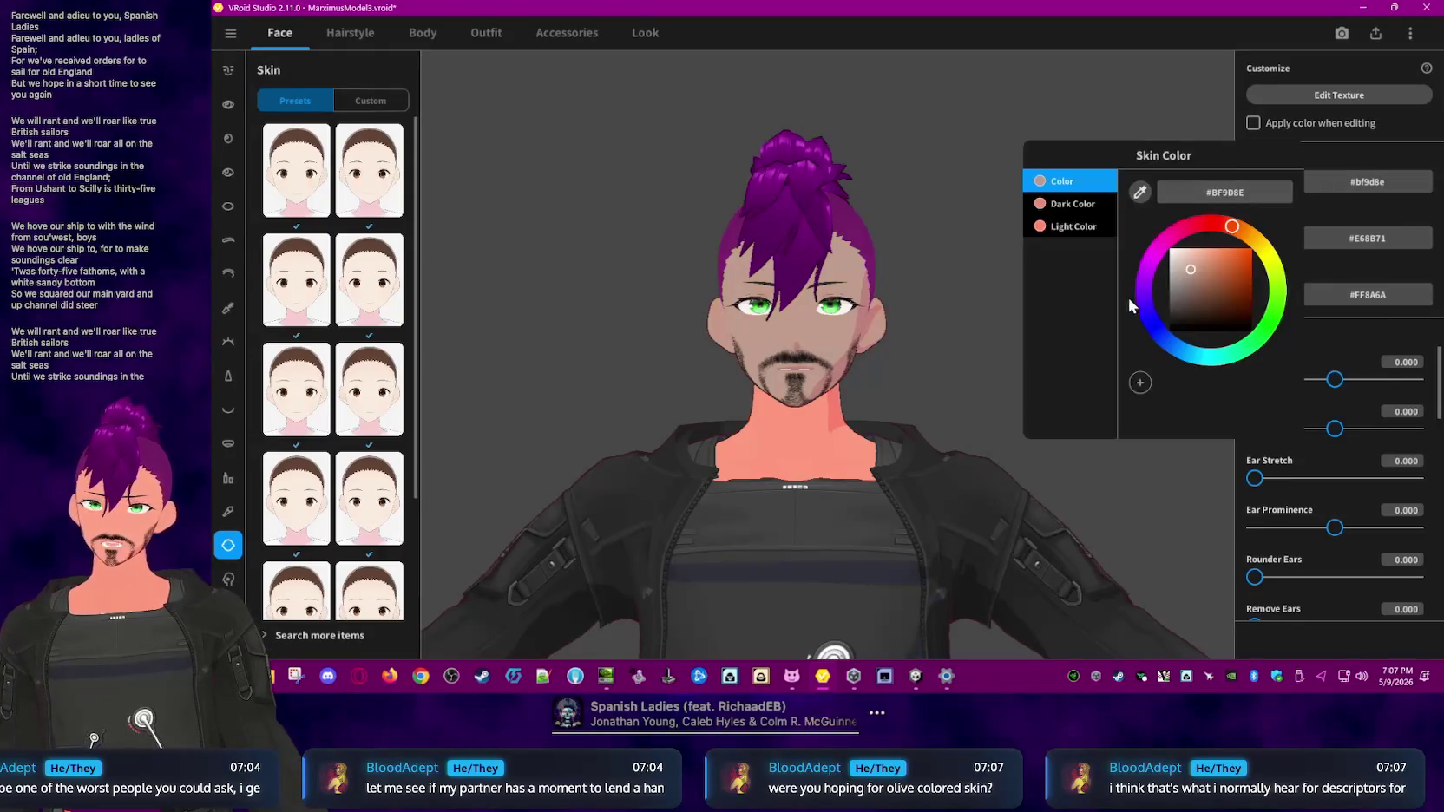
pyautogui.moveTo(1191, 272)
pyautogui.mouseDown()
pyautogui.moveTo(1198, 262)
pyautogui.moveTo(1177, 253)
pyautogui.moveTo(1194, 235)
pyautogui.mouseUp()
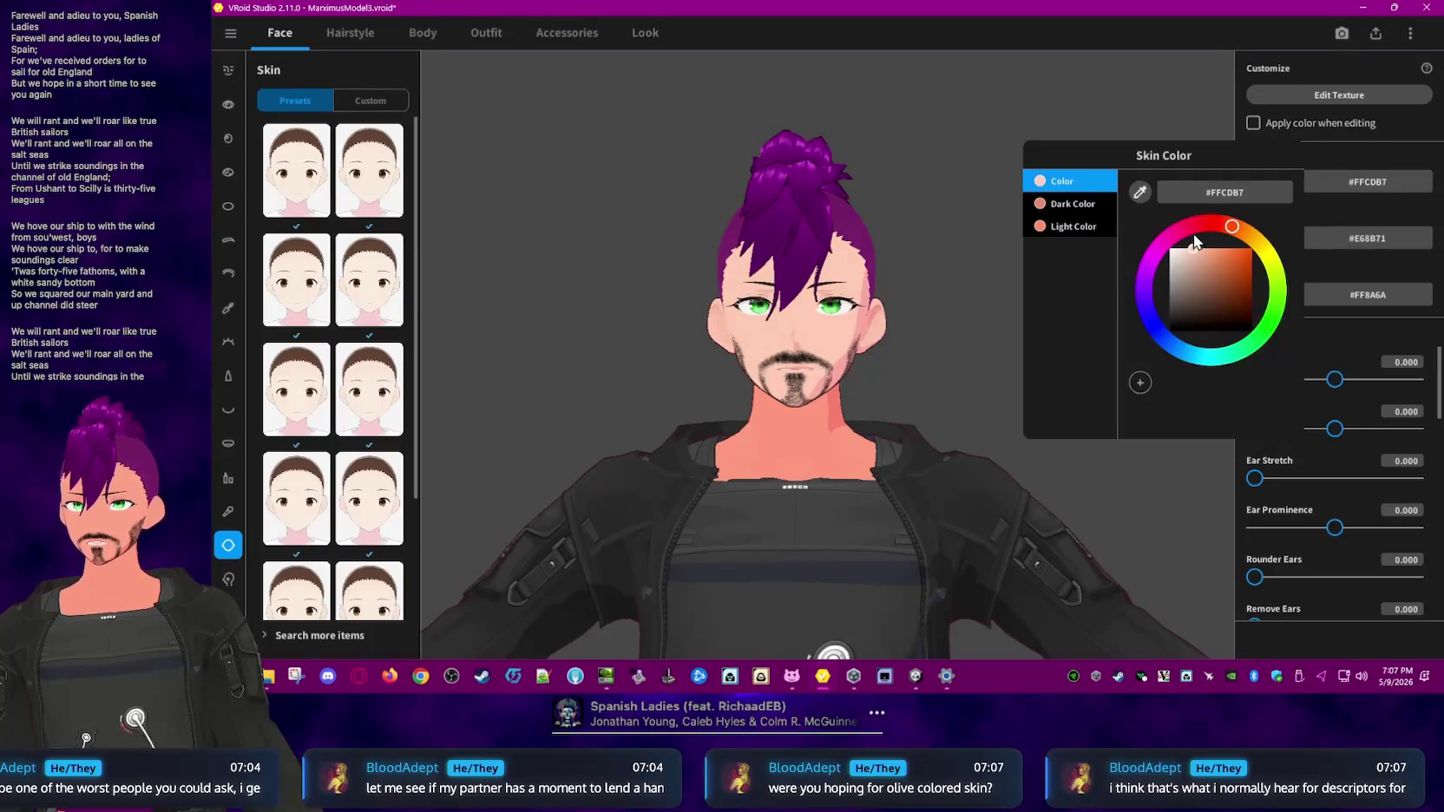
pyautogui.click(928, 274)
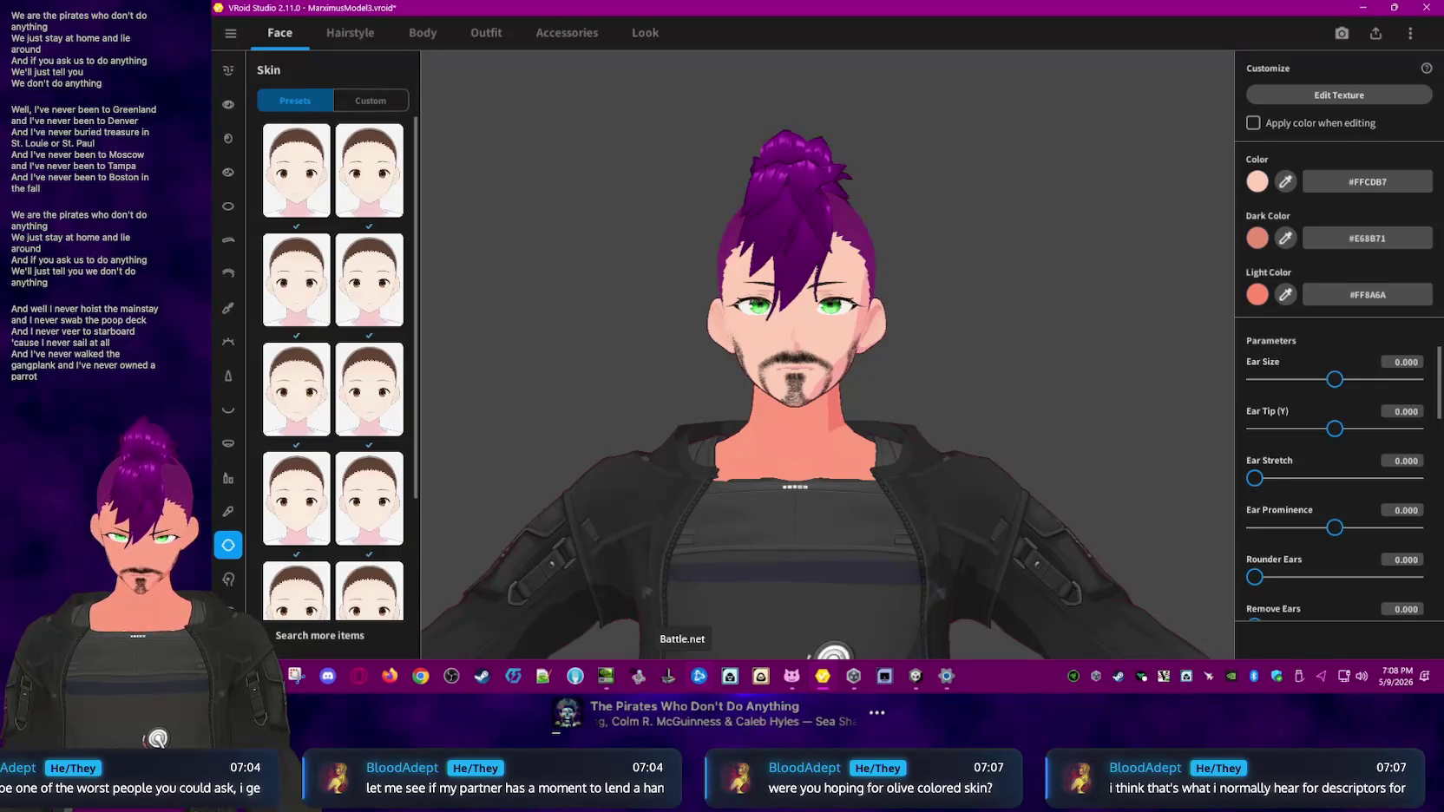
pyautogui.click(1381, 183)
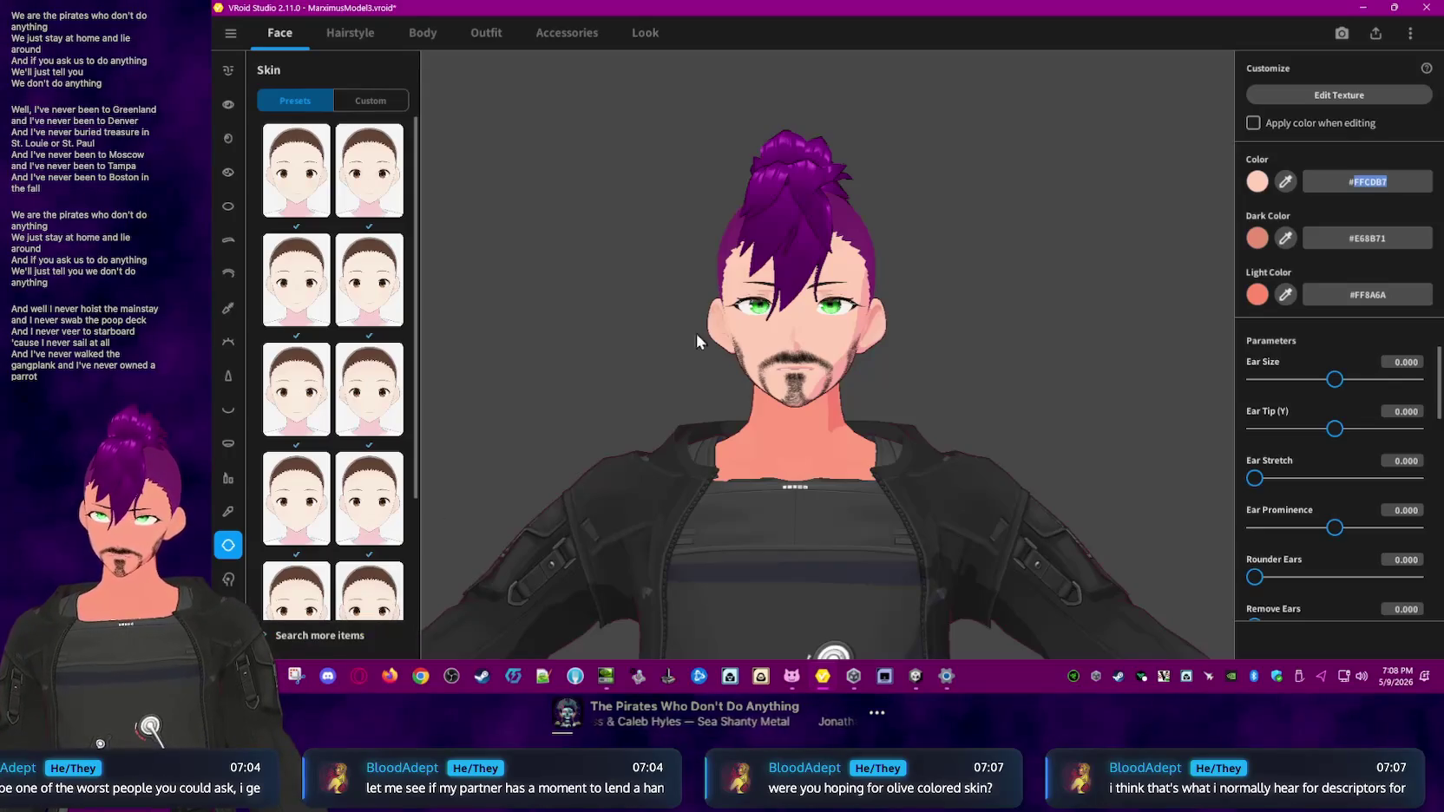
pyautogui.write('#e8cf')
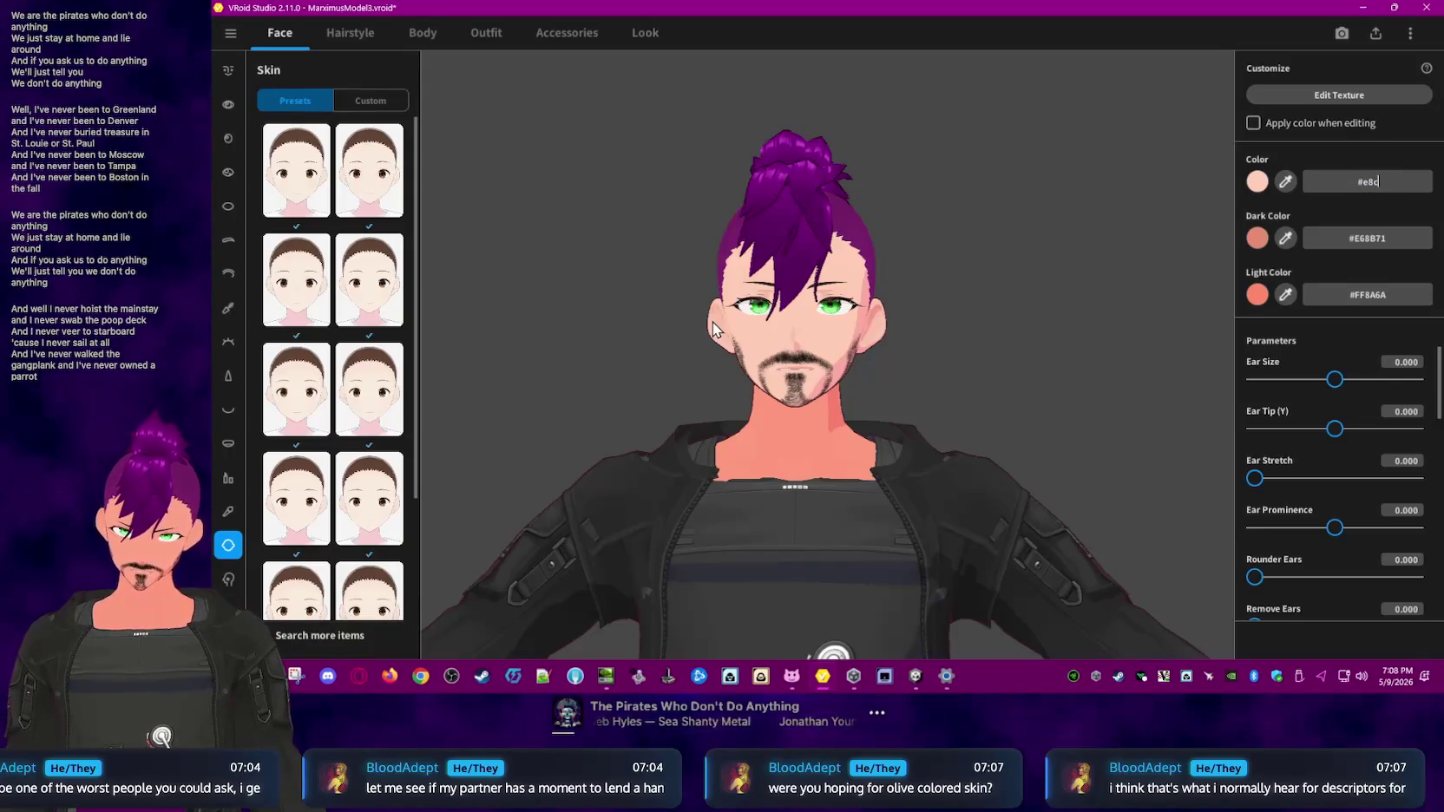
pyautogui.write('b9')
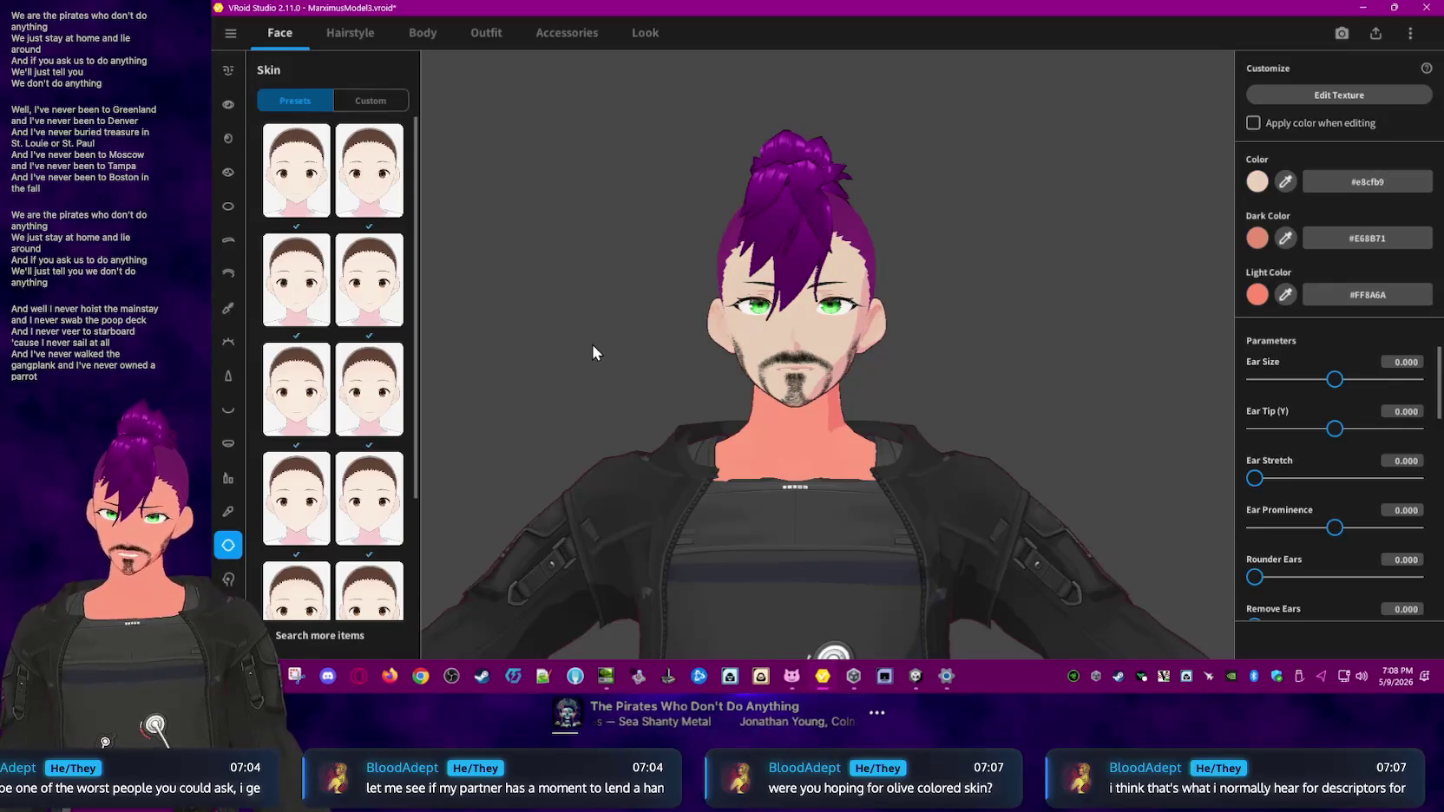
pyautogui.press('Return')
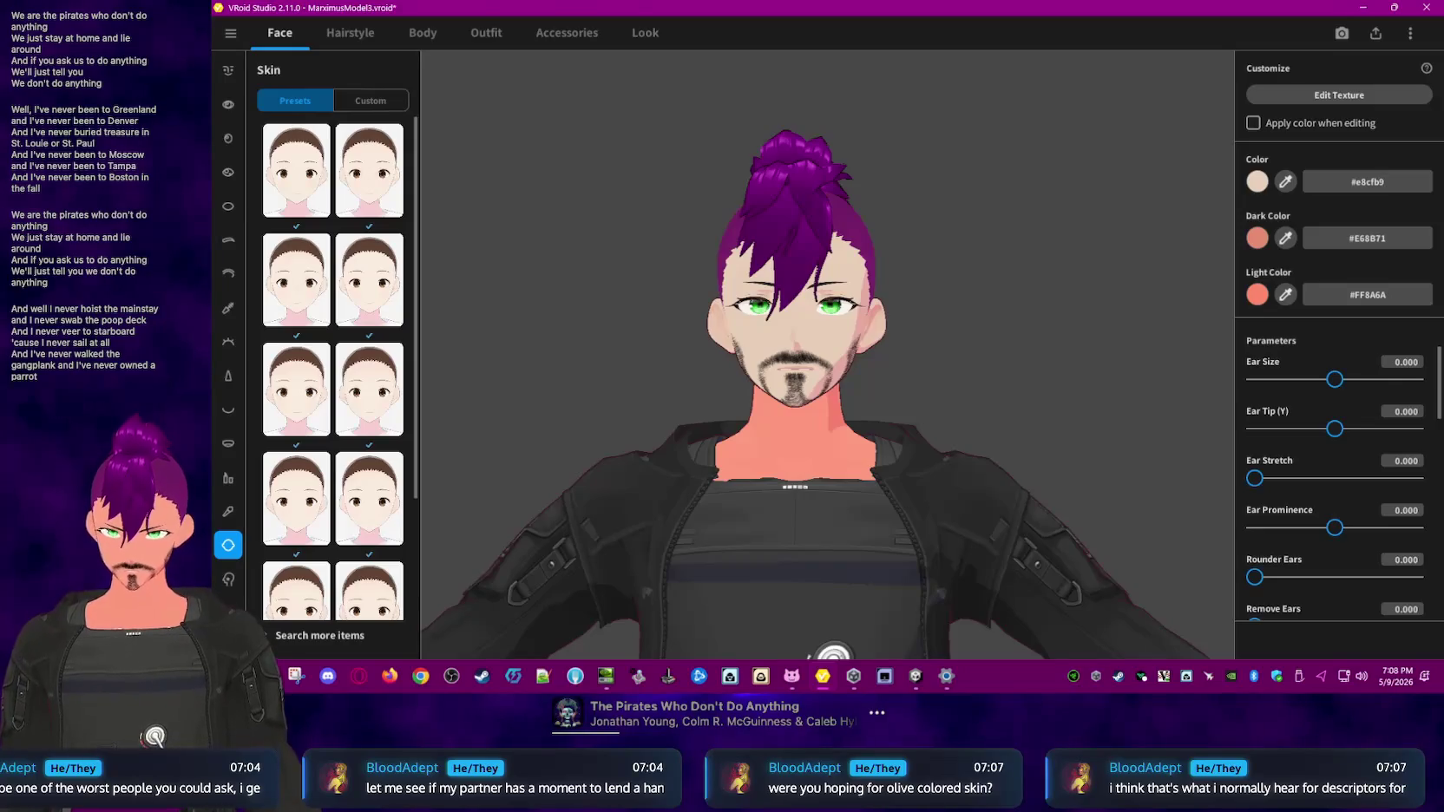
pyautogui.click(1384, 182)
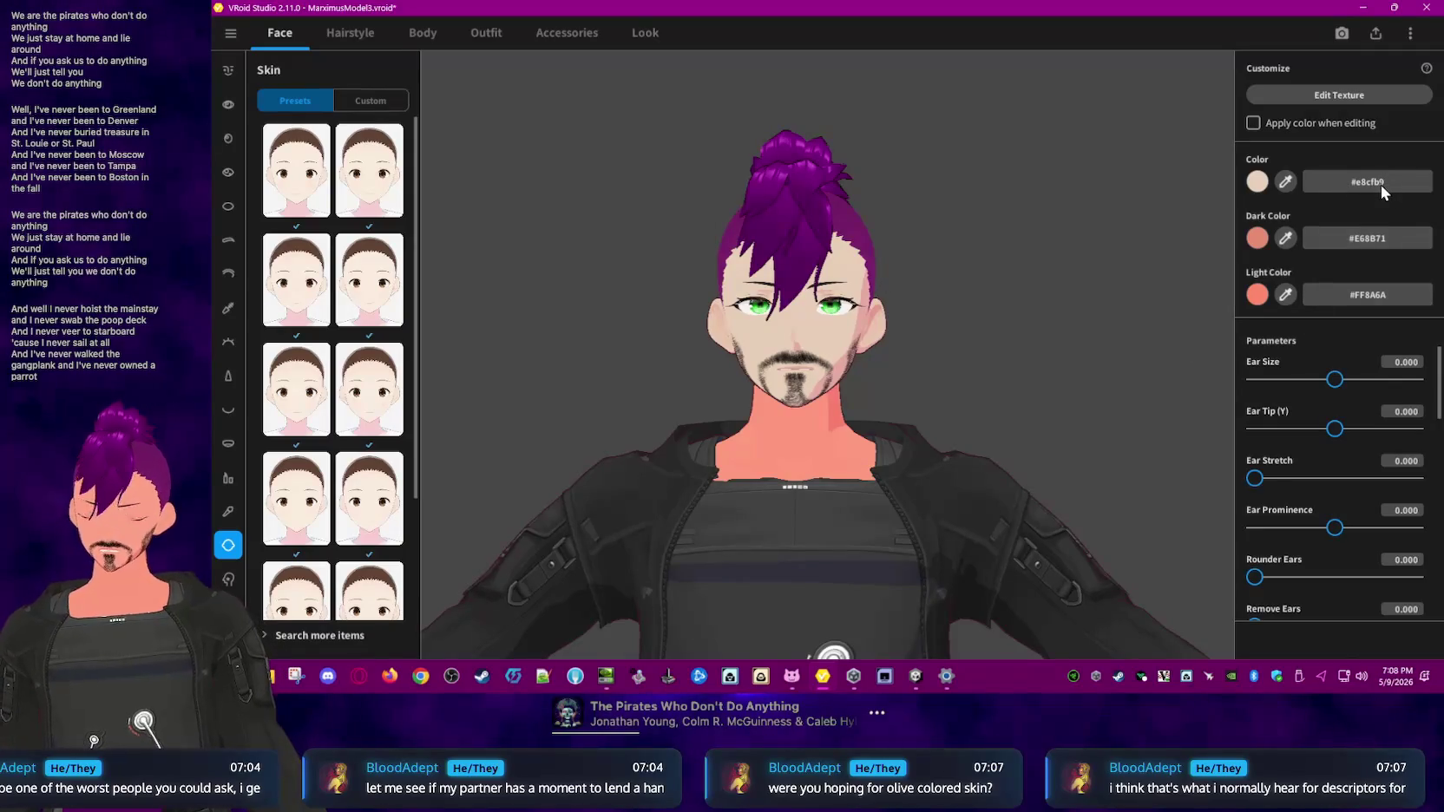
# - Enter skin hex cdaa88, then pick progressively lighter tans until it reads #F0CBA7
pyautogui.press('BackSpace')
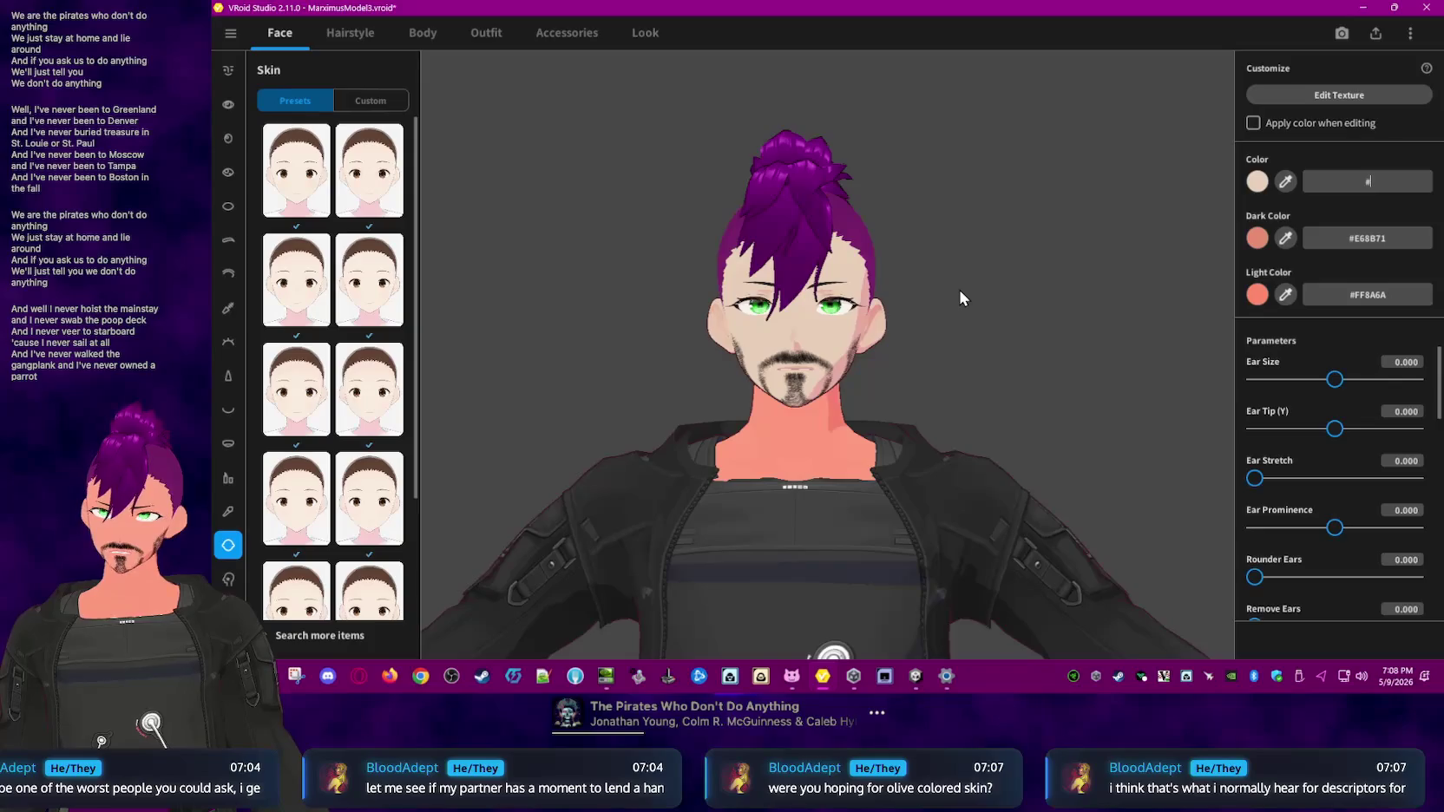
pyautogui.write('cdaa88')
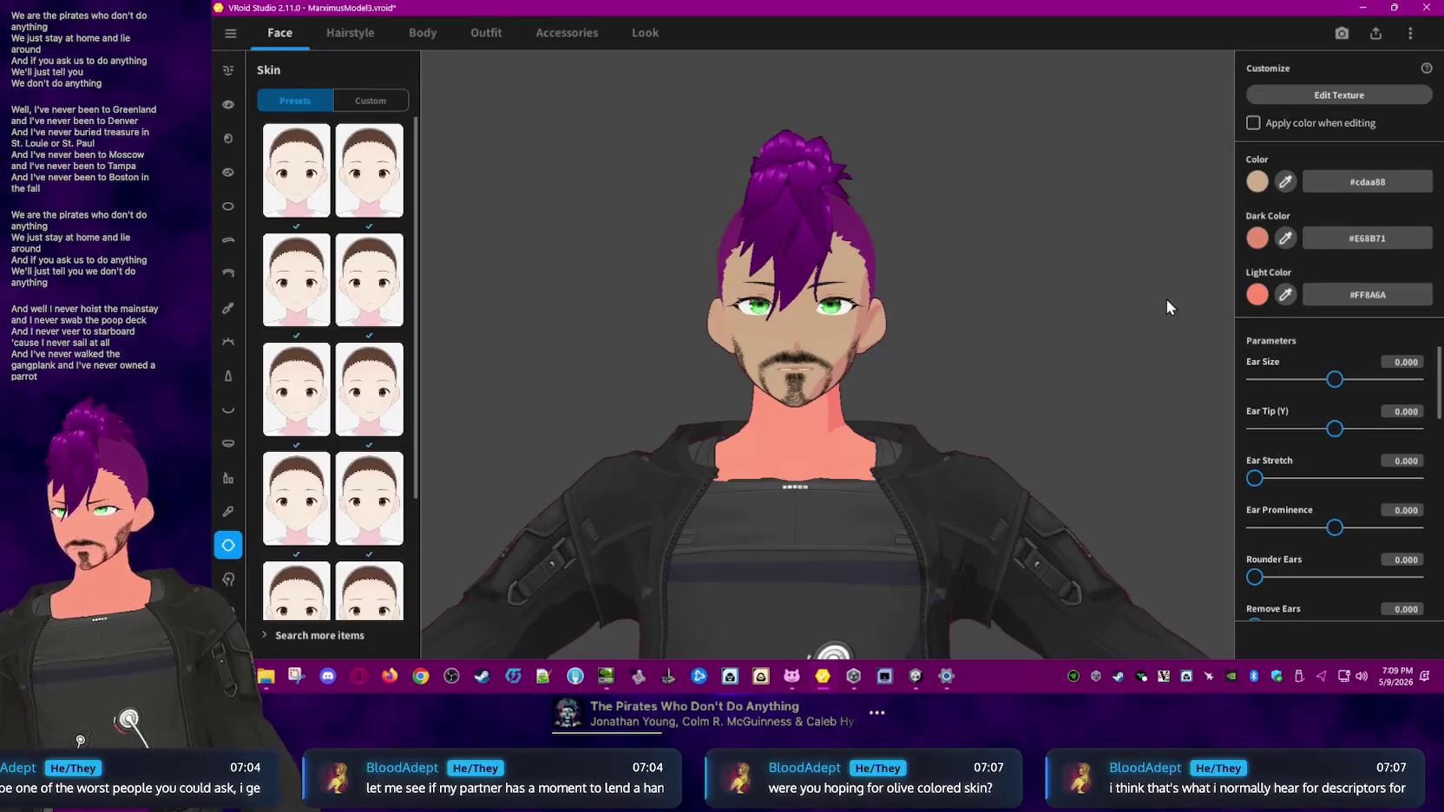
pyautogui.click(1394, 184)
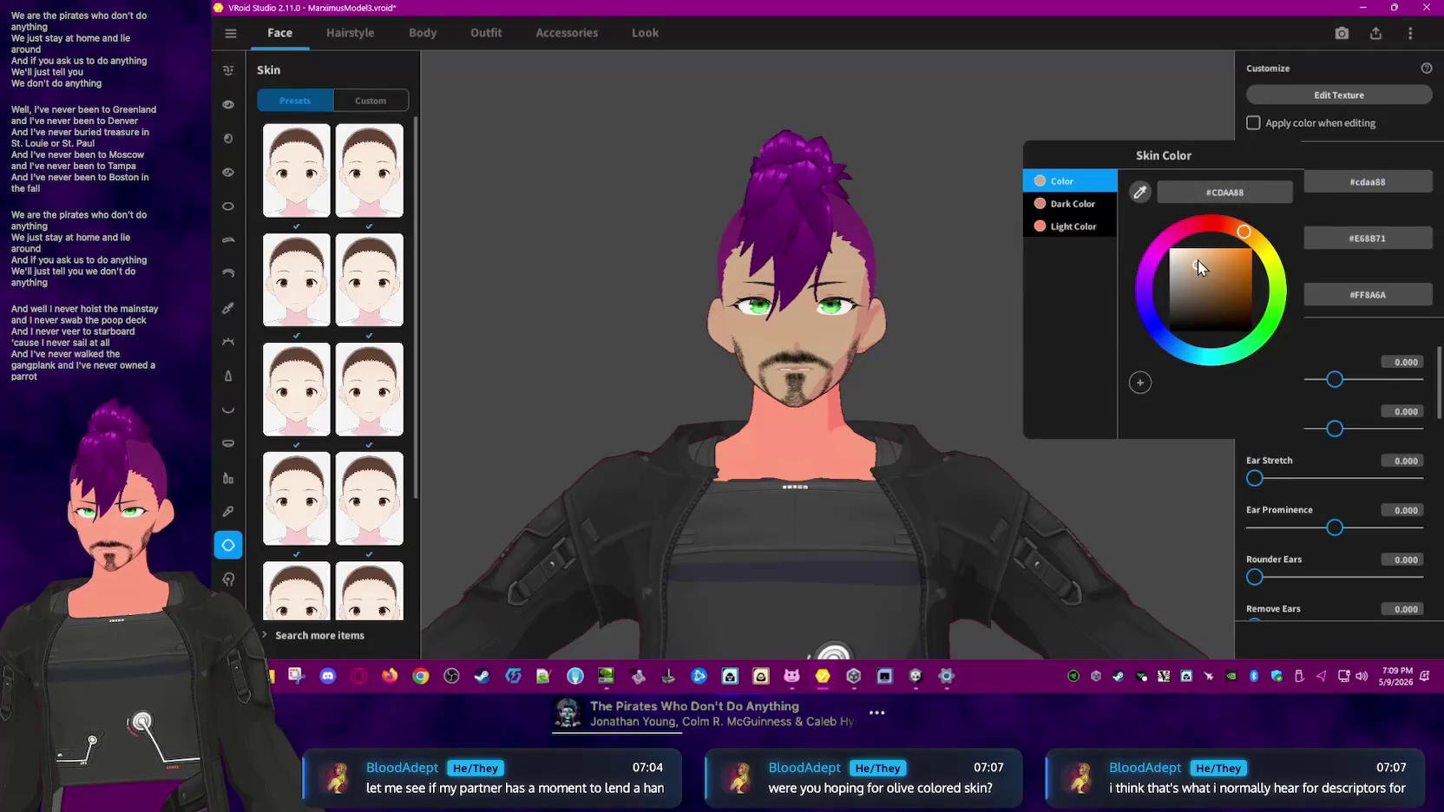
pyautogui.click(1198, 260)
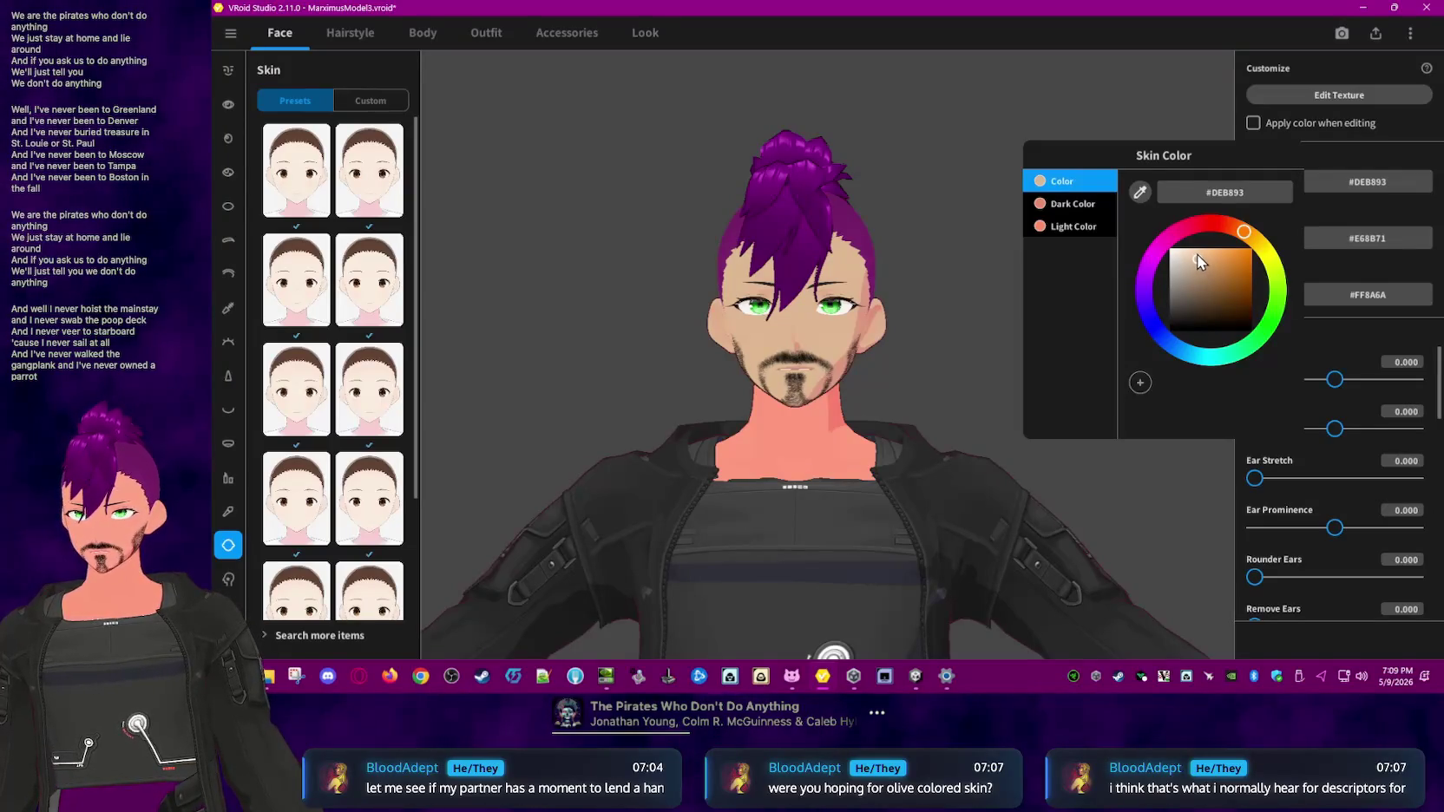
pyautogui.click(1198, 254)
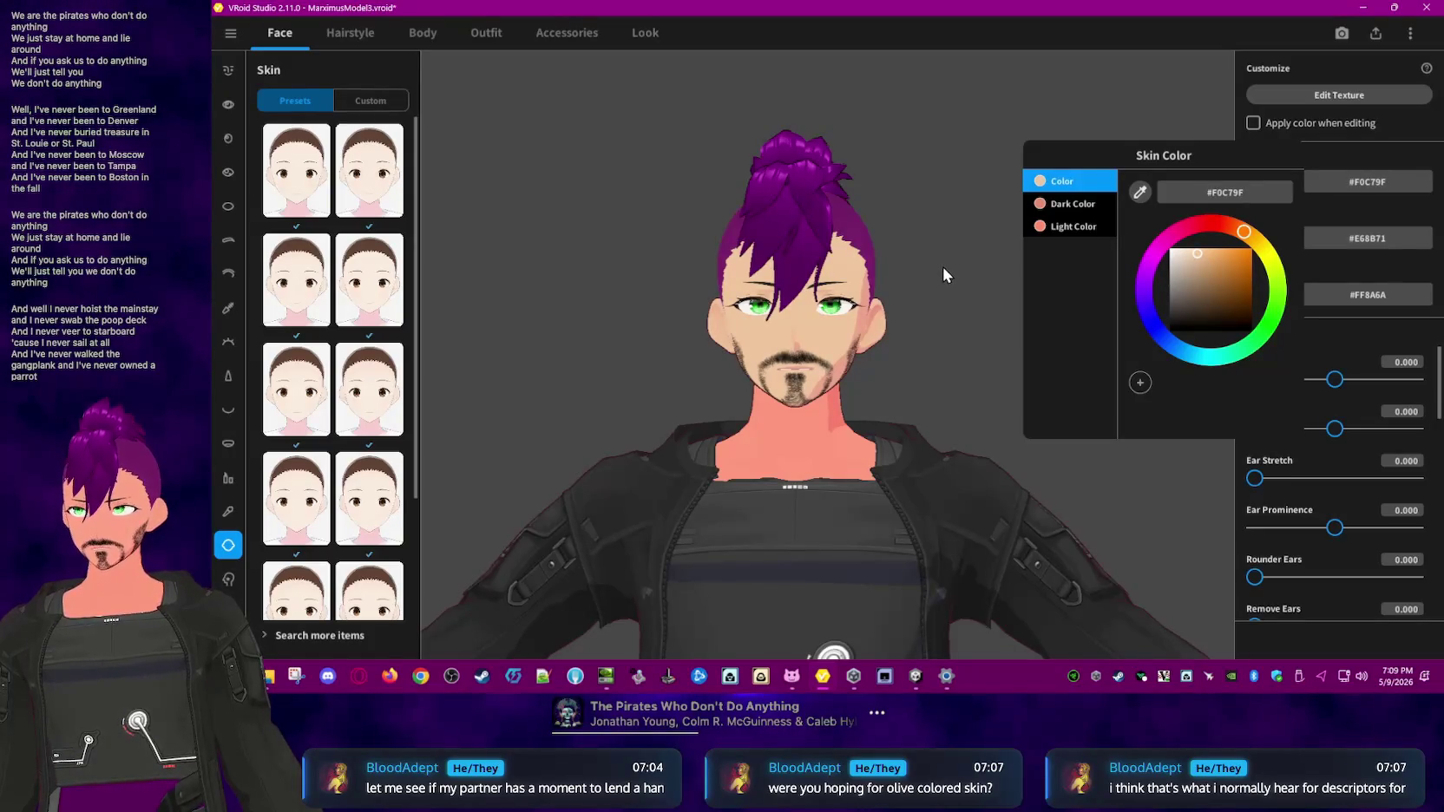
pyautogui.click(1195, 253)
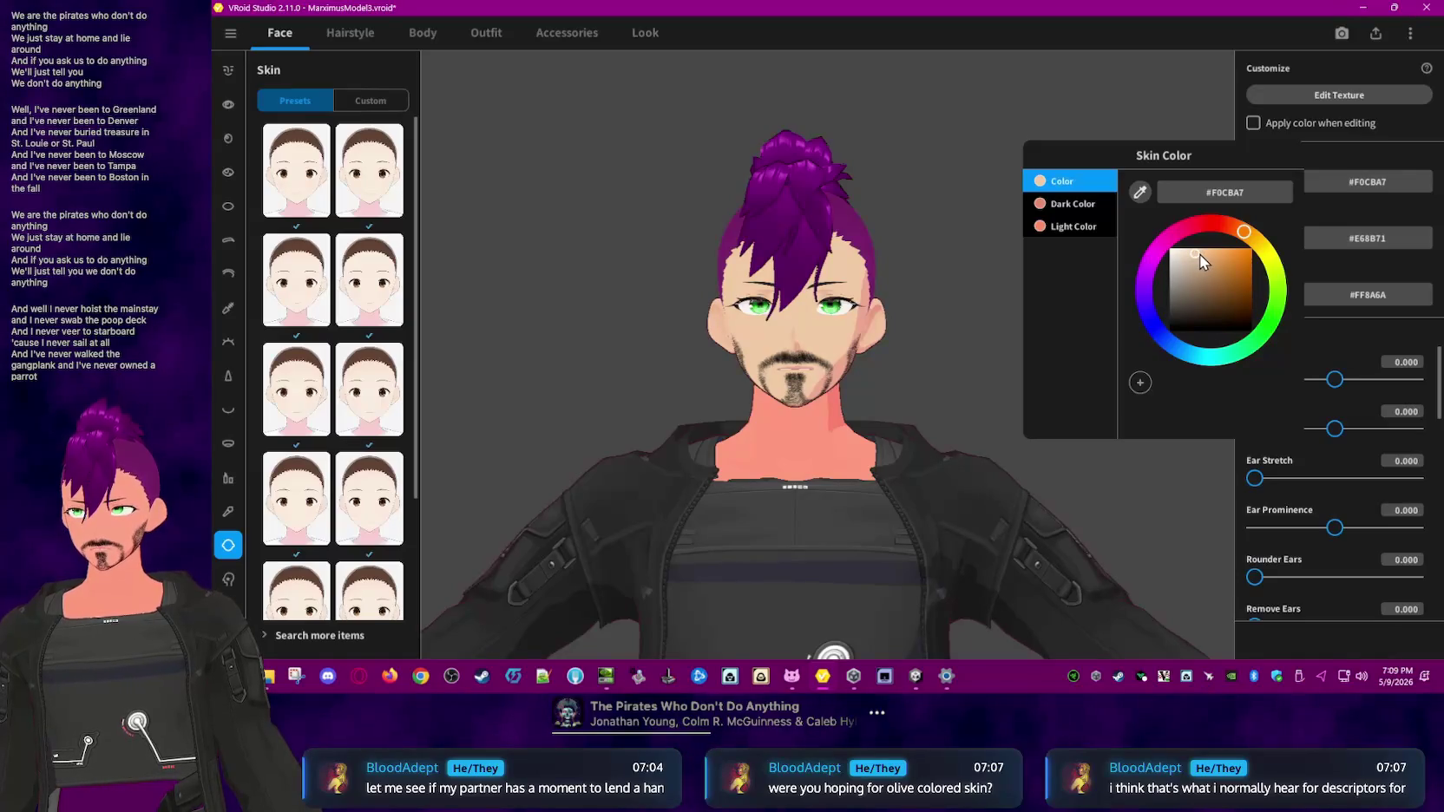
pyautogui.click(934, 288)
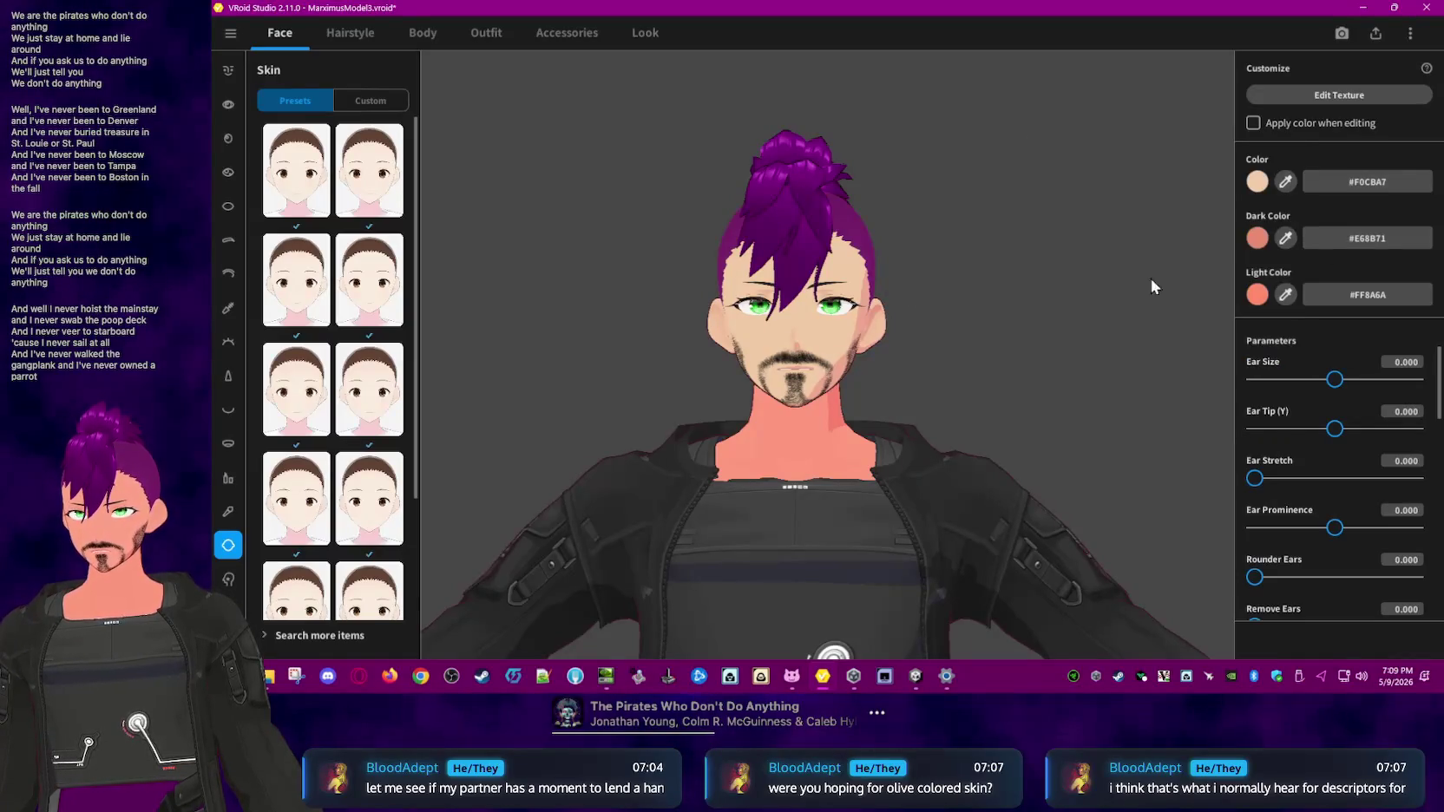
# - Paste the base skin colour #F0CBA7 into both the Dark and Light Color hex fields
pyautogui.click(1394, 184)
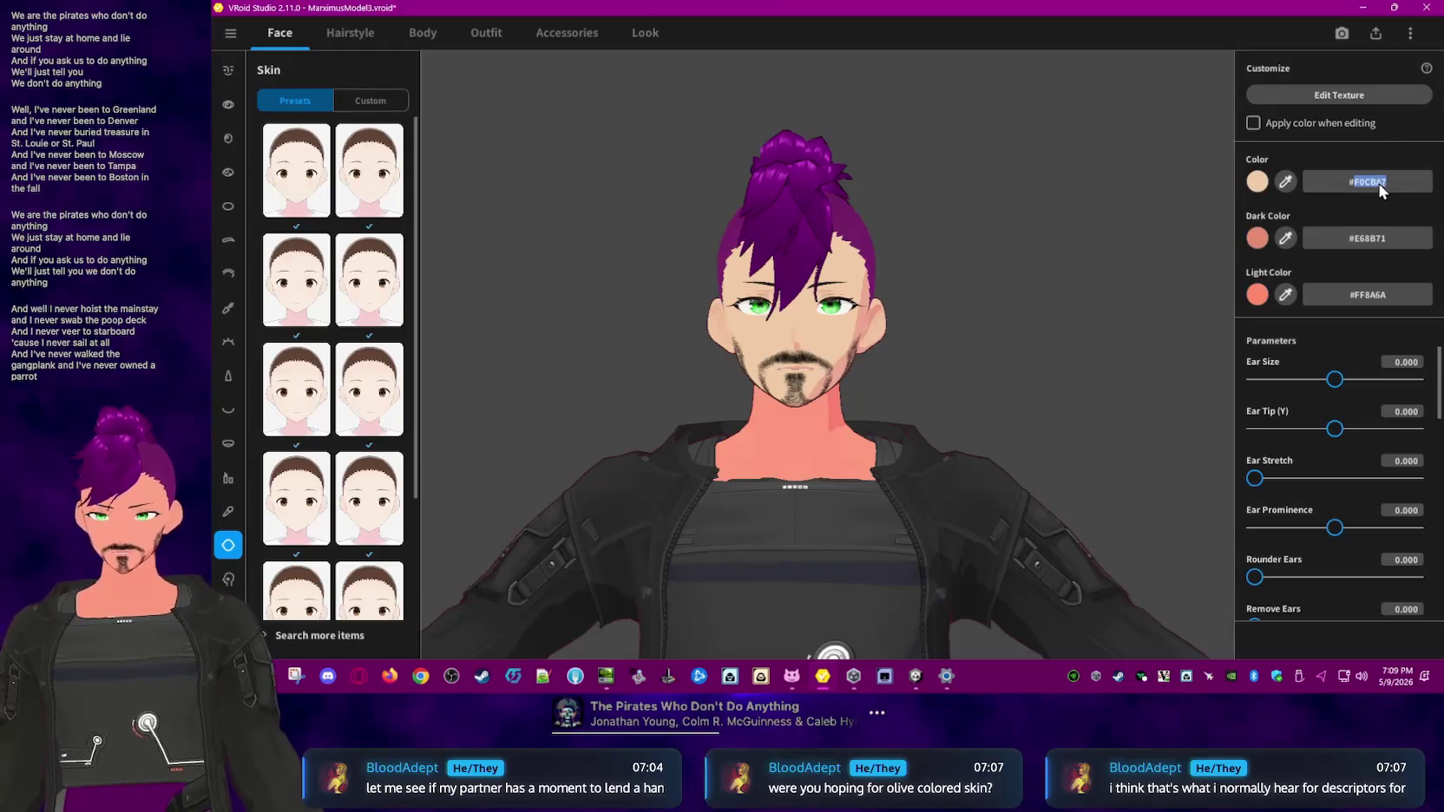
pyautogui.click(1381, 238)
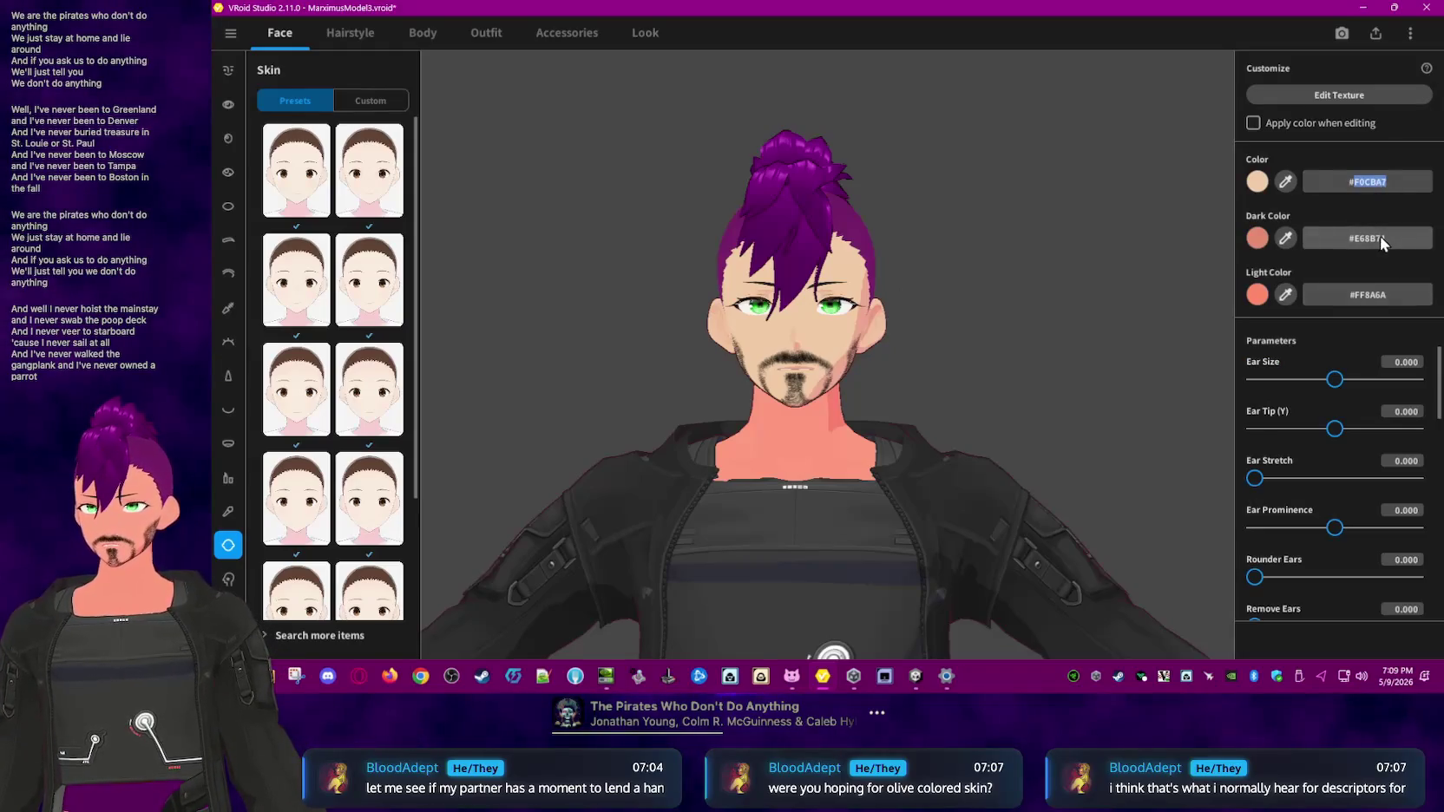
pyautogui.click(1376, 188)
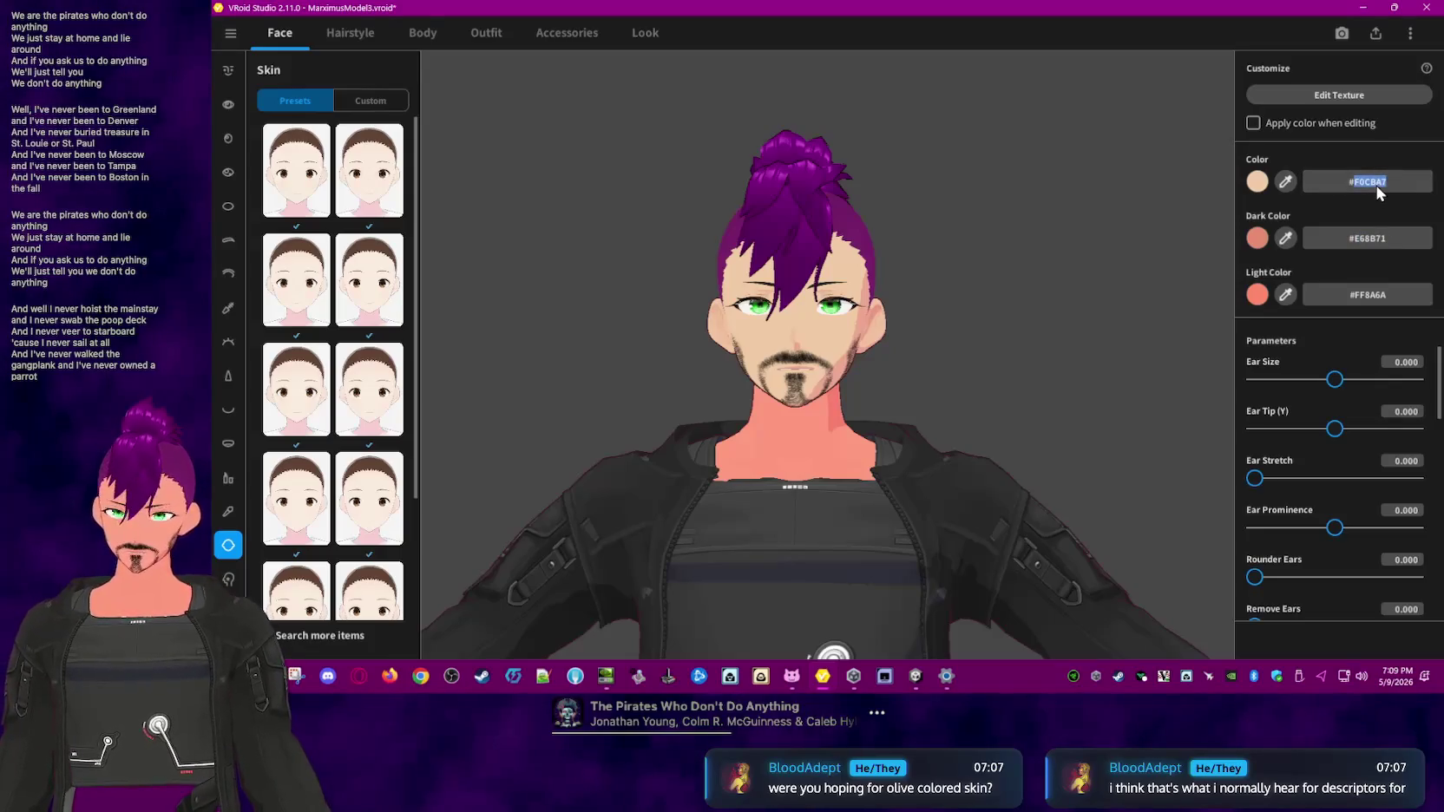
pyautogui.click(1373, 241)
pyautogui.write('#F0CBA7')
pyautogui.press('Return')
pyautogui.click(1376, 300)
pyautogui.write('#F0CBA7')
pyautogui.press('Return')
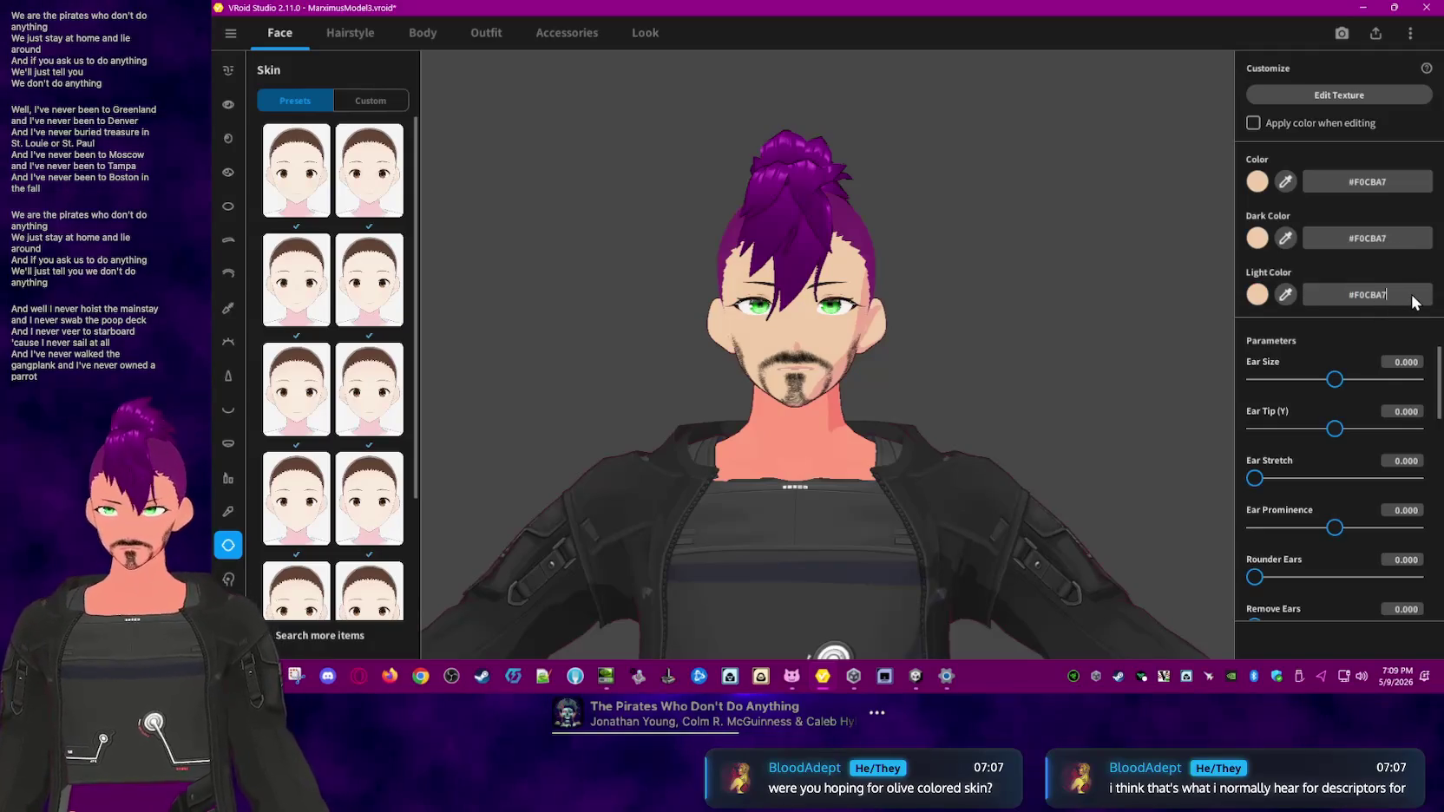
# - Fine-tune Dark Color to tan #E6C2A0 and Light Color to peach #FCD6B1 in the picker
pyautogui.click(1390, 243)
pyautogui.click(1357, 172)
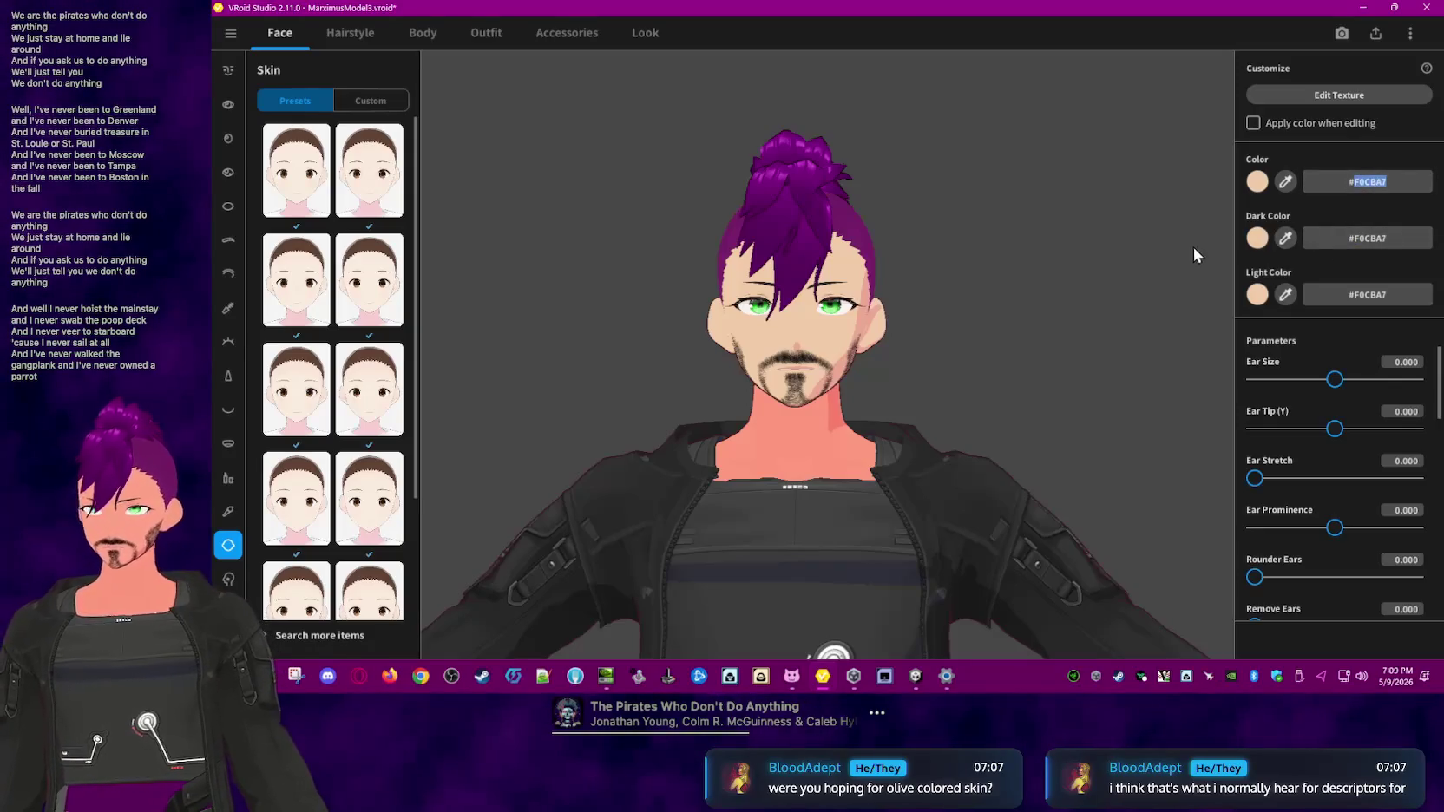
pyautogui.click(1258, 237)
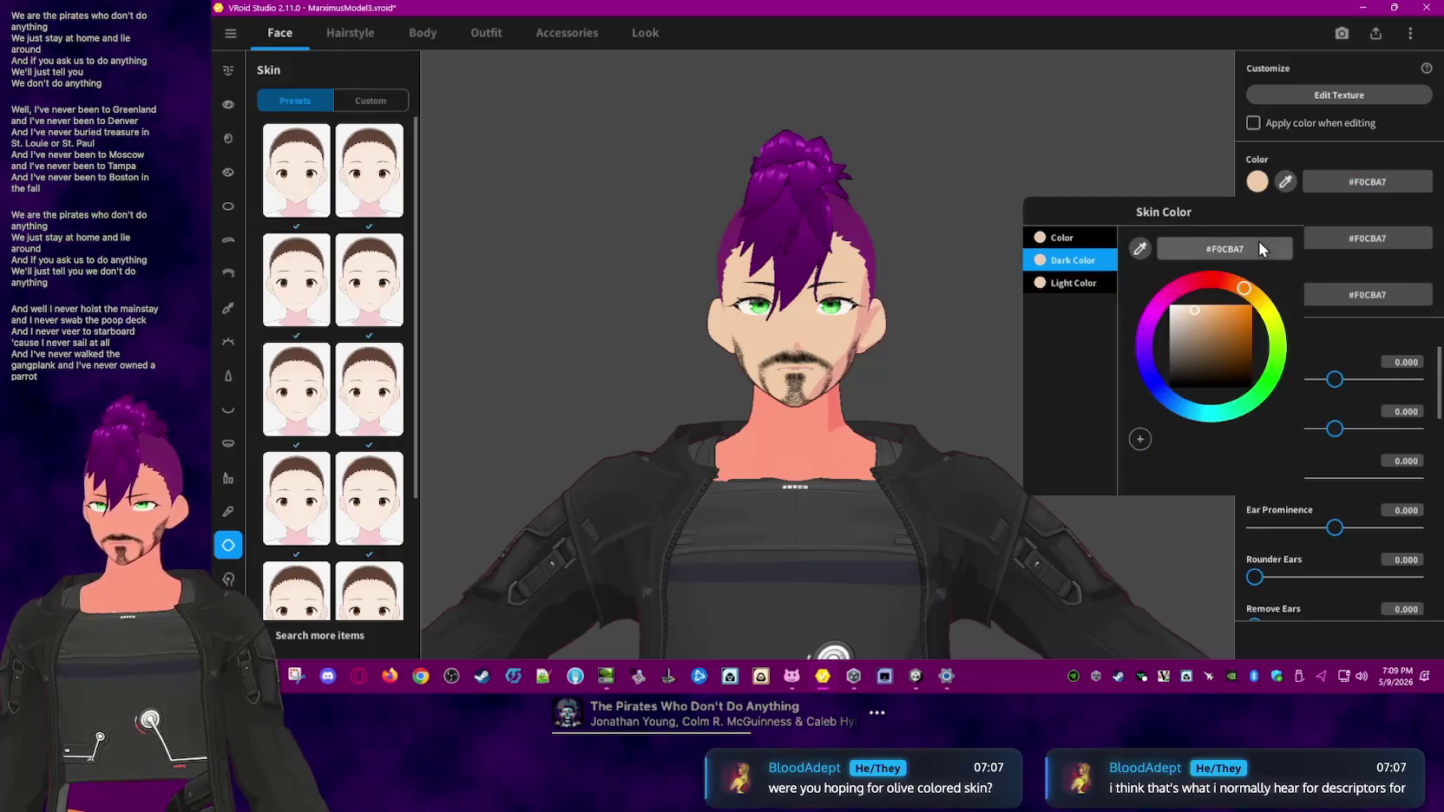
pyautogui.click(1195, 312)
pyautogui.click(1201, 154)
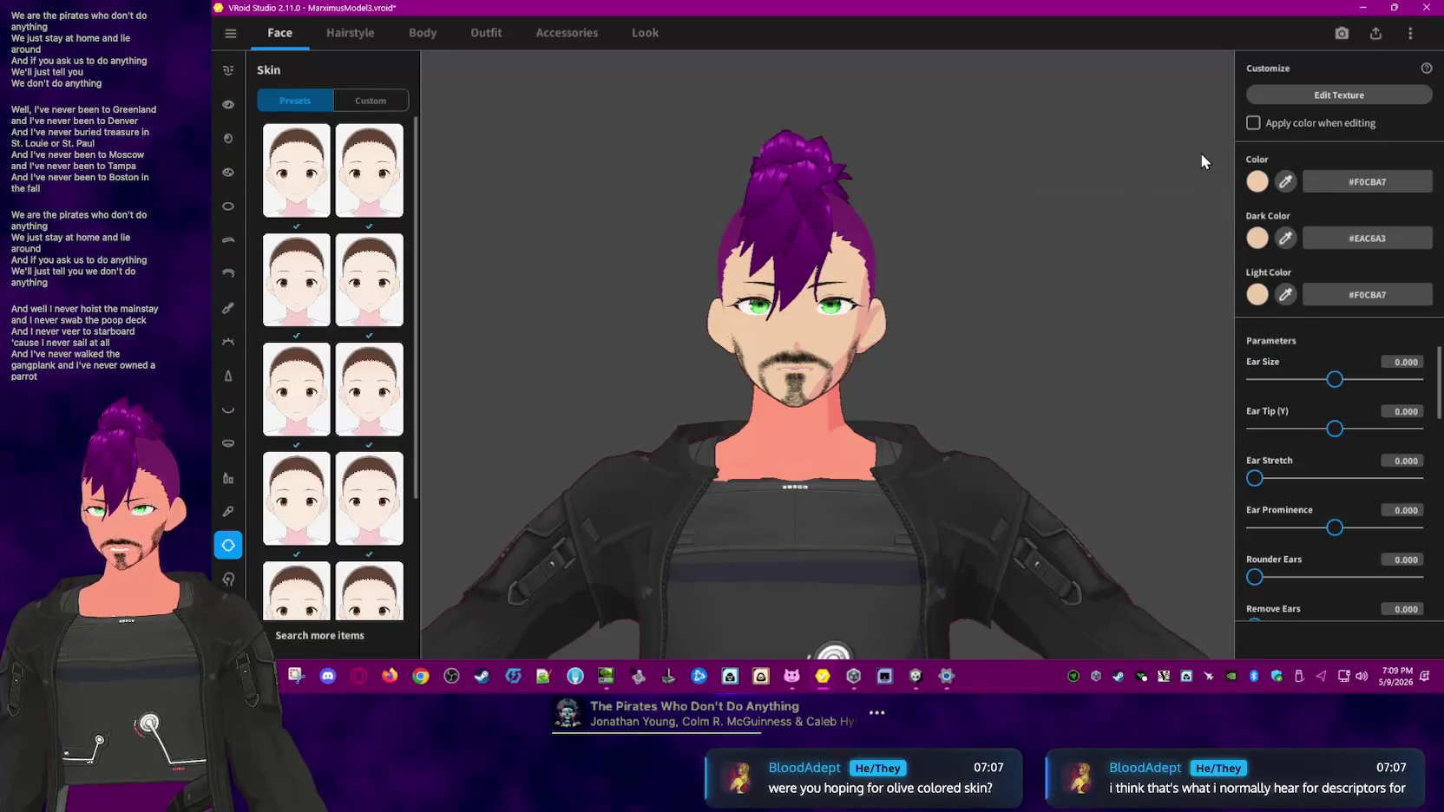
pyautogui.click(1257, 294)
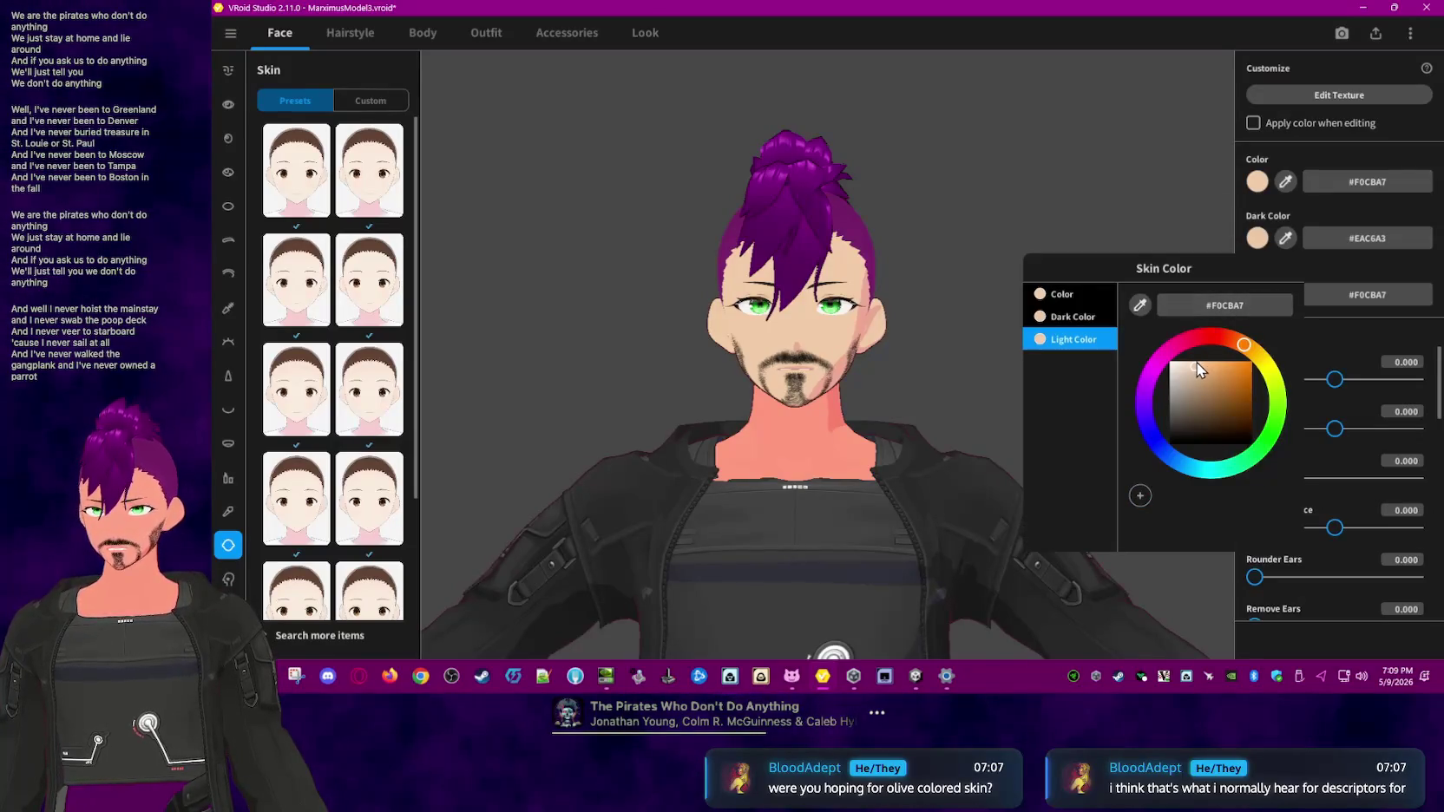
pyautogui.click(1195, 363)
pyautogui.click(1168, 176)
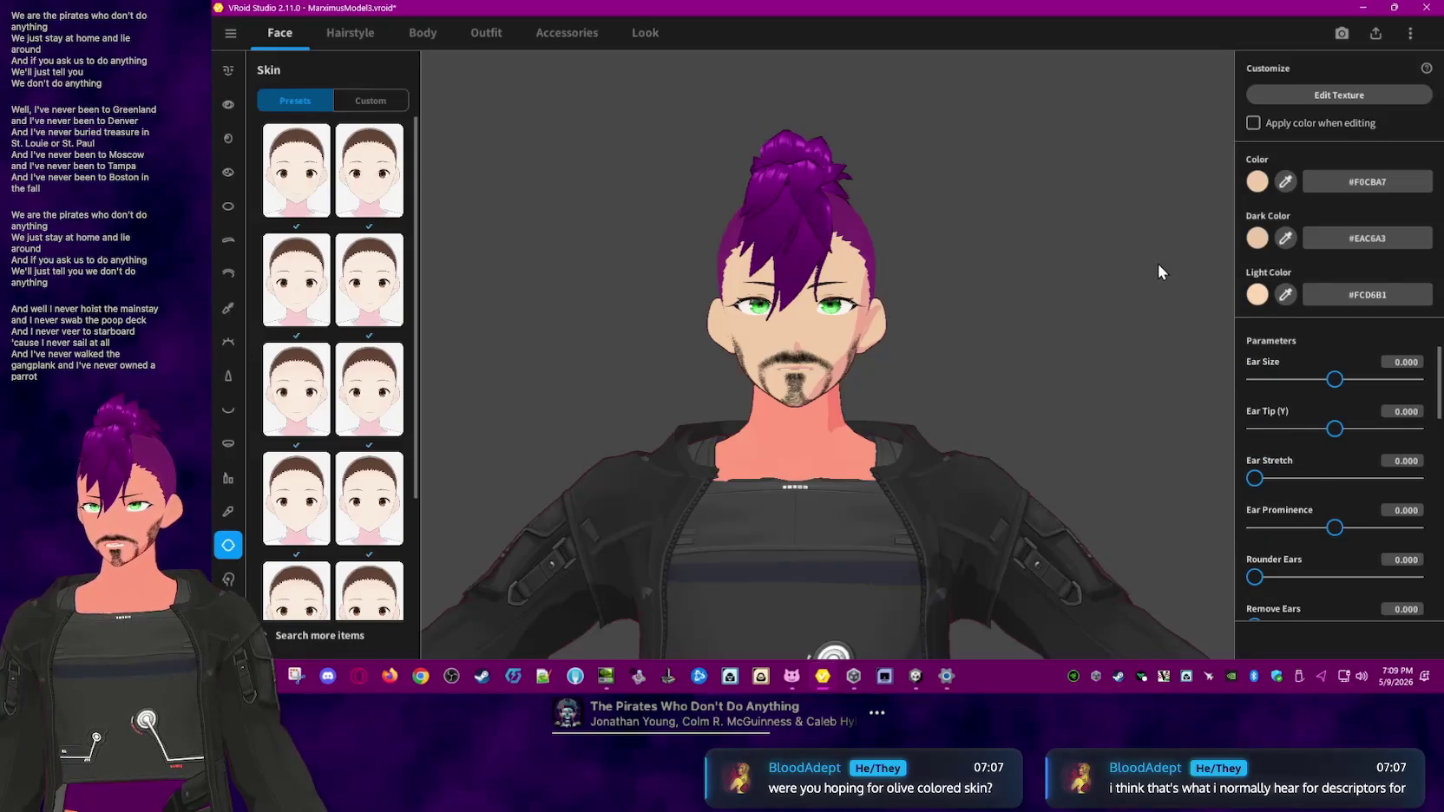
pyautogui.click(1257, 238)
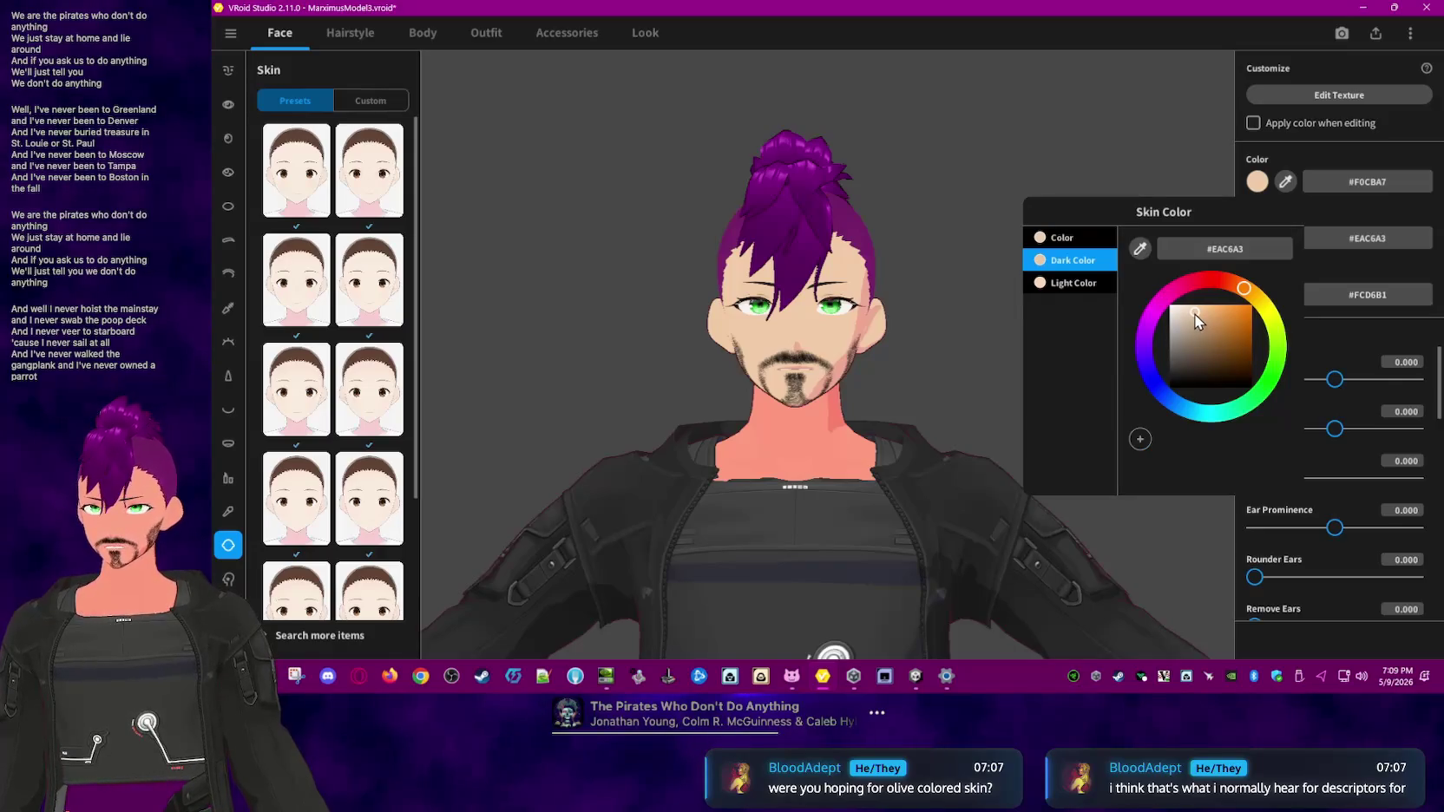
pyautogui.click(1158, 117)
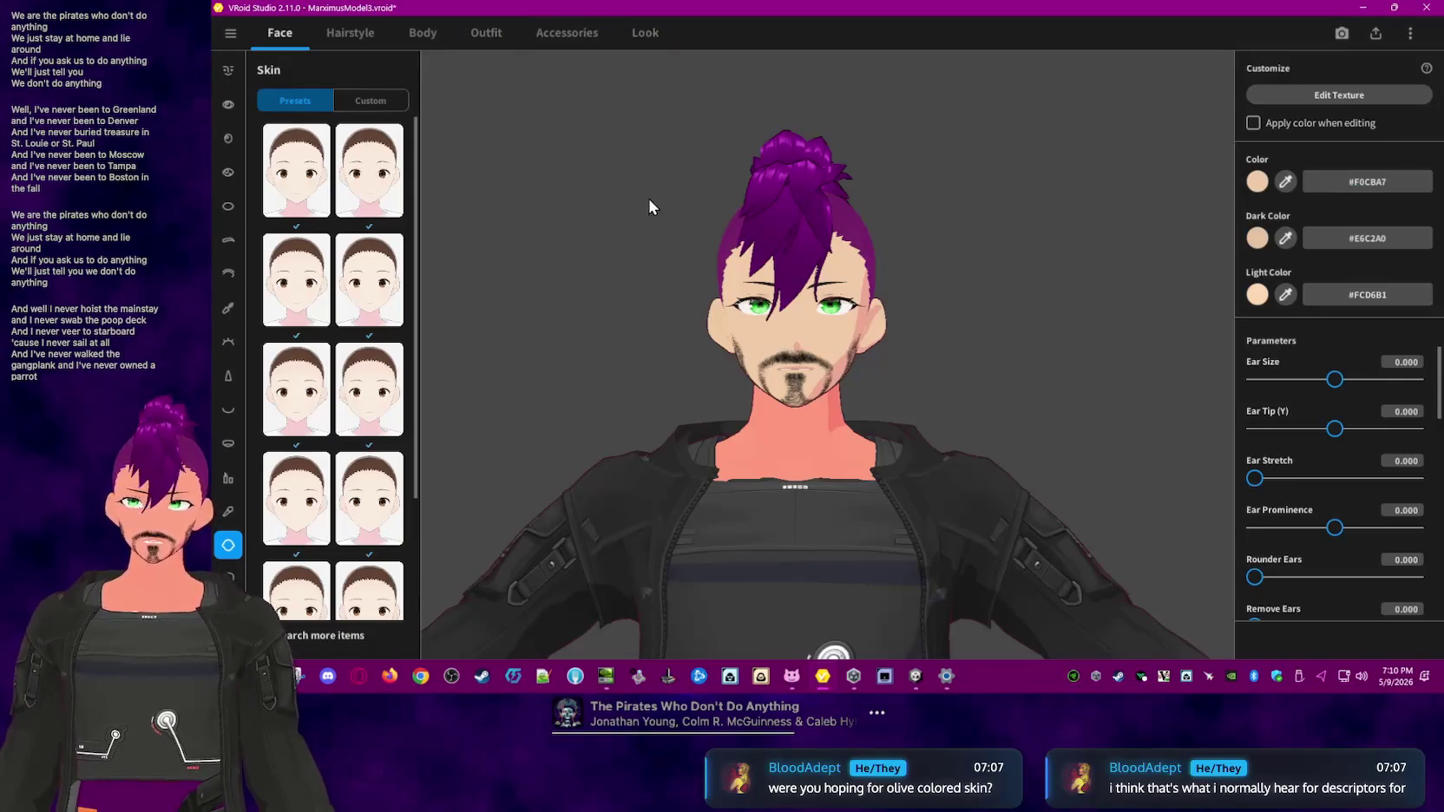
# - Browse the Face, Outfit, Accessories and Look tabs, ending on the Body Skin texture in the Texture Editor
pyautogui.click(418, 34)
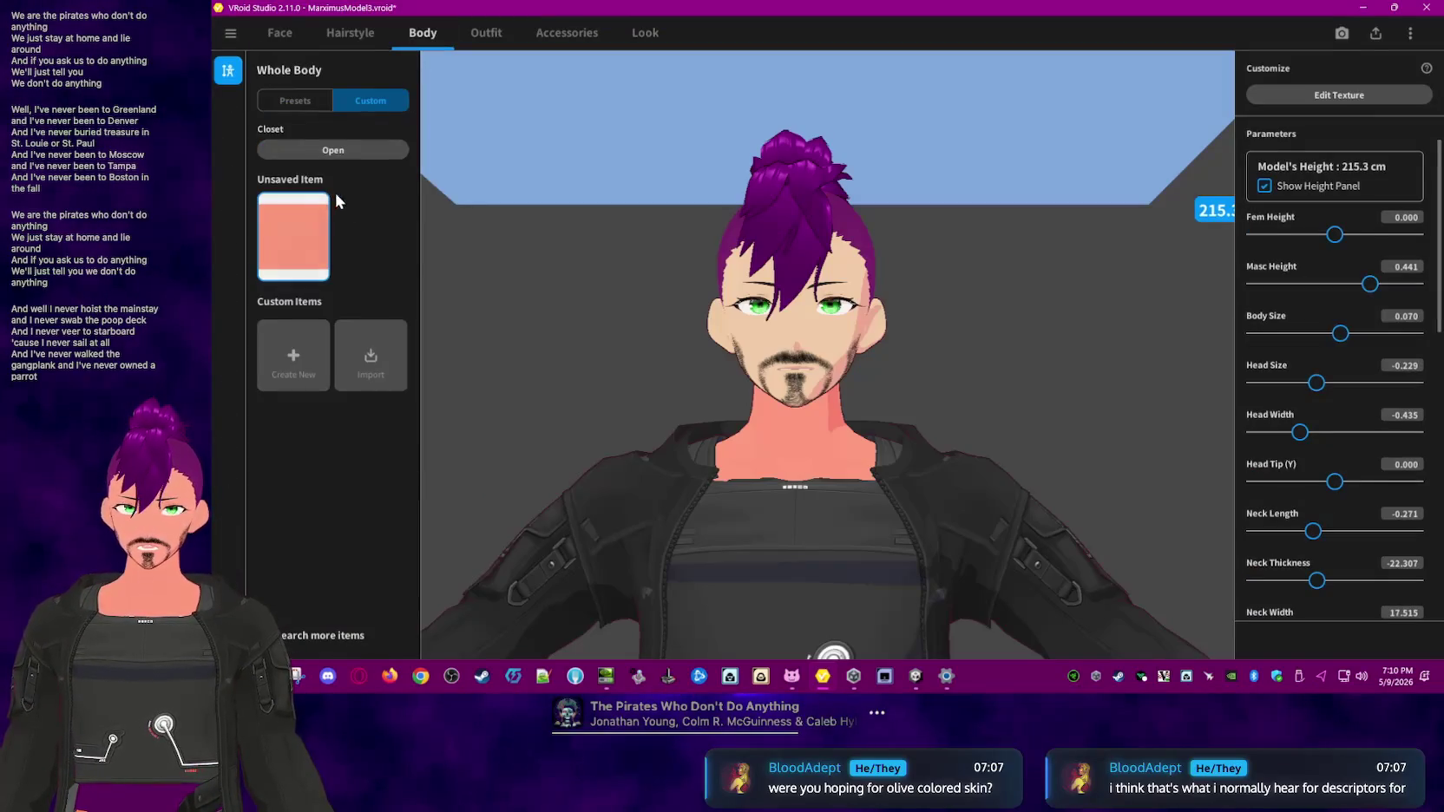
pyautogui.click(274, 32)
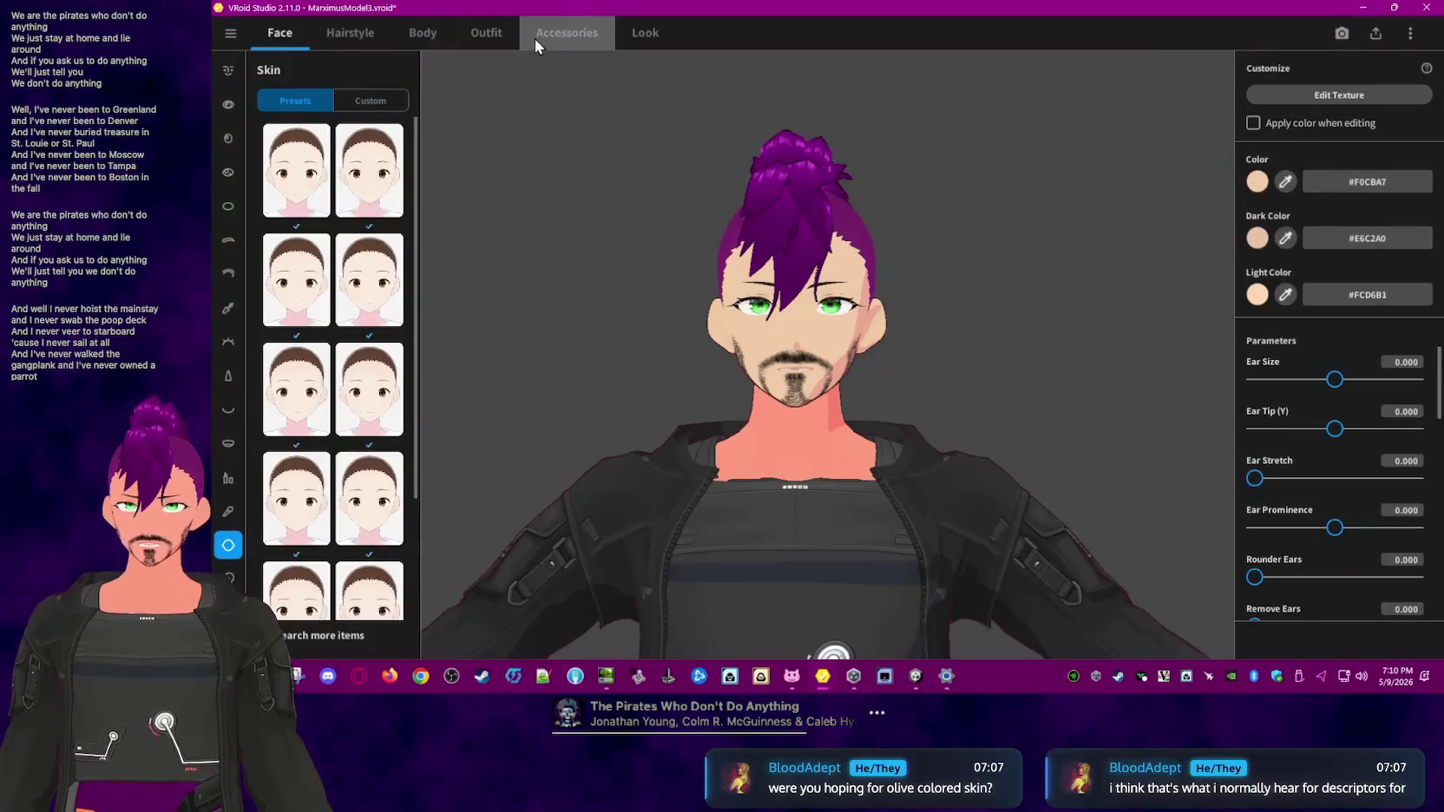
pyautogui.click(436, 39)
pyautogui.click(317, 97)
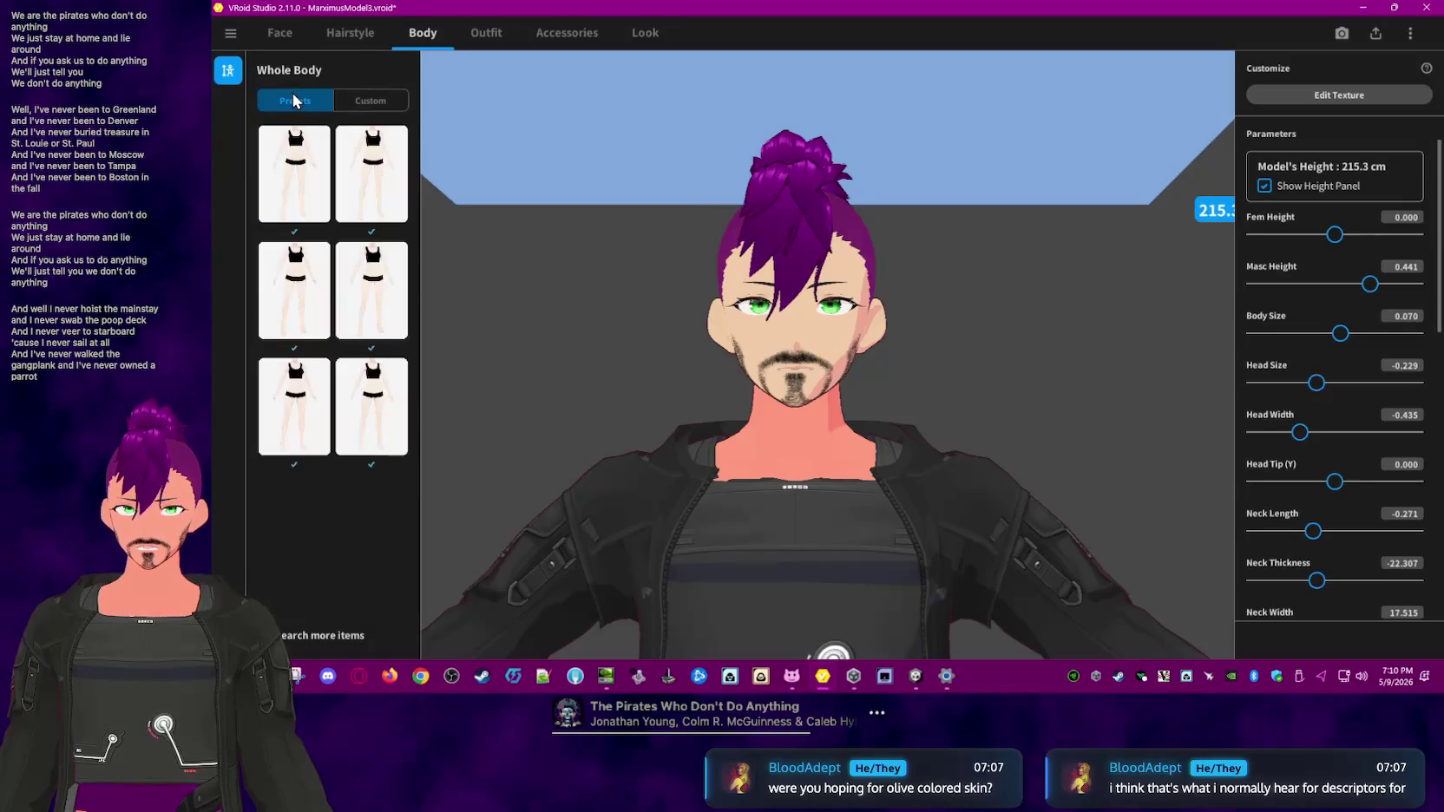
pyautogui.click(360, 104)
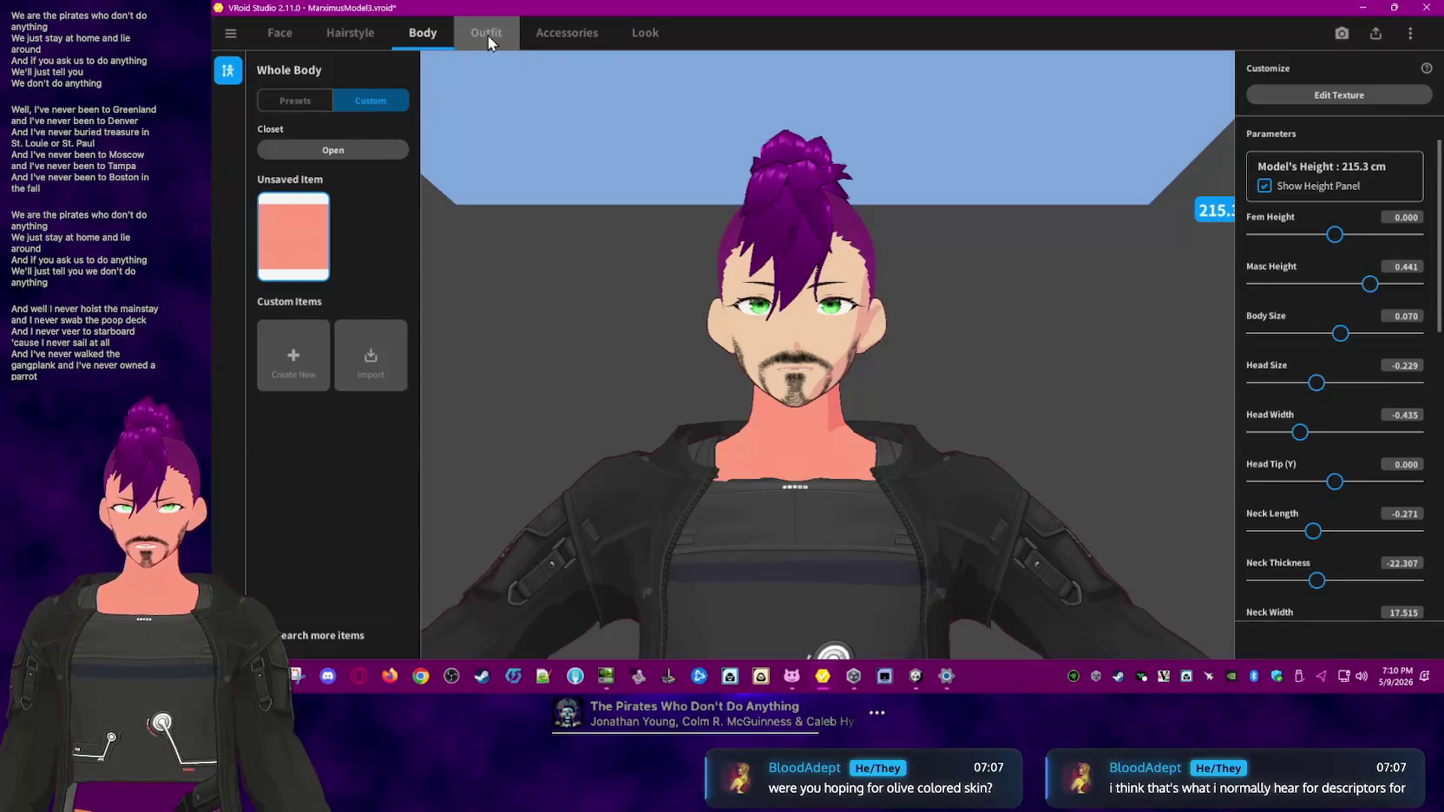
pyautogui.click(279, 33)
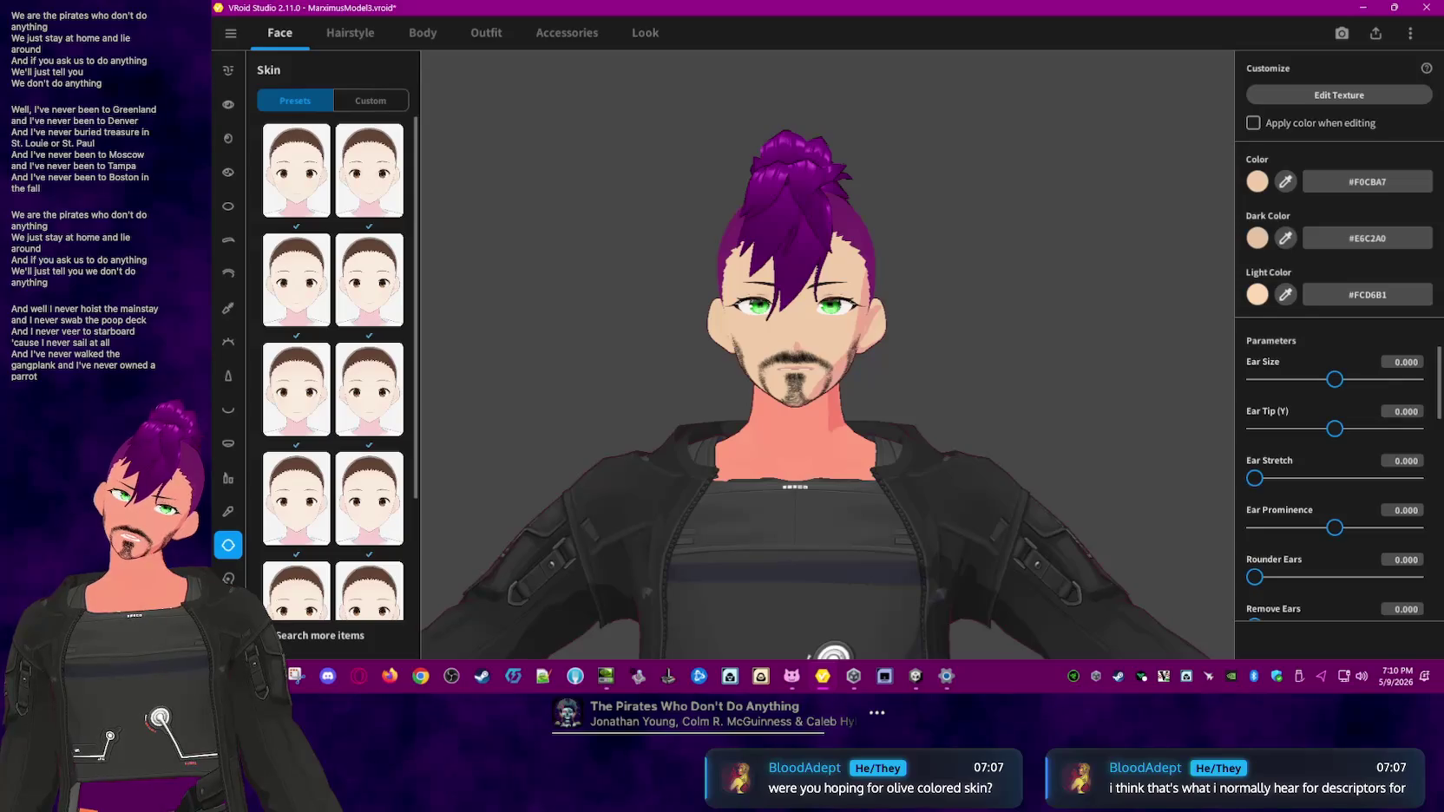
pyautogui.click(486, 35)
pyautogui.click(578, 37)
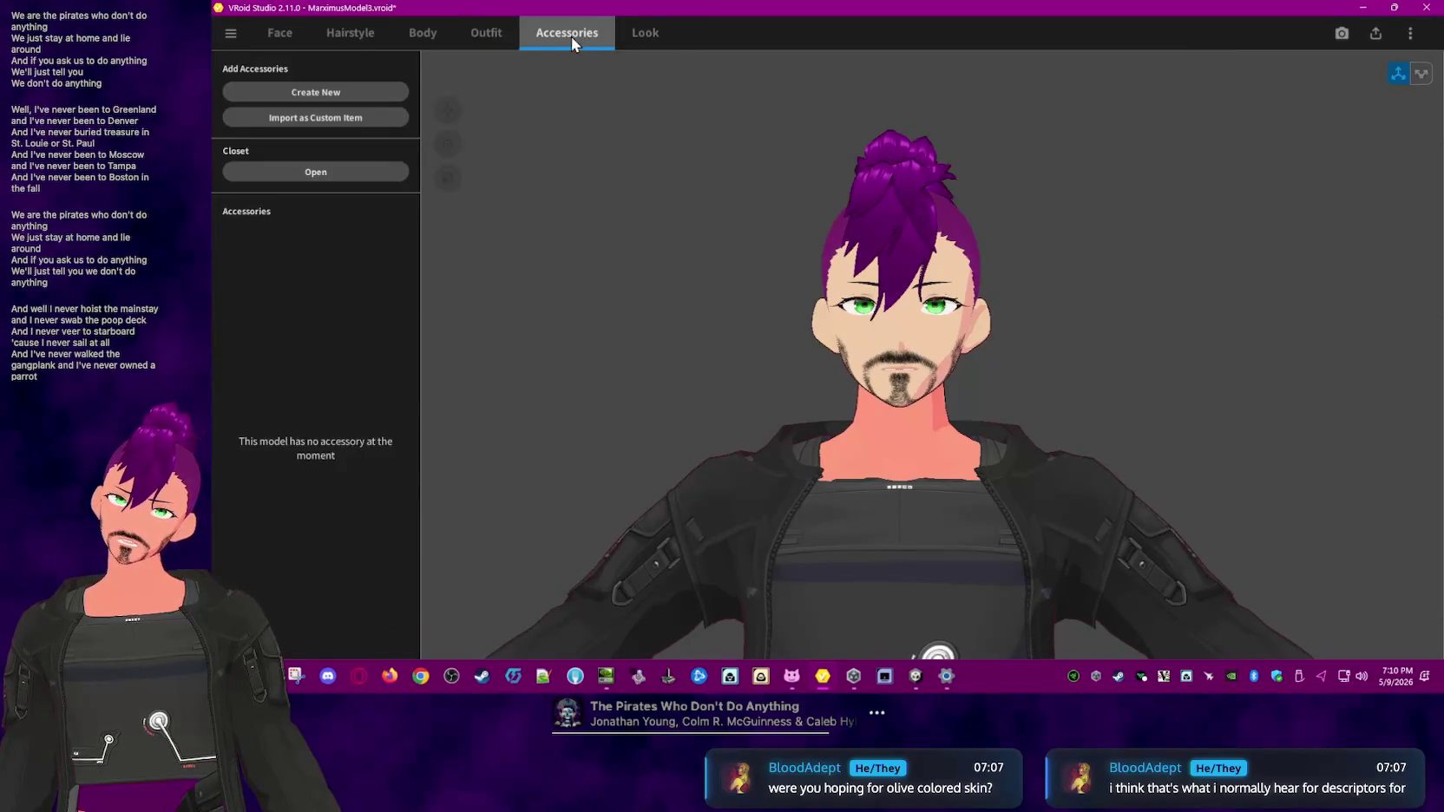
pyautogui.click(641, 39)
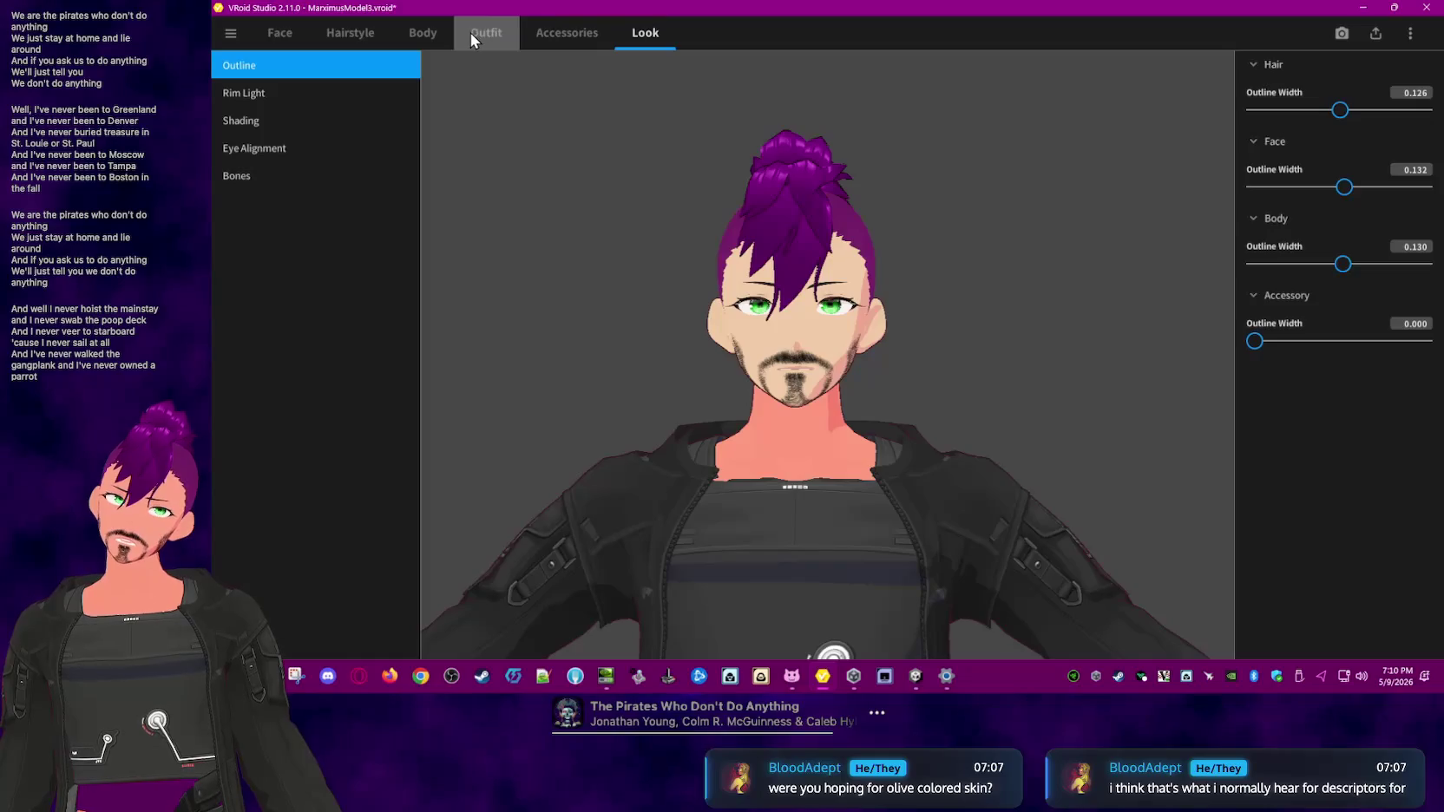
pyautogui.click(470, 33)
pyautogui.click(425, 32)
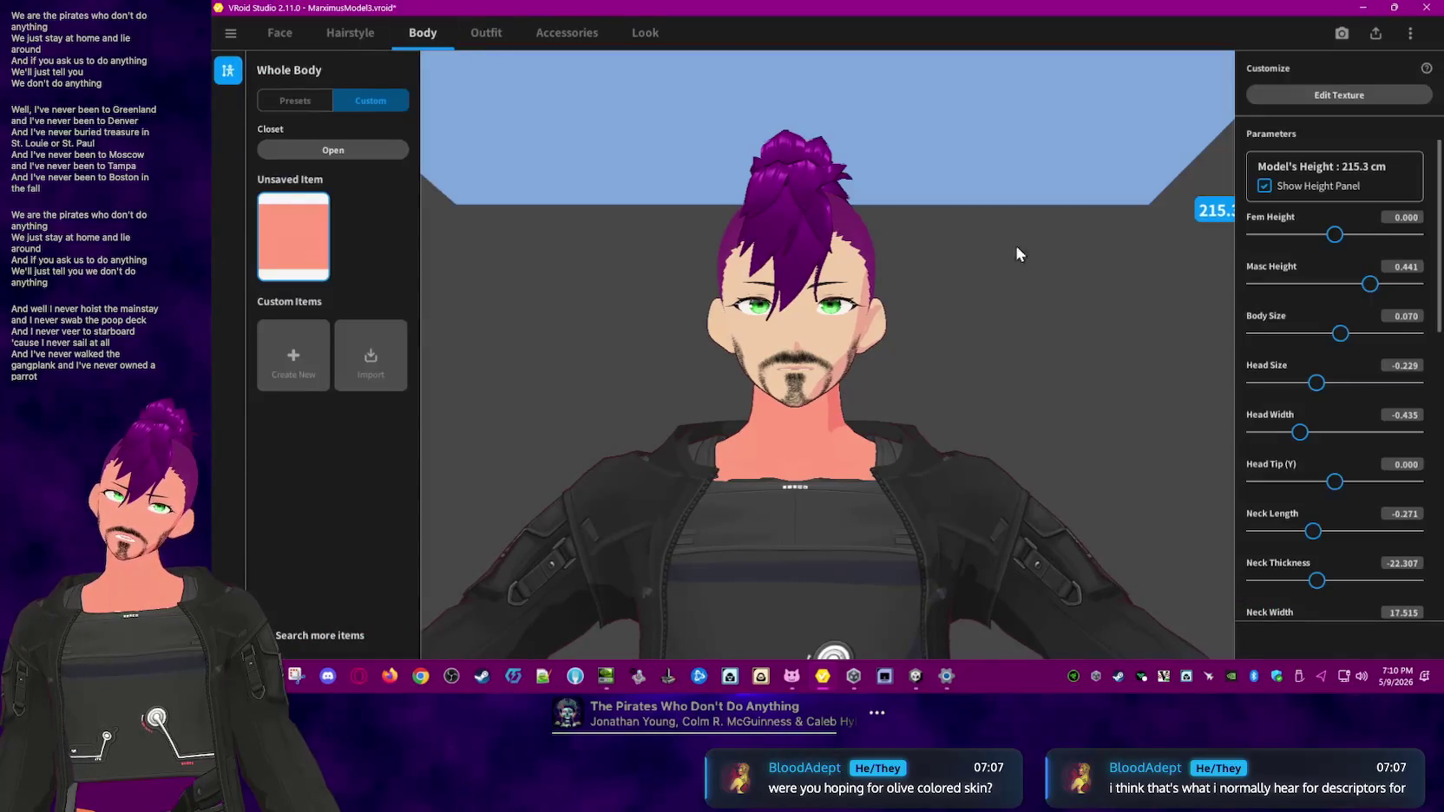
pyautogui.click(1351, 92)
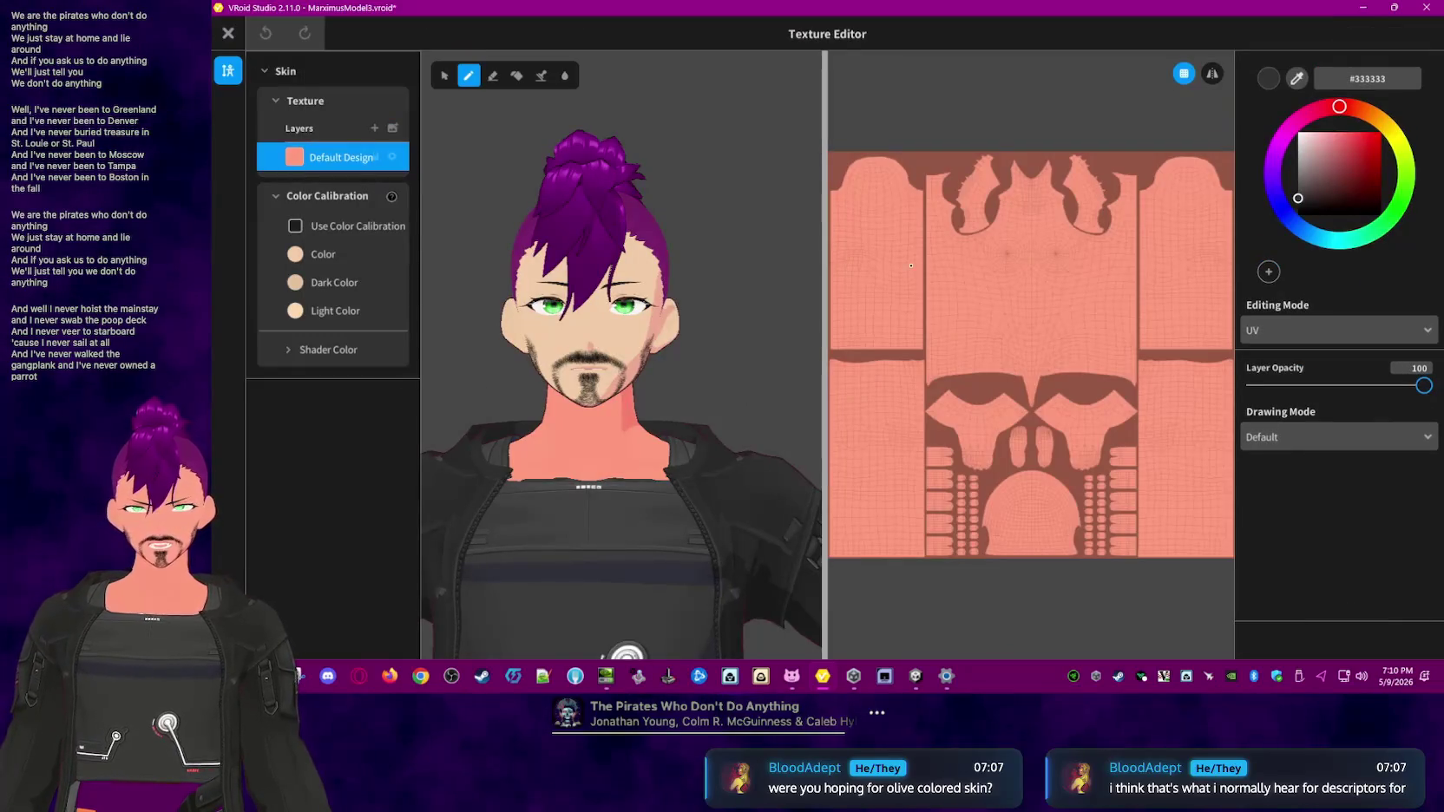
# - Test and undo three paint strokes on the skin texture, then enable colour calibration
pyautogui.moveTo(1097, 390); pyautogui.dragTo(958, 525)
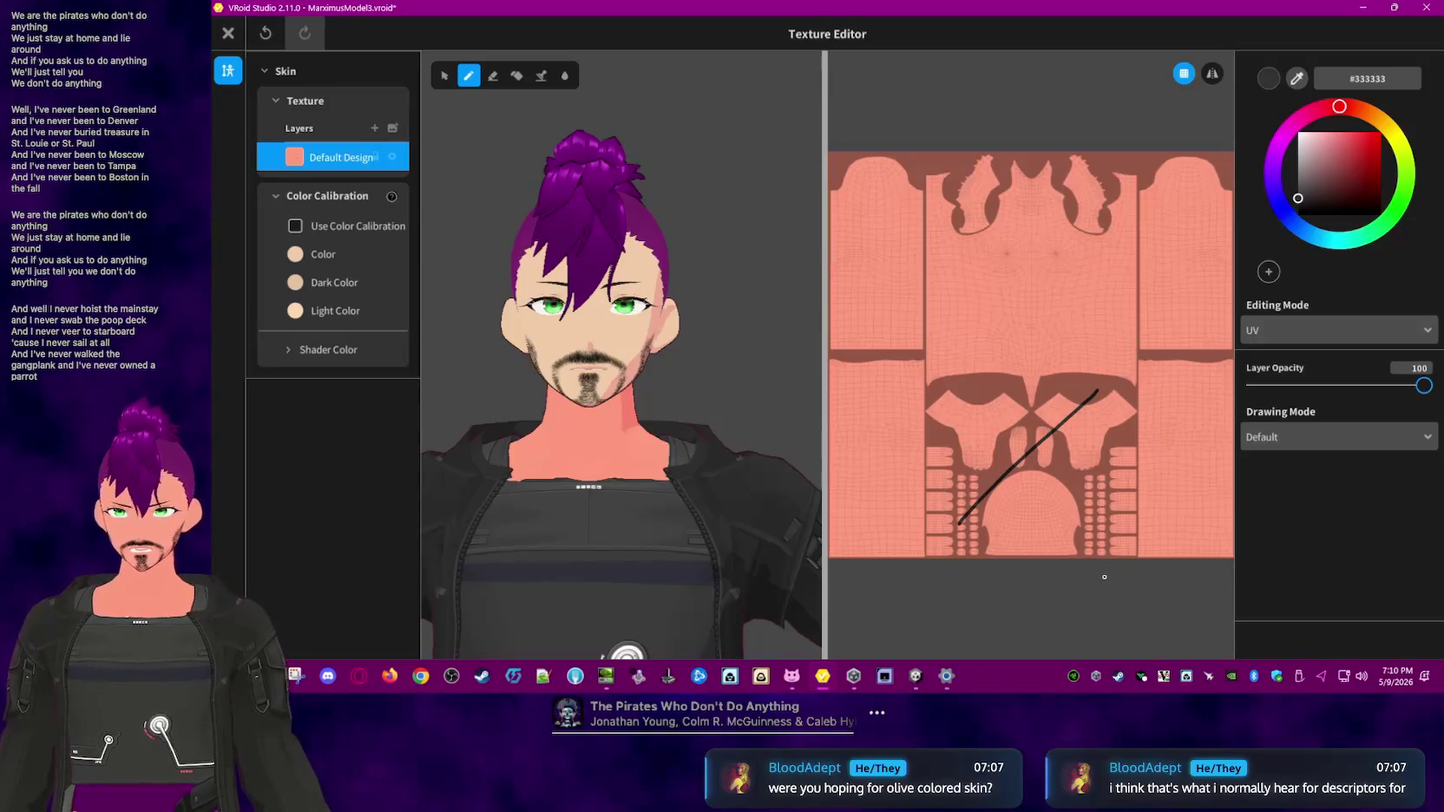
pyautogui.hotkey('ctrl', 'z')
pyautogui.moveTo(985, 185); pyautogui.dragTo(1121, 255)
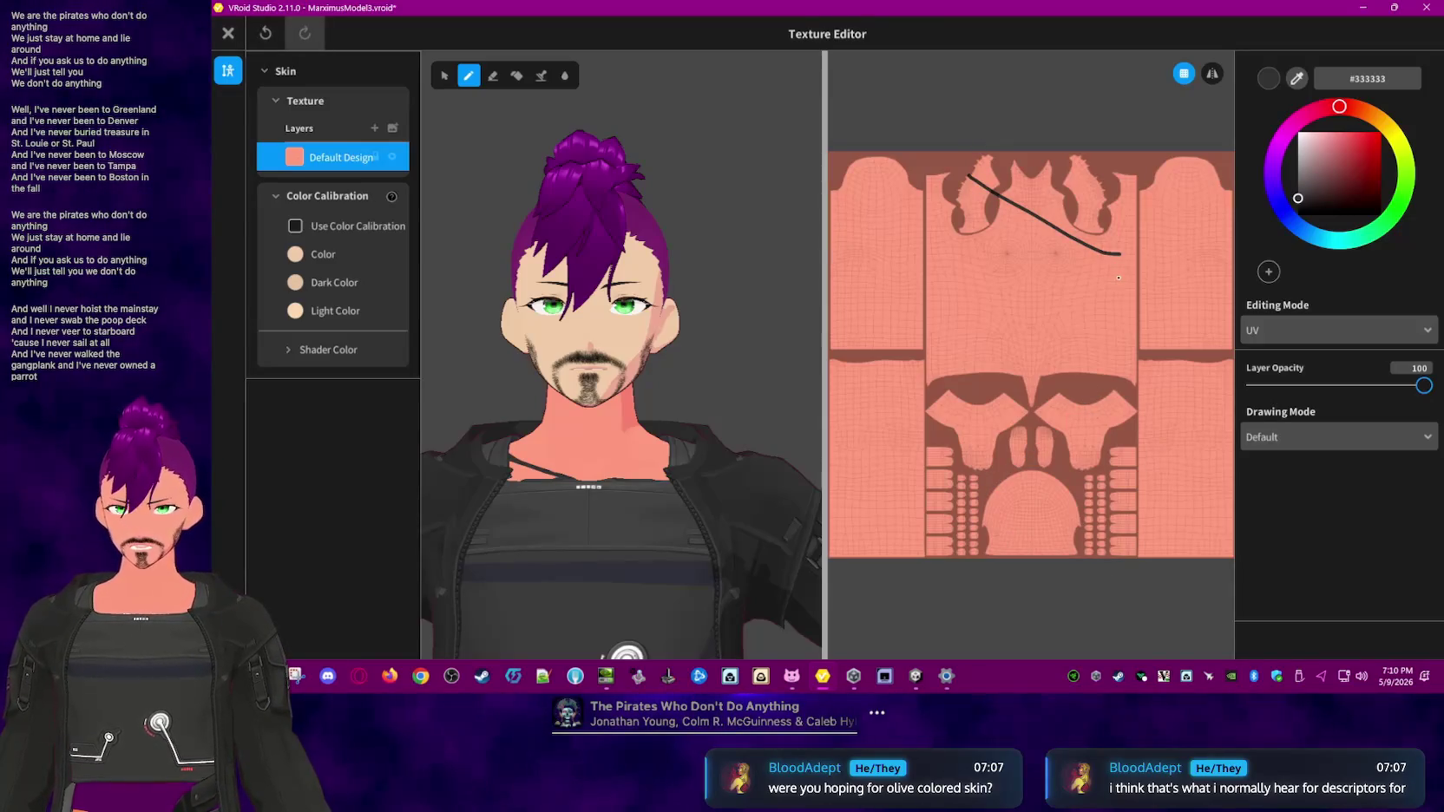
pyautogui.hotkey('ctrl', 'z')
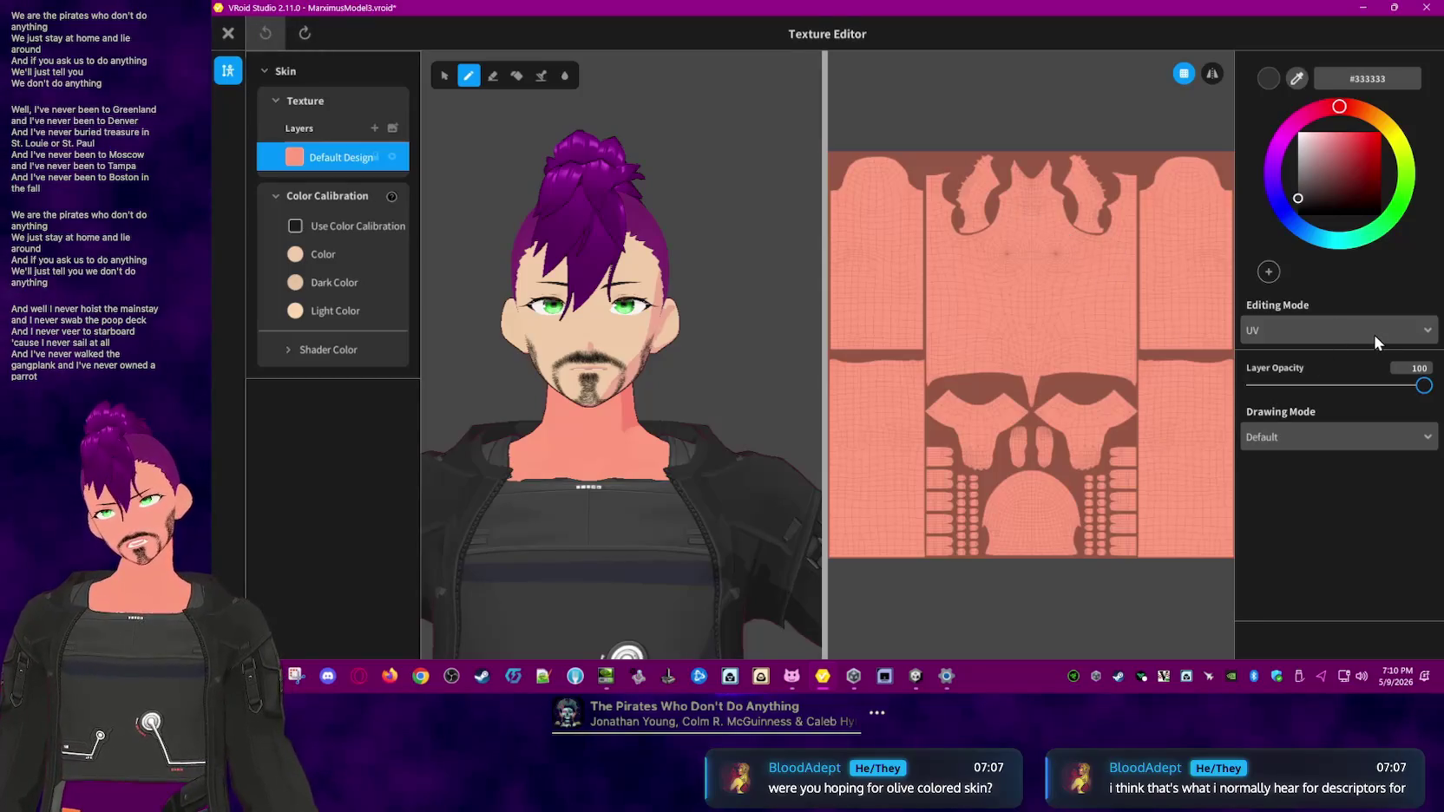
pyautogui.moveTo(1105, 153); pyautogui.dragTo(1048, 294)
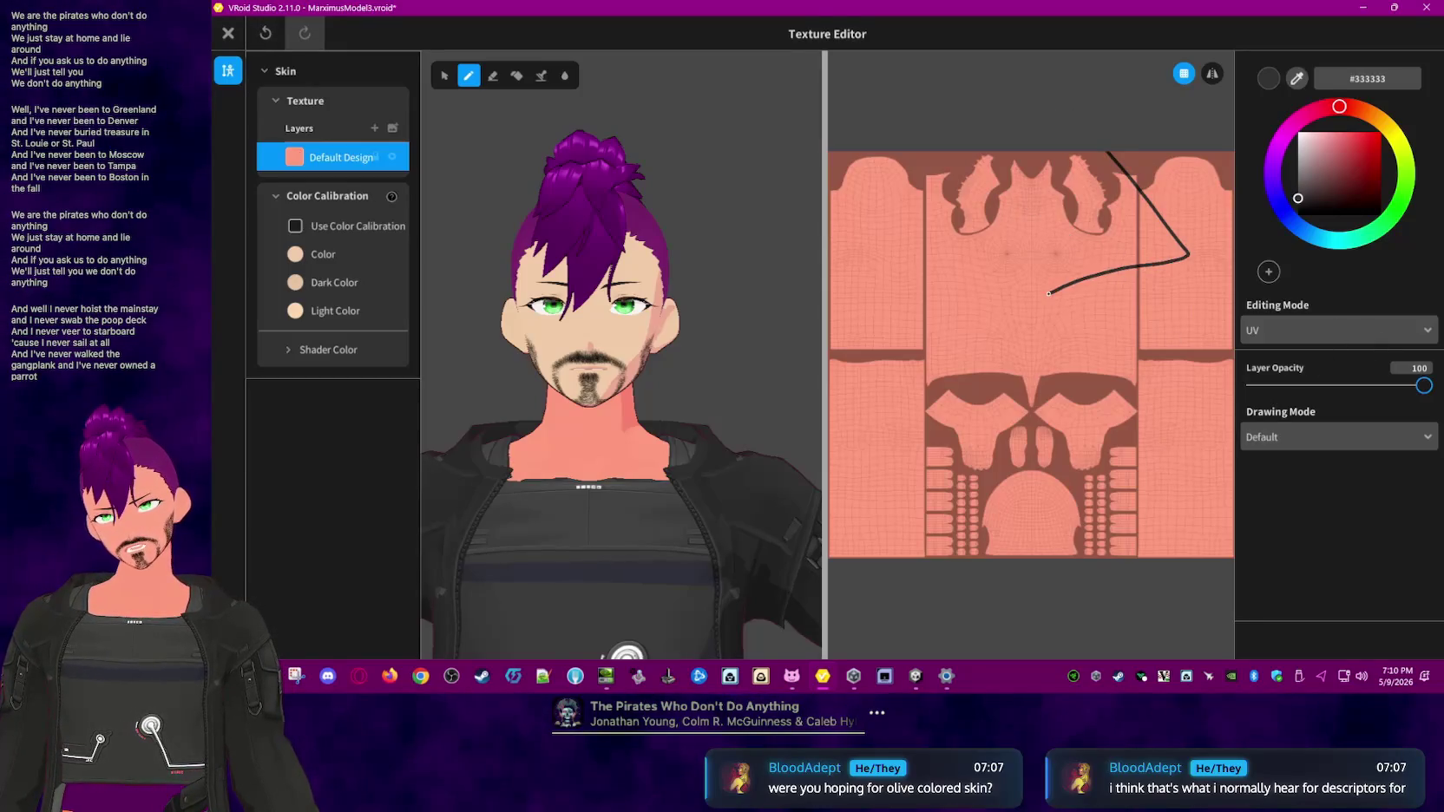
pyautogui.hotkey('ctrl', 'z')
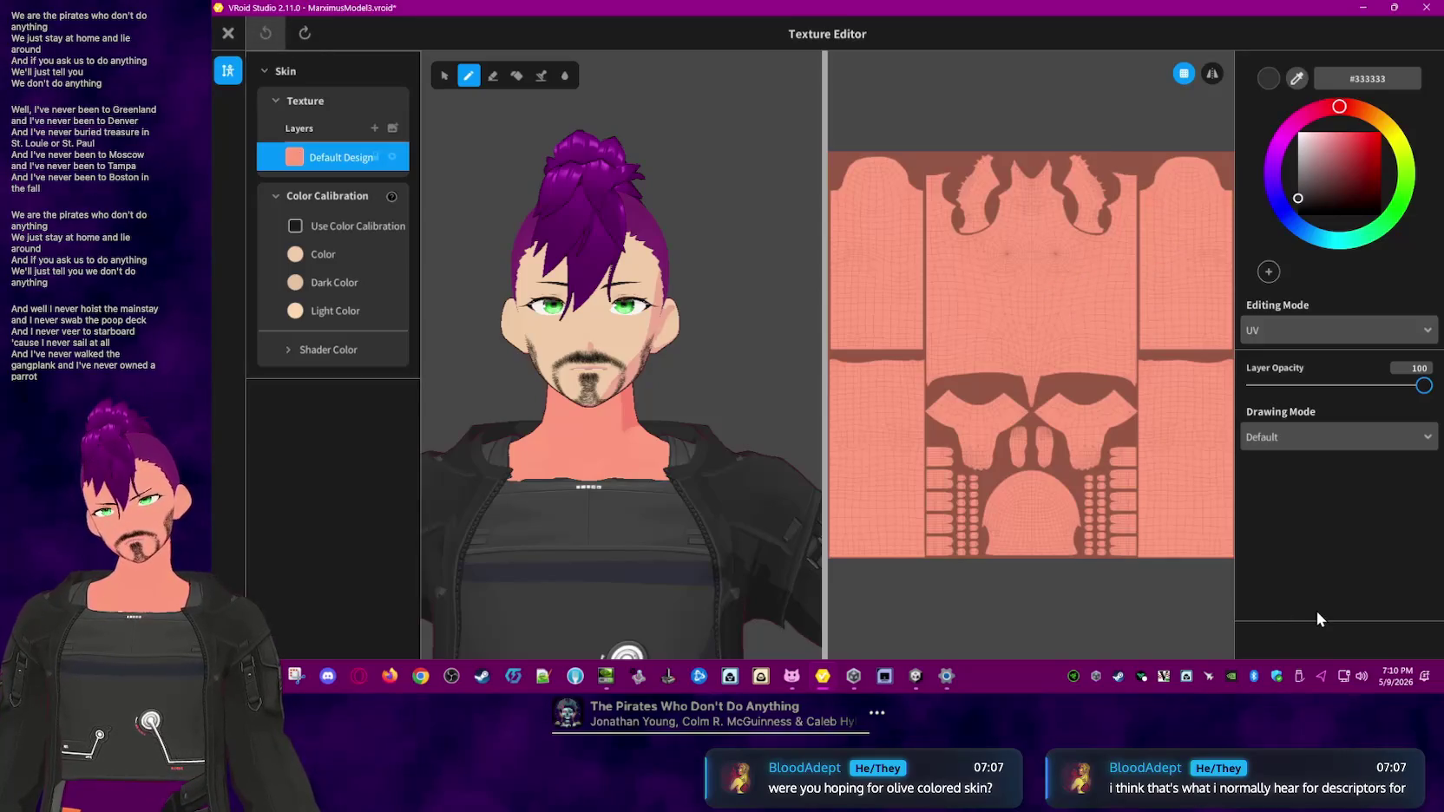
pyautogui.click(295, 226)
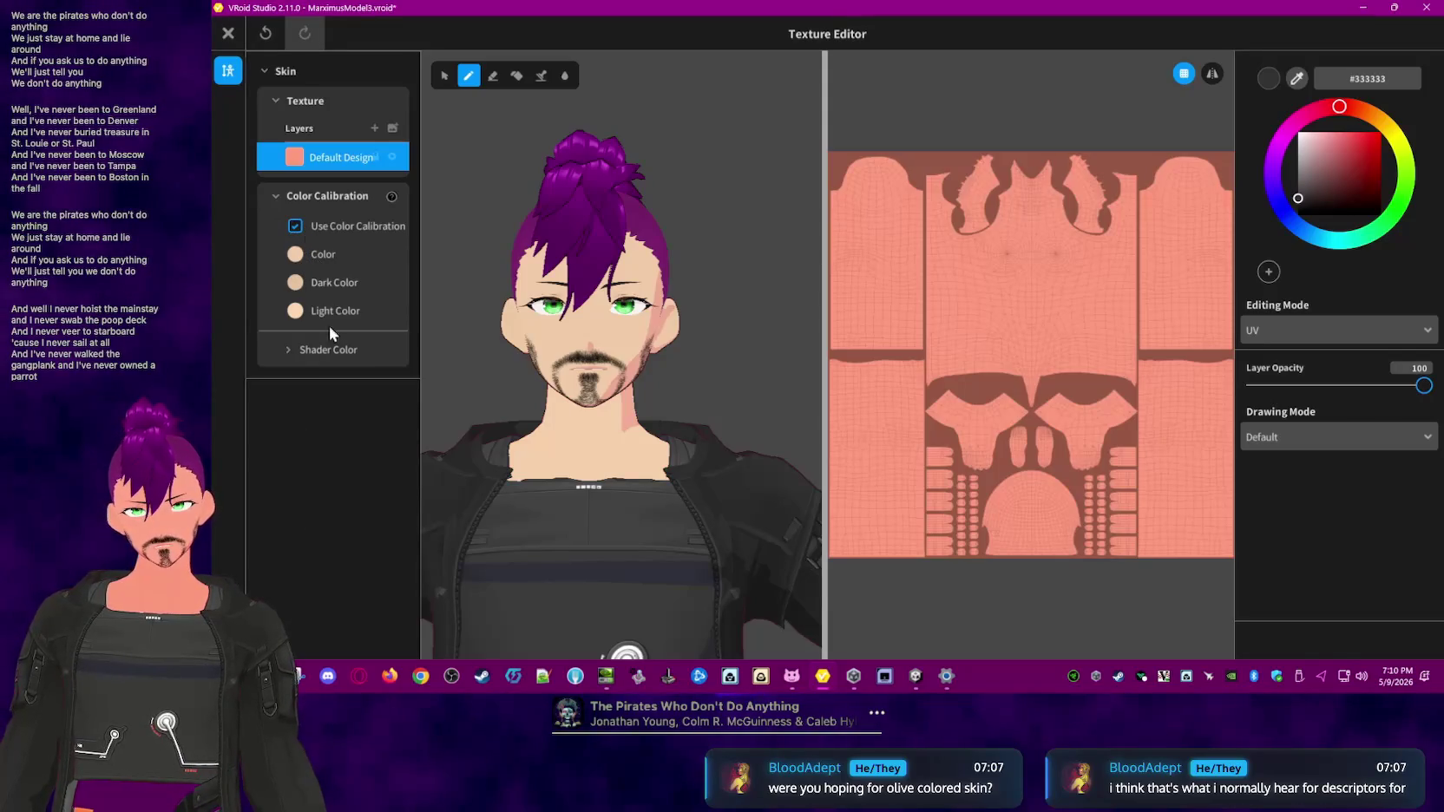
# - Save the edited body skin texture as a new Whole Body item and return to Face settings
pyautogui.click(228, 33)
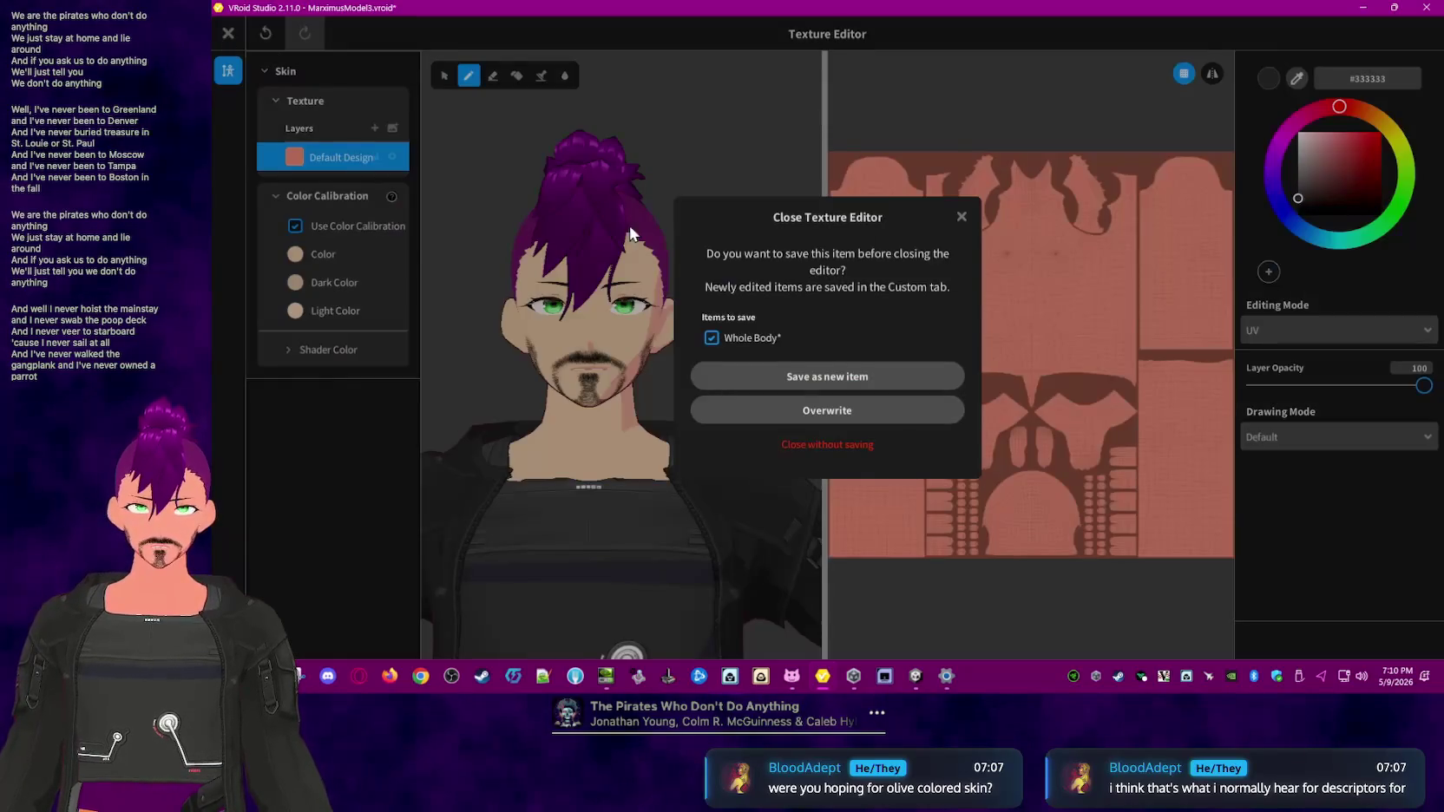
pyautogui.click(879, 414)
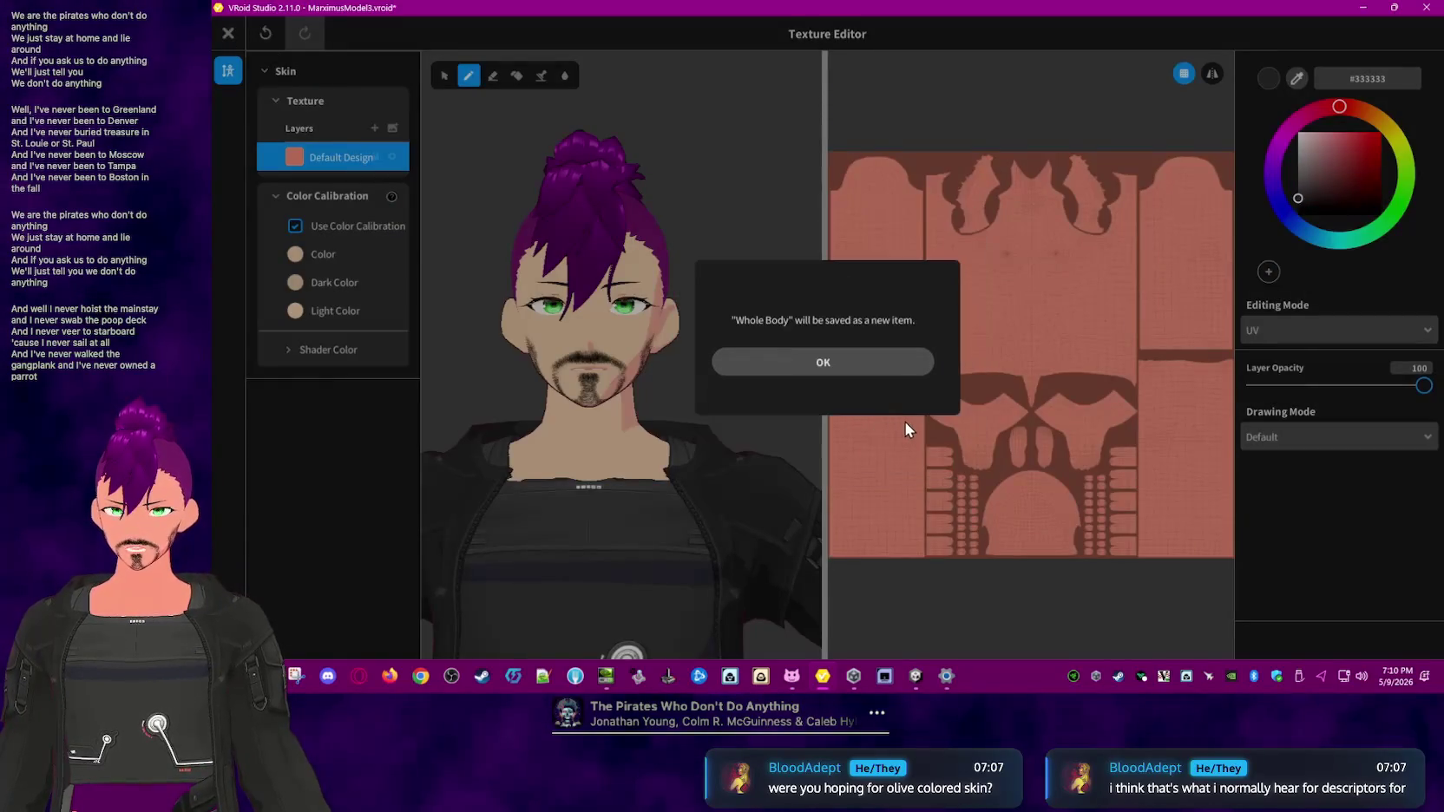
pyautogui.click(732, 358)
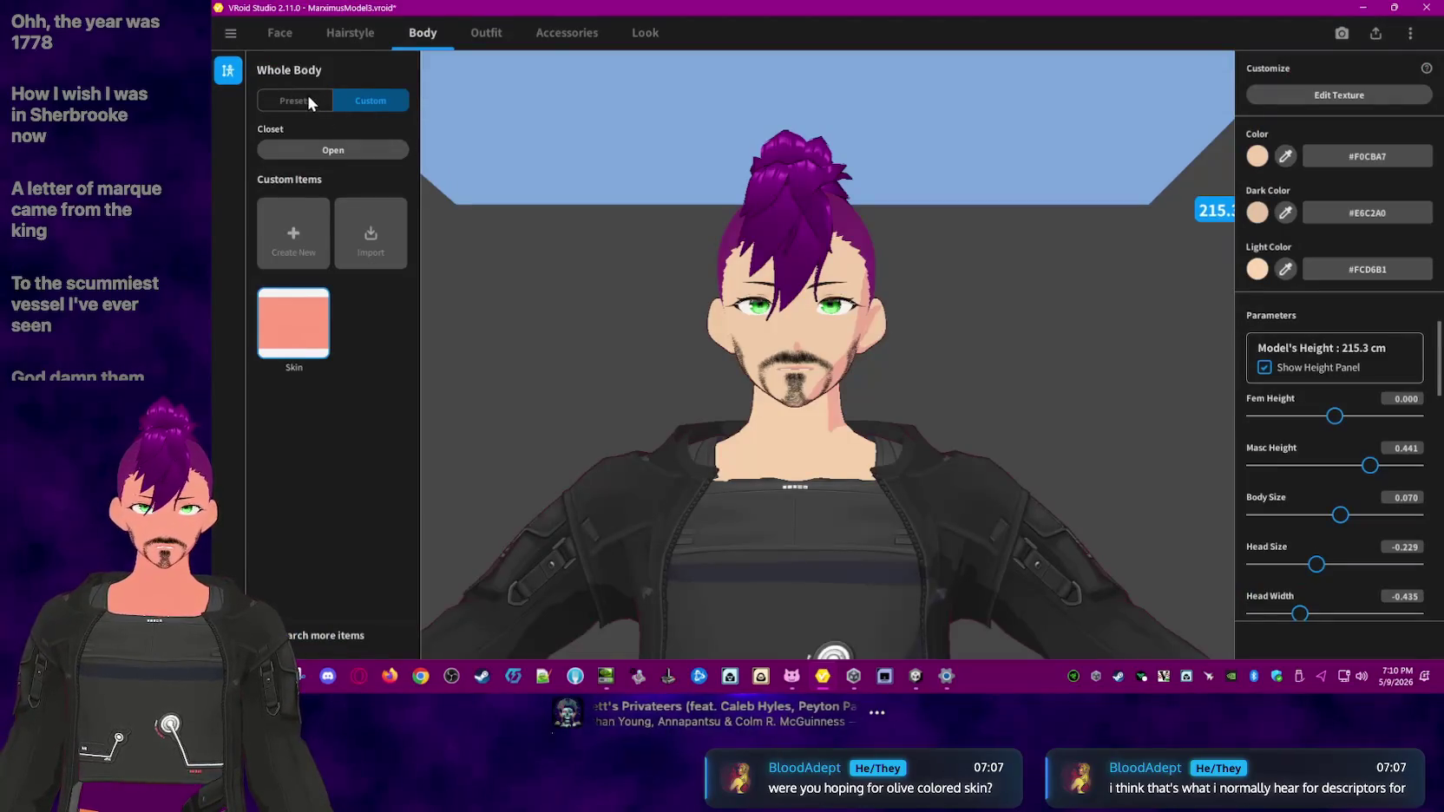
pyautogui.click(284, 35)
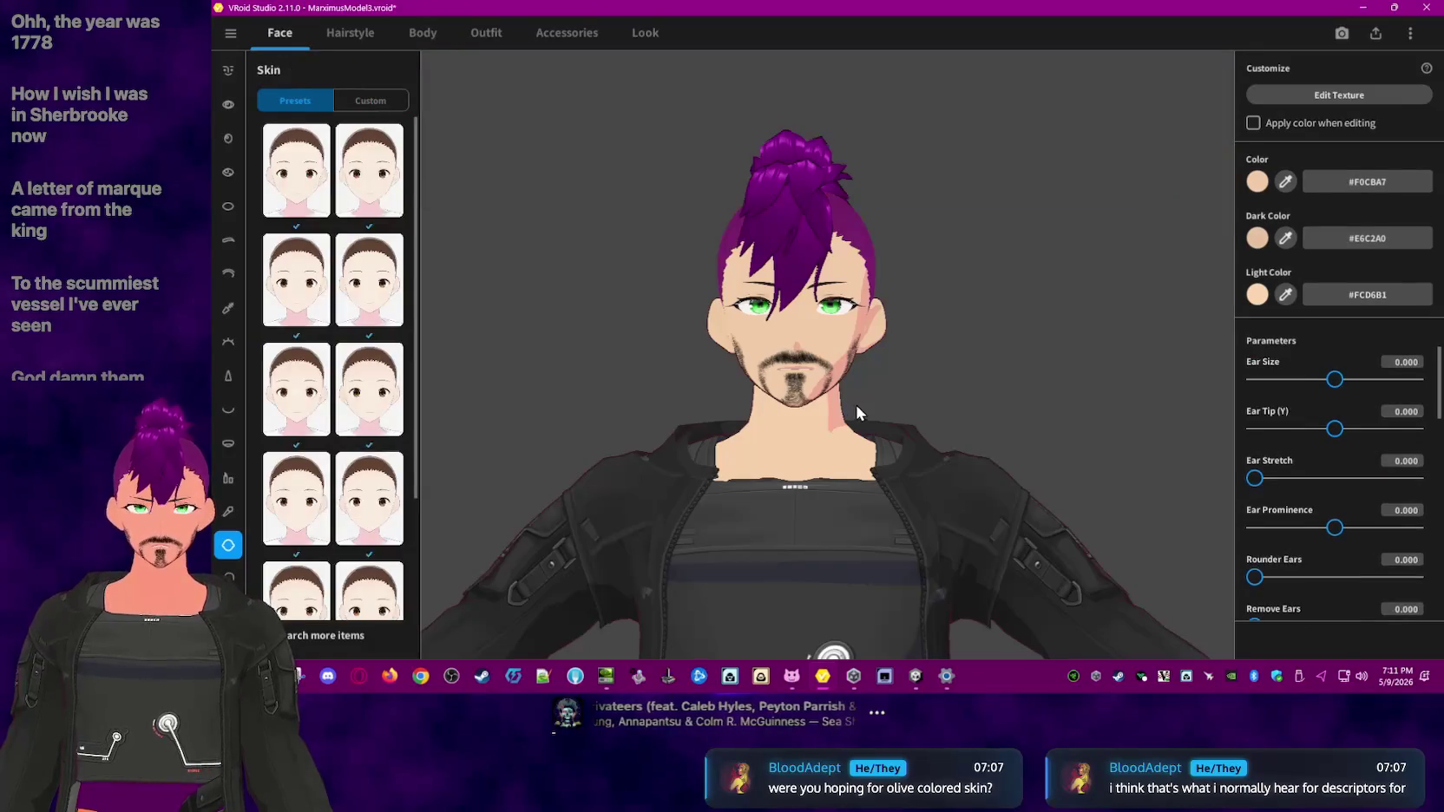
# - Try deeper and bright orange hues for the skin's Dark Color
pyautogui.click(1258, 238)
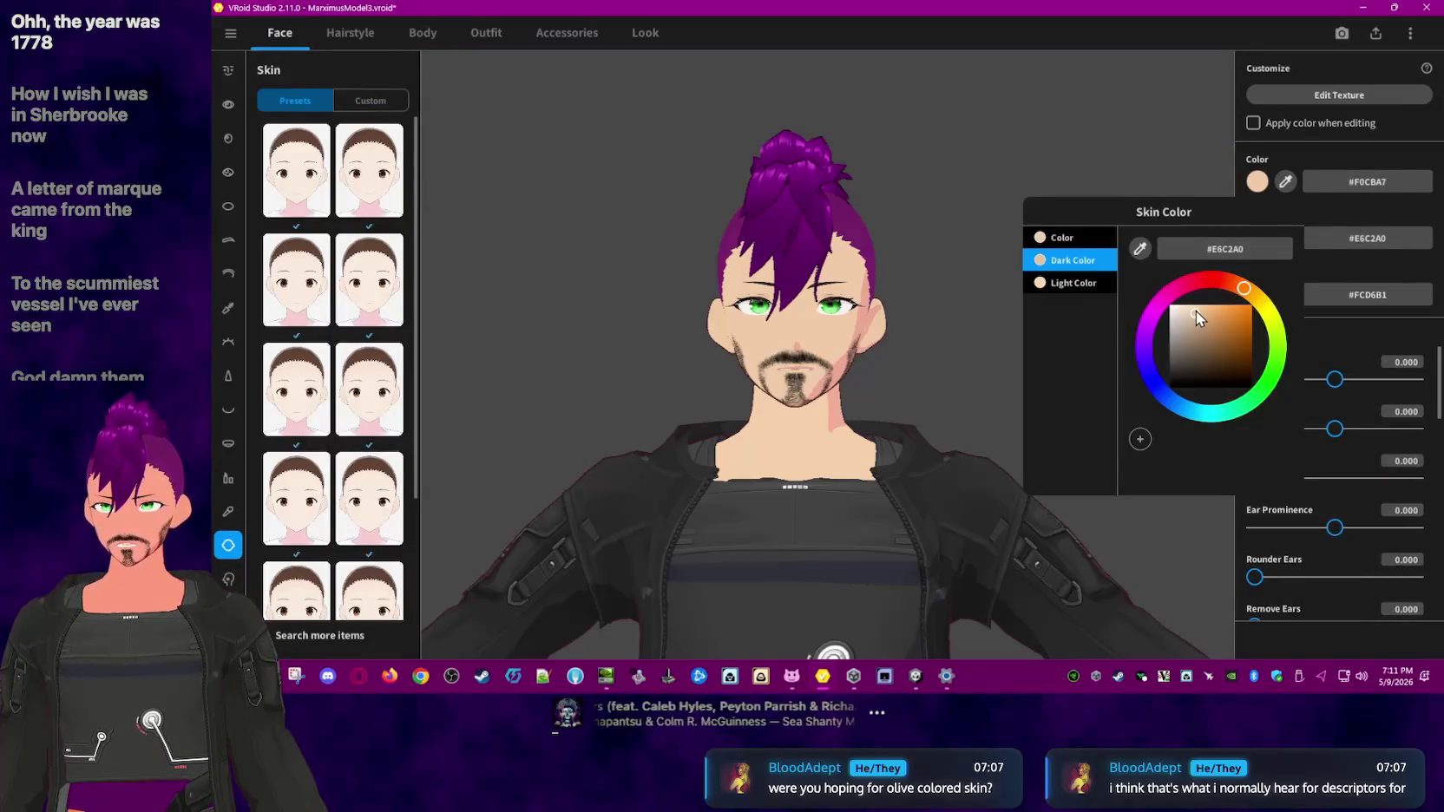
pyautogui.moveTo(1196, 312); pyautogui.dragTo(1246, 317)
pyautogui.click(1106, 151)
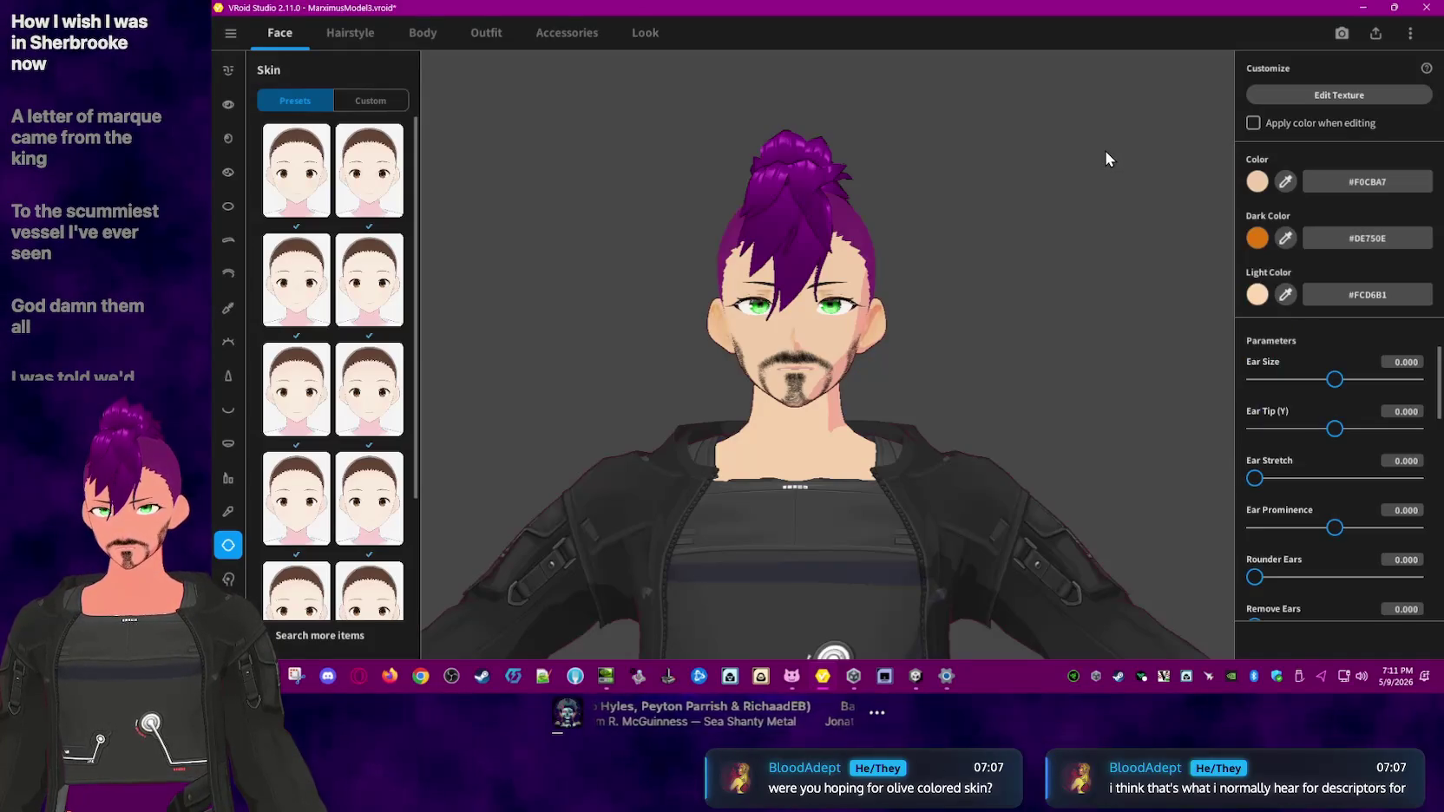
pyautogui.click(1249, 293)
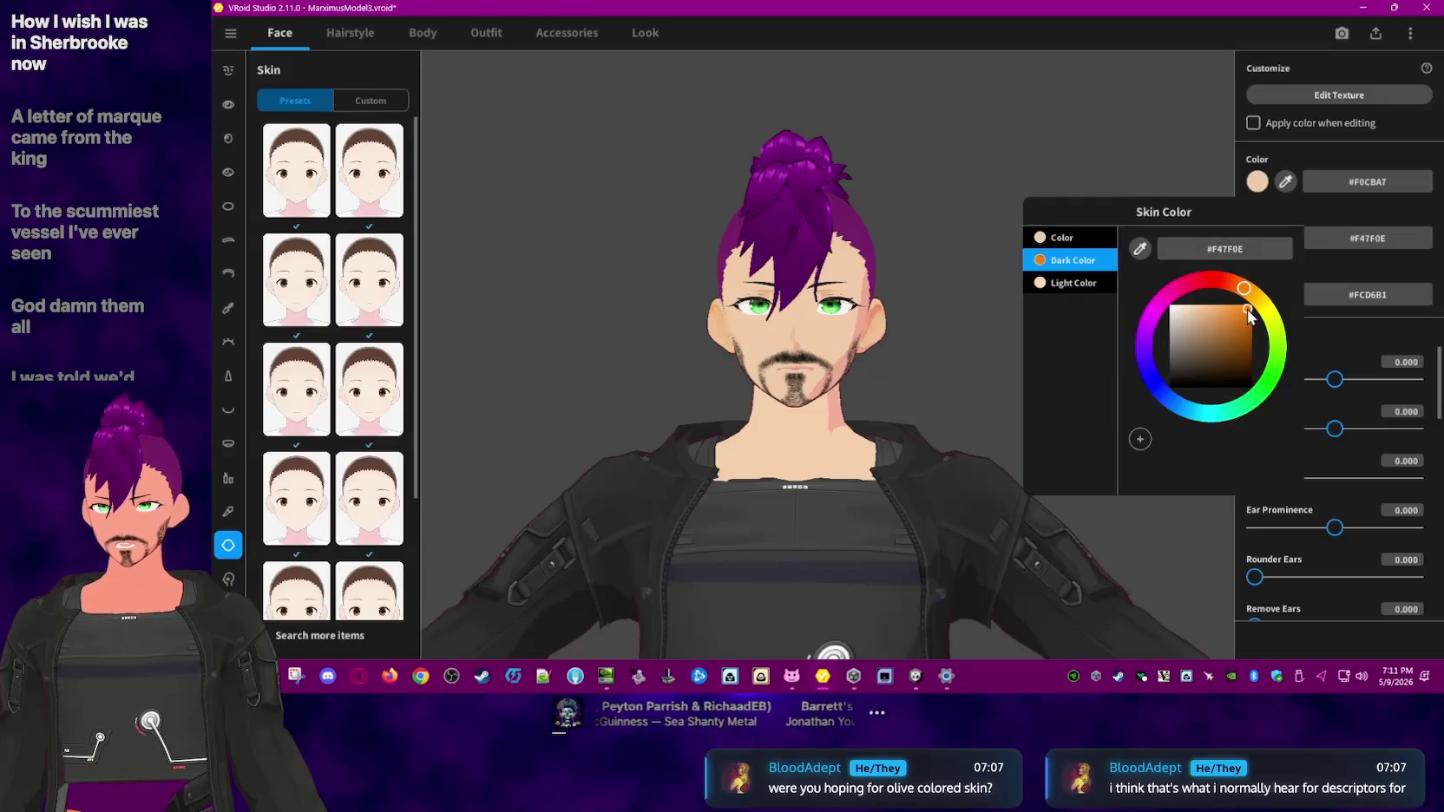
pyautogui.moveTo(1211, 300); pyautogui.dragTo(1254, 302)
pyautogui.click(1043, 154)
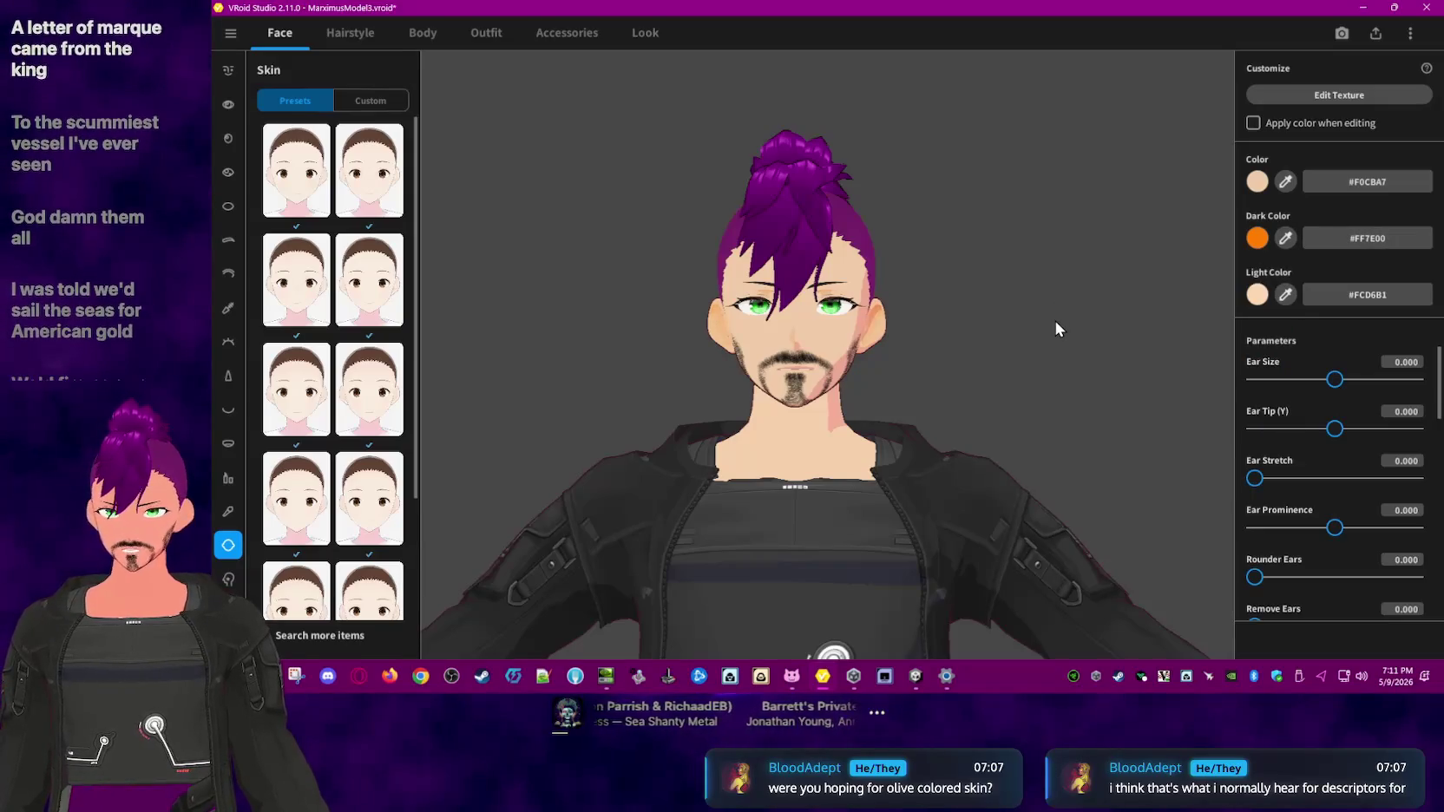
pyautogui.click(1254, 243)
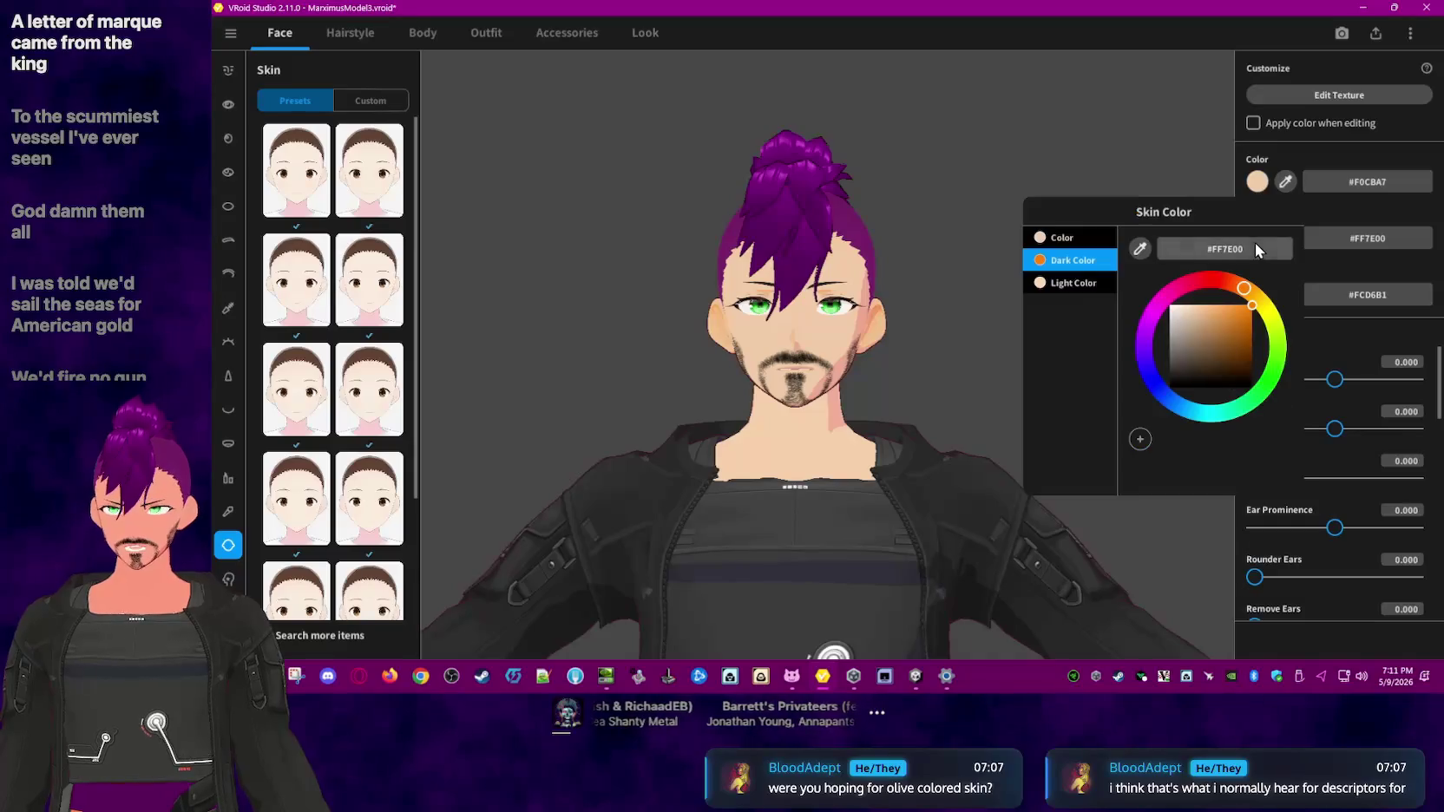
pyautogui.click(1376, 245)
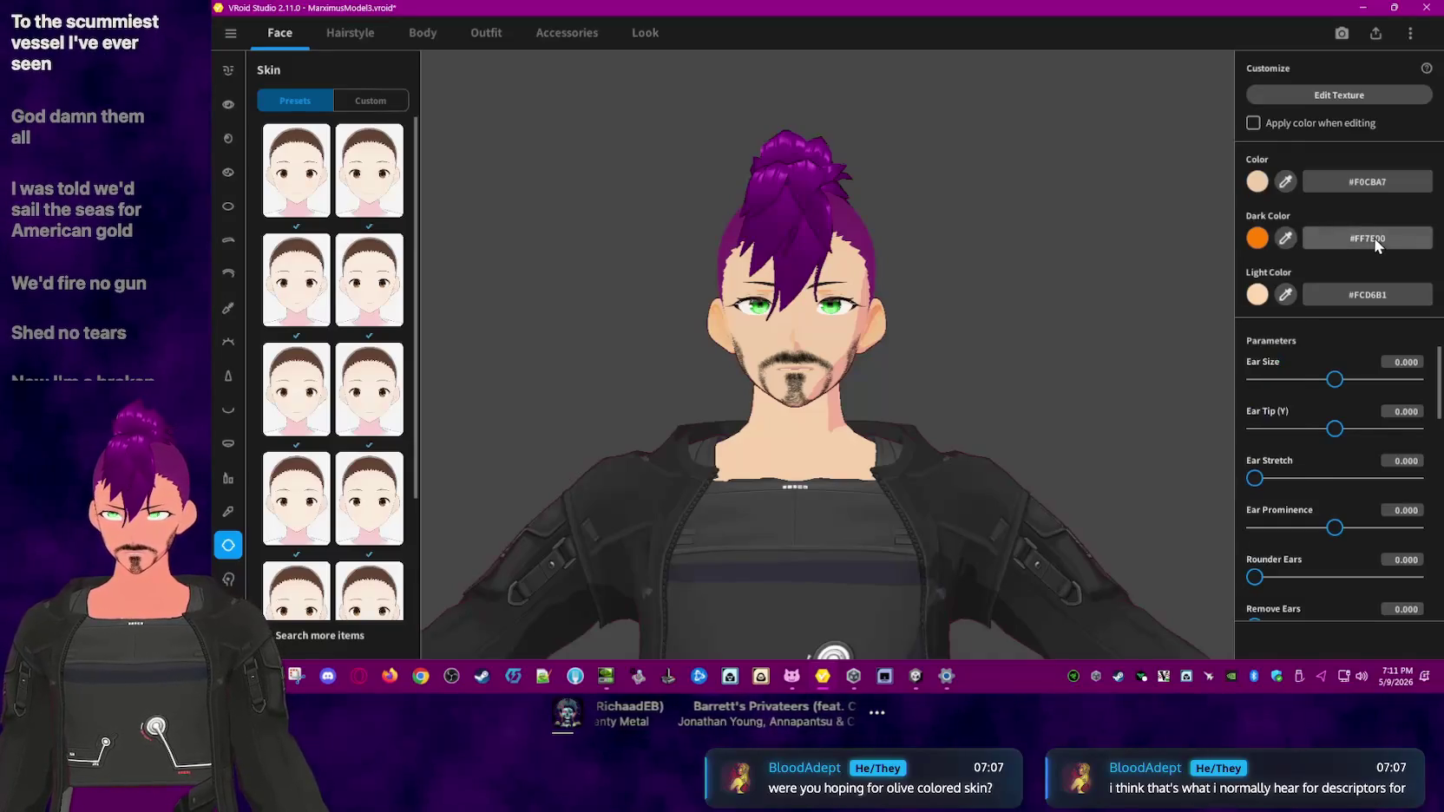
# - Try black, green and magenta Dark Colors, ending on blue #0043FF, and set Light Color to black
pyautogui.click(1257, 238)
pyautogui.moveTo(1170, 305); pyautogui.dragTo(1024, 446)
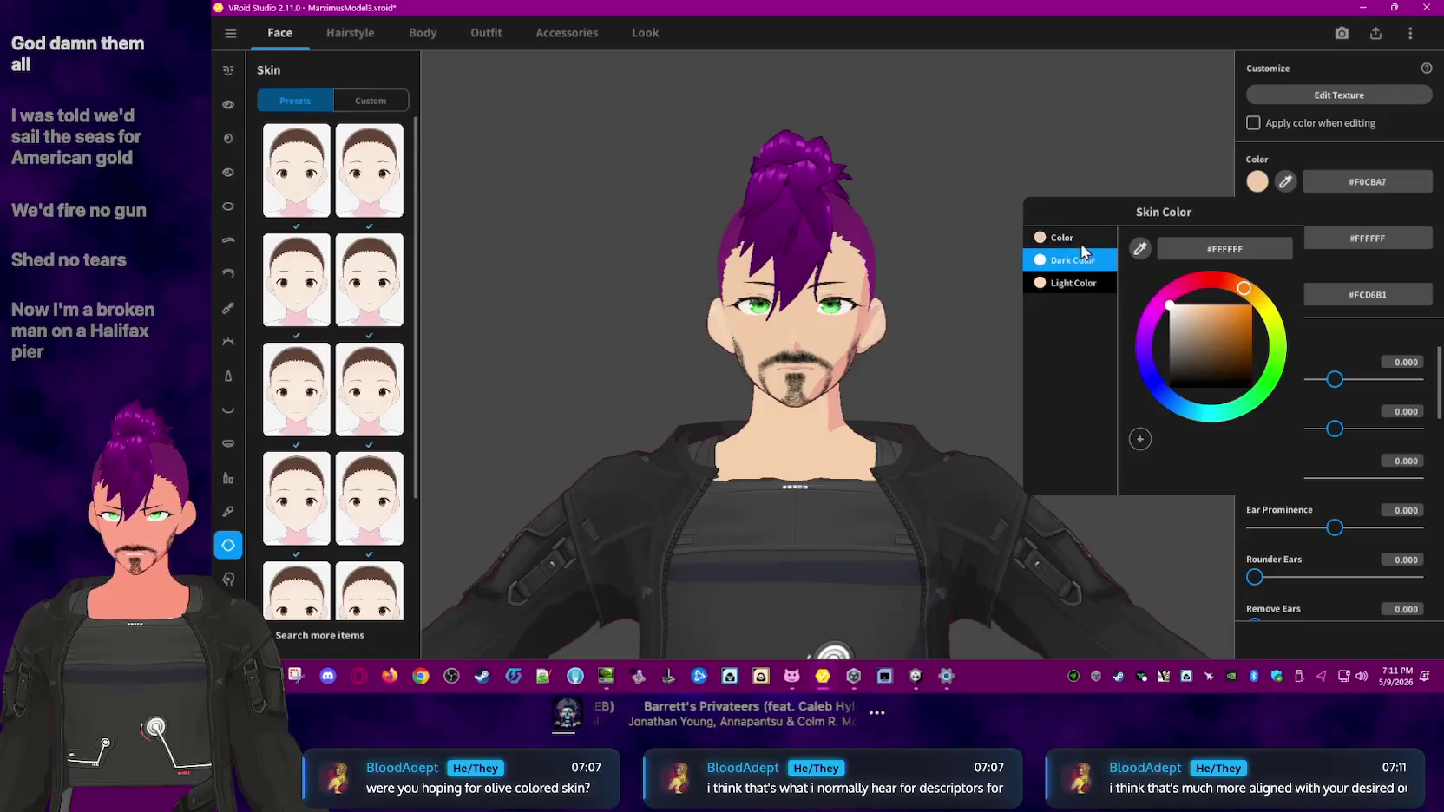
pyautogui.moveTo(1232, 321); pyautogui.dragTo(1270, 260)
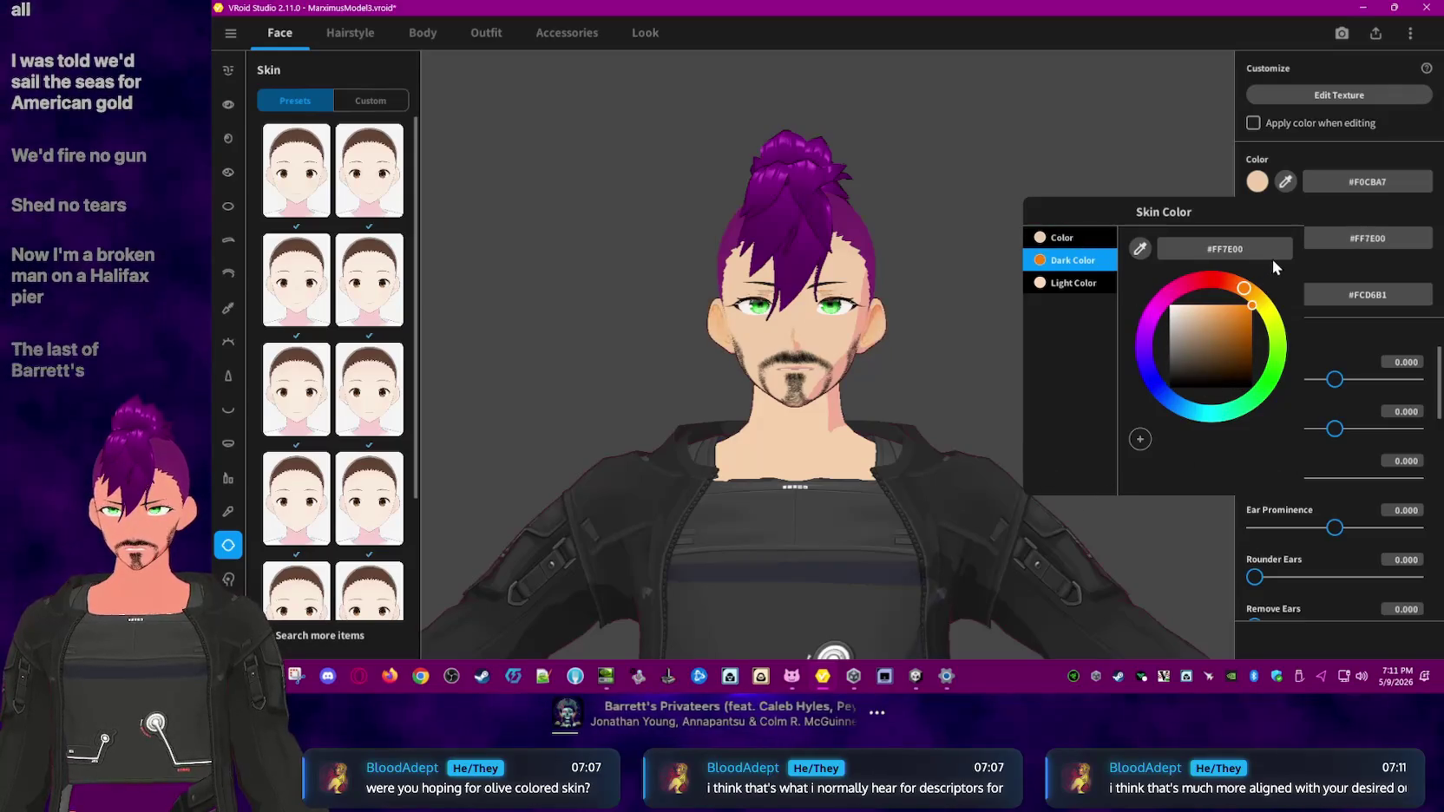
pyautogui.click(1285, 368)
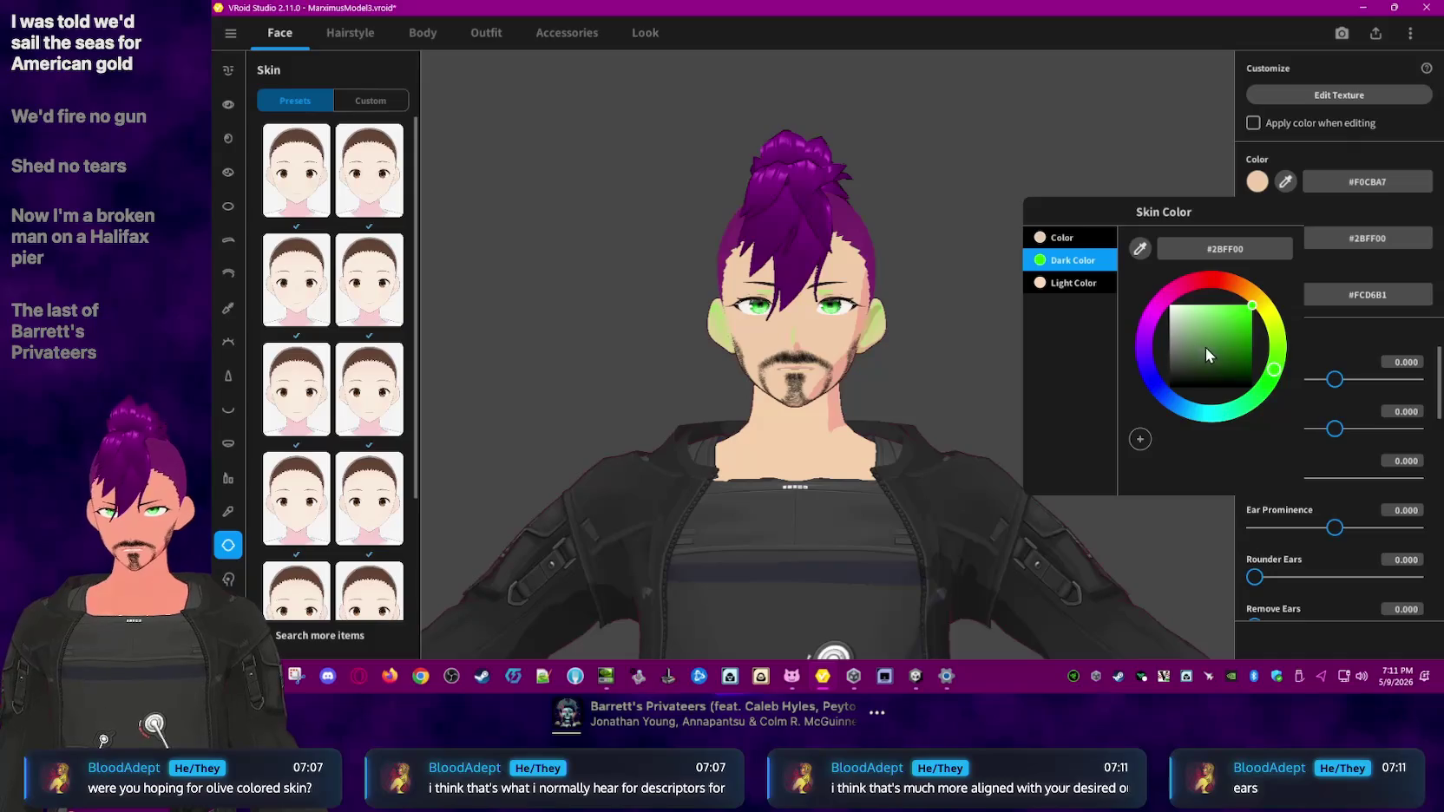
pyautogui.moveTo(1214, 277)
pyautogui.mouseDown()
pyautogui.moveTo(1157, 306)
pyautogui.moveTo(1157, 413)
pyautogui.mouseUp()
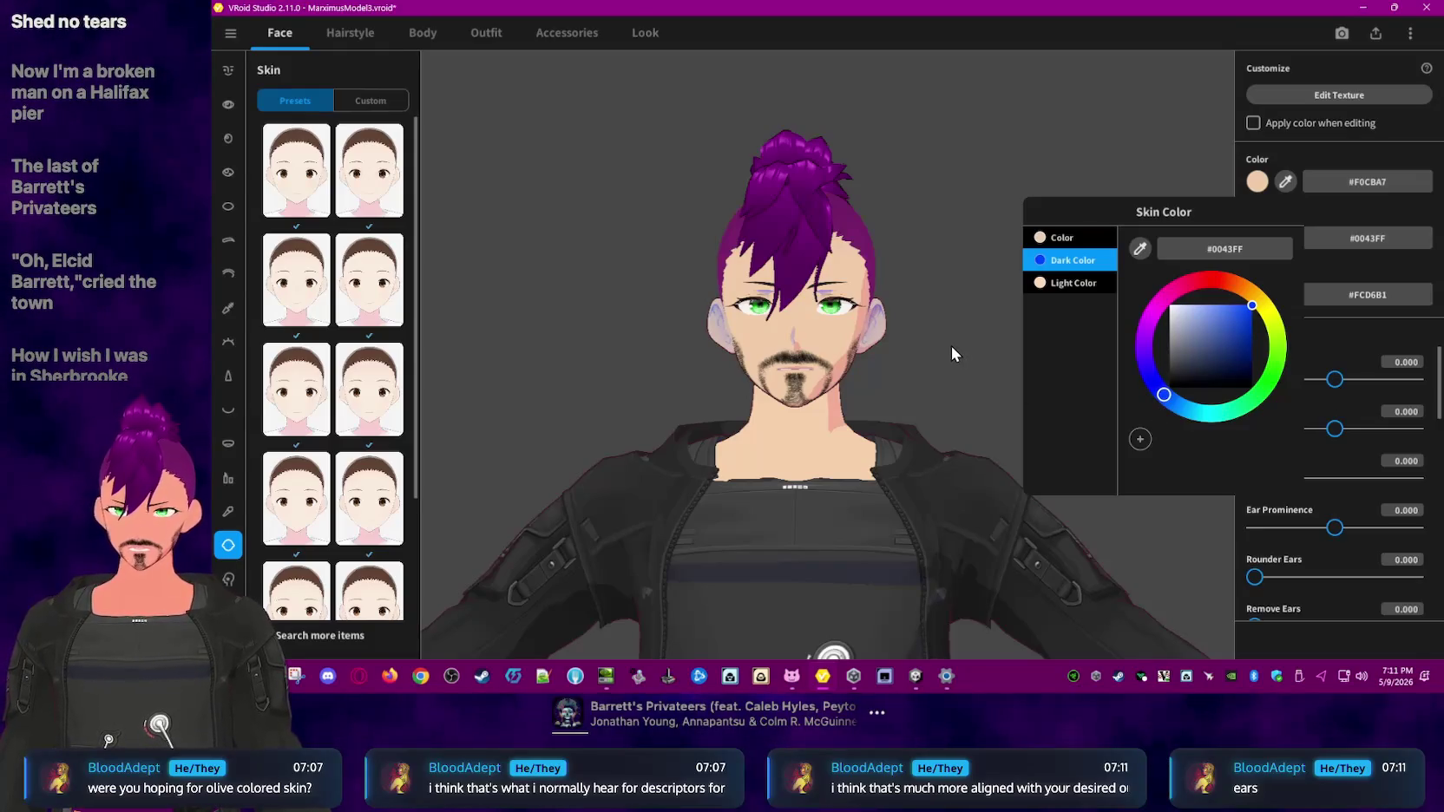
pyautogui.click(1089, 284)
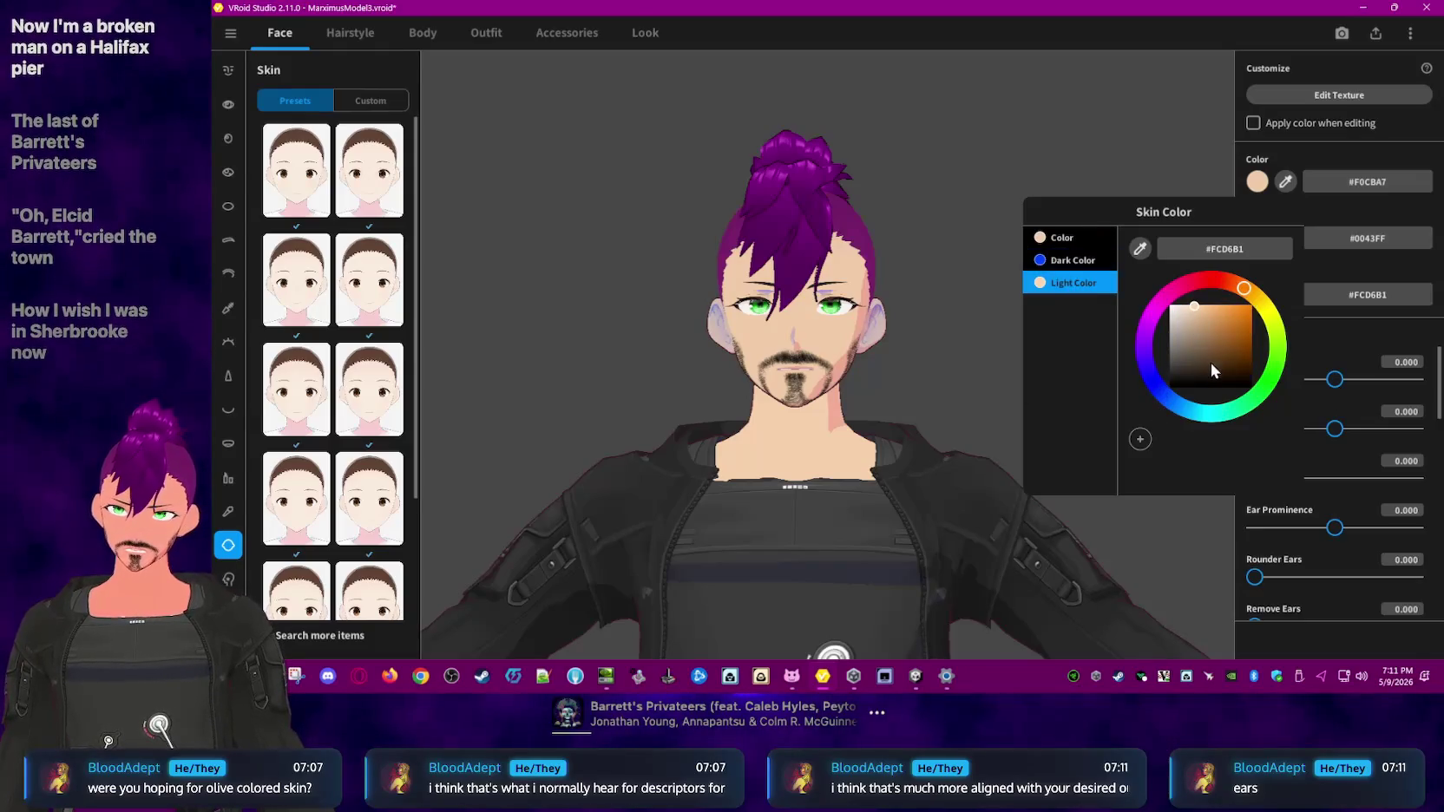
pyautogui.click(1211, 417)
pyautogui.click(1166, 314)
pyautogui.moveTo(1167, 323)
pyautogui.mouseDown()
pyautogui.moveTo(1231, 485)
pyautogui.moveTo(1331, 274)
pyautogui.moveTo(1364, 443)
pyautogui.mouseUp()
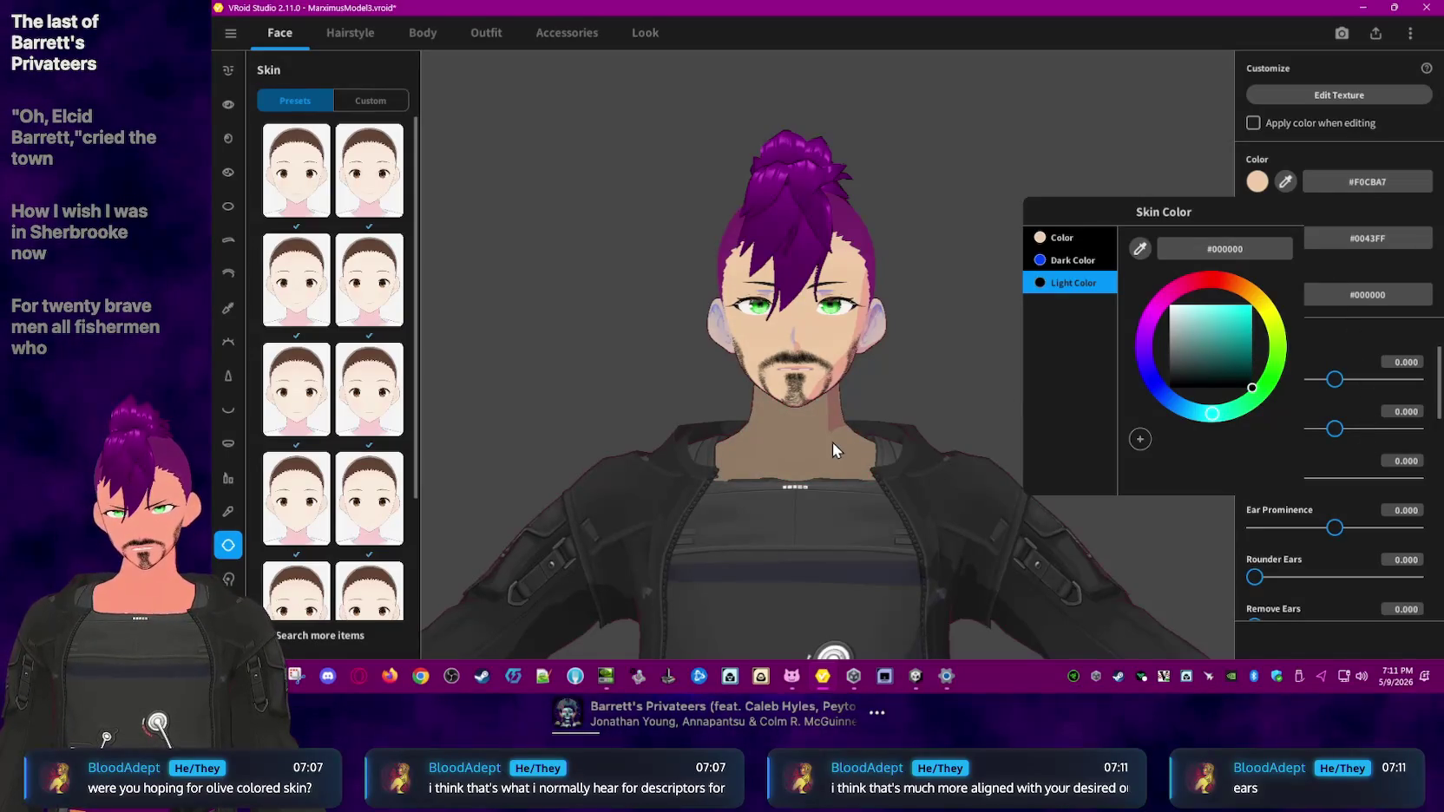
pyautogui.click(924, 407)
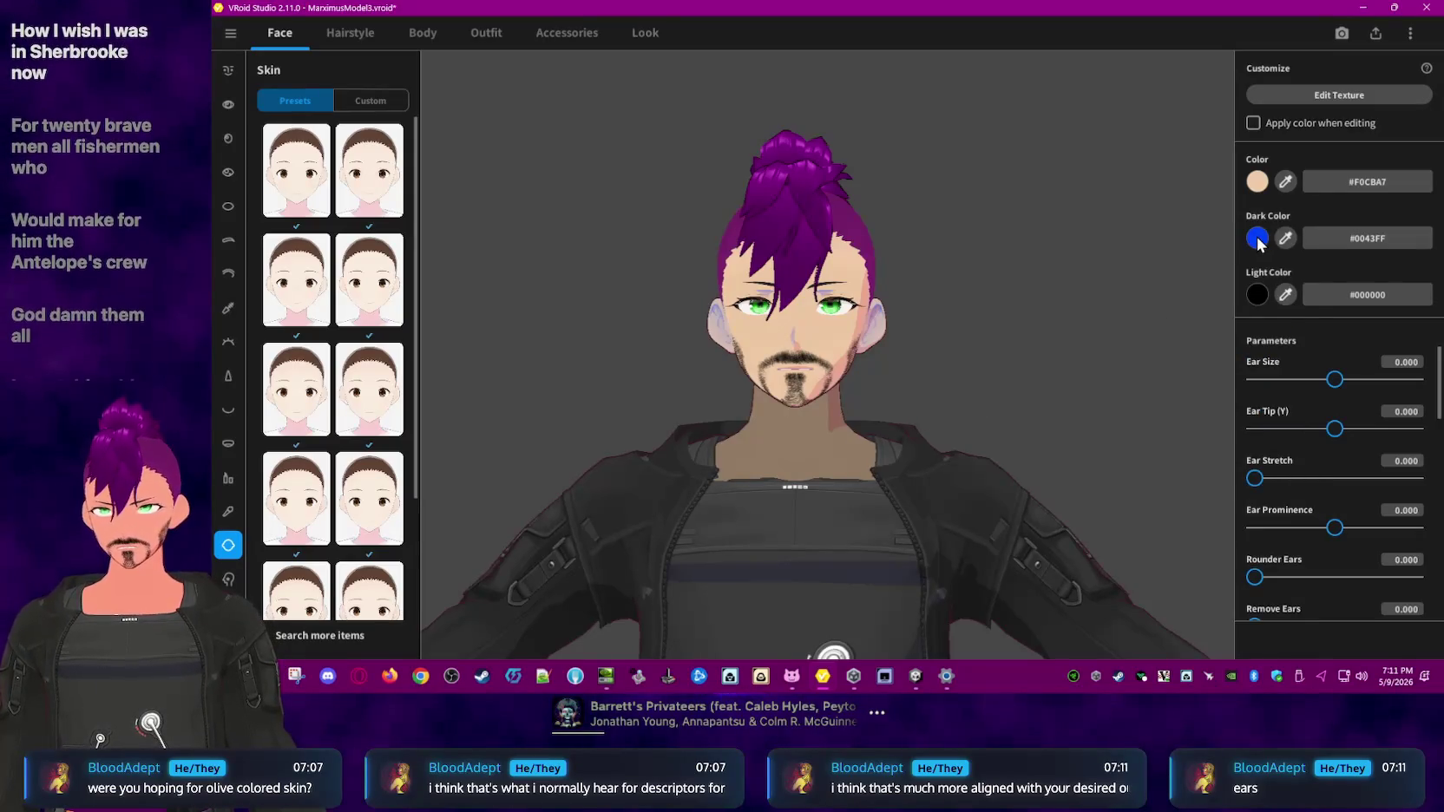
pyautogui.click(1347, 180)
# - Paste #F0CBA7 into Light Color and fine-tune it to pale tan #E8C5A3
pyautogui.doubleClick(1361, 294)
pyautogui.write('#F0CBA7')
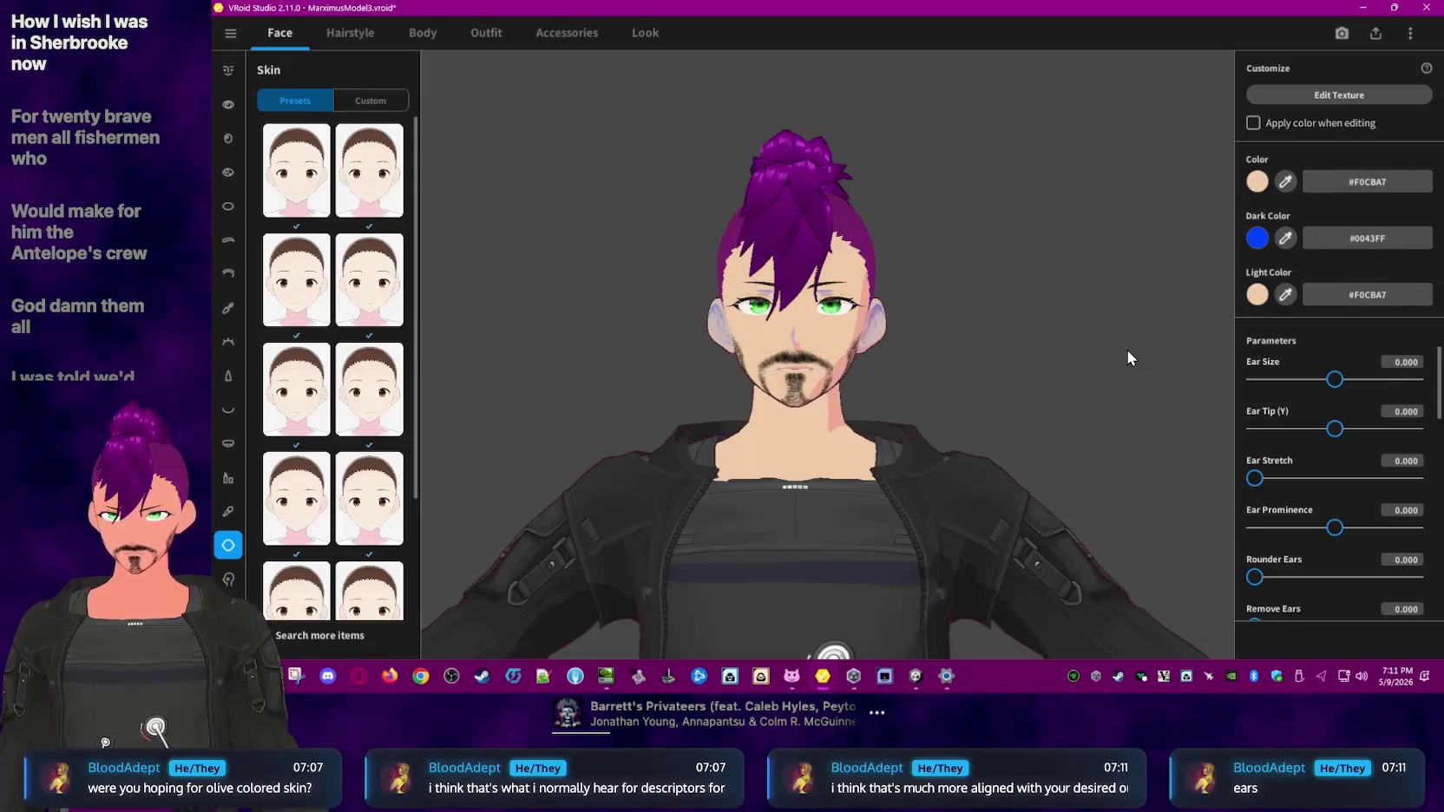
pyautogui.click(1257, 295)
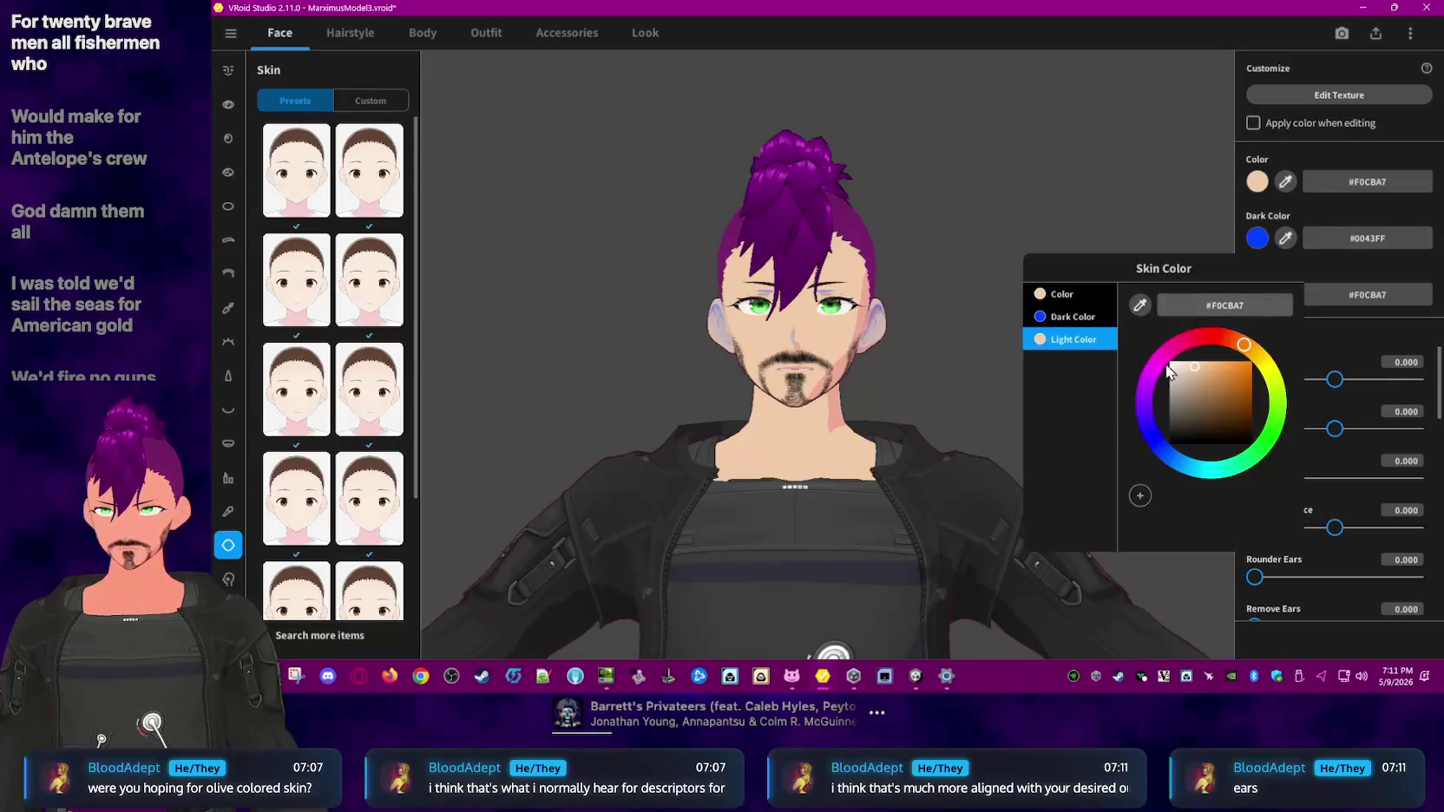
pyautogui.click(1195, 368)
pyautogui.moveTo(1194, 370); pyautogui.dragTo(1195, 373)
# - Paste #F0CBA7 into Dark Color and adjust it in the picker to warm brown #91673E
pyautogui.click(1171, 179)
pyautogui.click(1371, 239)
pyautogui.write('#F0CBA7')
pyautogui.press('Return')
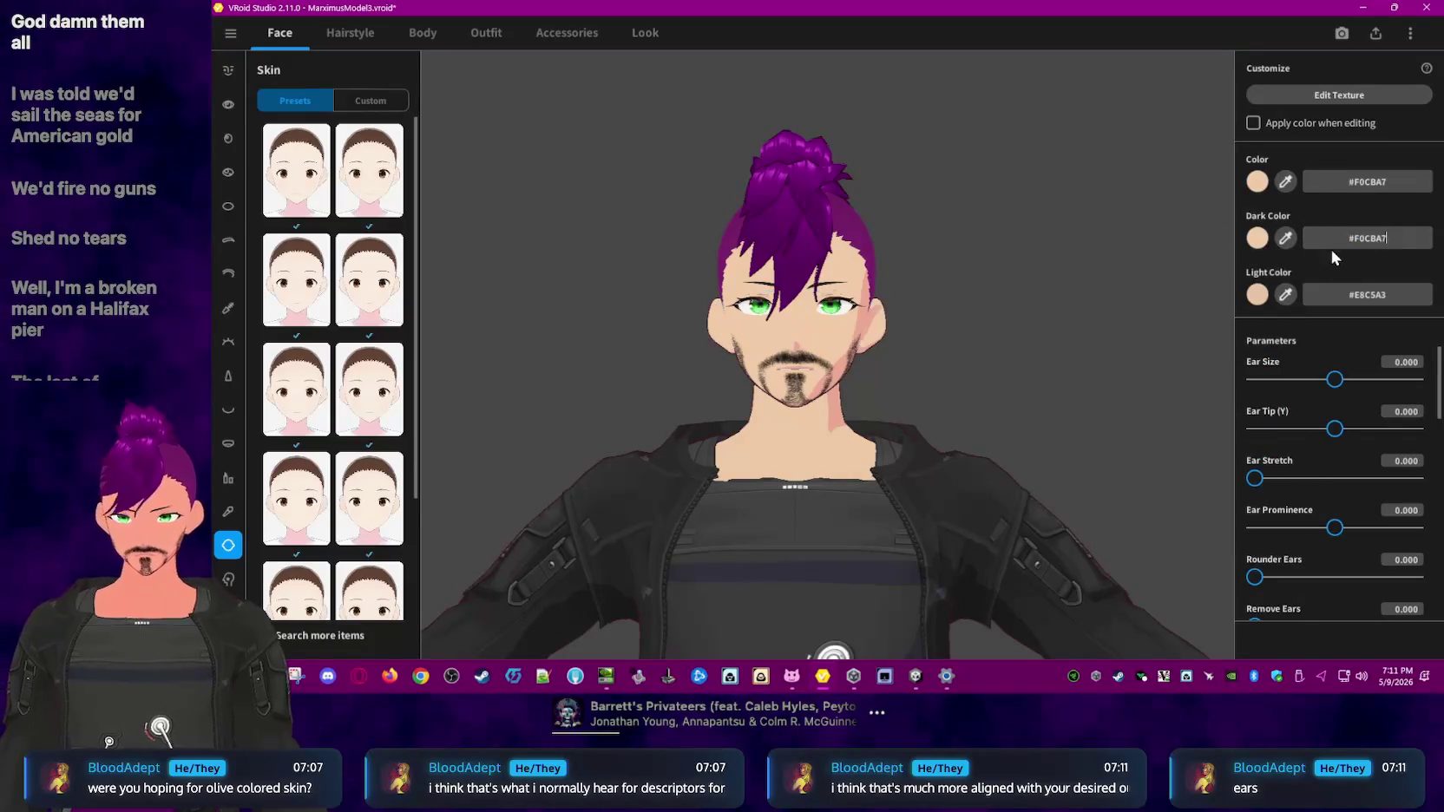
pyautogui.click(1256, 240)
pyautogui.click(1194, 313)
pyautogui.moveTo(1195, 313)
pyautogui.mouseDown()
pyautogui.moveTo(1196, 356)
pyautogui.moveTo(1208, 323)
pyautogui.mouseUp()
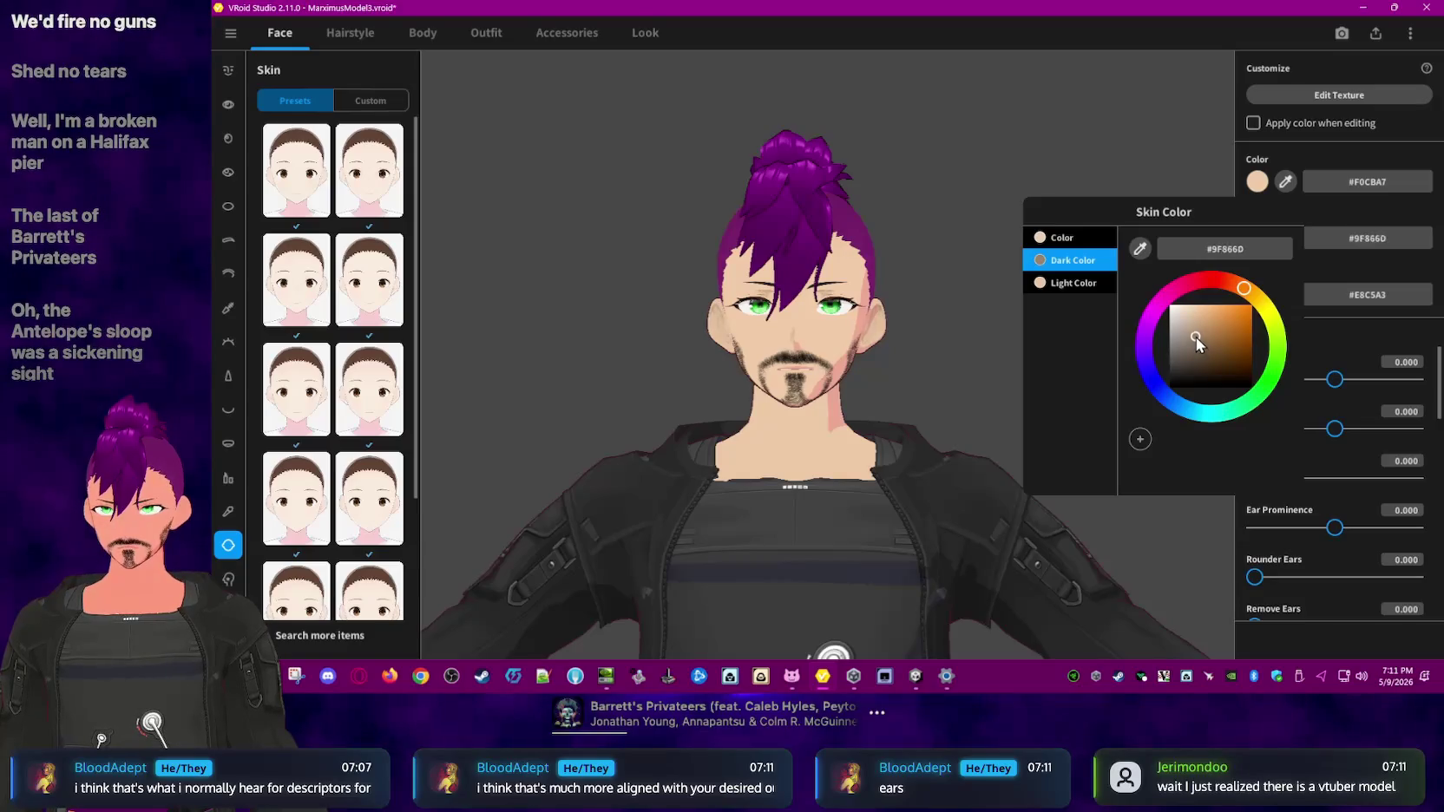
pyautogui.click(1202, 321)
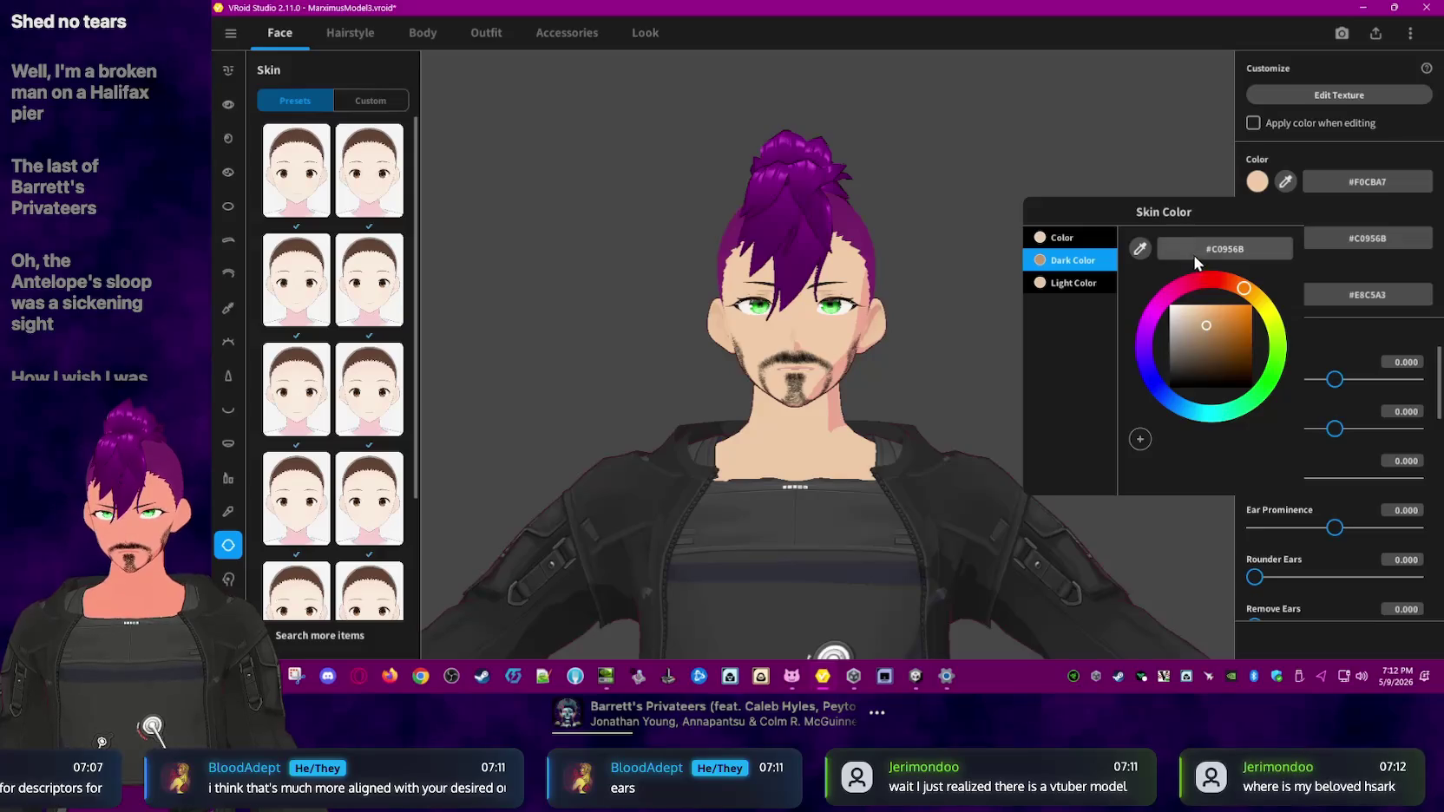
pyautogui.click(1193, 255)
pyautogui.write('#F0CBA7')
pyautogui.click(1201, 317)
pyautogui.moveTo(1205, 318); pyautogui.dragTo(1284, 328)
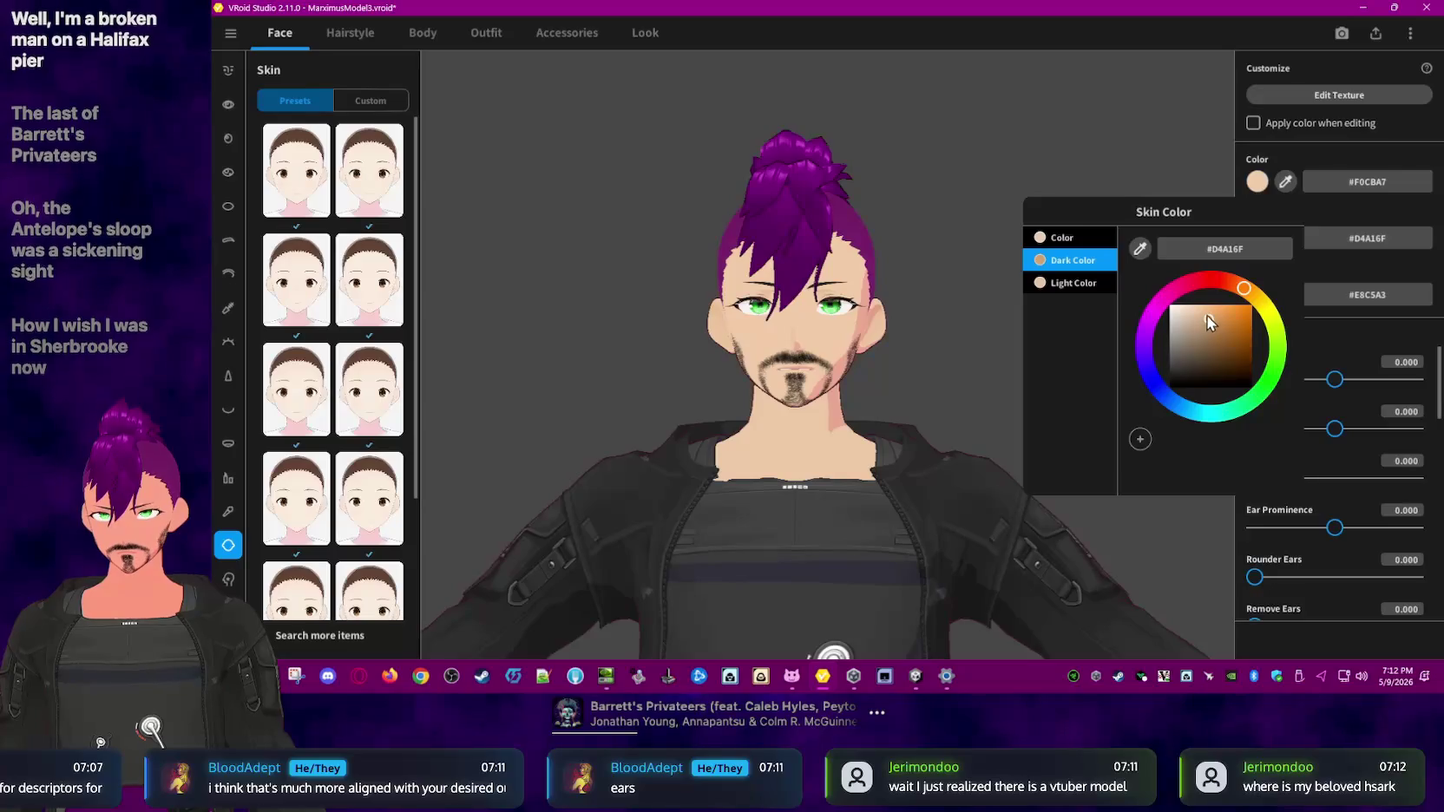
pyautogui.moveTo(1212, 324); pyautogui.dragTo(1215, 331)
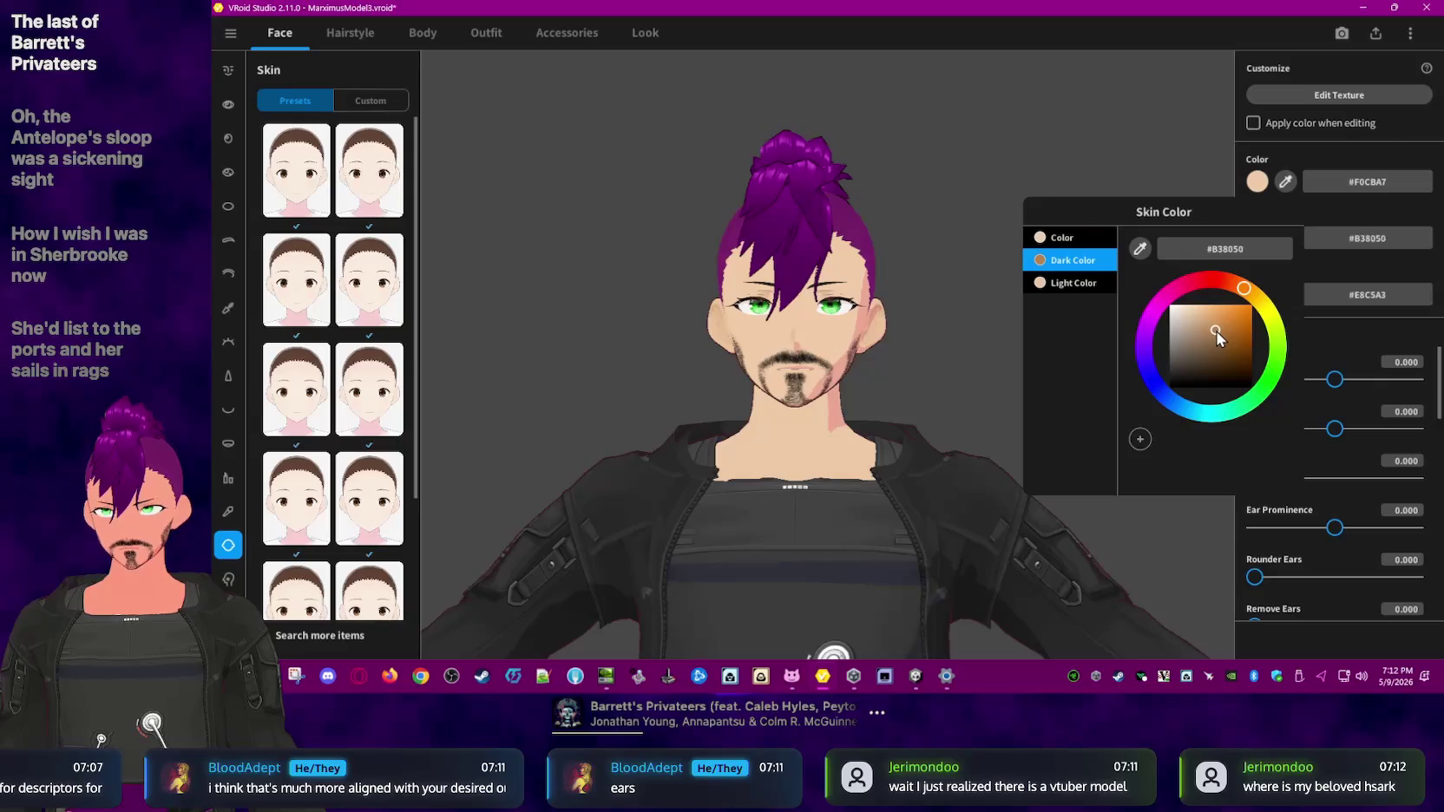
pyautogui.moveTo(1218, 332)
pyautogui.mouseDown()
pyautogui.moveTo(1247, 371)
pyautogui.moveTo(1219, 348)
pyautogui.mouseUp()
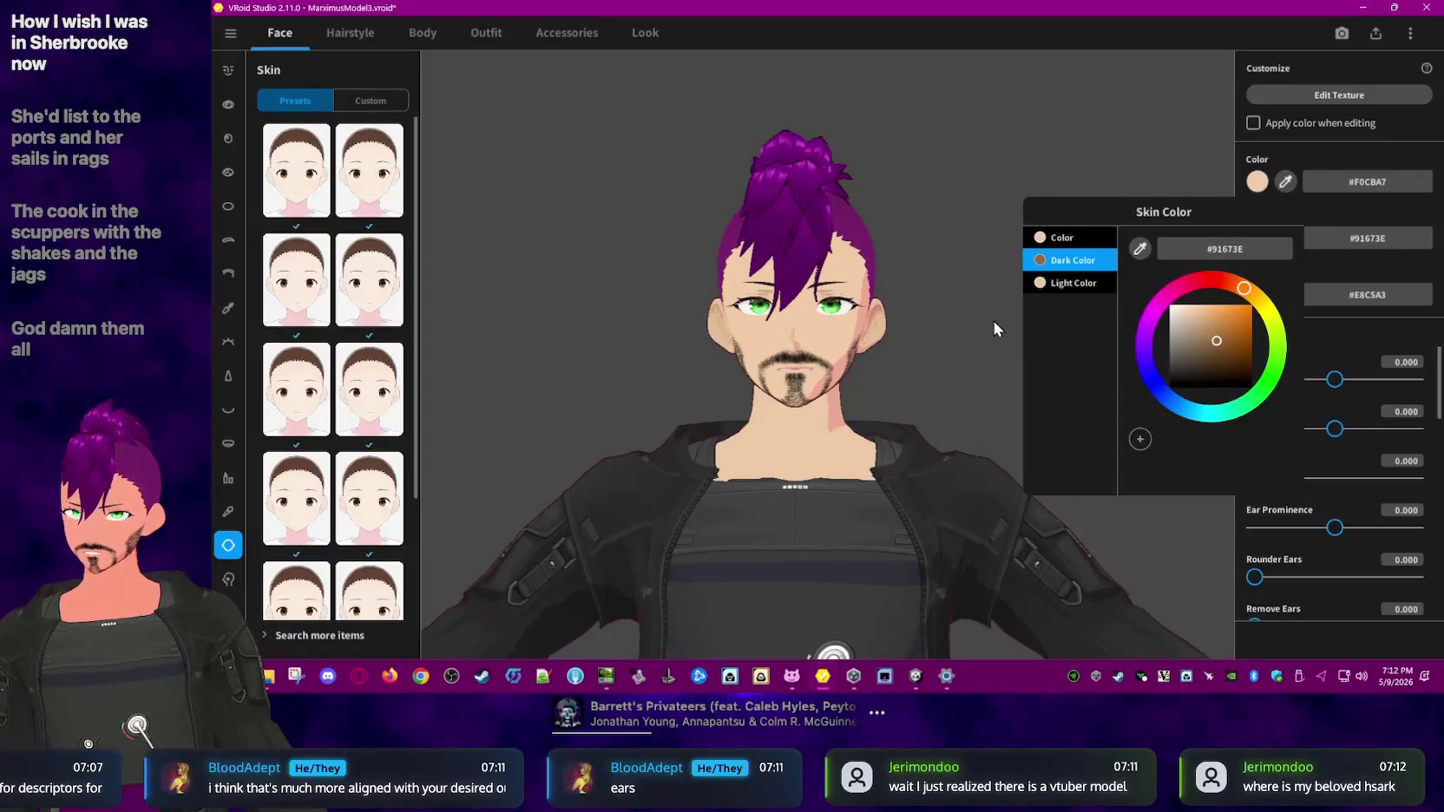
pyautogui.click(958, 332)
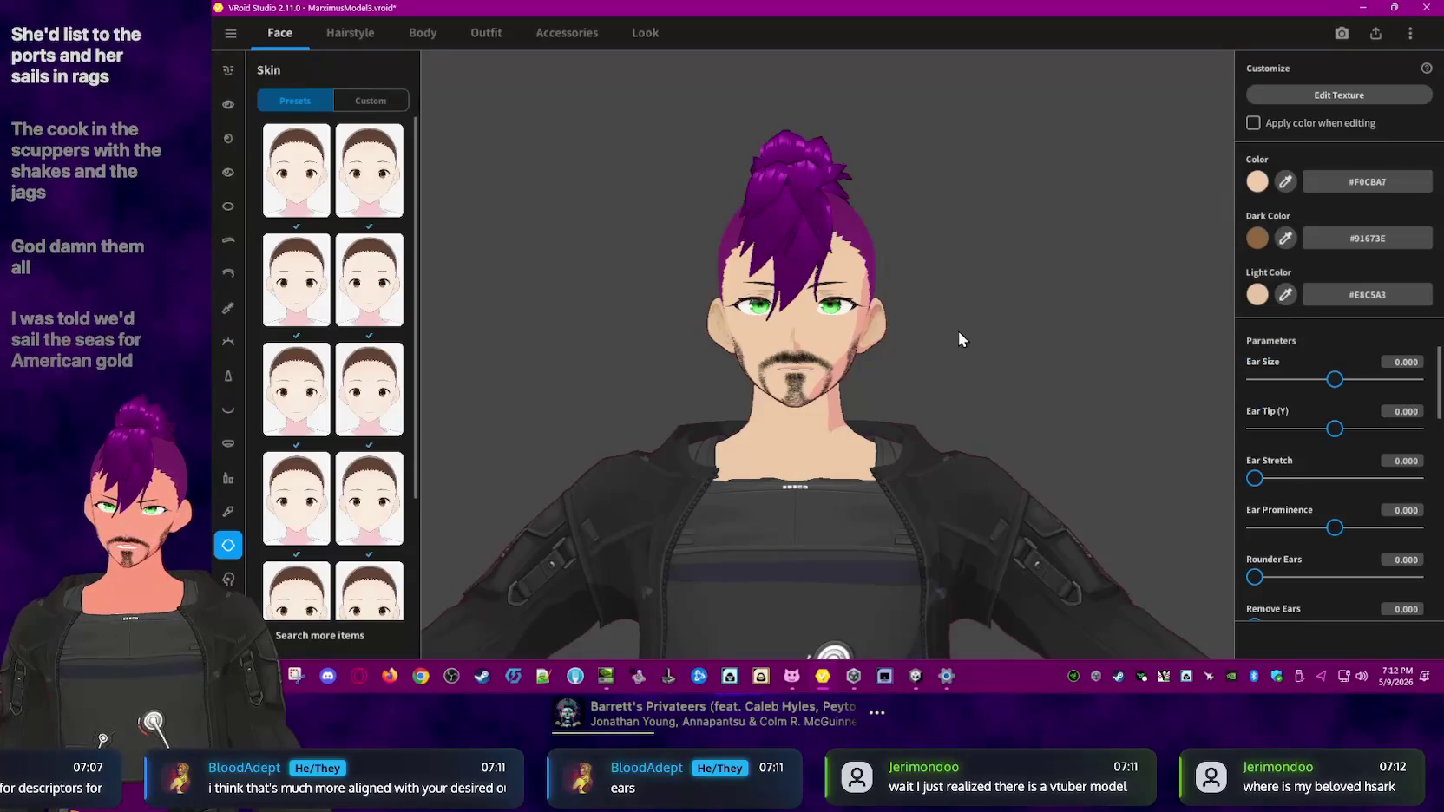
# - Rework the Dark Color, resetting it to F0CBA7 and settling on orange-brown #B97B40
pyautogui.scroll(1, 958, 331)
pyautogui.scroll(2, 964, 343)
pyautogui.scroll(3, 961, 339)
pyautogui.scroll(1, 962, 335)
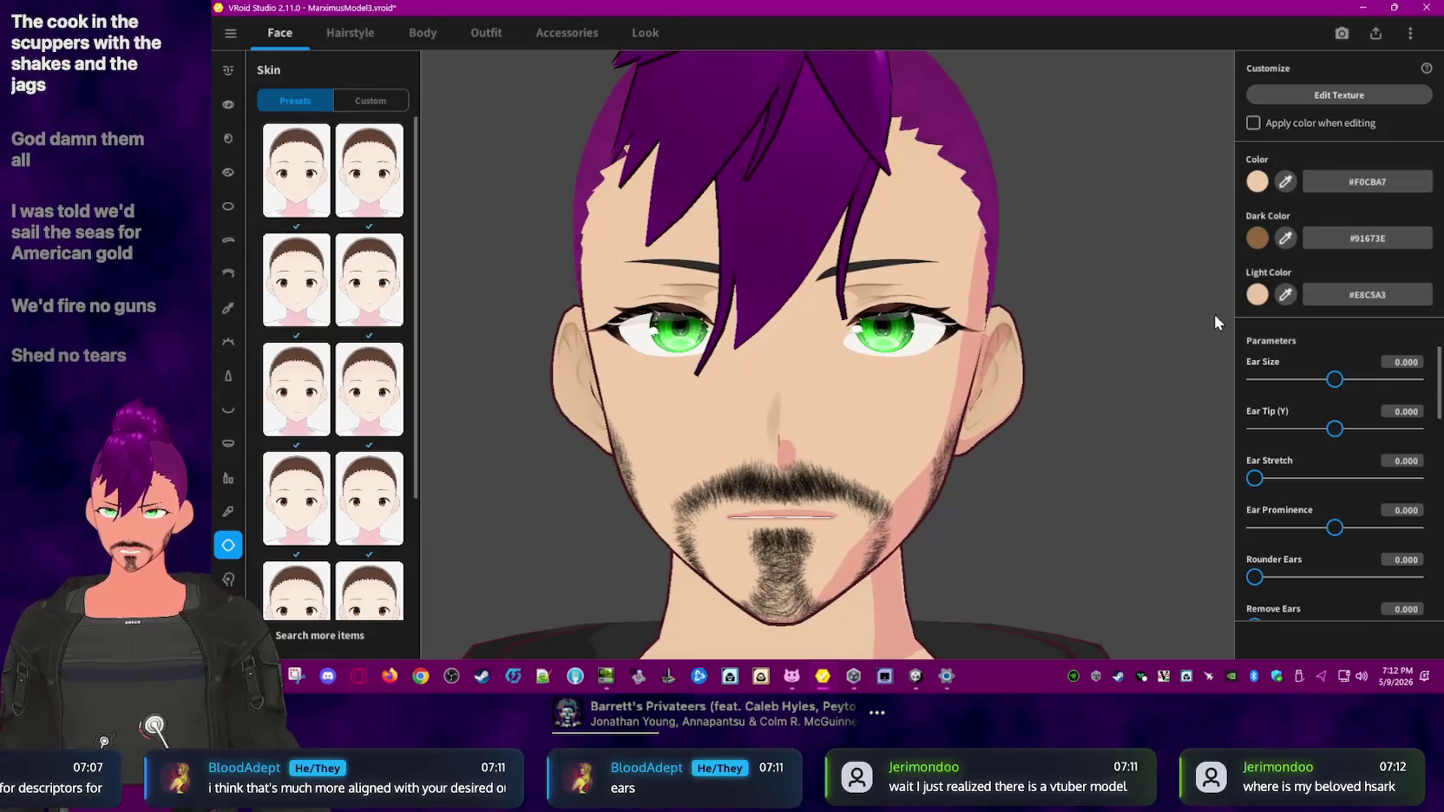
pyautogui.click(1257, 237)
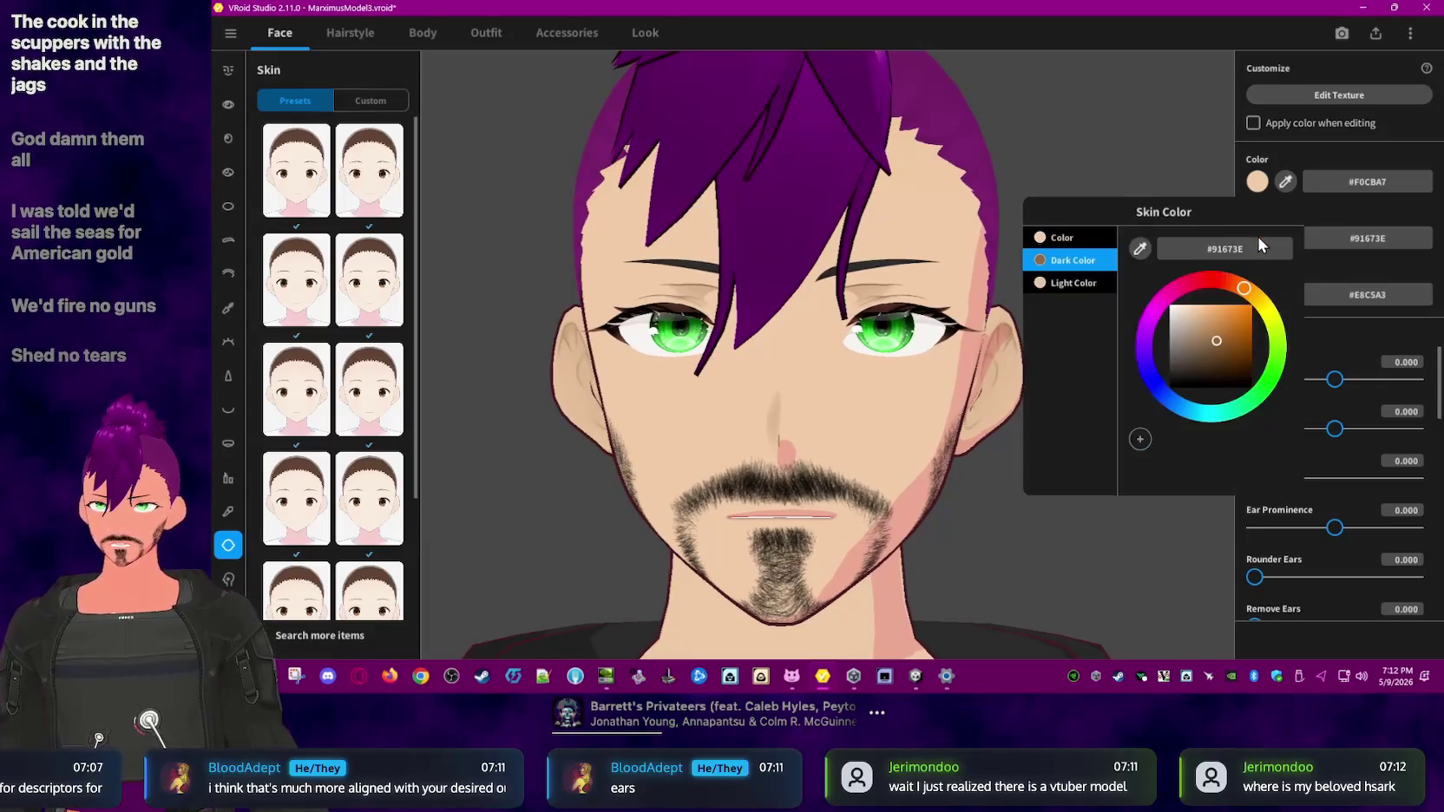
pyautogui.click(1216, 340)
pyautogui.moveTo(1234, 322); pyautogui.dragTo(1226, 340)
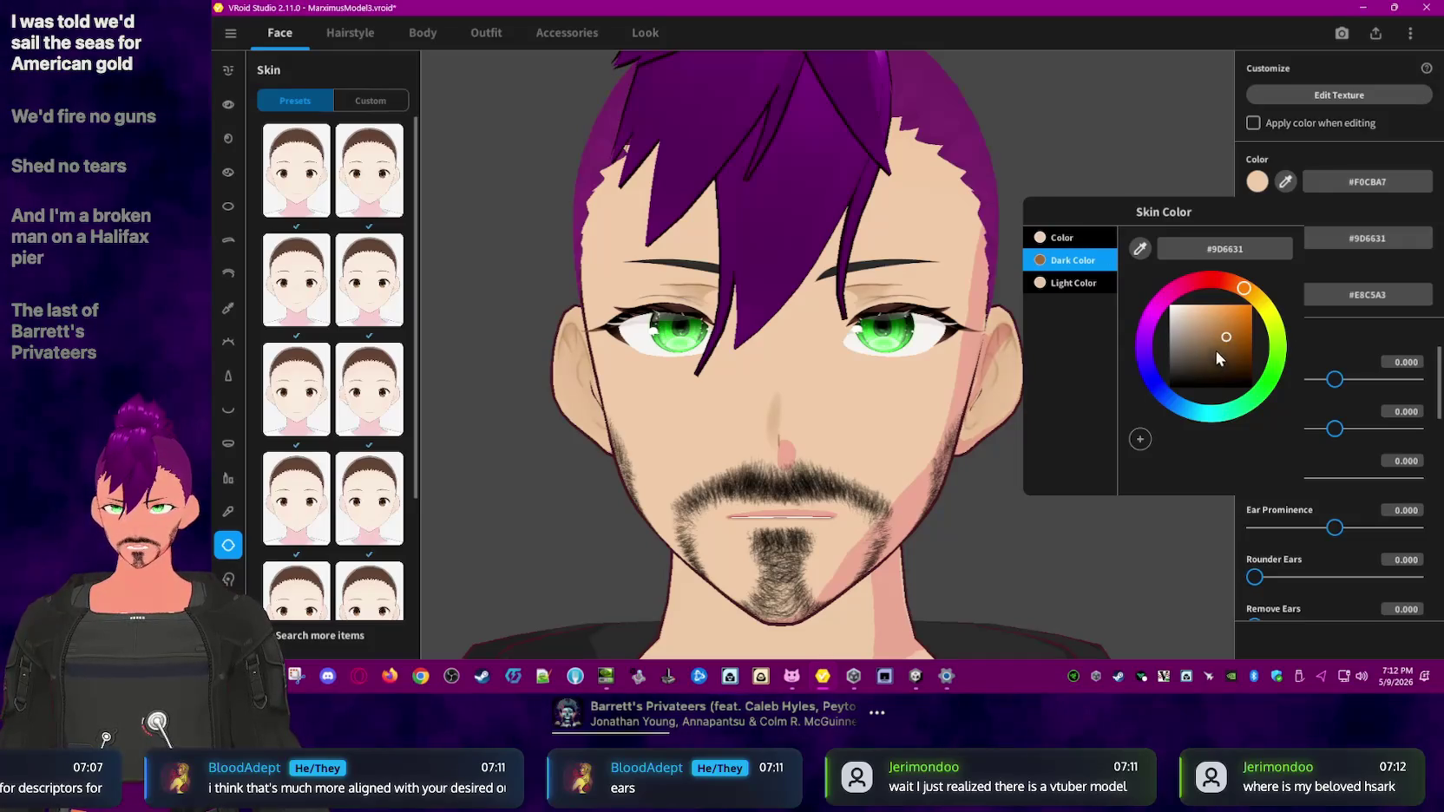
pyautogui.moveTo(1215, 355)
pyautogui.mouseDown()
pyautogui.moveTo(1227, 361)
pyautogui.moveTo(1211, 329)
pyautogui.mouseUp()
pyautogui.doubleClick(1234, 253)
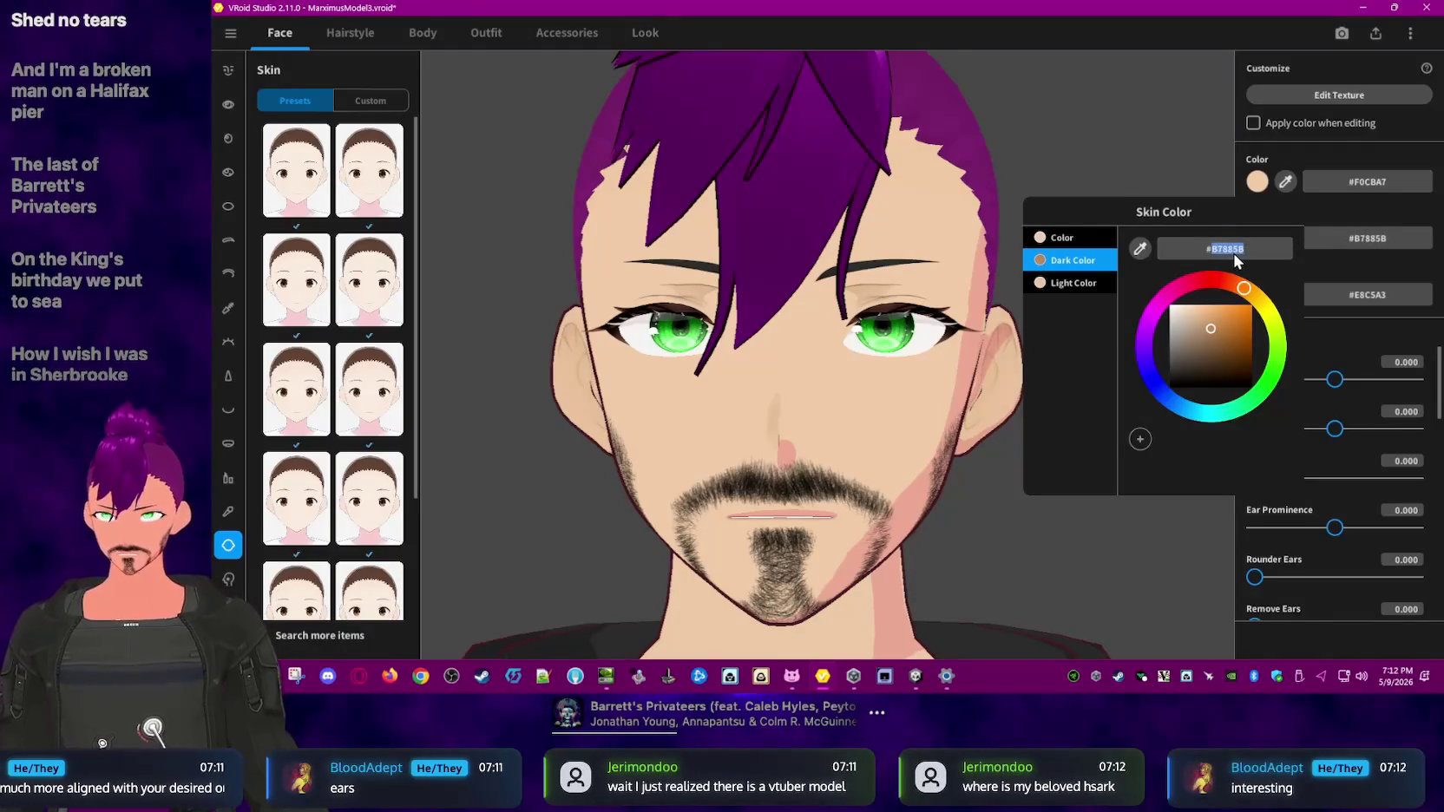
pyautogui.write('F0CBA7')
pyautogui.press('Return')
pyautogui.moveTo(1201, 312); pyautogui.dragTo(1224, 329)
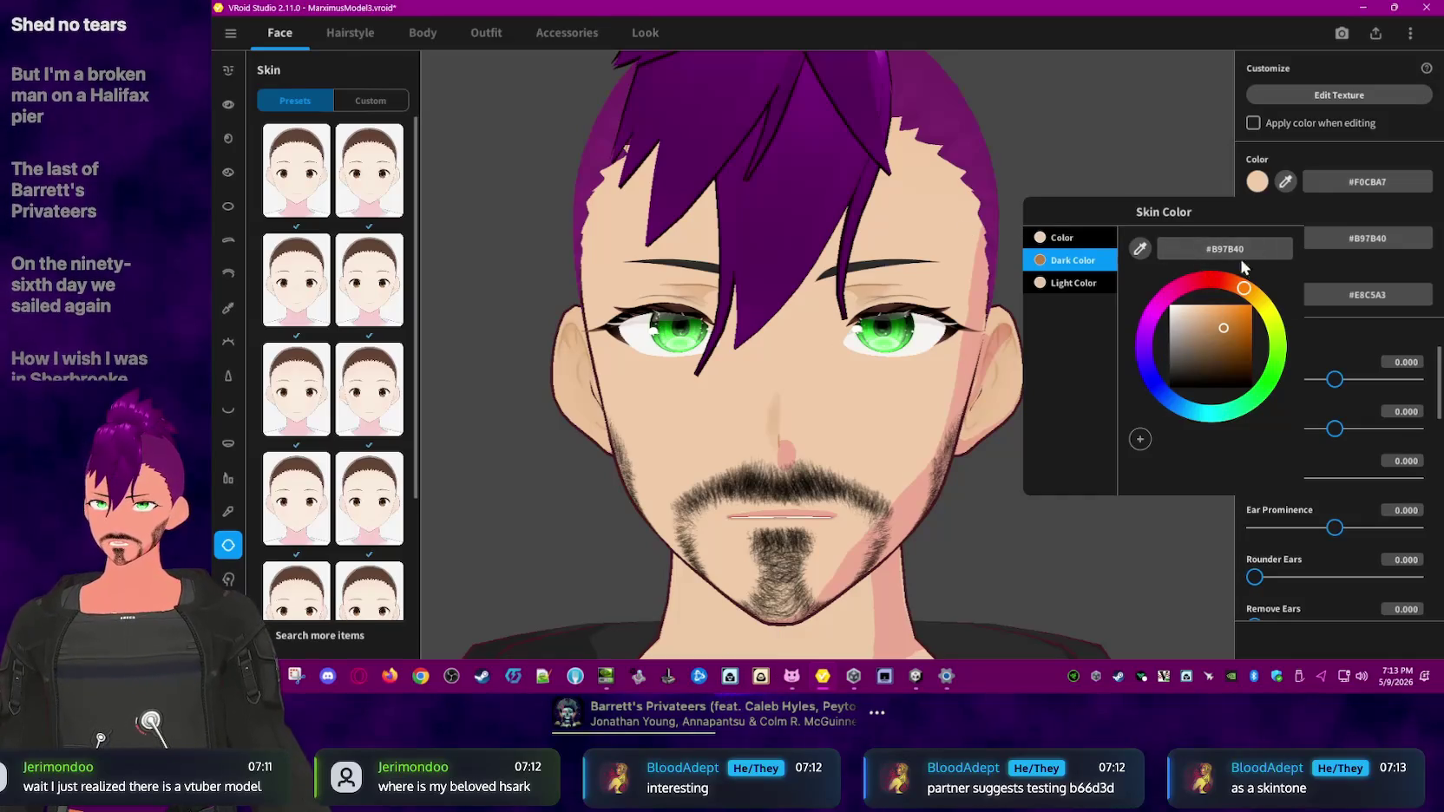
pyautogui.click(1381, 172)
# - Copy base hex #F0CBA7 into Light Color, then change the base Color to b66d3d
pyautogui.doubleClick(1397, 183)
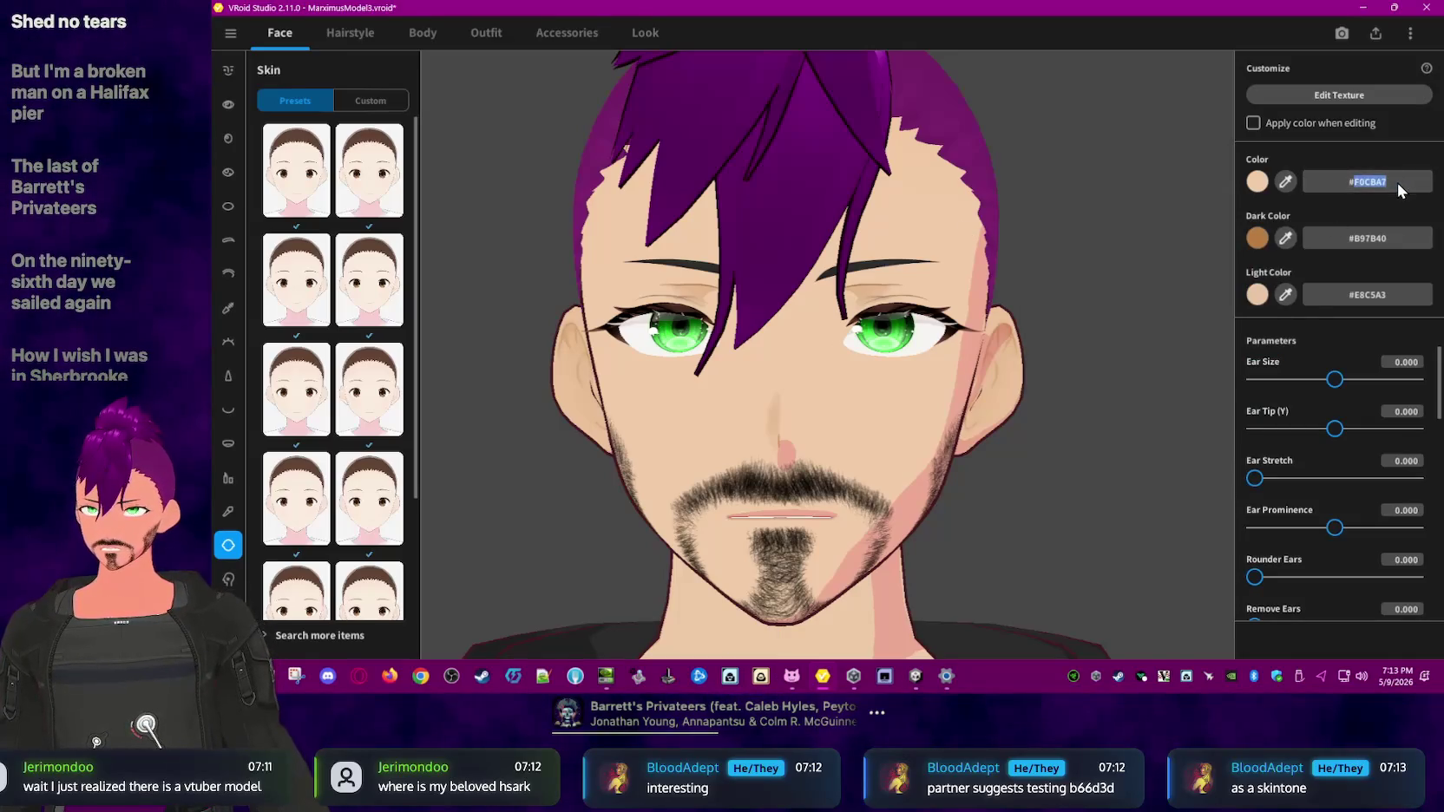
pyautogui.hotkey('ctrl', 'c')
pyautogui.doubleClick(1399, 299)
pyautogui.hotkey('ctrl', 'v')
pyautogui.doubleClick(1372, 182)
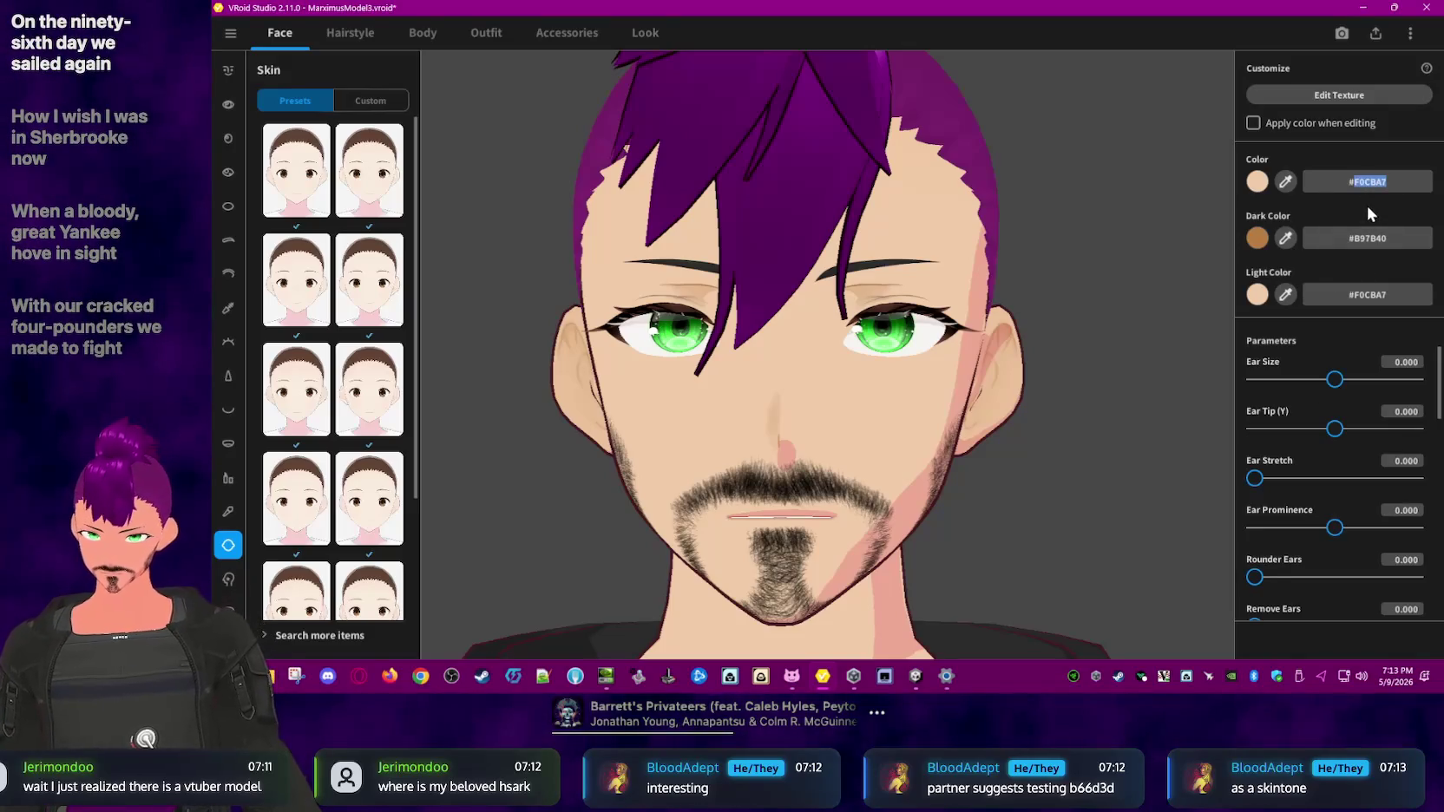
pyautogui.write('b66d')
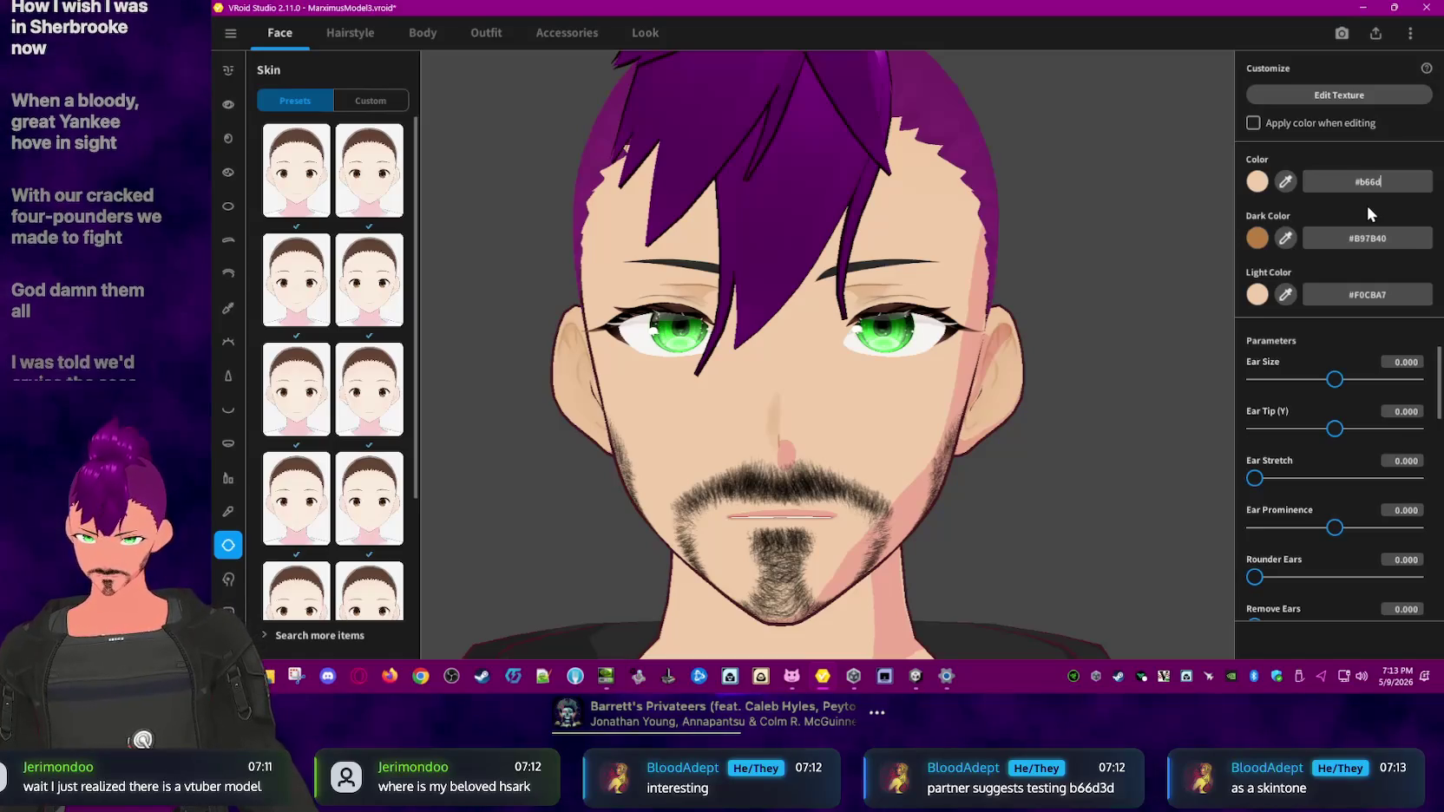
pyautogui.write('3d')
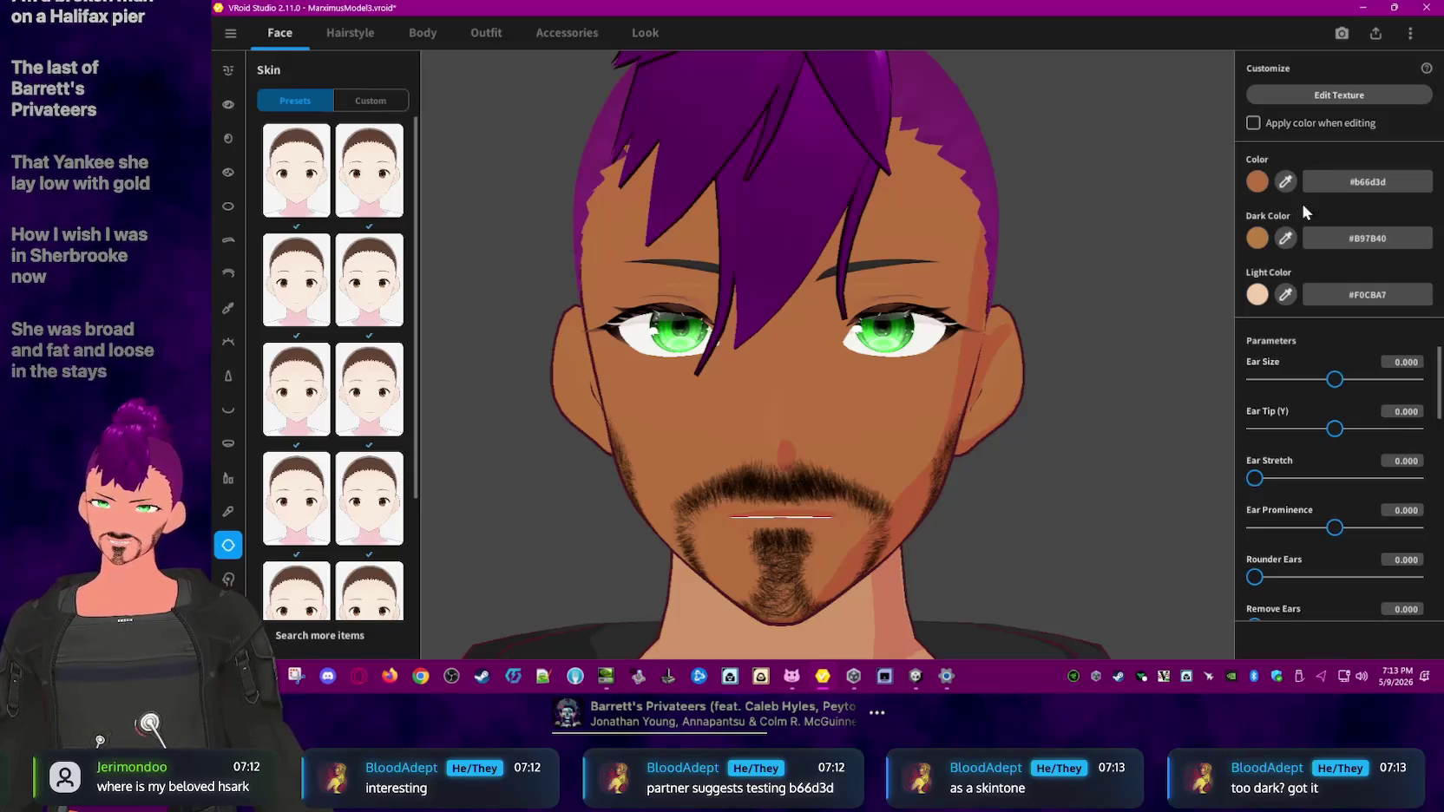
pyautogui.click(1371, 301)
# - Lighten the base skin Color in the picker toward peach, reaching #F4BD98
pyautogui.moveTo(1371, 301); pyautogui.dragTo(1385, 295)
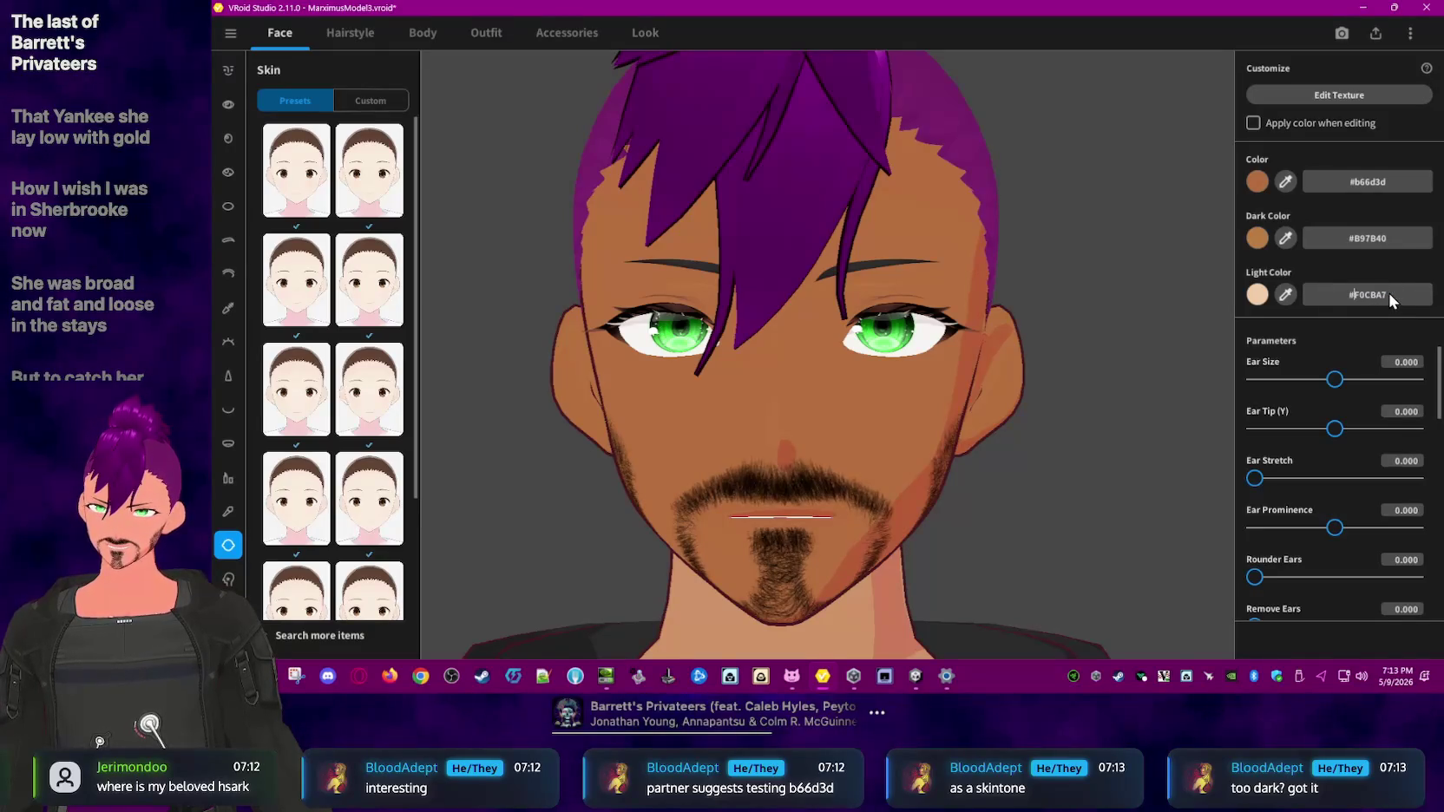
pyautogui.click(1256, 181)
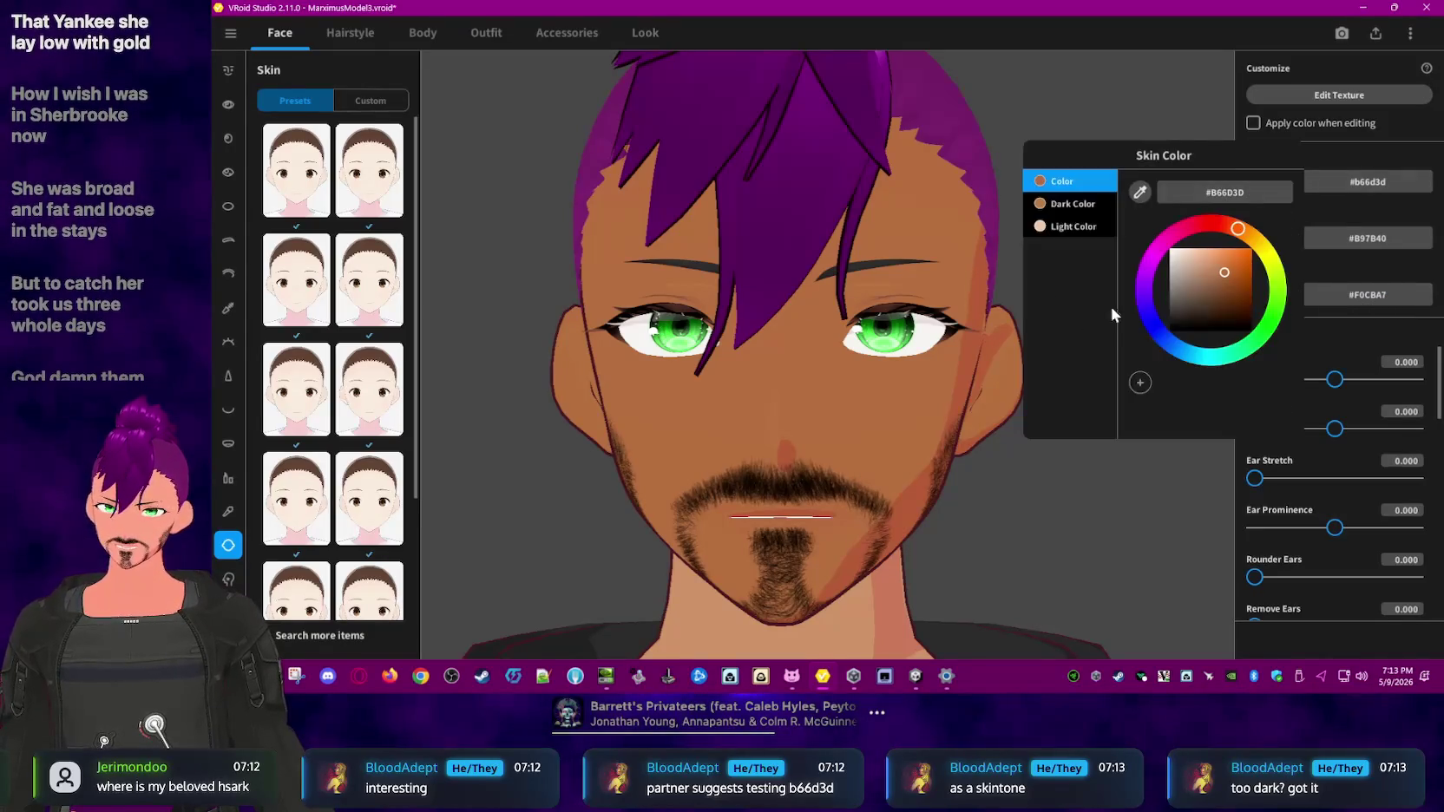
pyautogui.moveTo(1226, 278); pyautogui.dragTo(1214, 253)
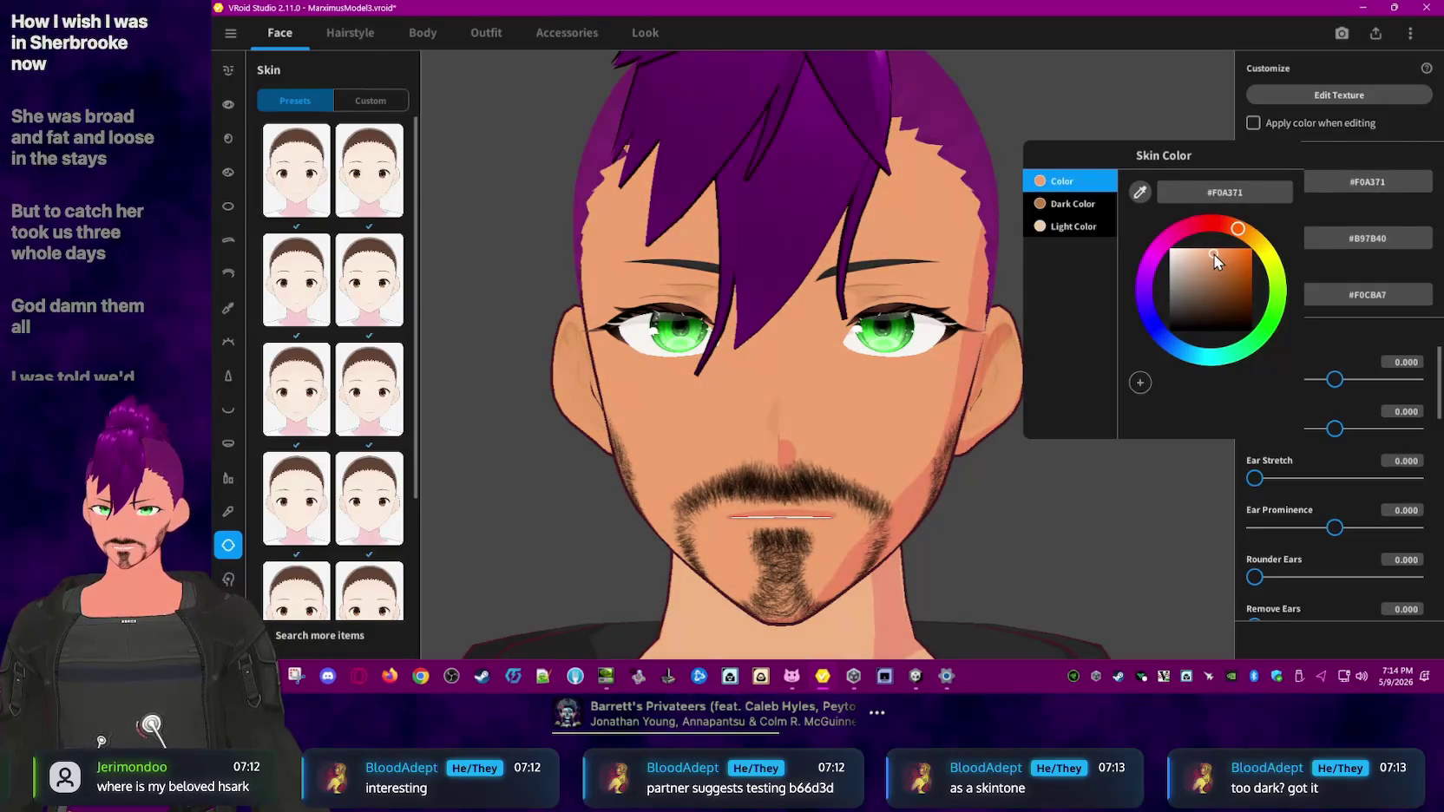
pyautogui.click(1131, 526)
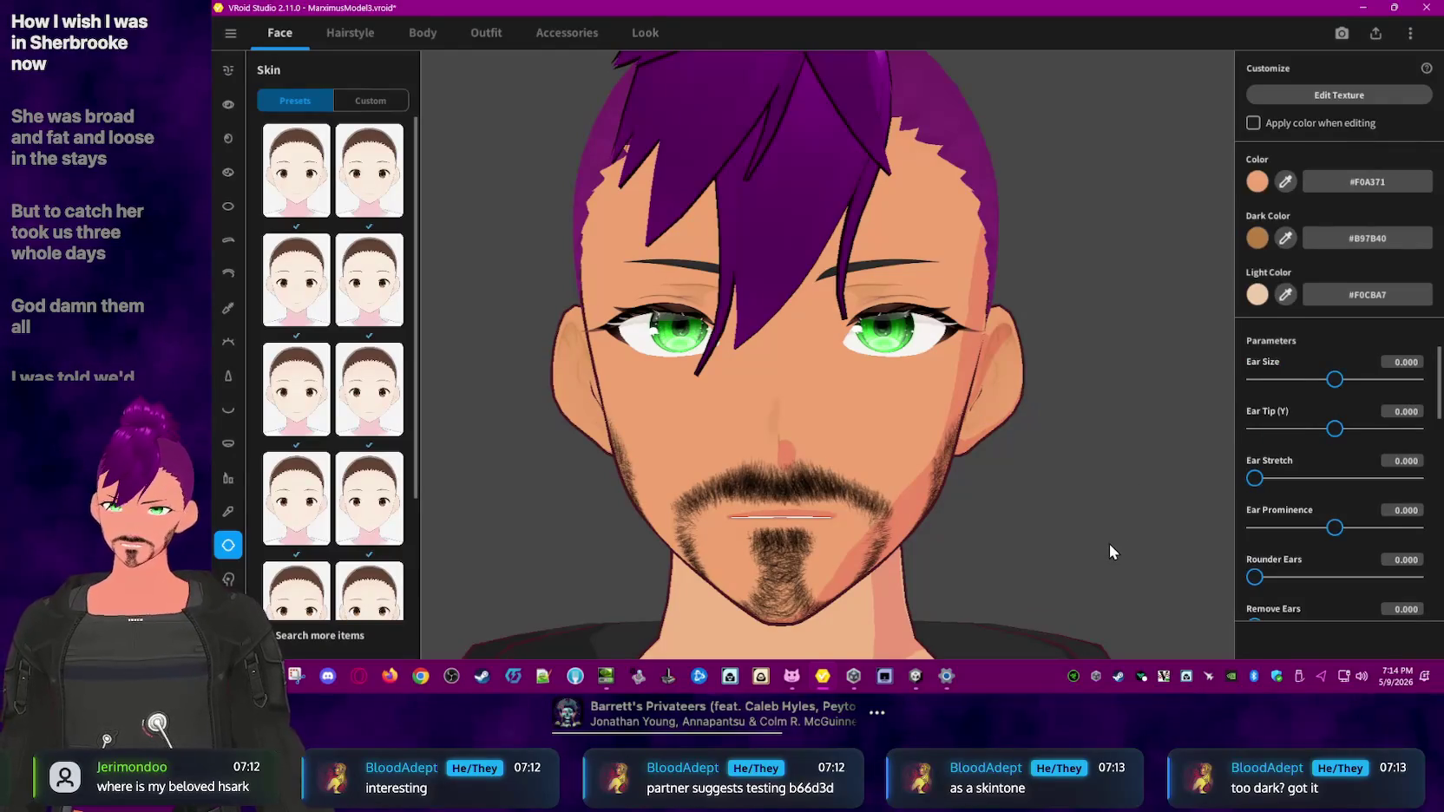
pyautogui.click(1257, 182)
pyautogui.click(1214, 256)
pyautogui.moveTo(1211, 255); pyautogui.dragTo(1201, 255)
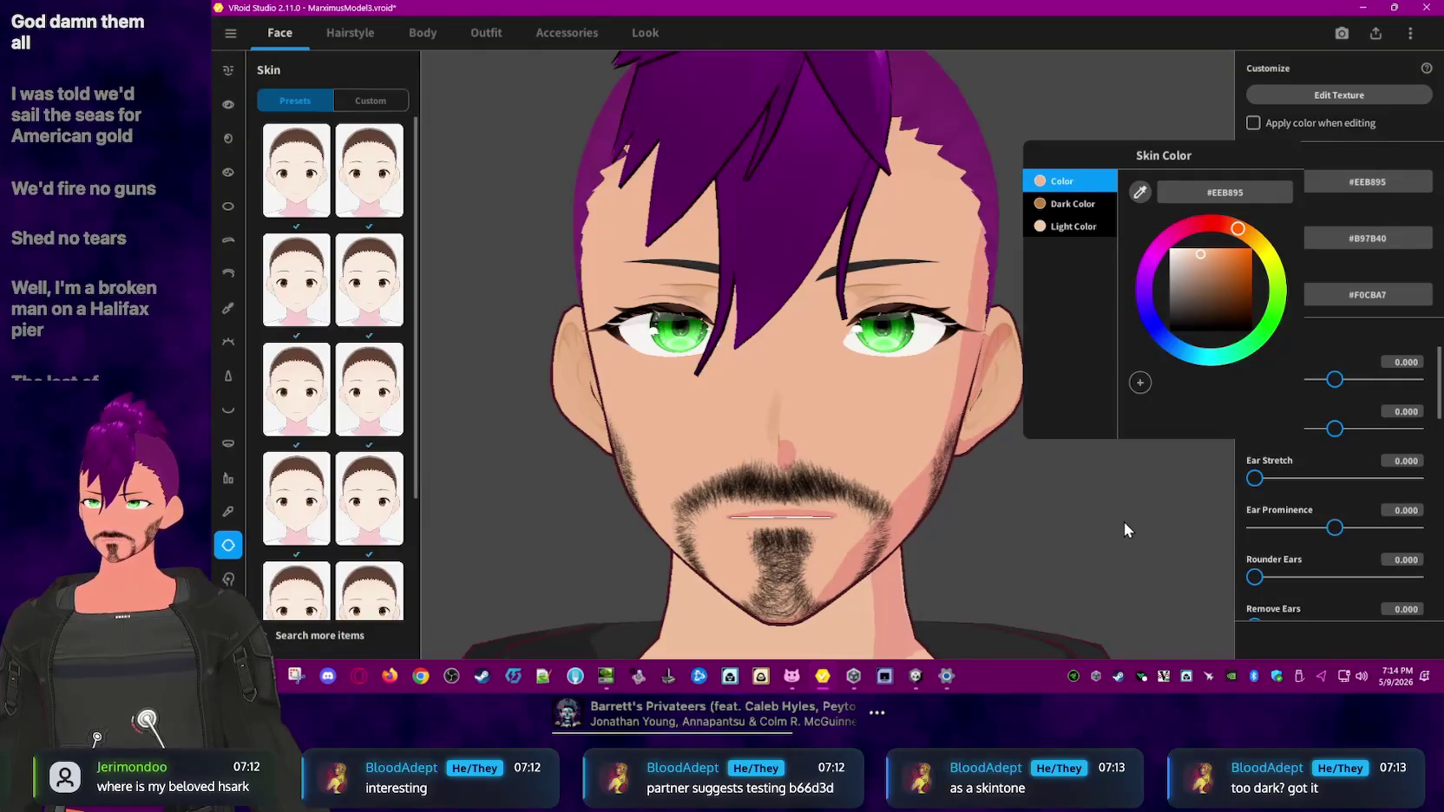
pyautogui.moveTo(1201, 257); pyautogui.dragTo(1201, 253)
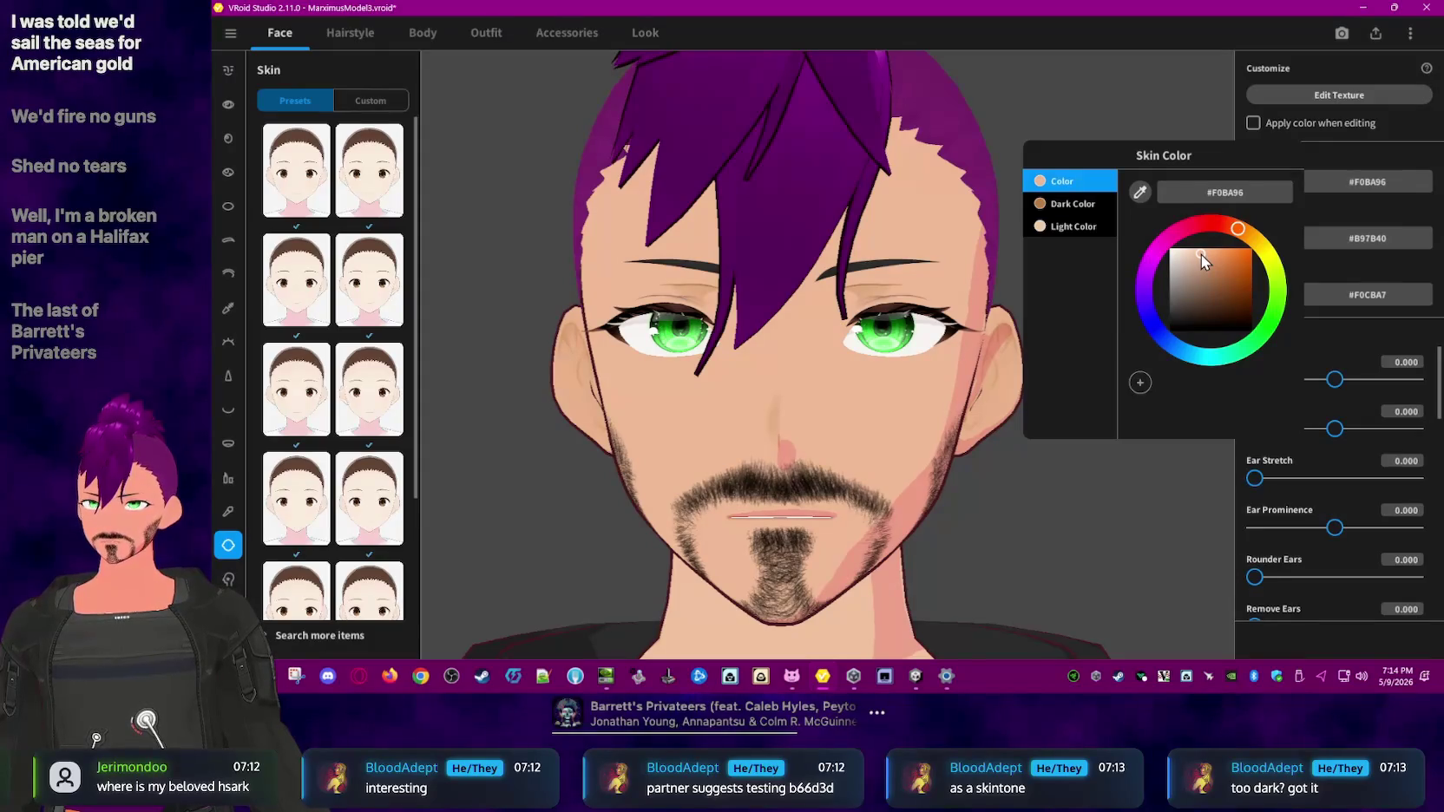
pyautogui.click(1201, 253)
pyautogui.click(1137, 559)
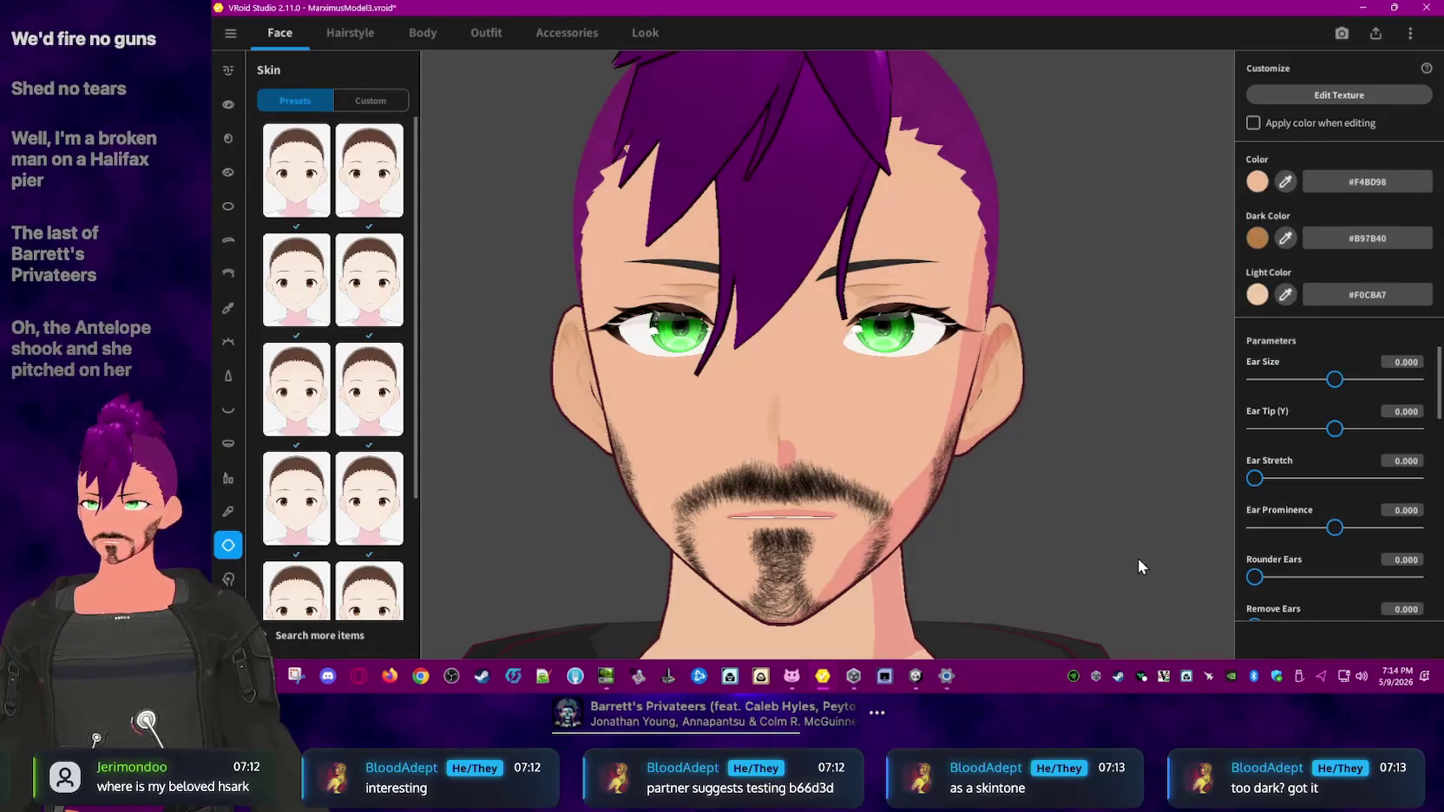
# - Restore the base to #F0CBA7, then adjust it in the picker to warm tan #EAB485
pyautogui.click(1394, 302)
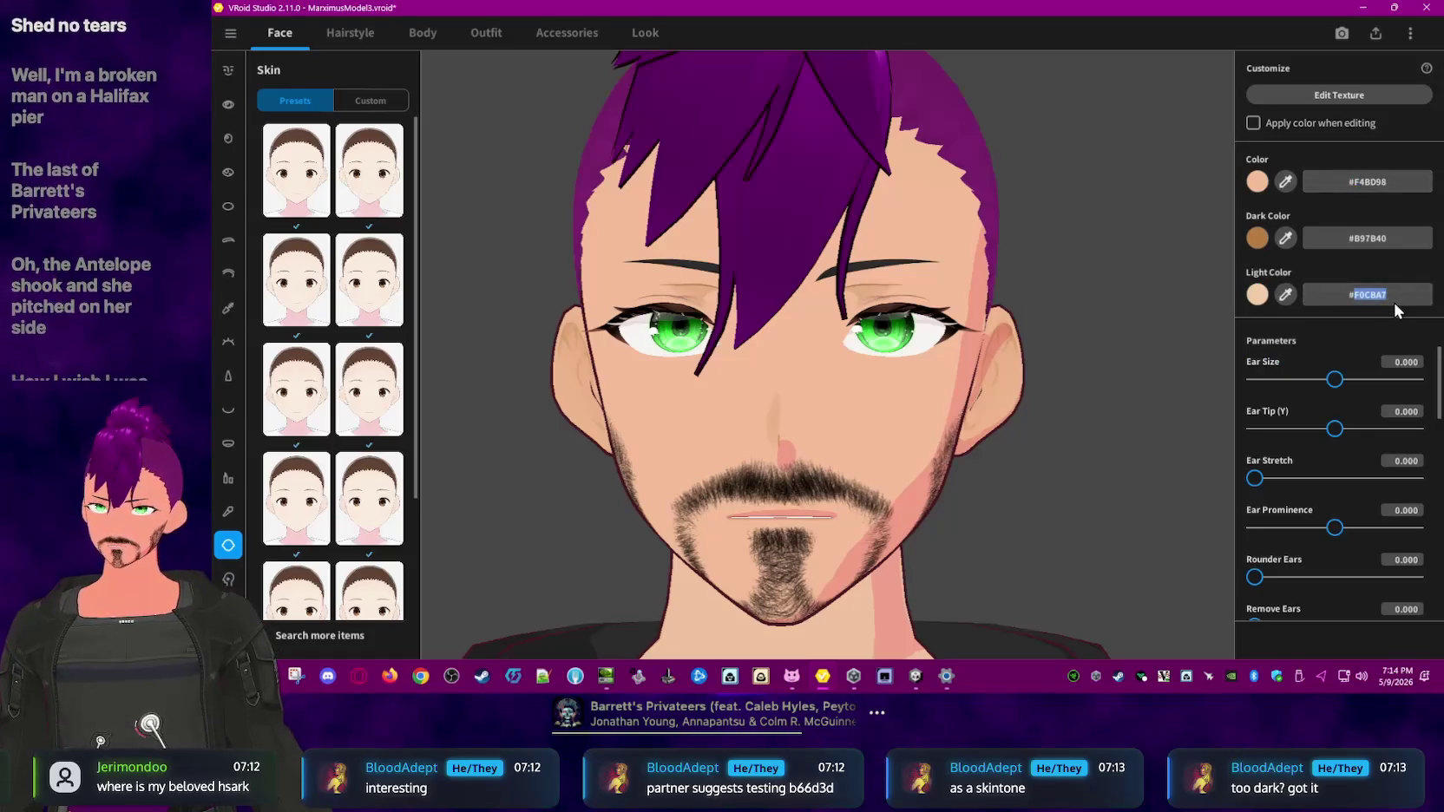
pyautogui.click(1397, 185)
pyautogui.write('#F0CBA7')
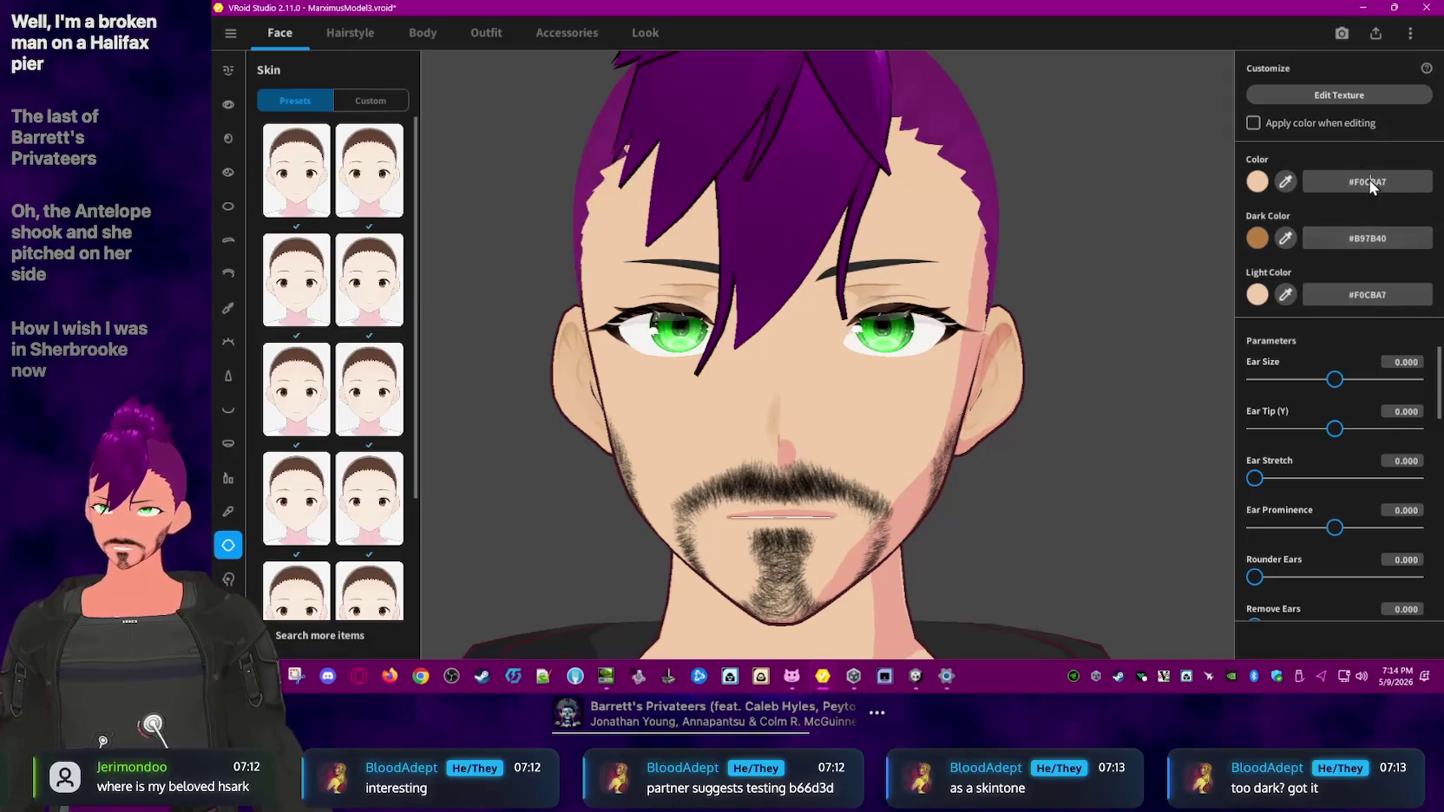
pyautogui.click(1256, 181)
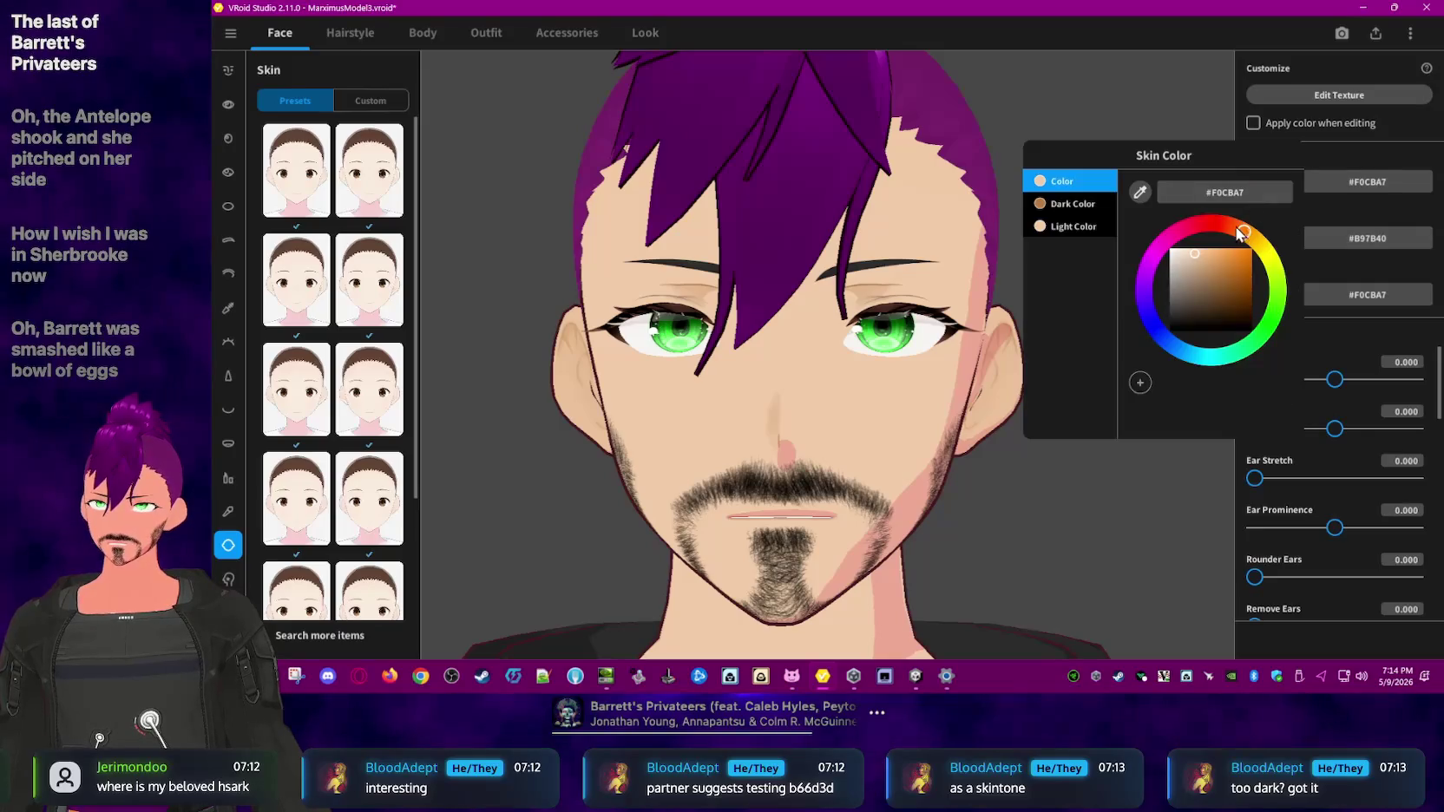
pyautogui.moveTo(1195, 253); pyautogui.dragTo(1216, 259)
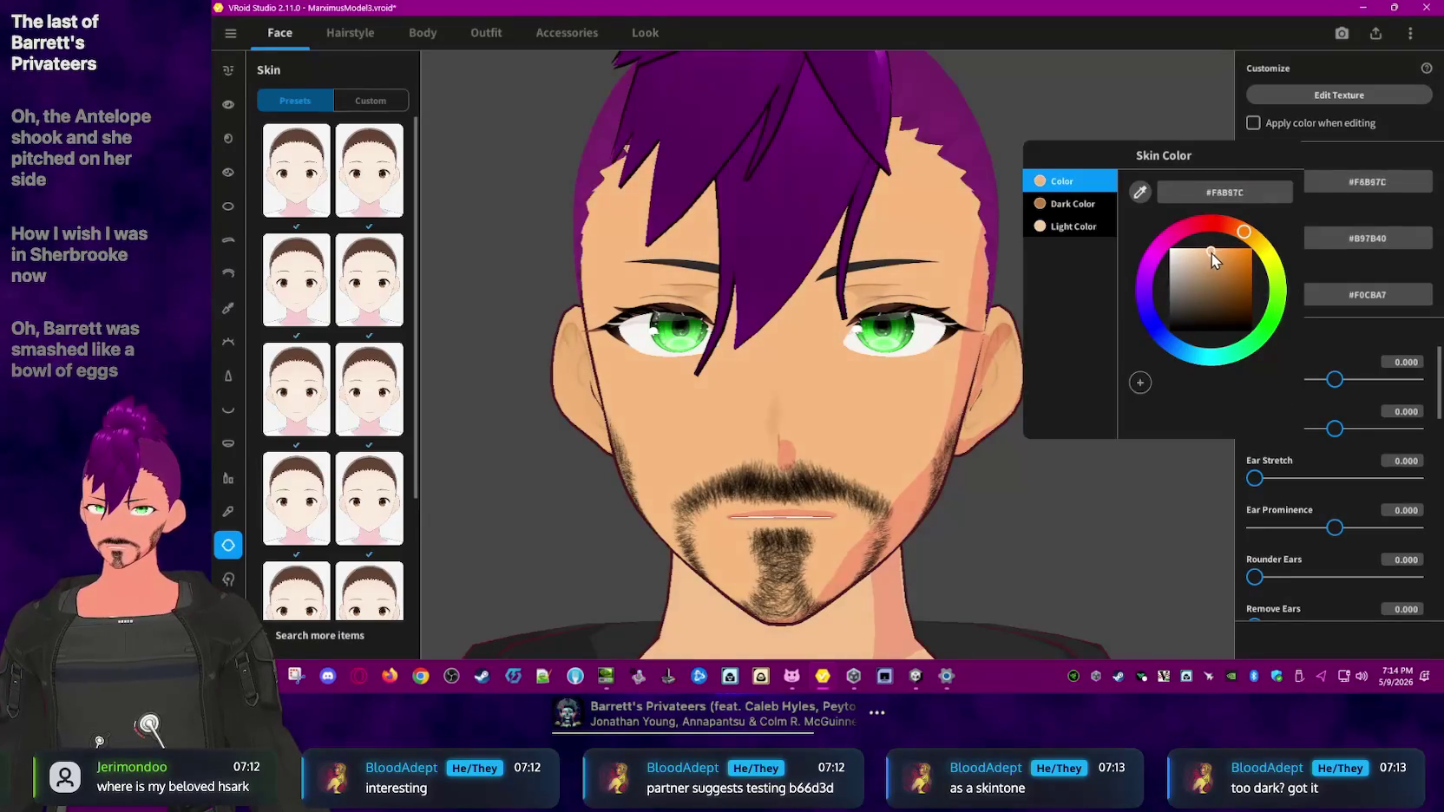
pyautogui.click(1252, 197)
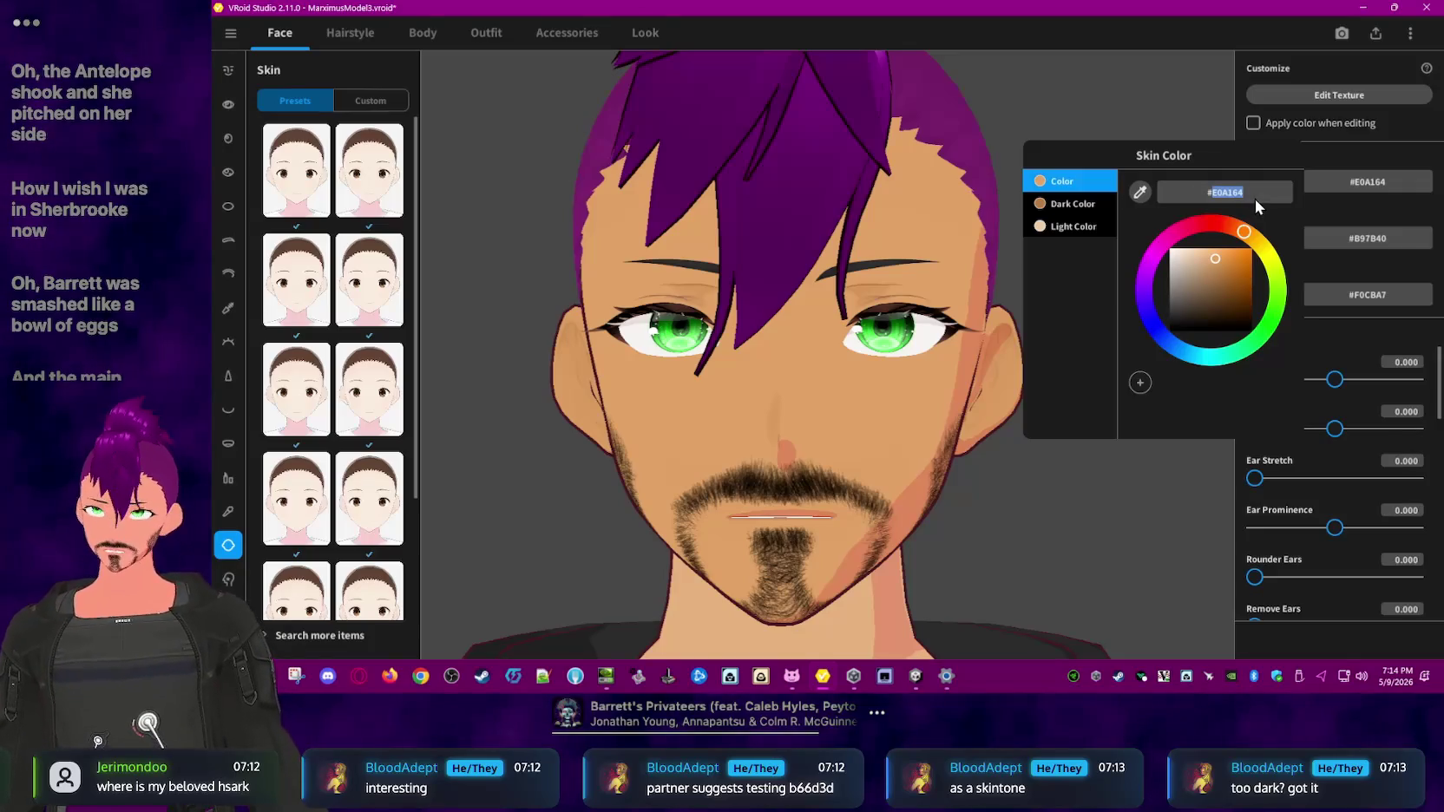
pyautogui.write('#b66')
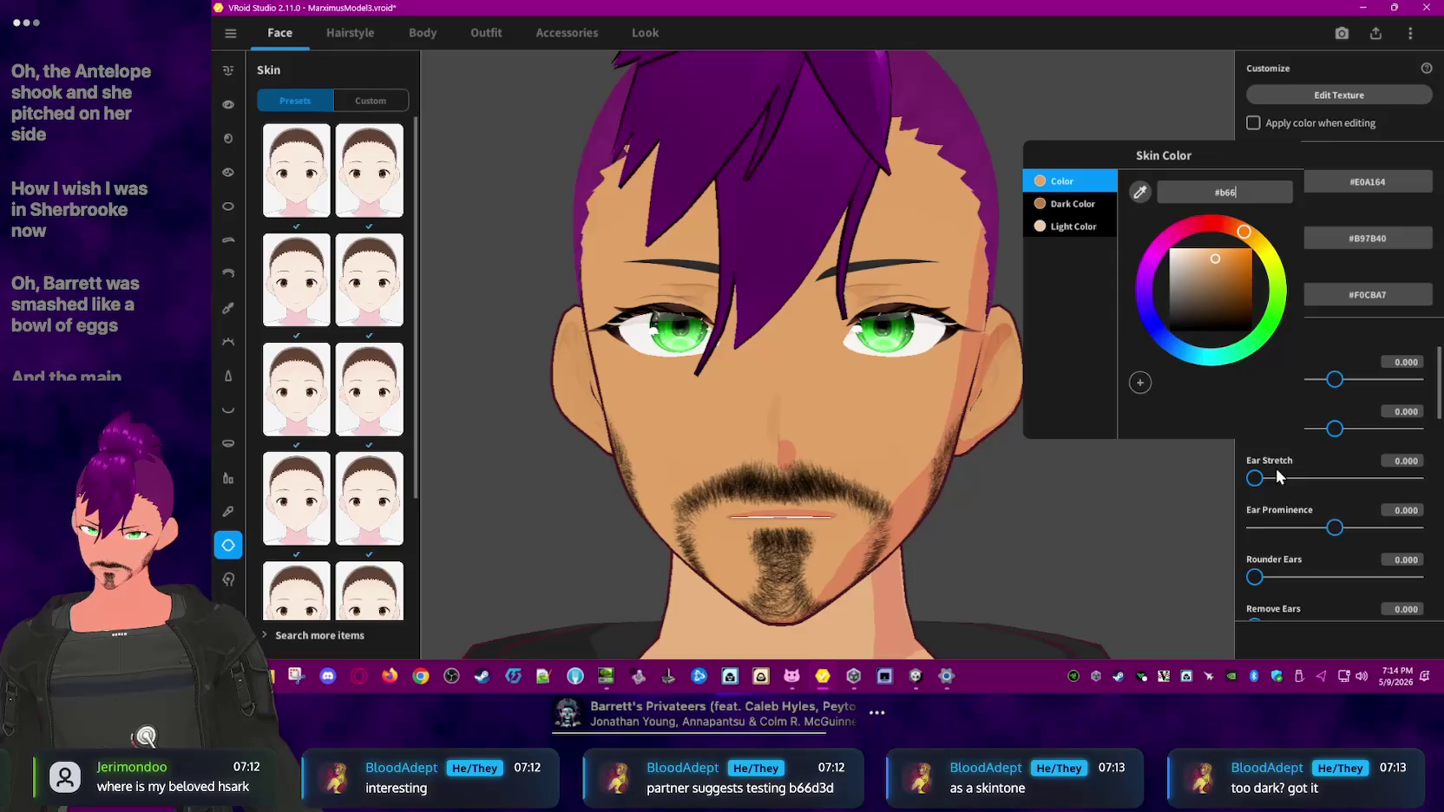
pyautogui.write('d2')
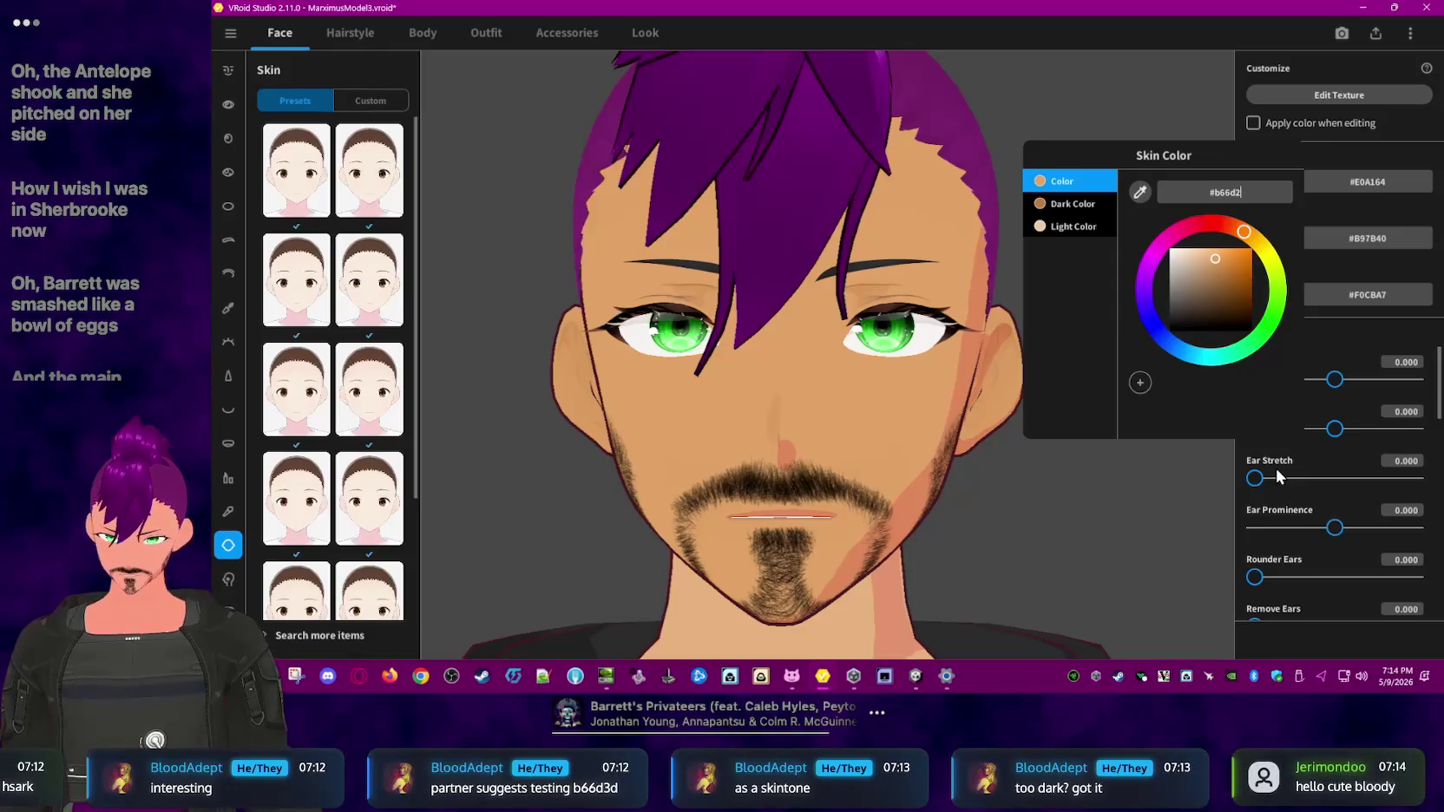
pyautogui.click(1231, 269)
pyautogui.moveTo(1231, 271); pyautogui.dragTo(1204, 256)
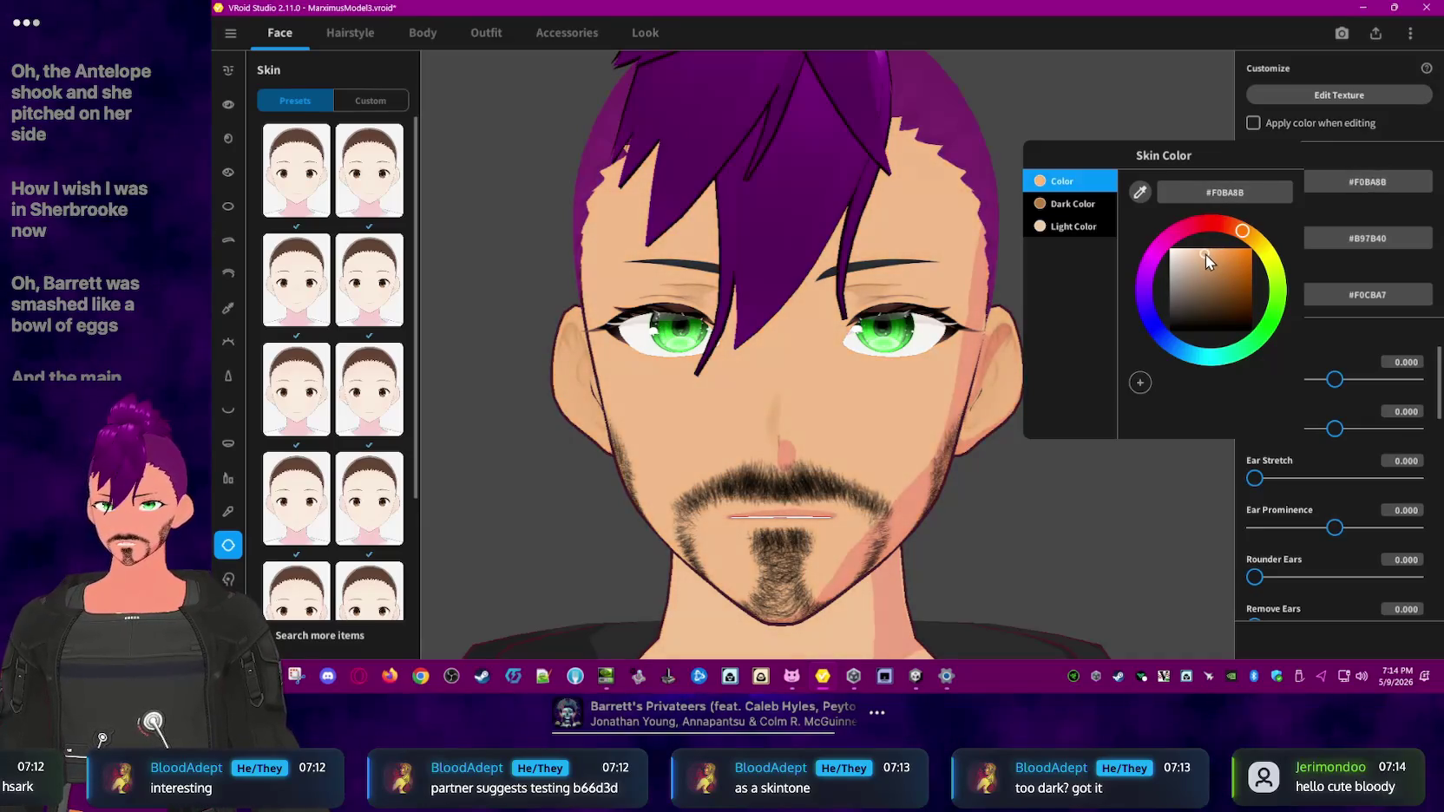
pyautogui.click(1214, 100)
# - Copy base hex #EAB485 into both the Dark and Light Color fields
pyautogui.doubleClick(1368, 186)
pyautogui.hotkey('ctrl', 'c')
pyautogui.click(1376, 237)
pyautogui.hotkey('ctrl', 'v')
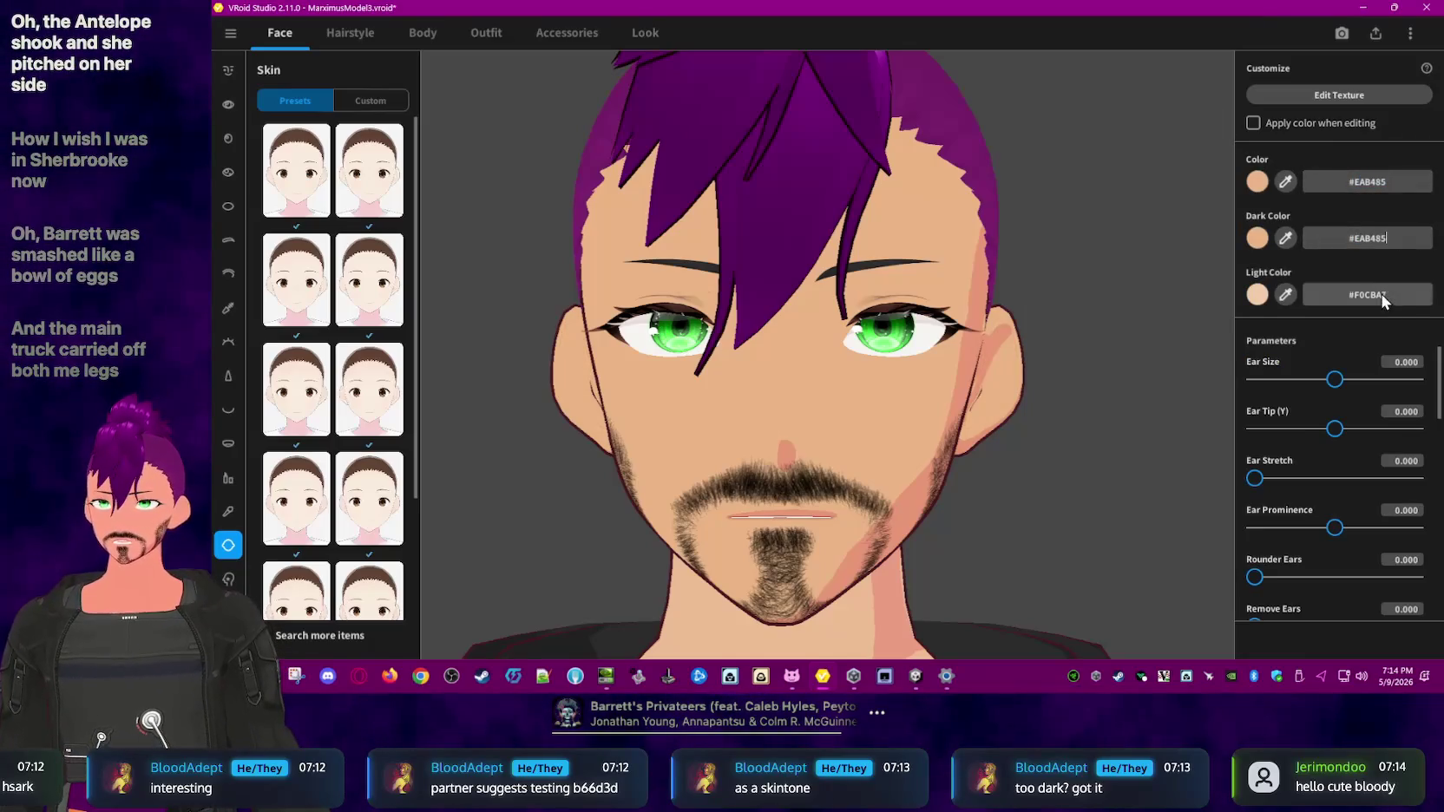
pyautogui.click(1382, 294)
pyautogui.hotkey('ctrl', 'v')
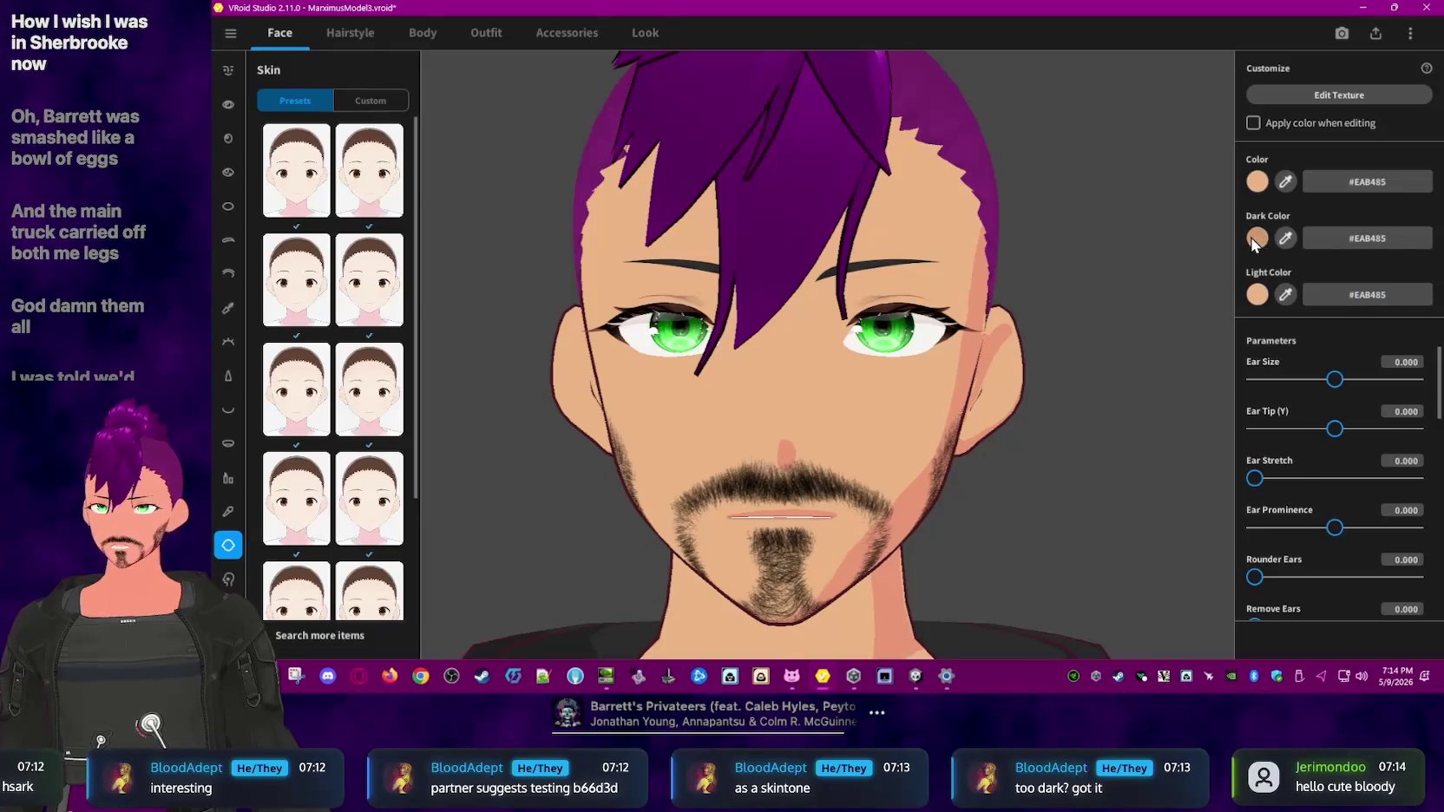
# - Deepen the skin's Dark Color in the picker to brown #814D1F
pyautogui.click(1256, 237)
pyautogui.click(1205, 313)
pyautogui.moveTo(1211, 316); pyautogui.dragTo(1233, 351)
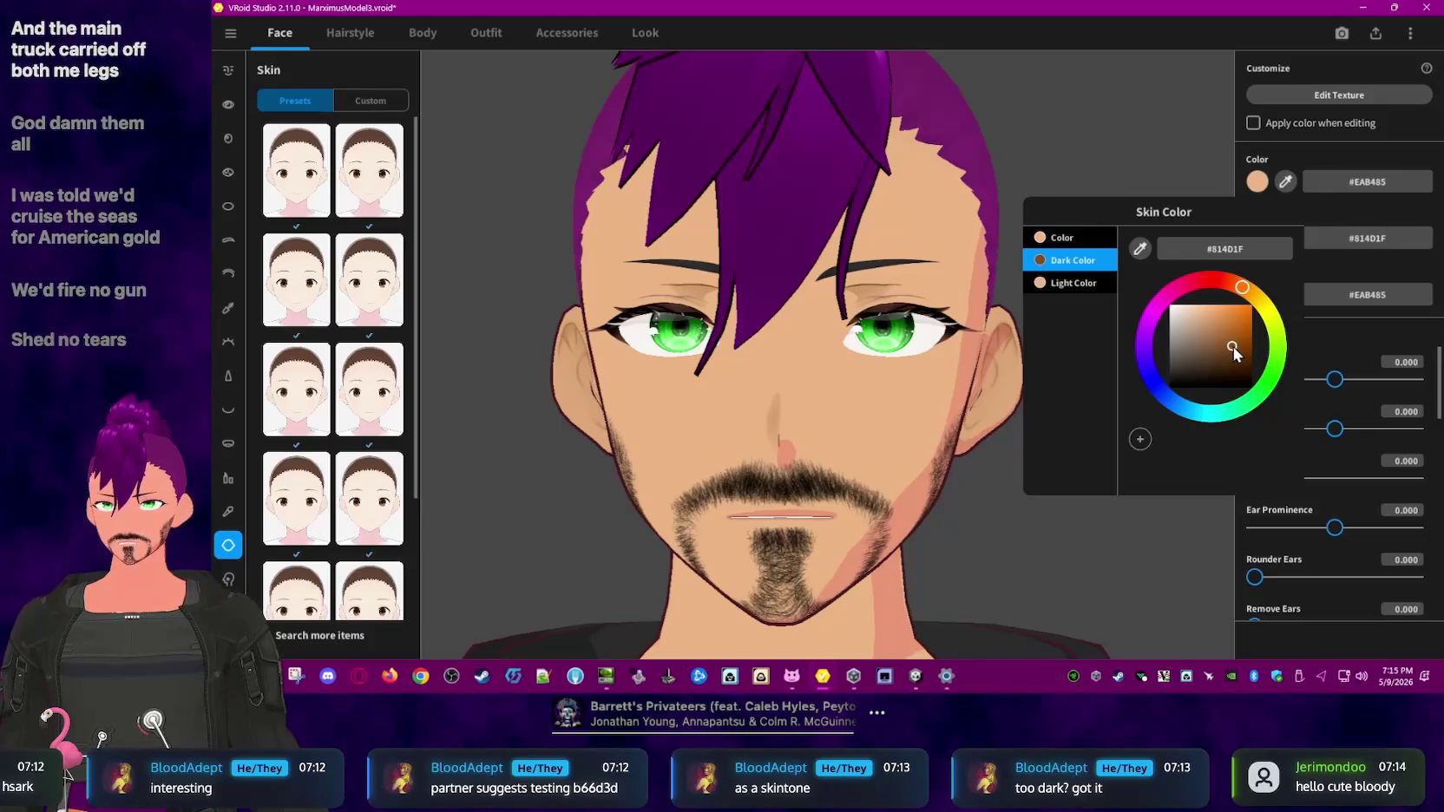
pyautogui.click(1055, 112)
pyautogui.scroll(-2, 1129, 383)
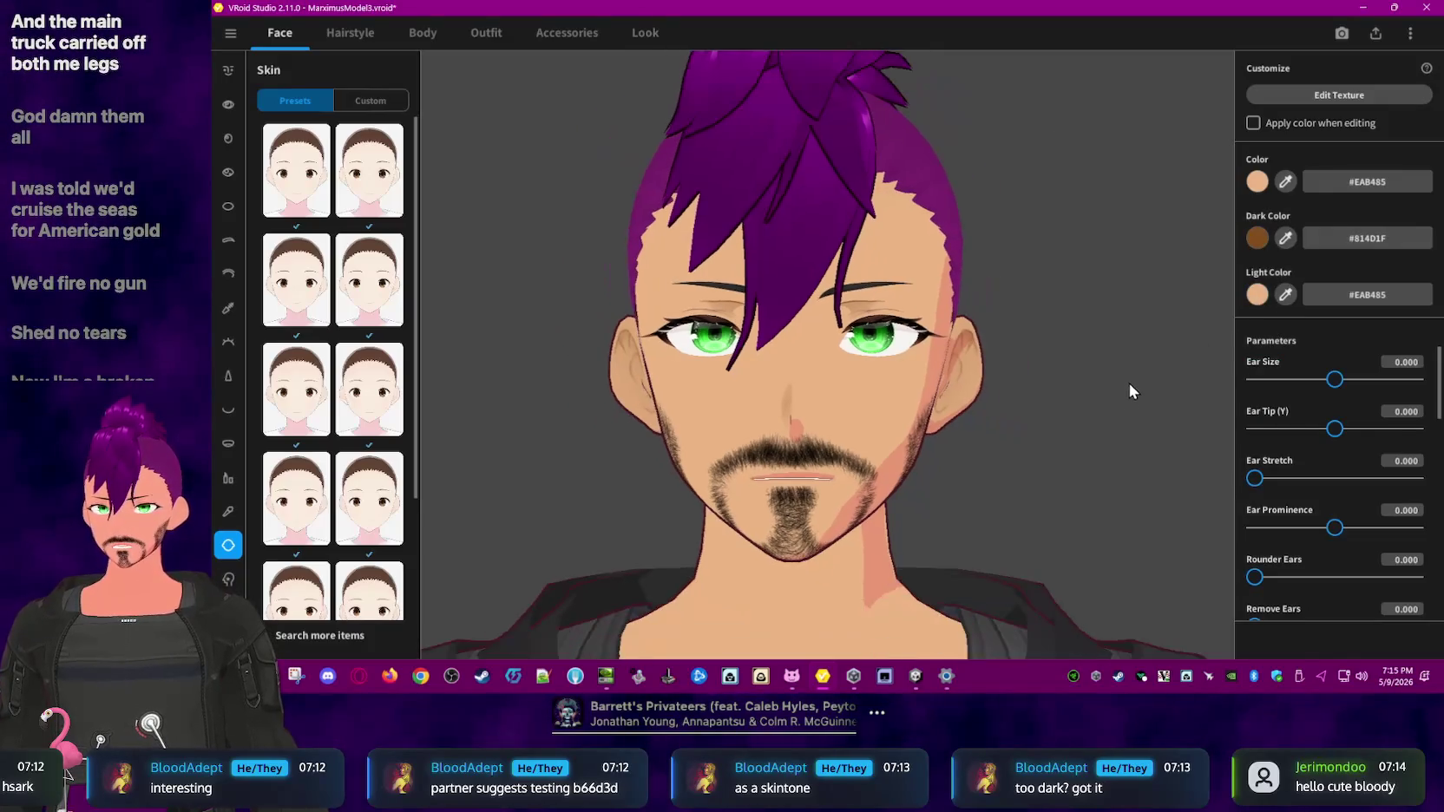
pyautogui.scroll(-1, 1100, 428)
pyautogui.scroll(-2, 1100, 428)
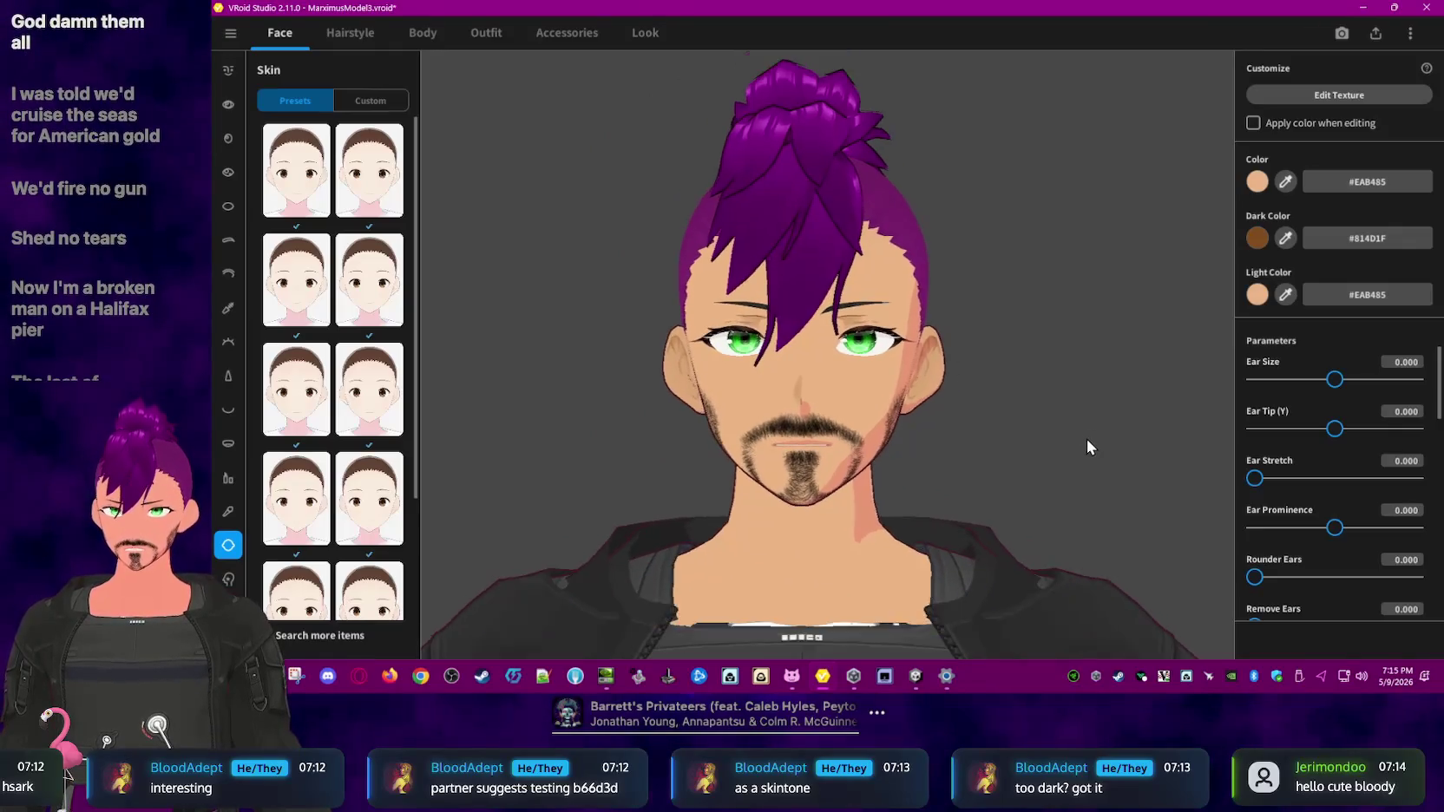
# - Warm the Light Color to #E0A674 in the picker
pyautogui.click(1257, 295)
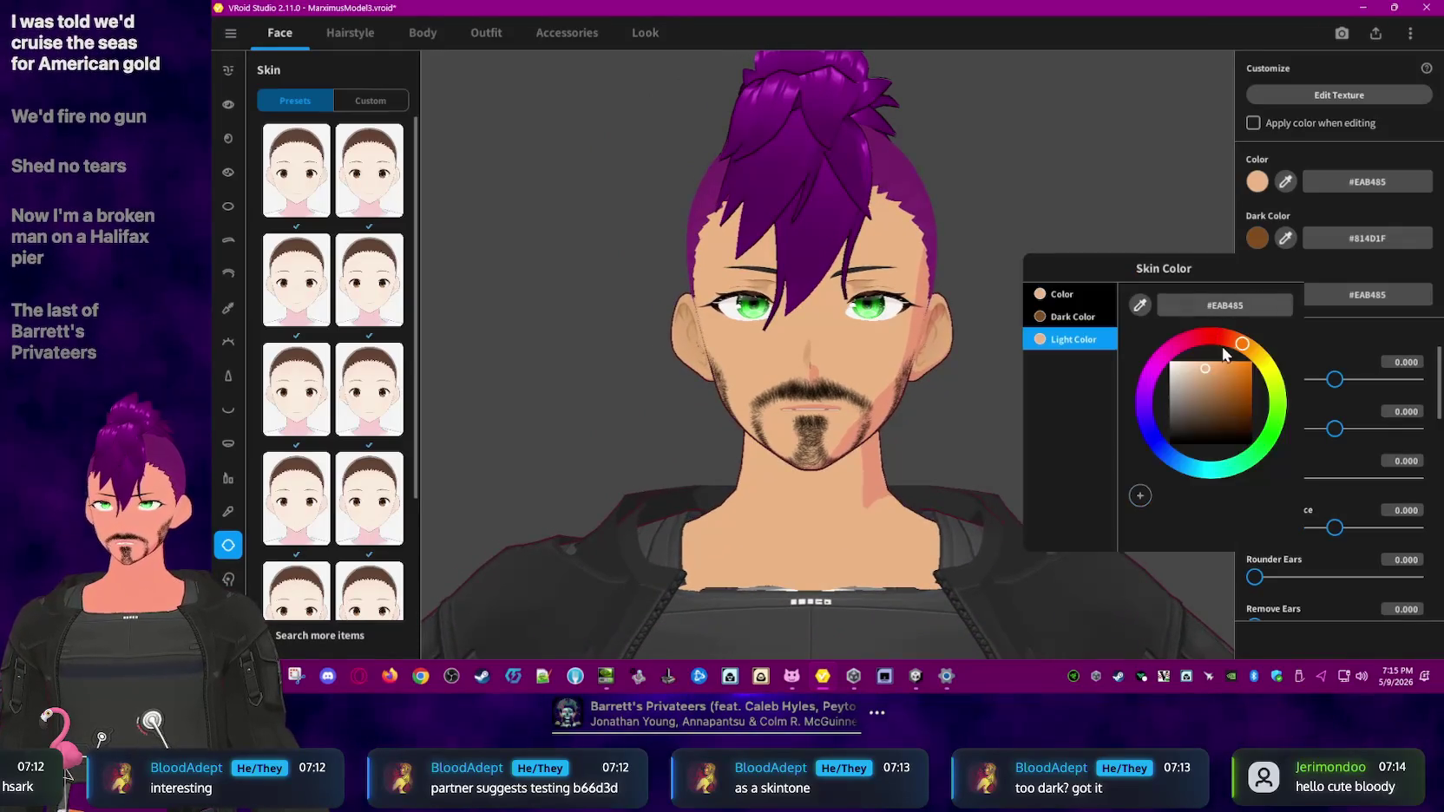
pyautogui.moveTo(1206, 370); pyautogui.dragTo(1211, 372)
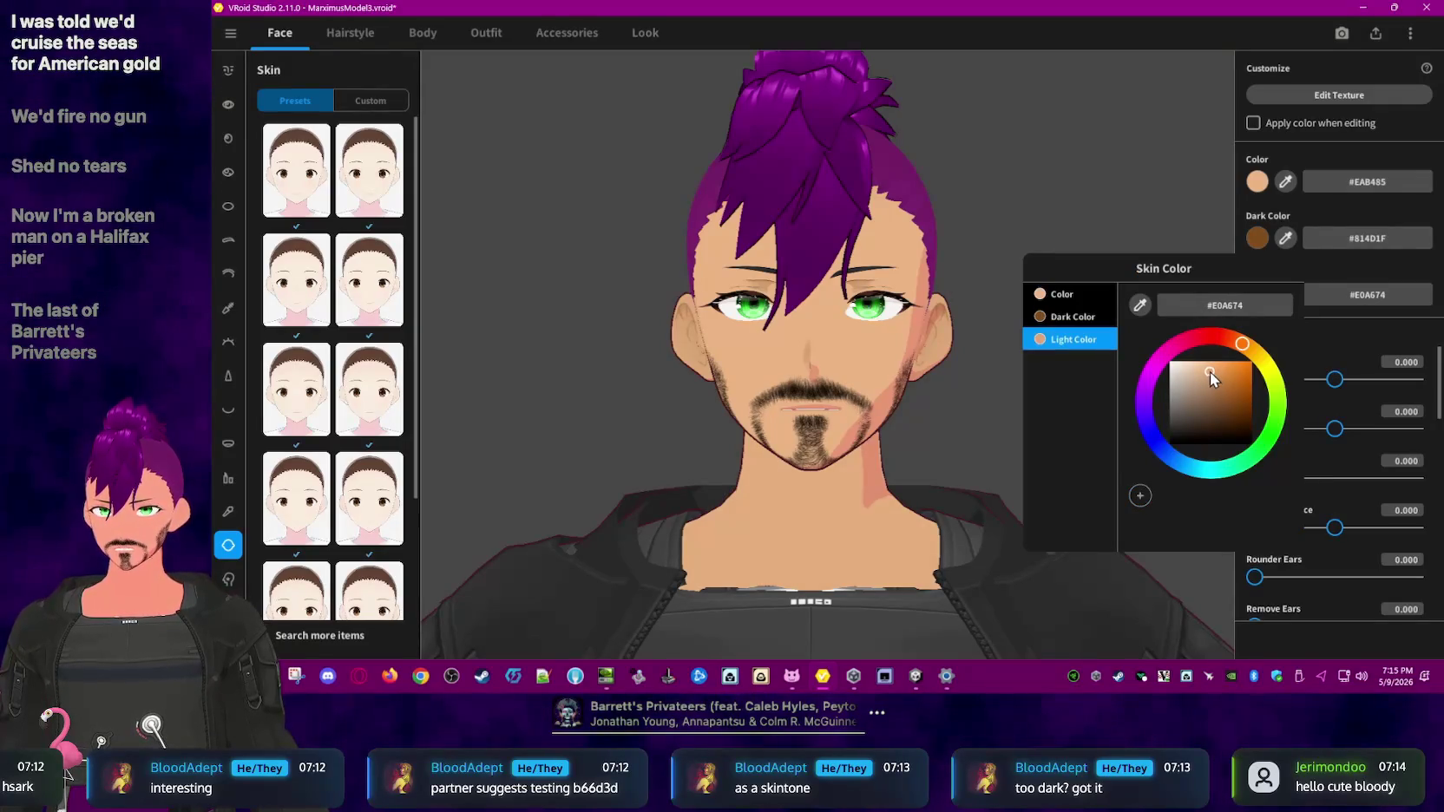
pyautogui.click(1103, 208)
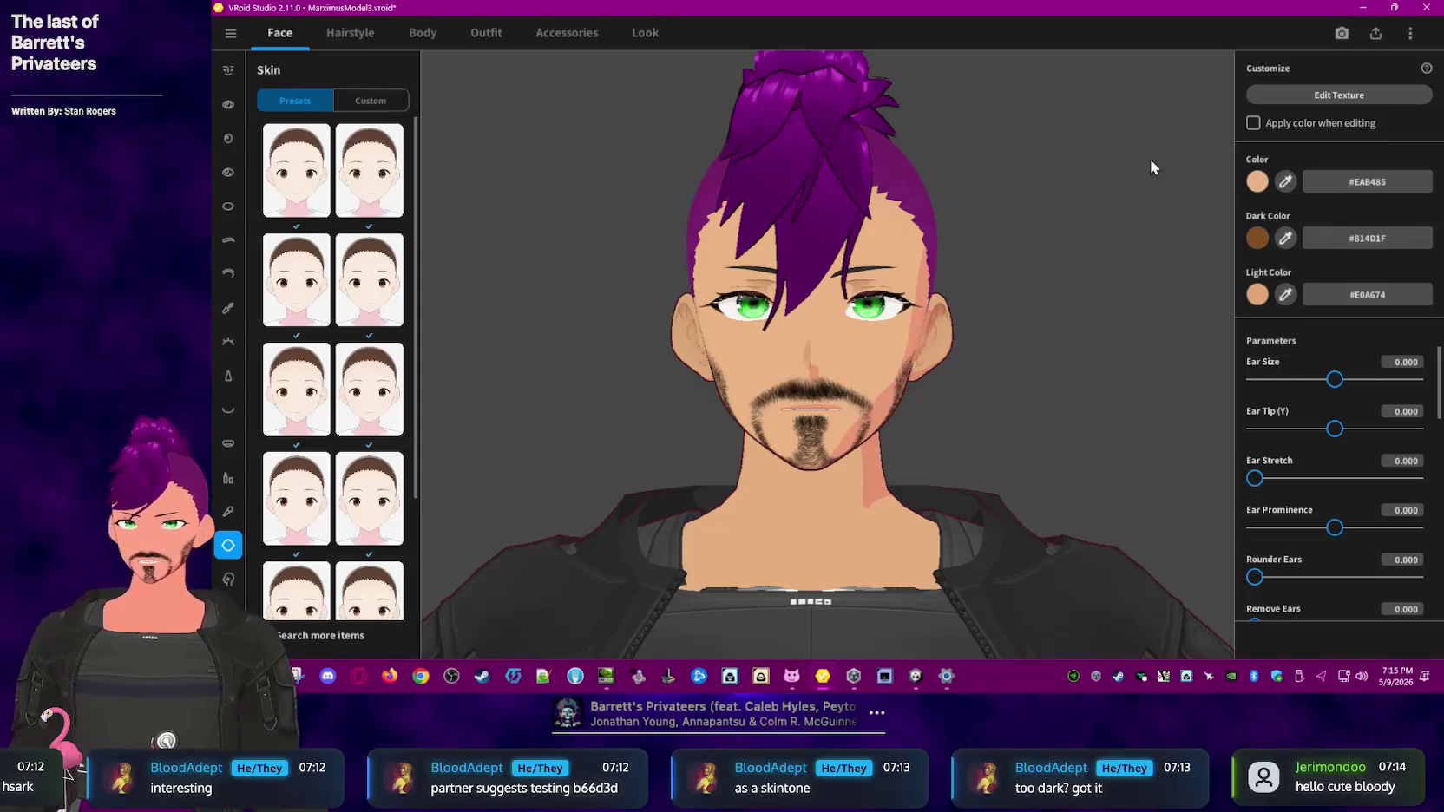
# - Set the face skin base colour to the paler peach #FAC79A
pyautogui.click(1256, 182)
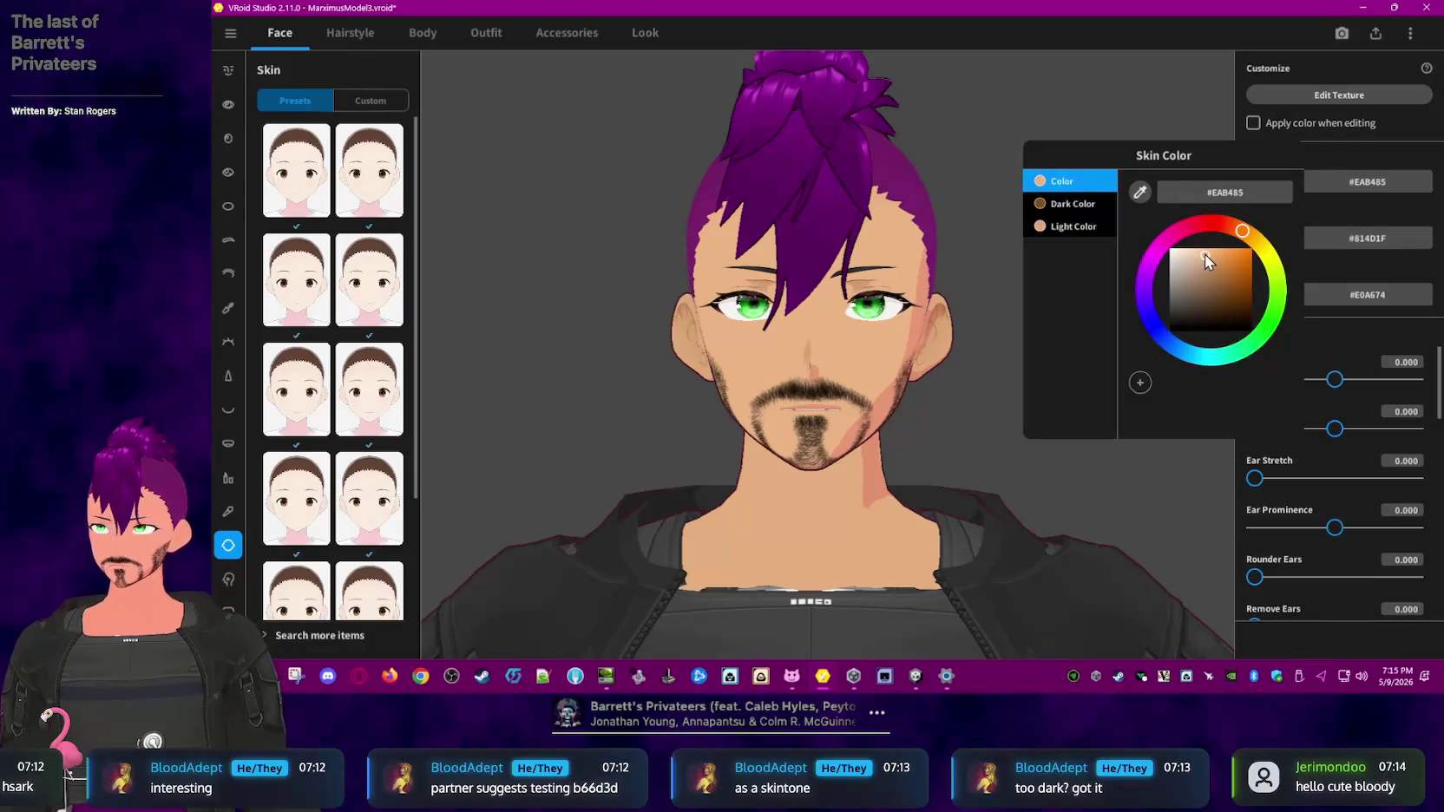
pyautogui.moveTo(1205, 253); pyautogui.dragTo(1204, 251)
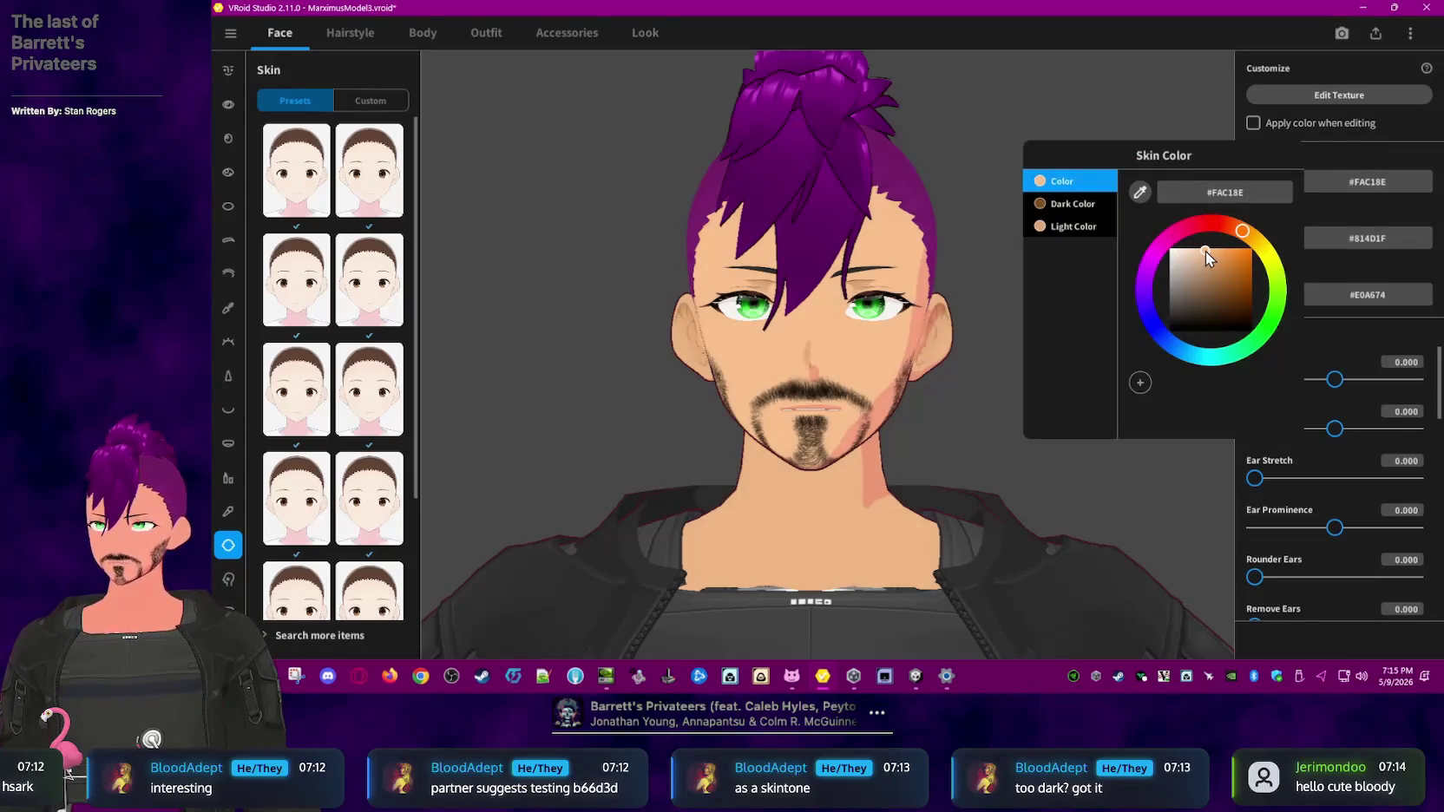
pyautogui.click(1201, 248)
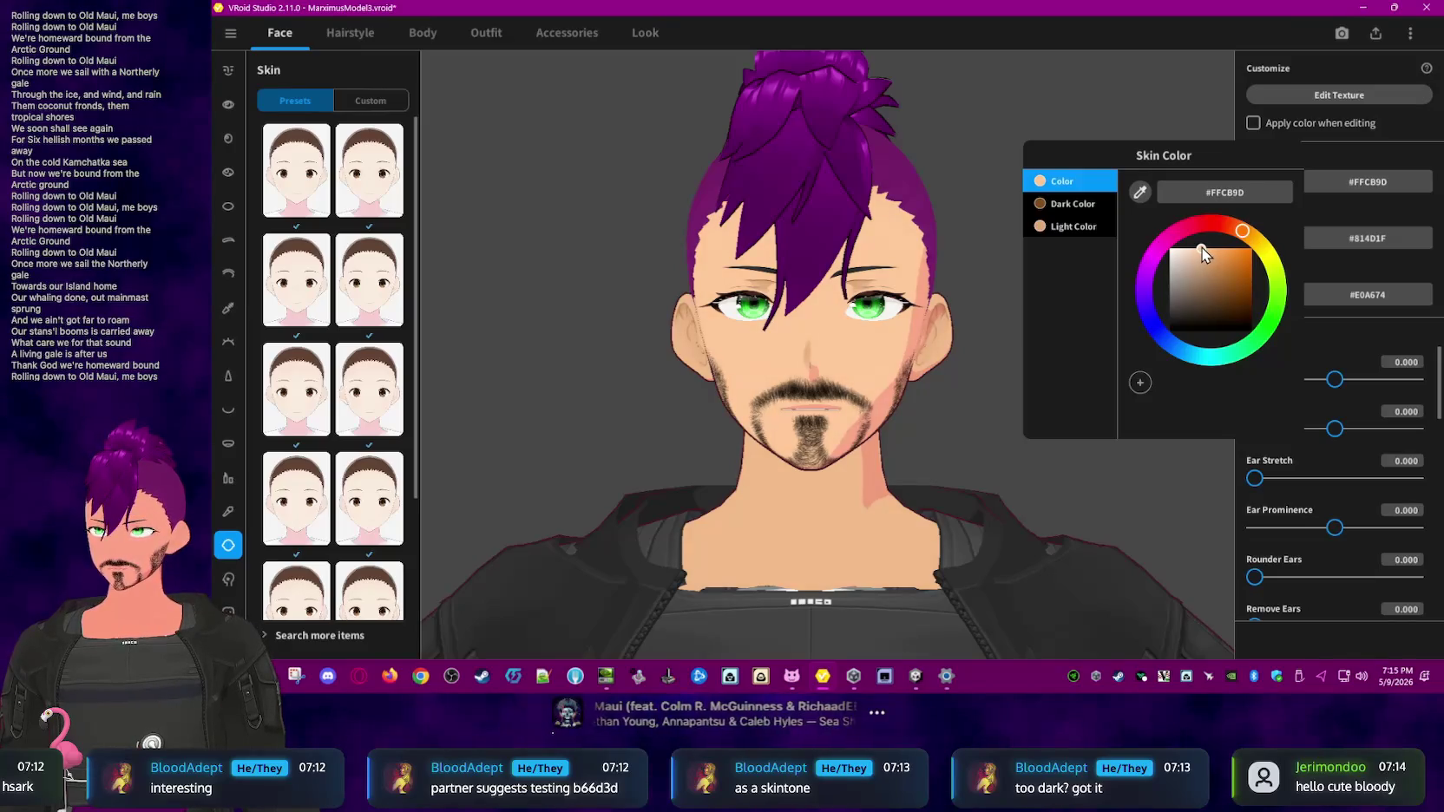
pyautogui.moveTo(1201, 247); pyautogui.dragTo(1201, 251)
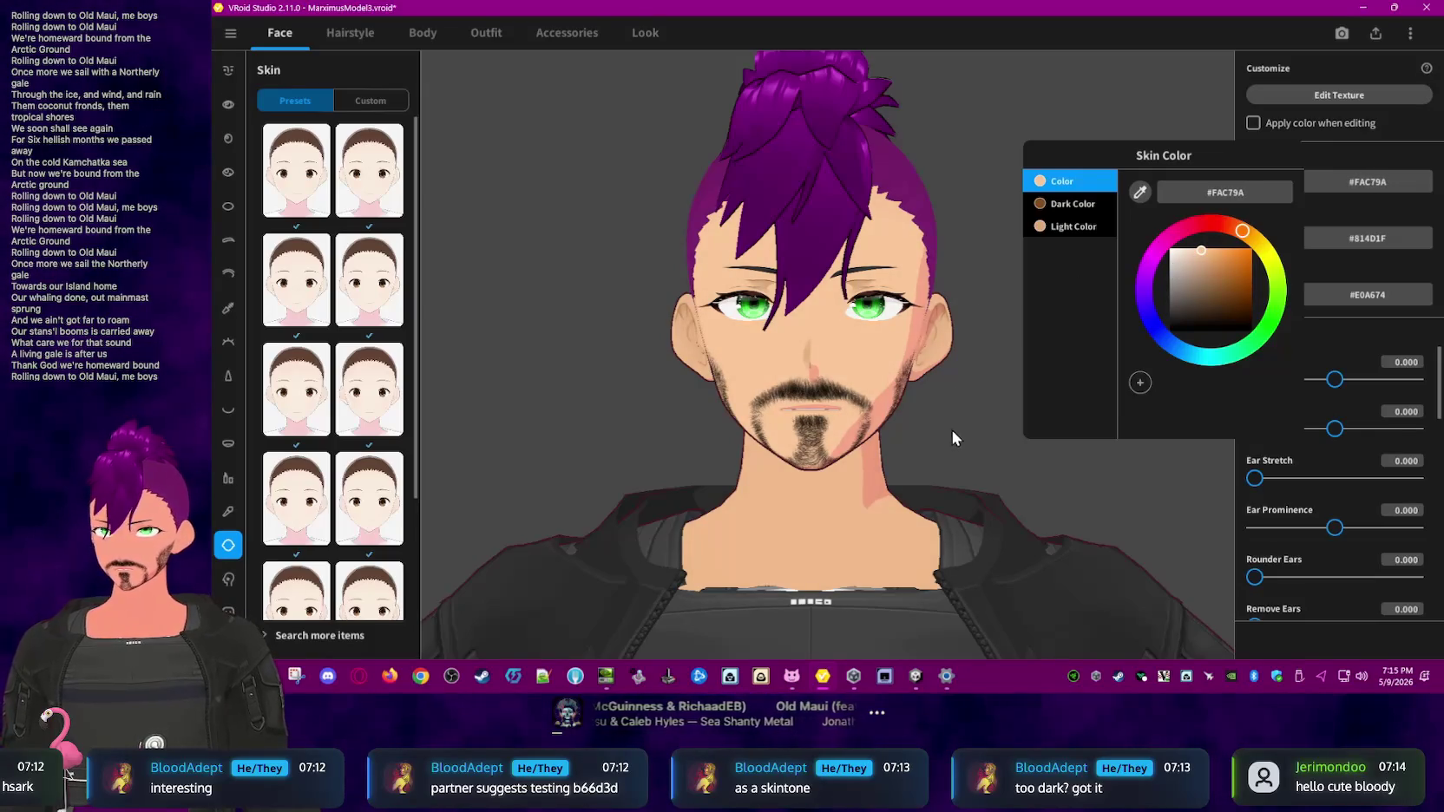
pyautogui.click(976, 453)
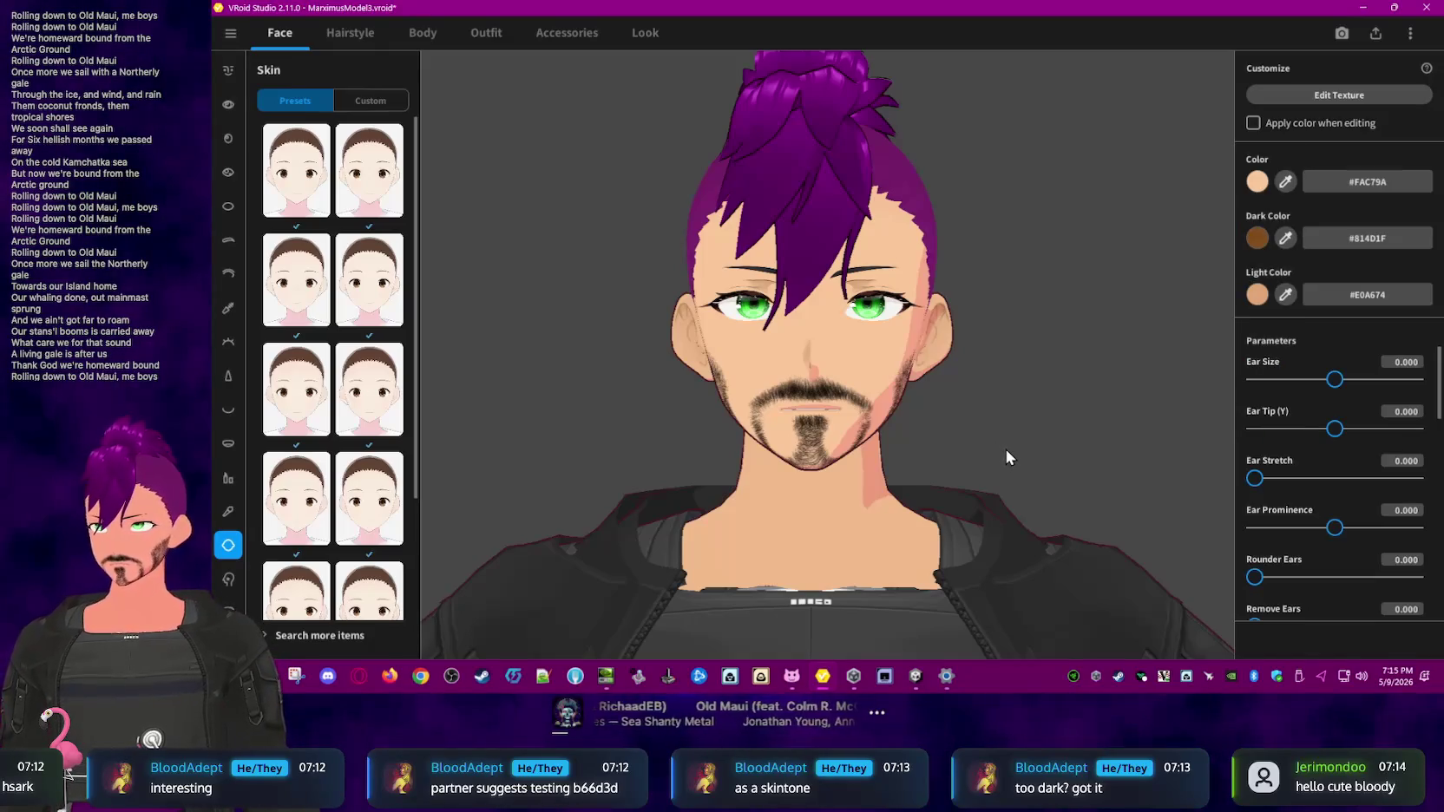
# - Paste #FAC79A into the skin Light Color hex field
pyautogui.click(1260, 296)
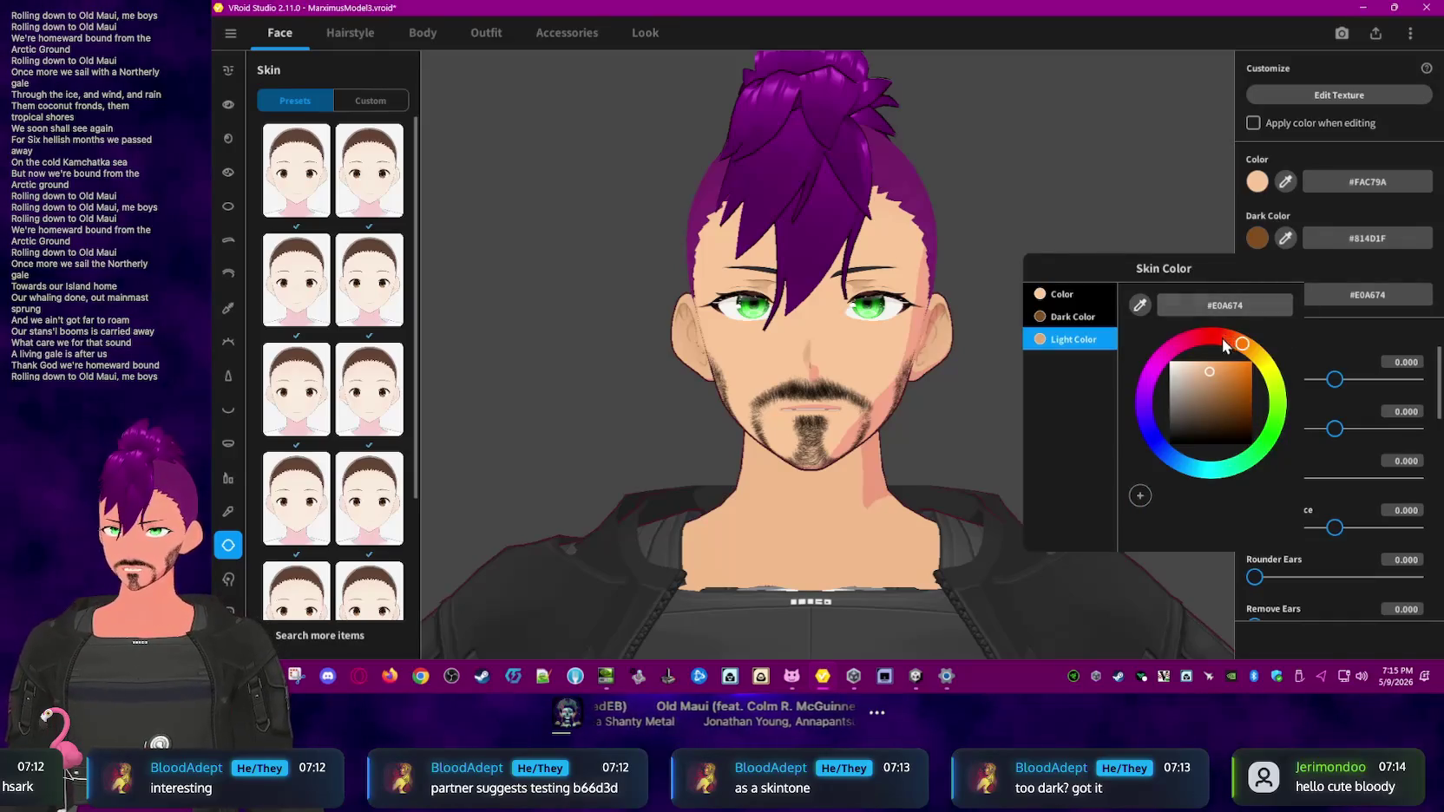
pyautogui.moveTo(1208, 371); pyautogui.dragTo(1204, 366)
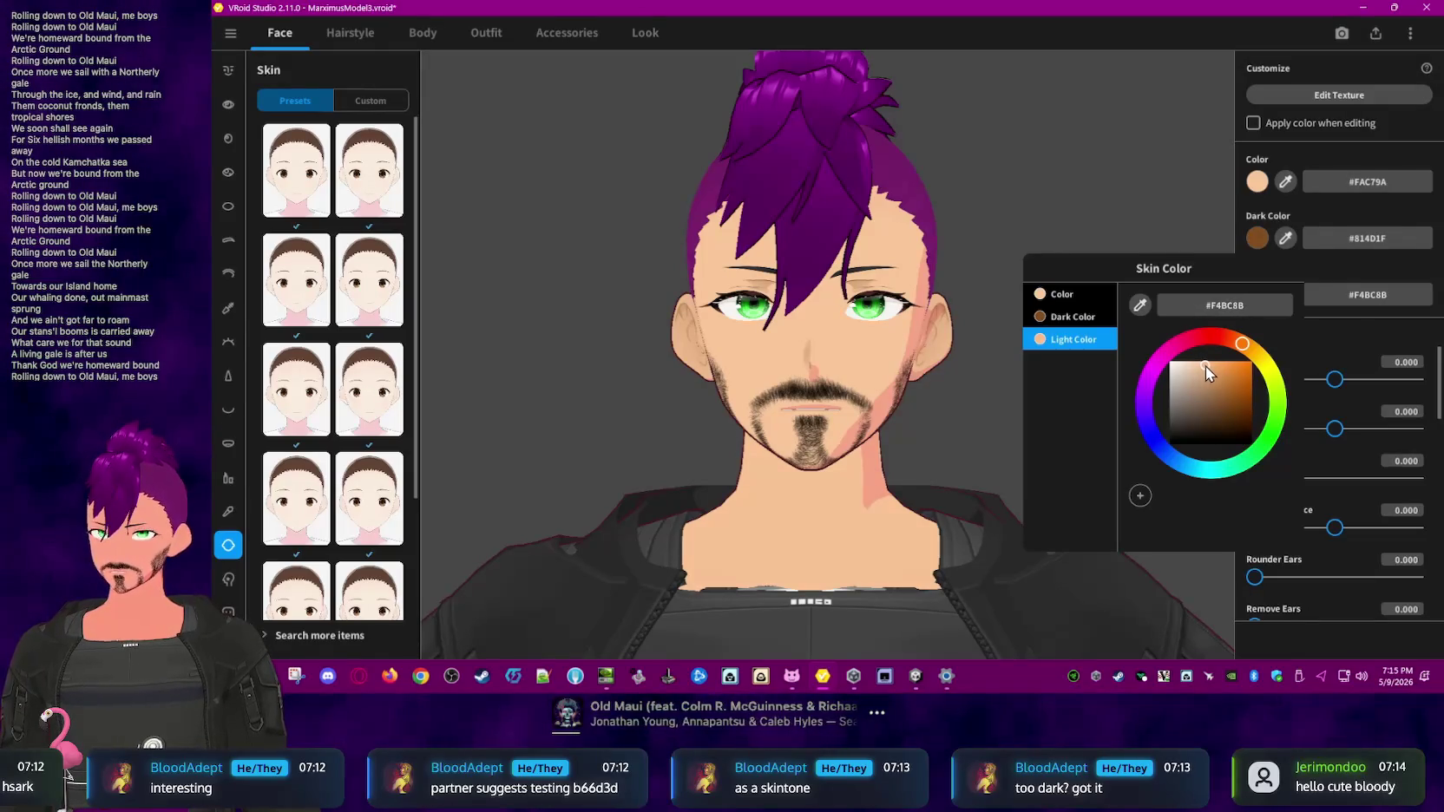
pyautogui.click(1212, 201)
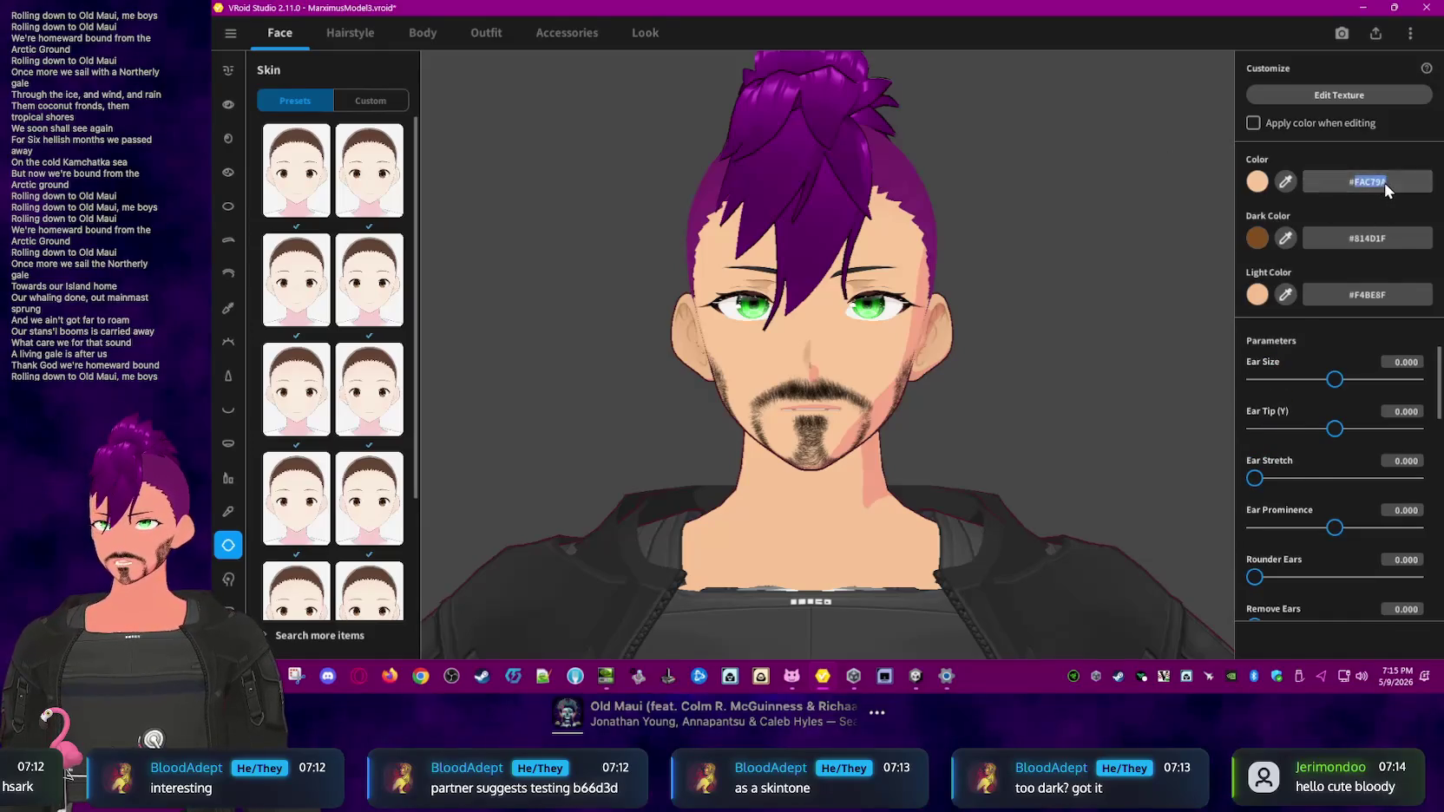
pyautogui.doubleClick(1370, 295)
pyautogui.write('#FAC79A')
pyautogui.press('Return')
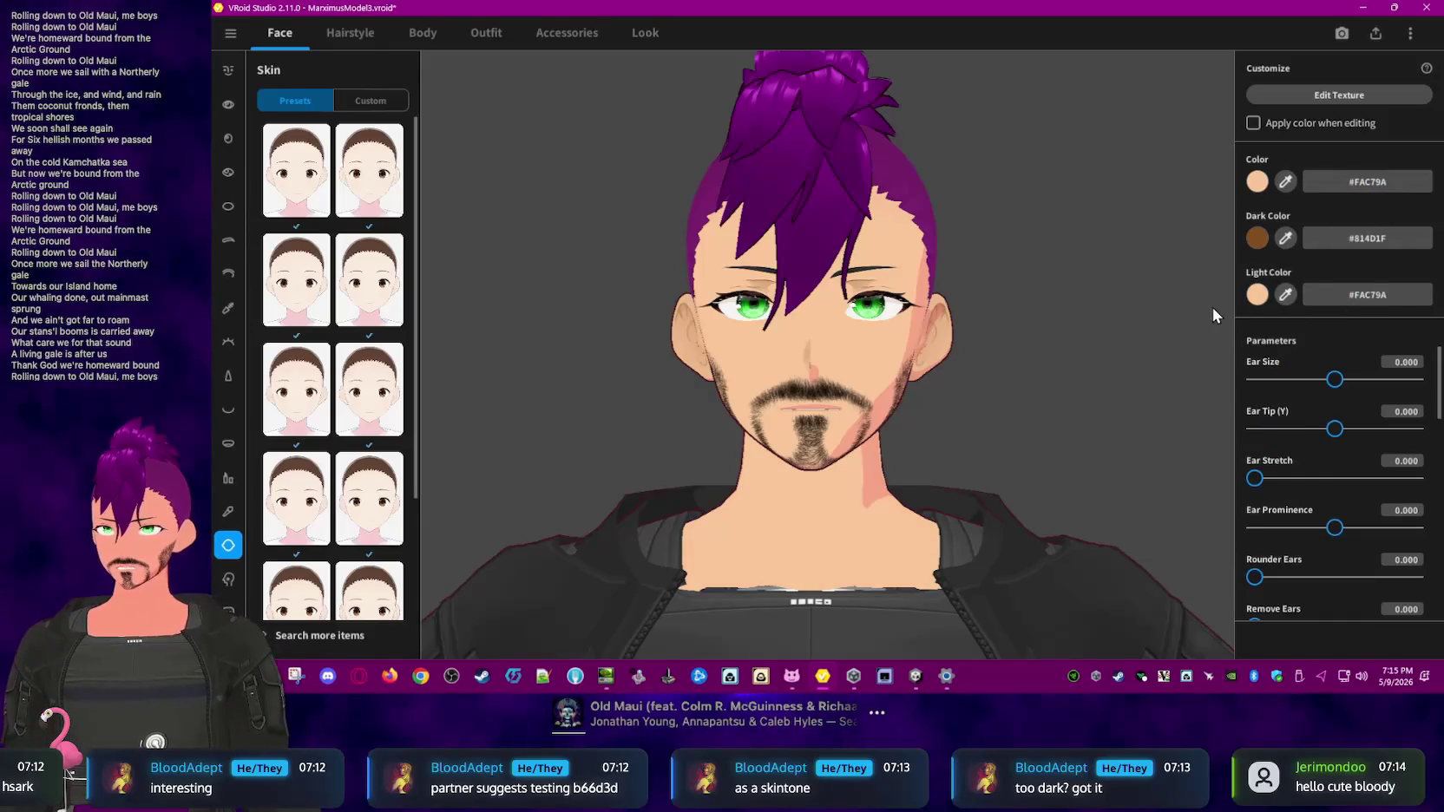
# - Settle the skin light colour on the warm tan #F4BD8D and bring the neck into view
pyautogui.click(1260, 292)
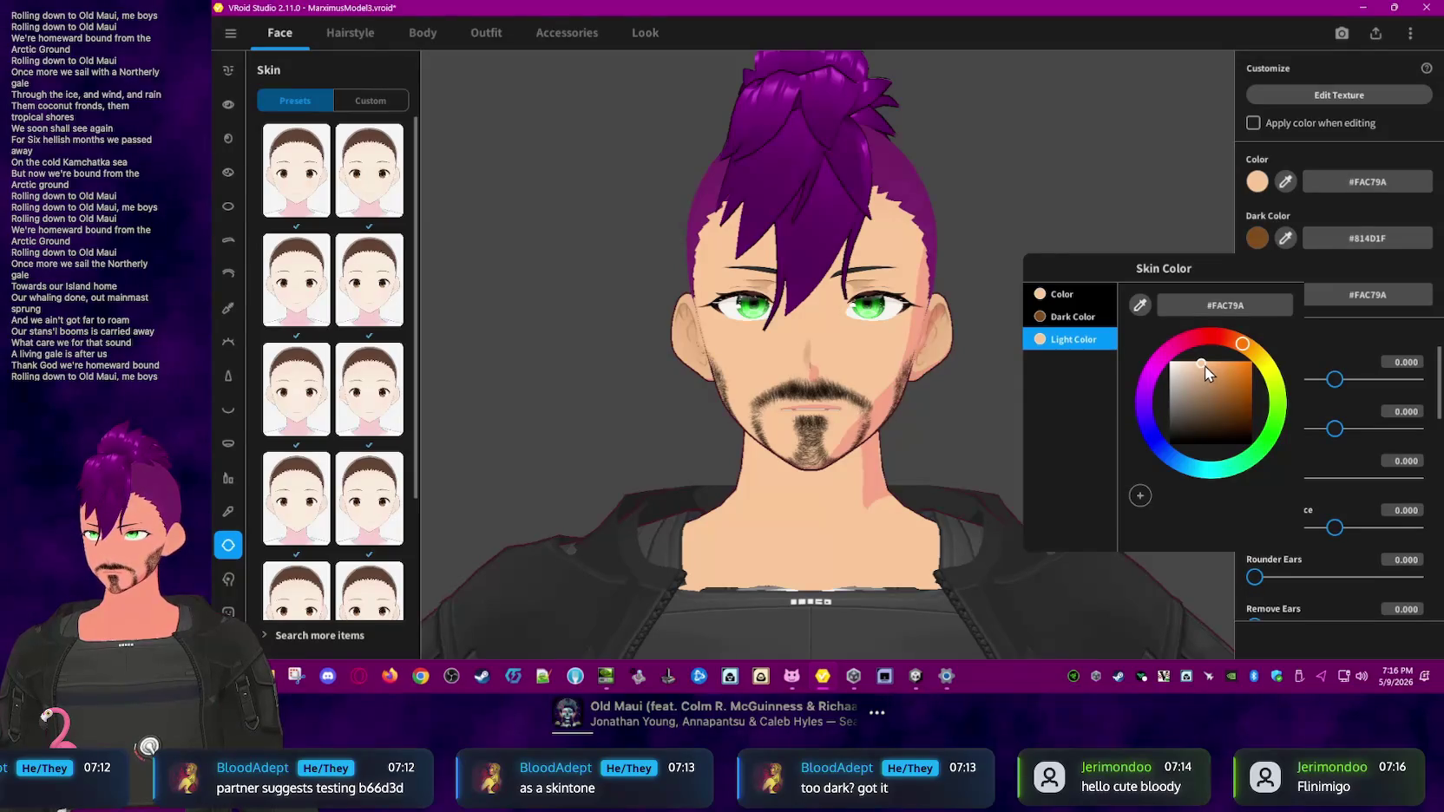
pyautogui.click(1204, 366)
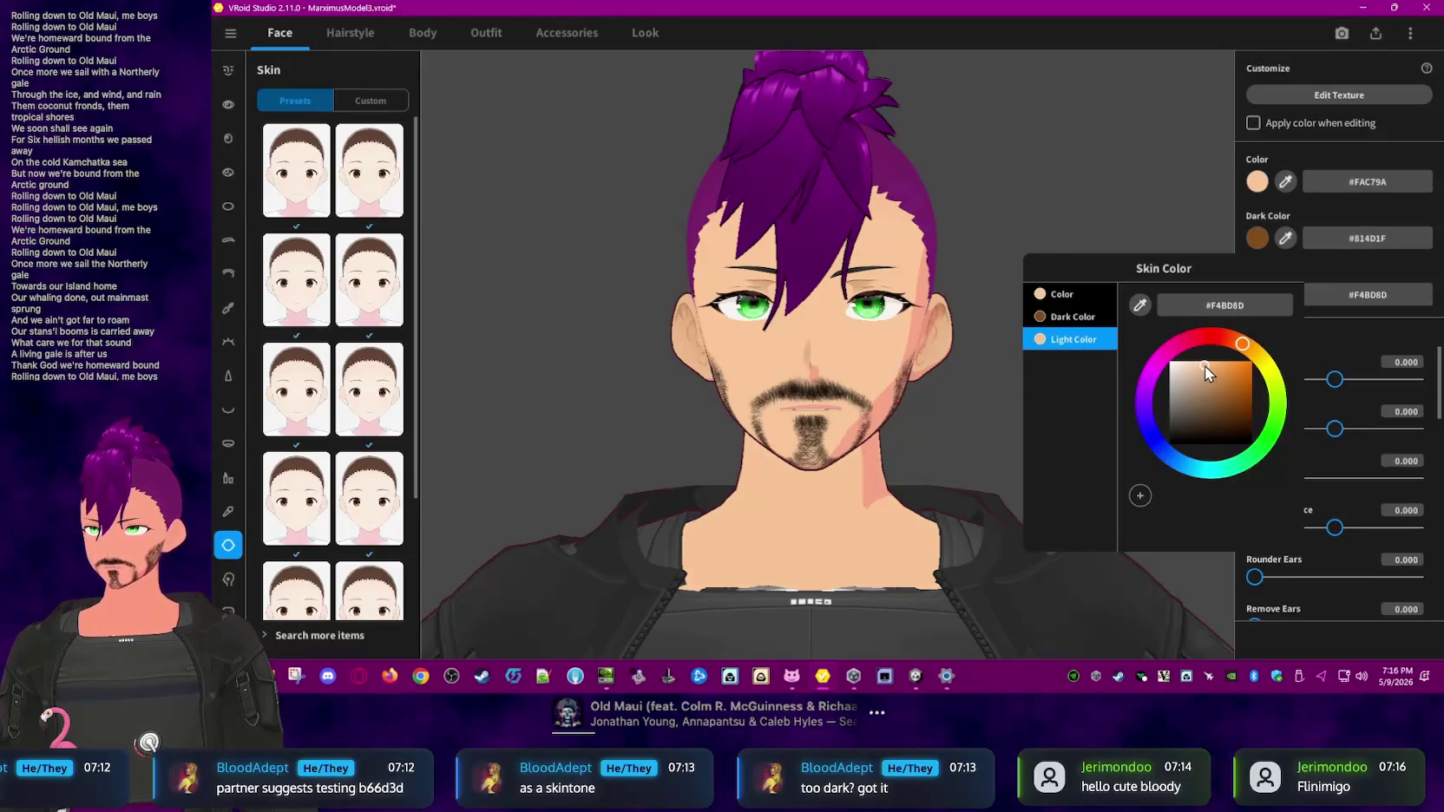
pyautogui.click(1050, 231)
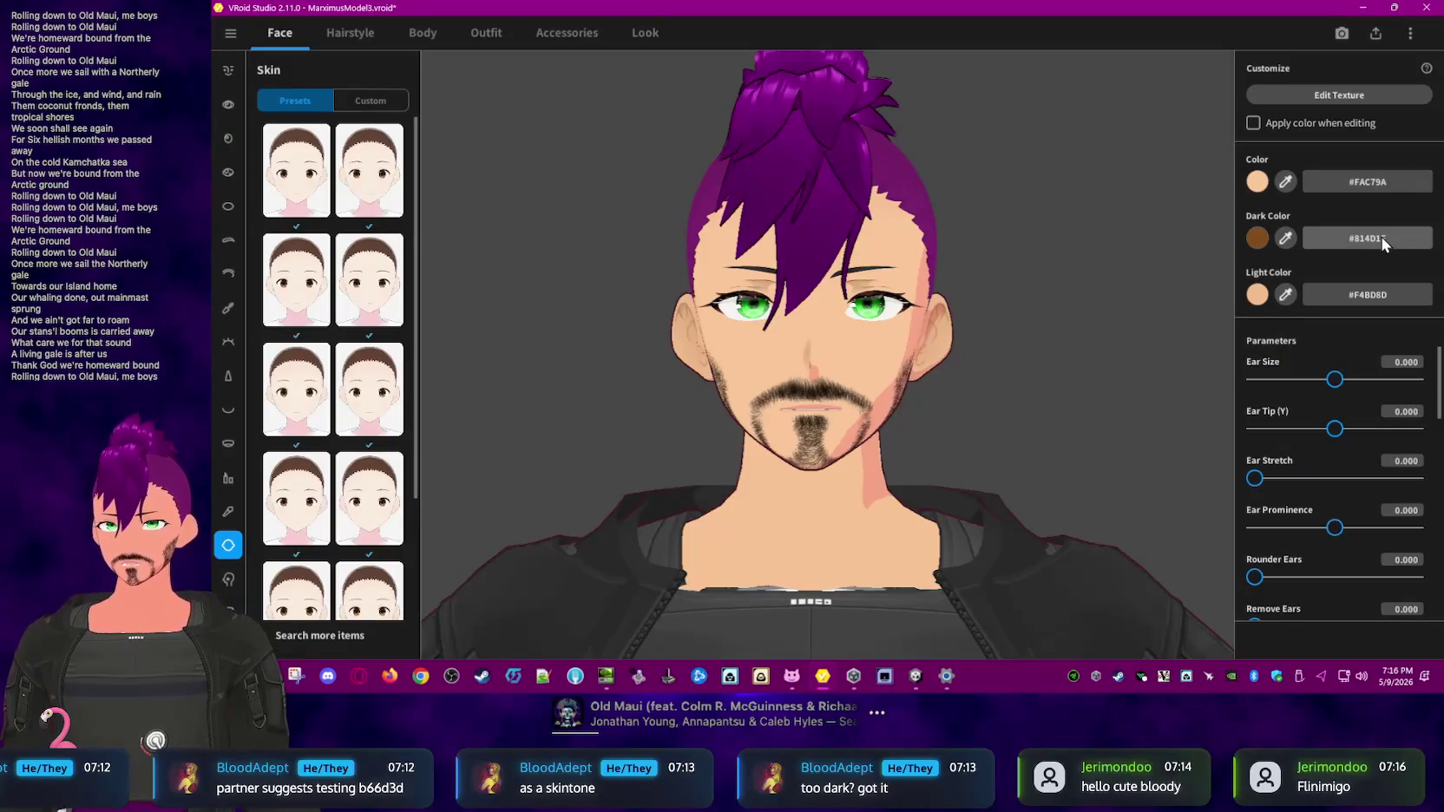
pyautogui.scroll(2, 838, 386)
pyautogui.scroll(2, 869, 347)
pyautogui.scroll(2, 885, 327)
pyautogui.moveTo(884, 327)
pyautogui.mouseDown(button='middle')
pyautogui.moveTo(879, 290)
pyautogui.moveTo(916, 358)
pyautogui.mouseUp(button='middle')
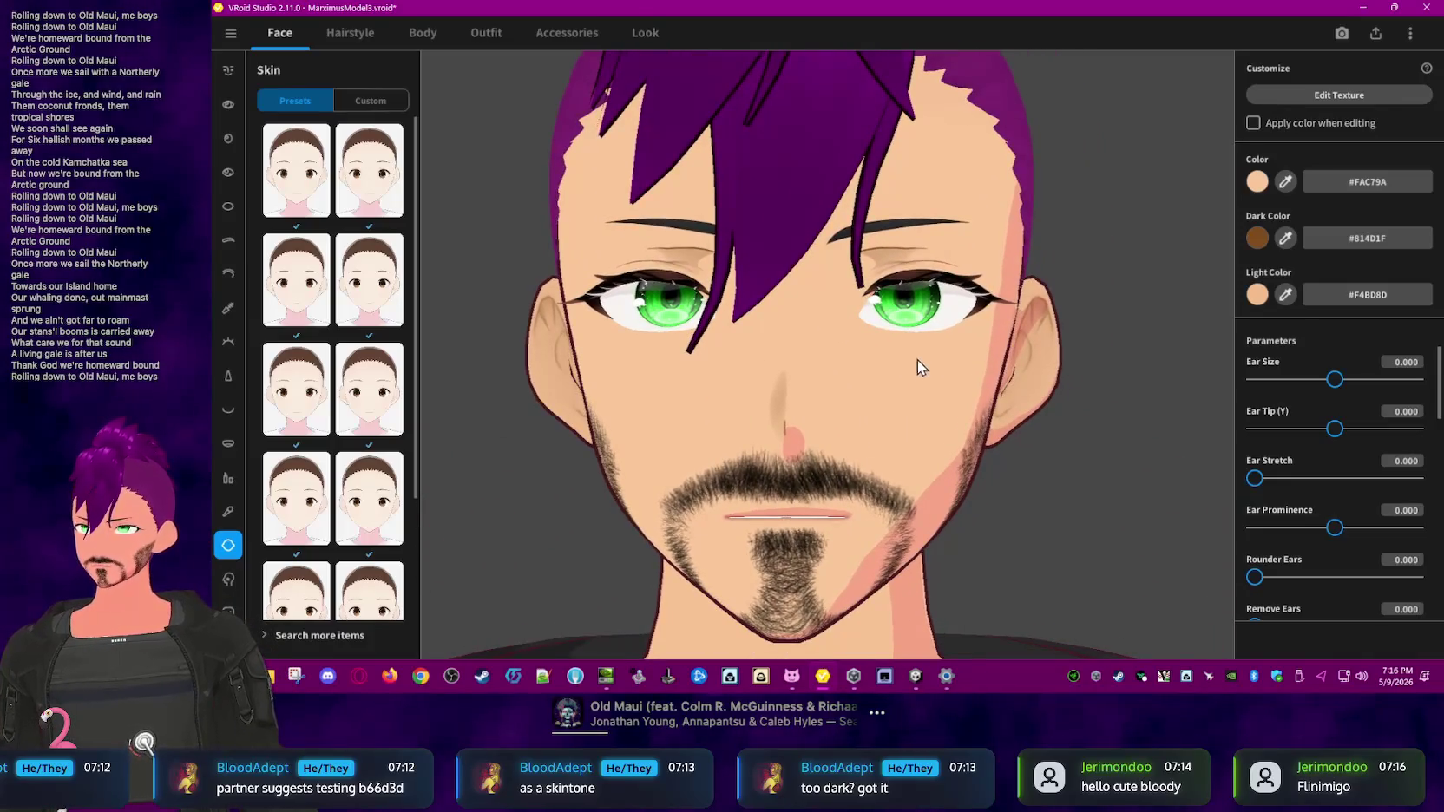
pyautogui.scroll(-3, 916, 358)
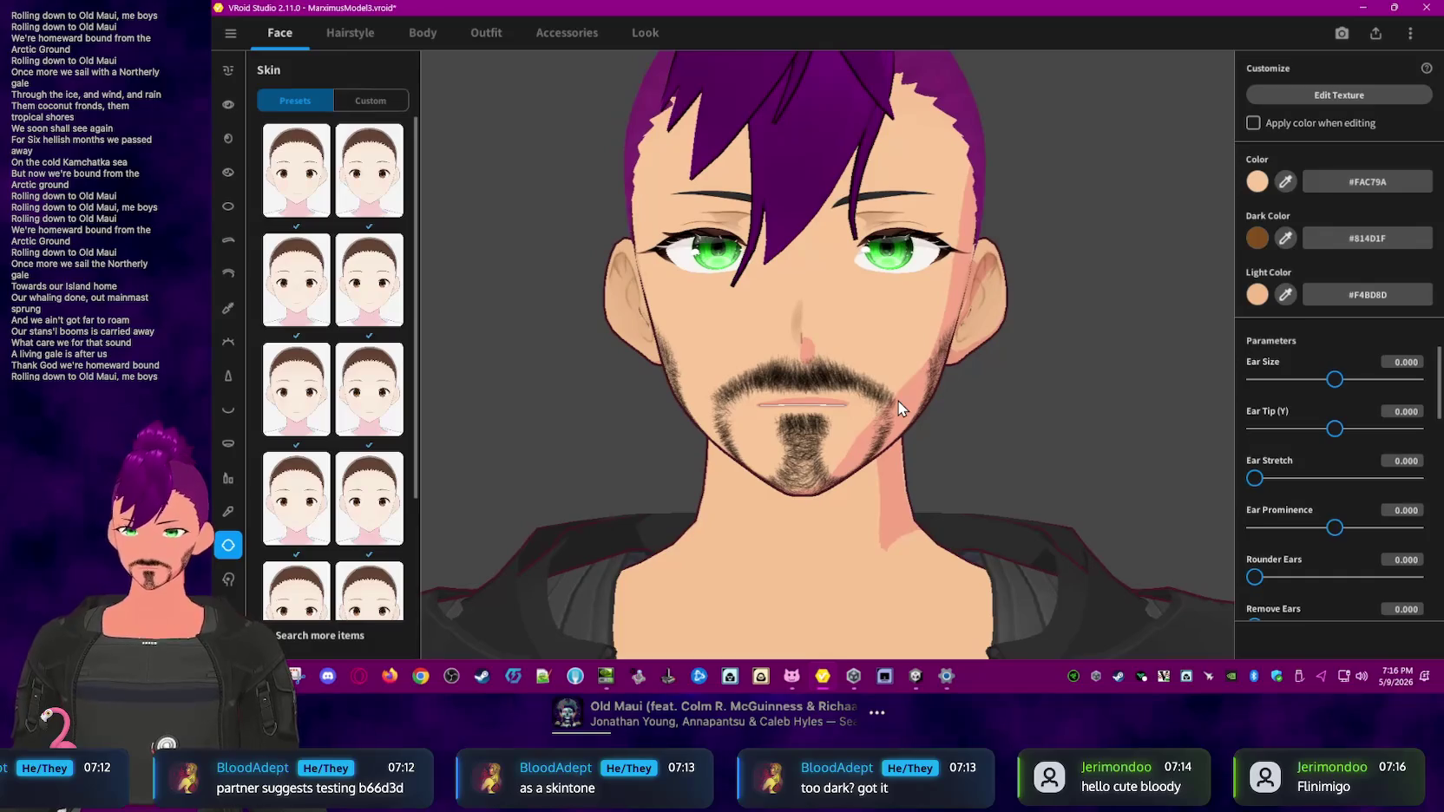
pyautogui.moveTo(898, 401); pyautogui.dragTo(962, 405, button='right')
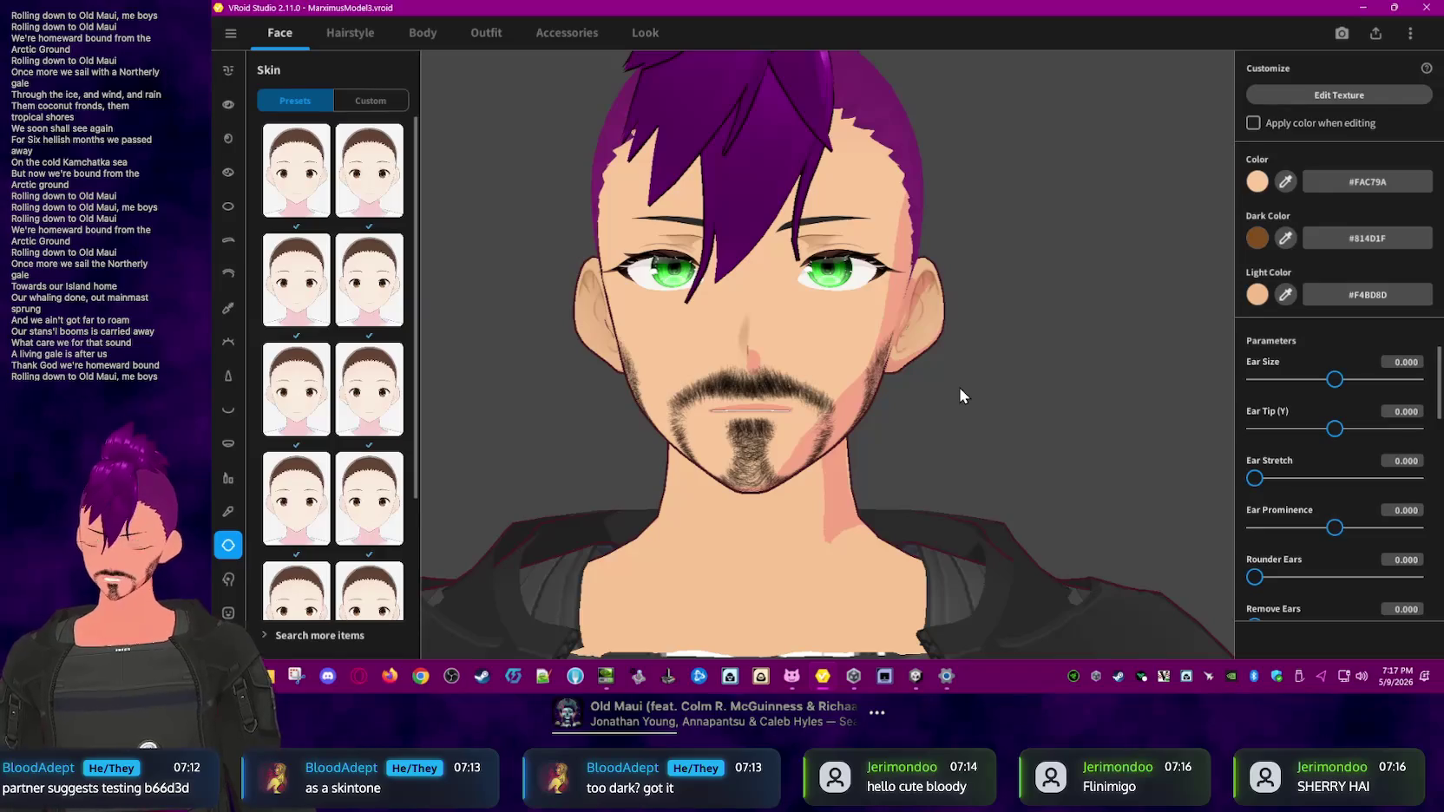
pyautogui.moveTo(960, 388); pyautogui.dragTo(944, 398, button='right')
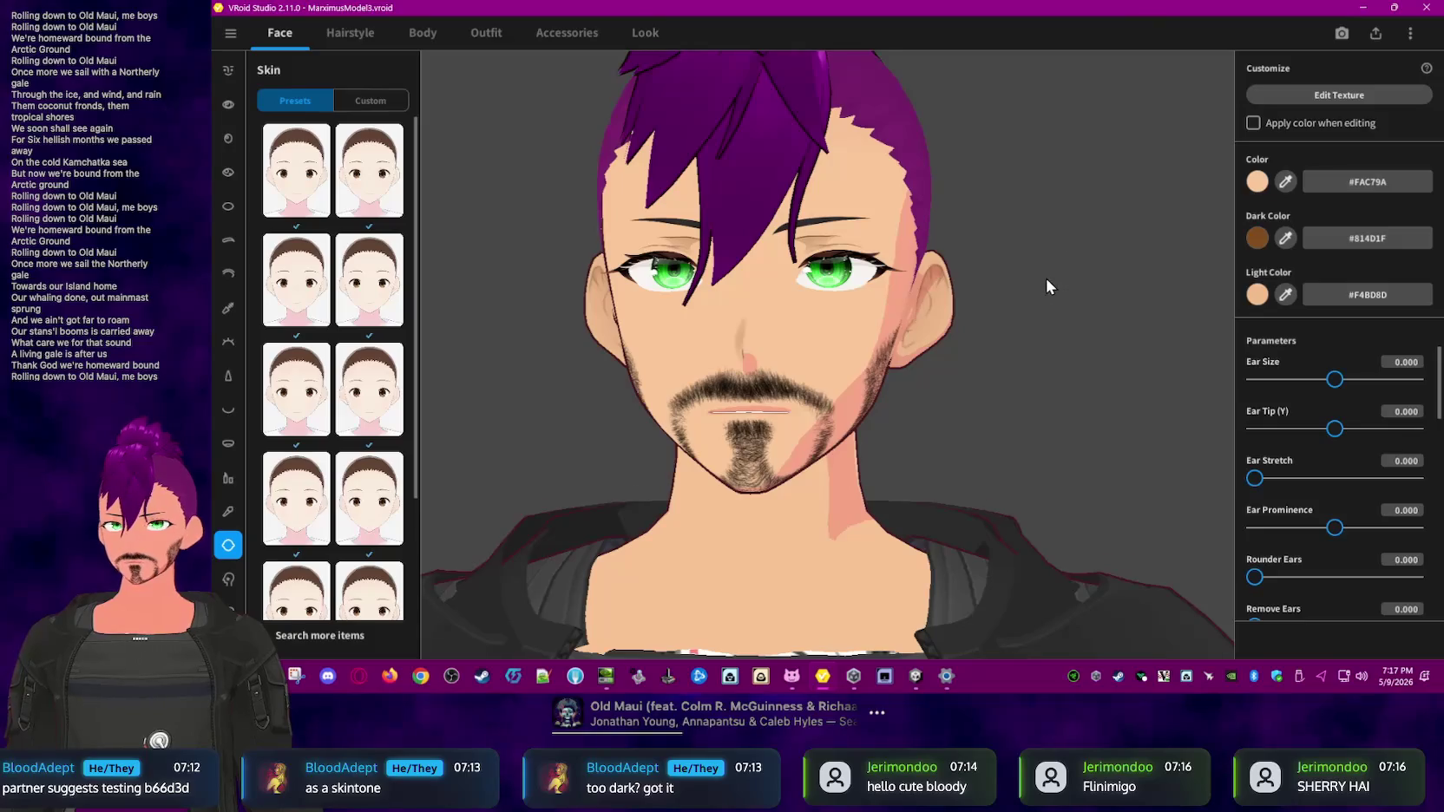
pyautogui.scroll(-2, 916, 334)
pyautogui.scroll(-1, 911, 335)
pyautogui.scroll(-1, 913, 337)
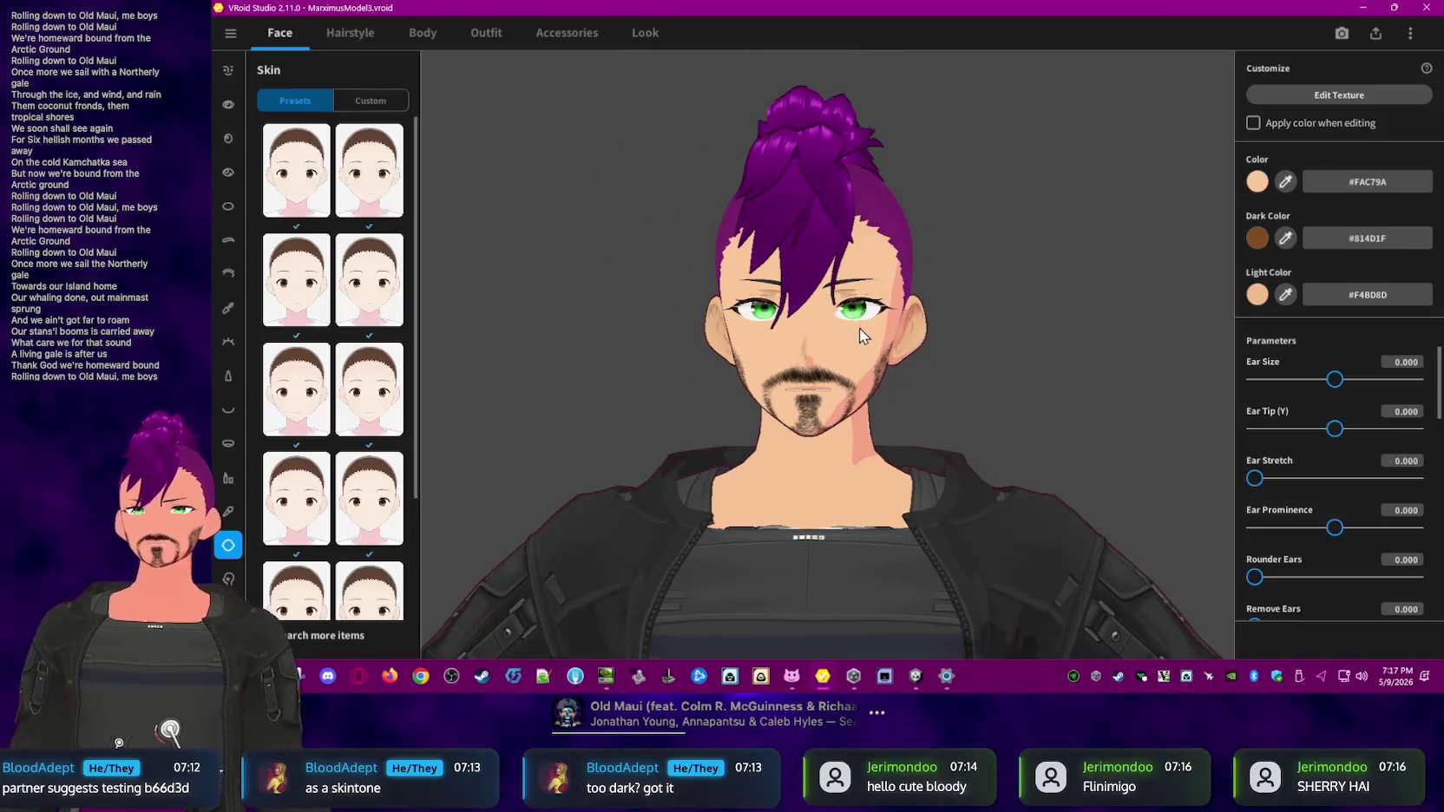
pyautogui.moveTo(860, 328); pyautogui.dragTo(876, 344, button='middle')
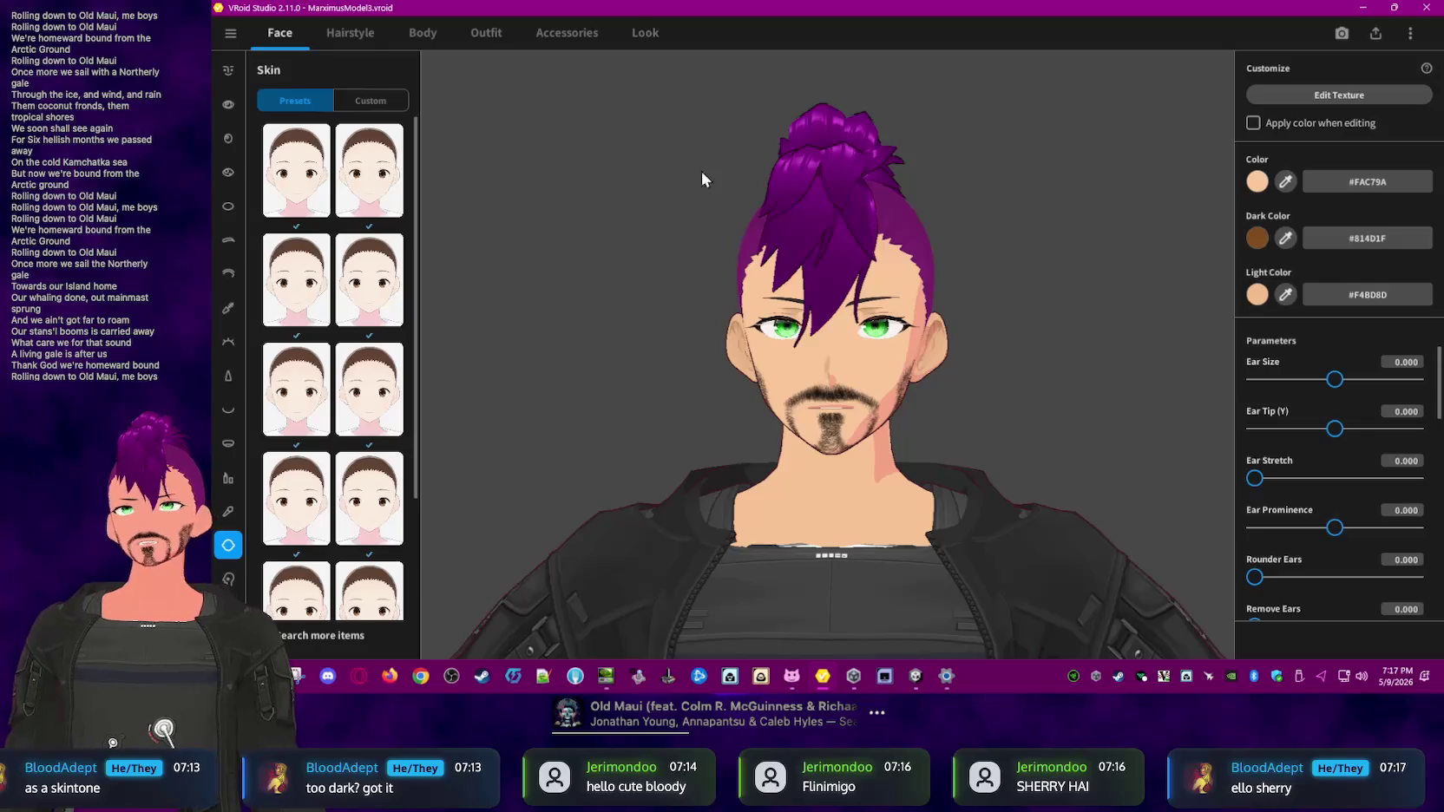
# - Switch to Hairstyle editing and rotate the avatar to a three-quarter view
pyautogui.click(348, 35)
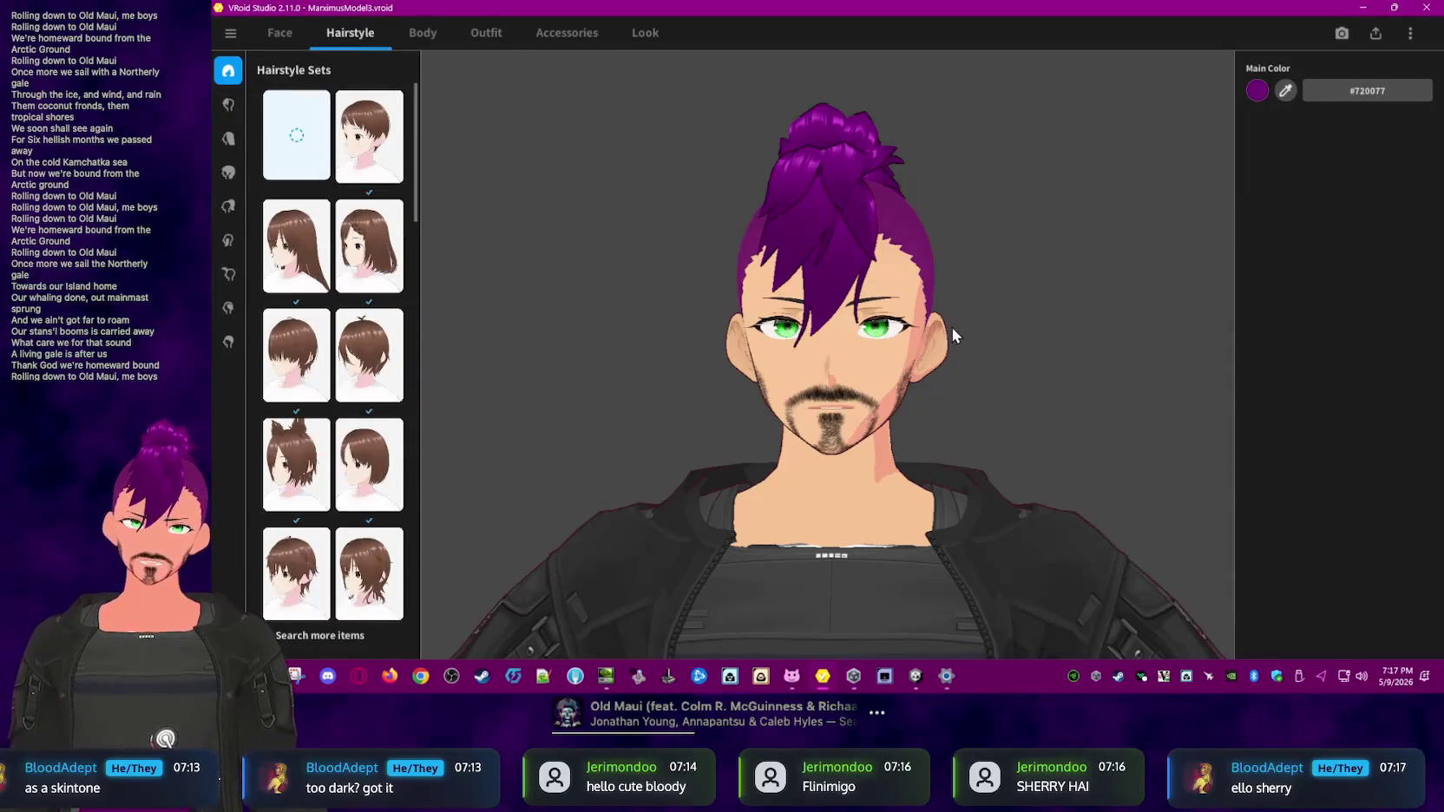
pyautogui.moveTo(952, 327); pyautogui.dragTo(908, 331, button='right')
pyautogui.moveTo(640, 215)
pyautogui.mouseDown(button='right')
pyautogui.moveTo(756, 268)
pyautogui.moveTo(745, 271)
pyautogui.moveTo(995, 268)
pyautogui.moveTo(807, 274)
pyautogui.mouseUp(button='right')
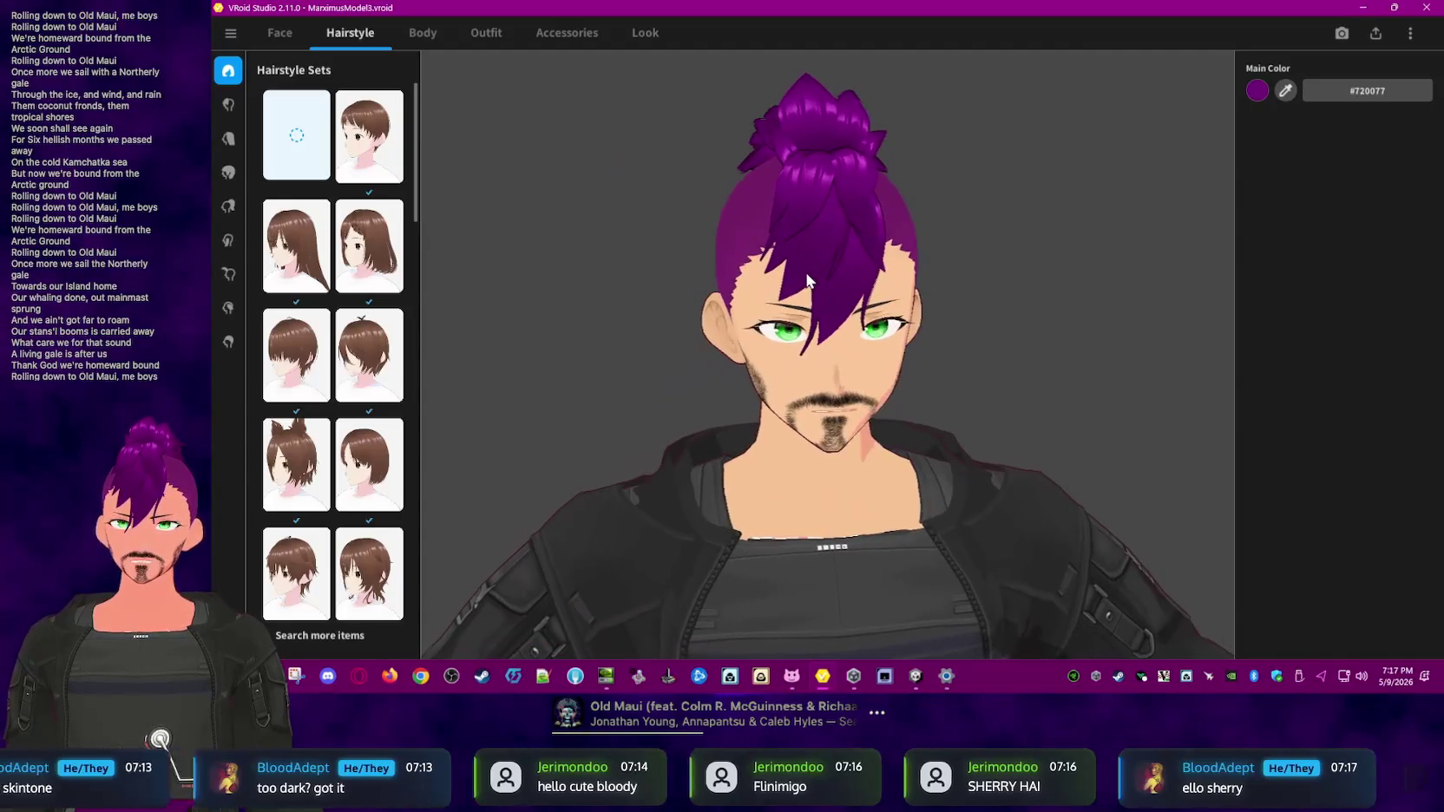
pyautogui.moveTo(768, 187)
pyautogui.mouseDown(button='right')
pyautogui.moveTo(853, 209)
pyautogui.moveTo(835, 208)
pyautogui.mouseUp(button='right')
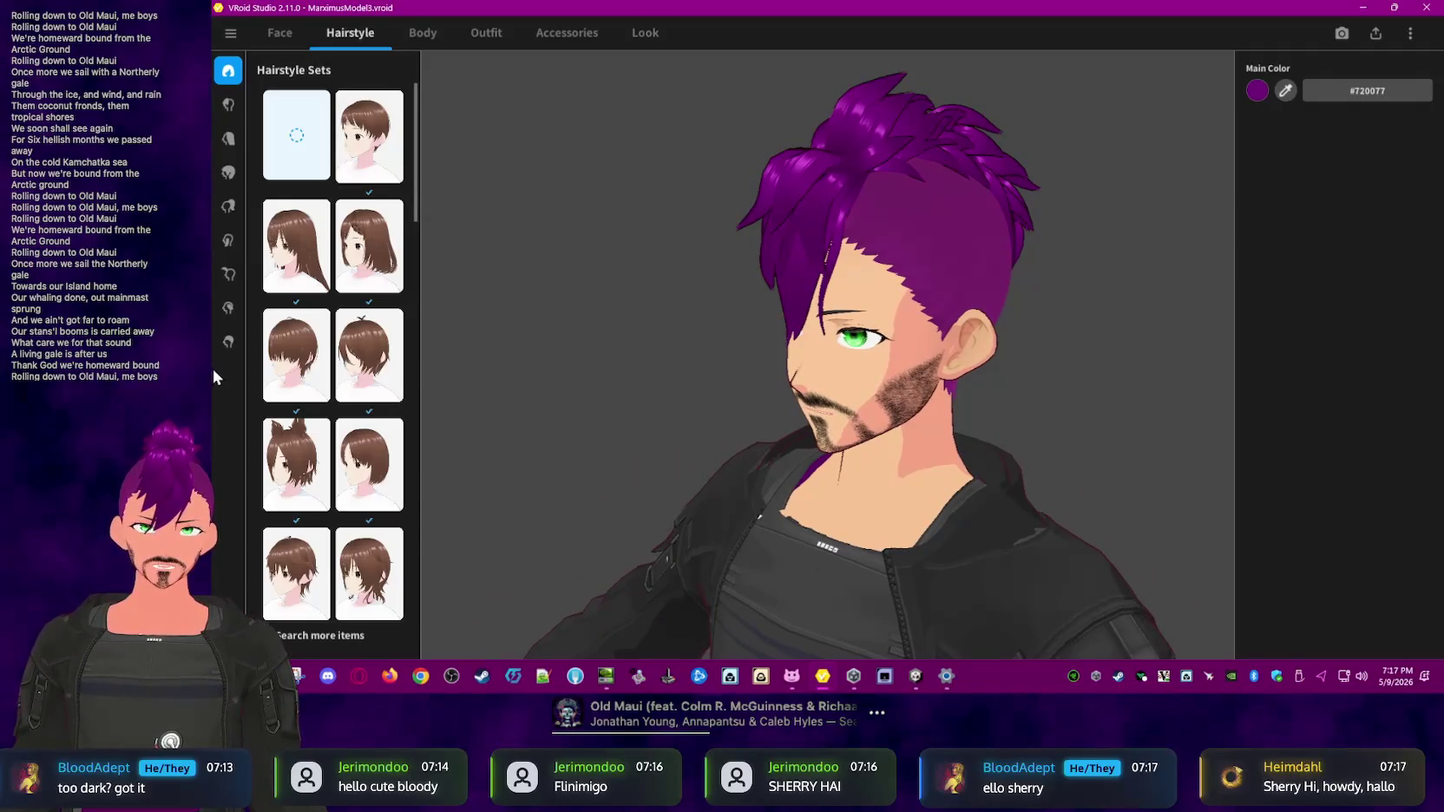
# - Browse Base, Extra, Side, Extensions, Overall and Back hair, ending on Front's custom hairstyles
pyautogui.click(228, 342)
pyautogui.click(233, 310)
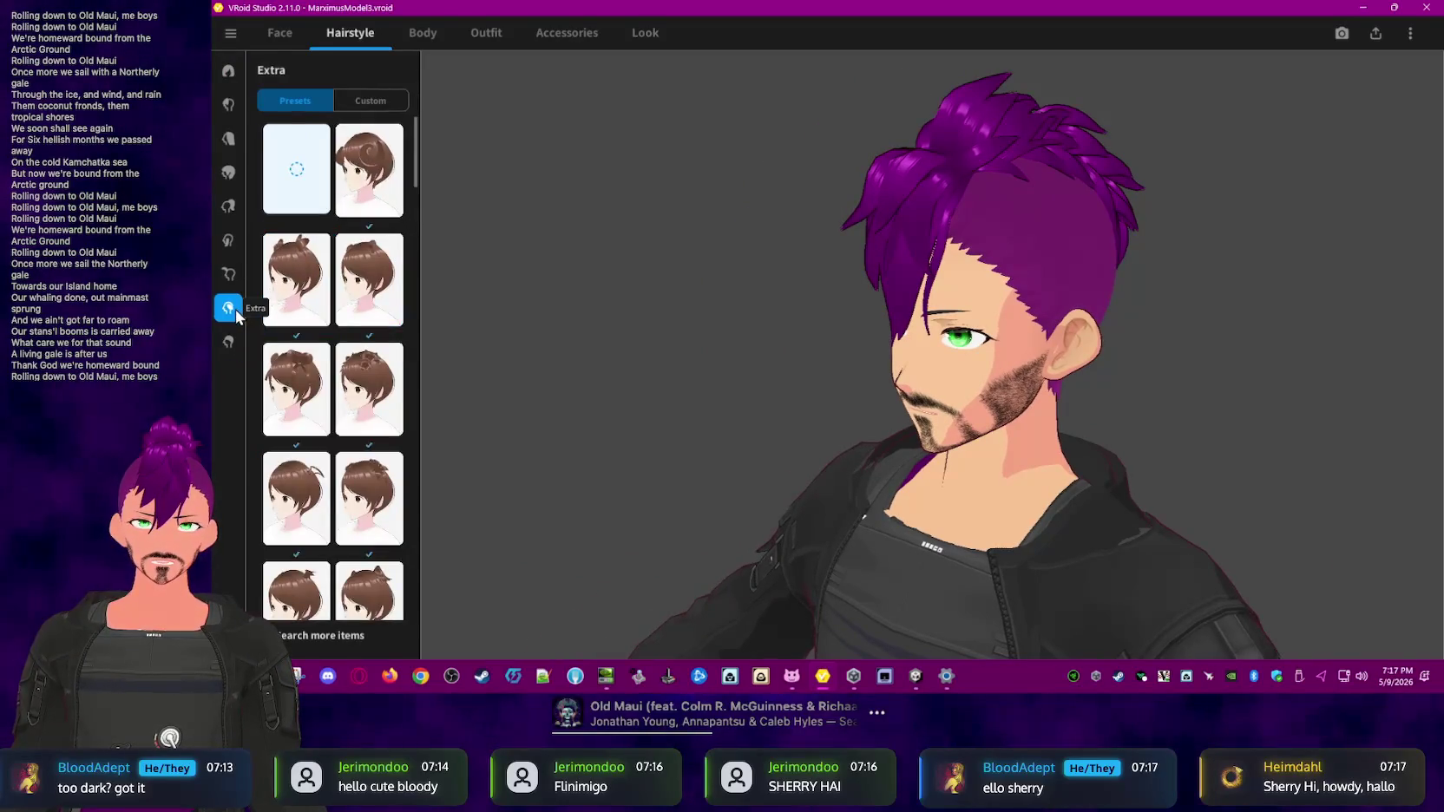
pyautogui.click(231, 276)
pyautogui.click(229, 242)
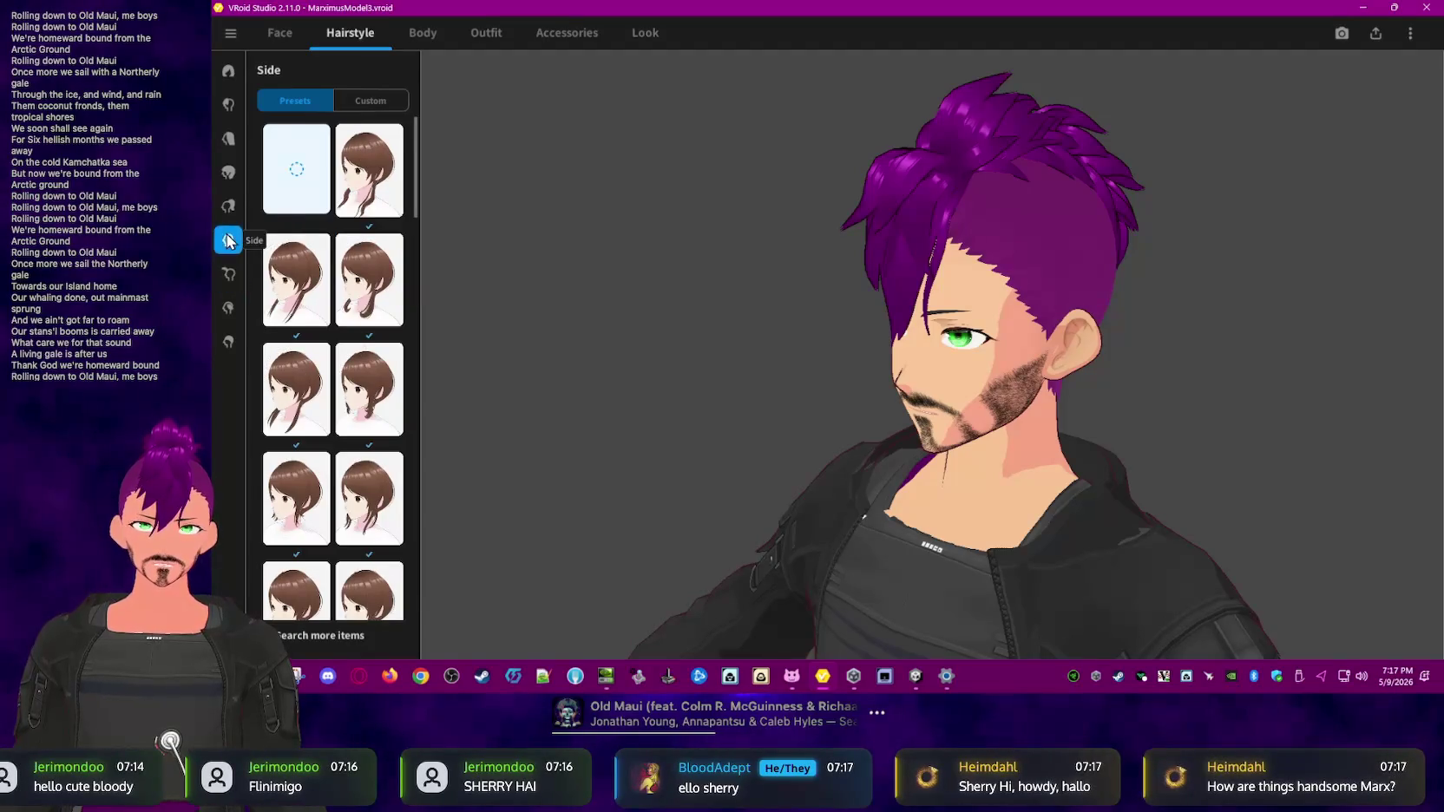
pyautogui.click(231, 205)
pyautogui.click(228, 174)
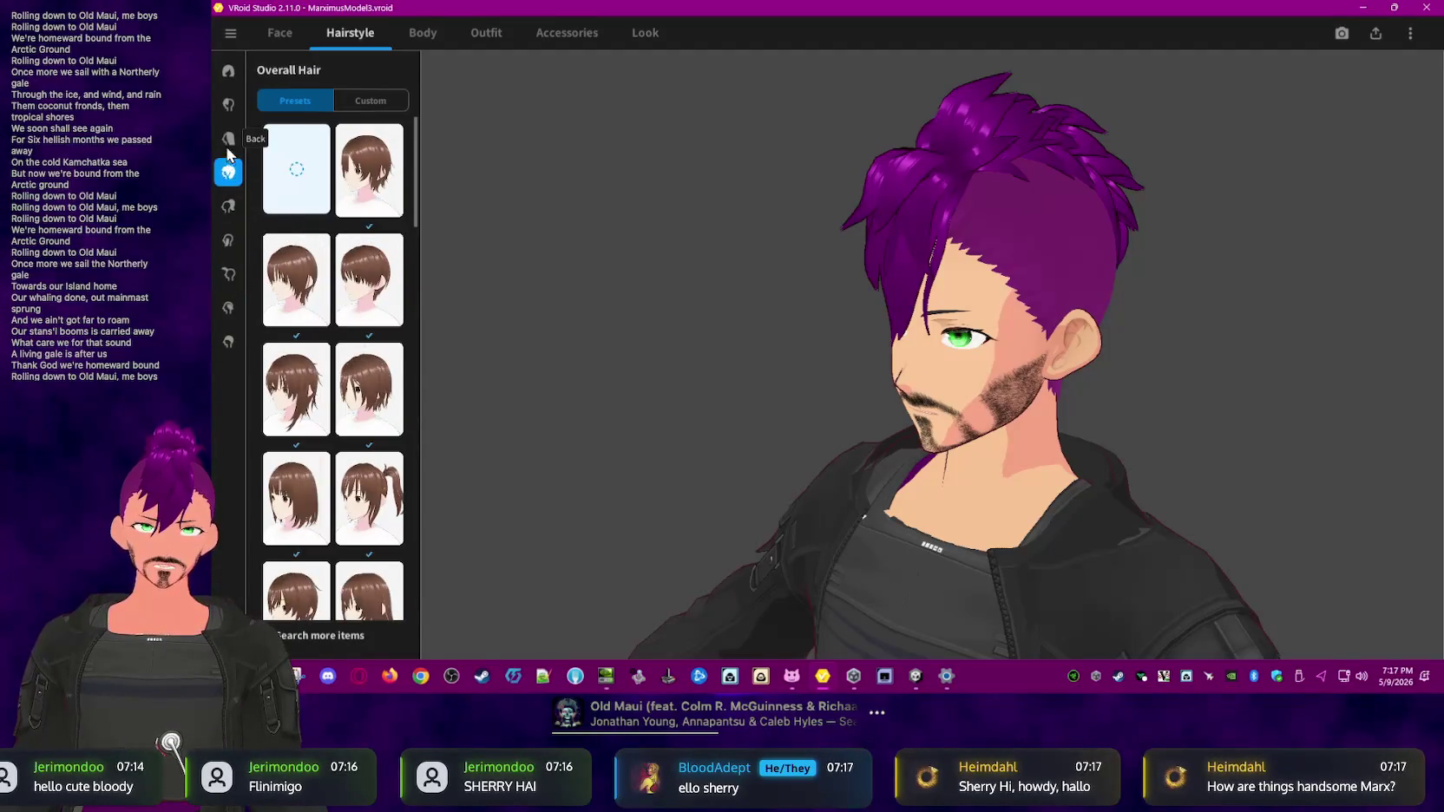
pyautogui.click(229, 139)
pyautogui.click(229, 108)
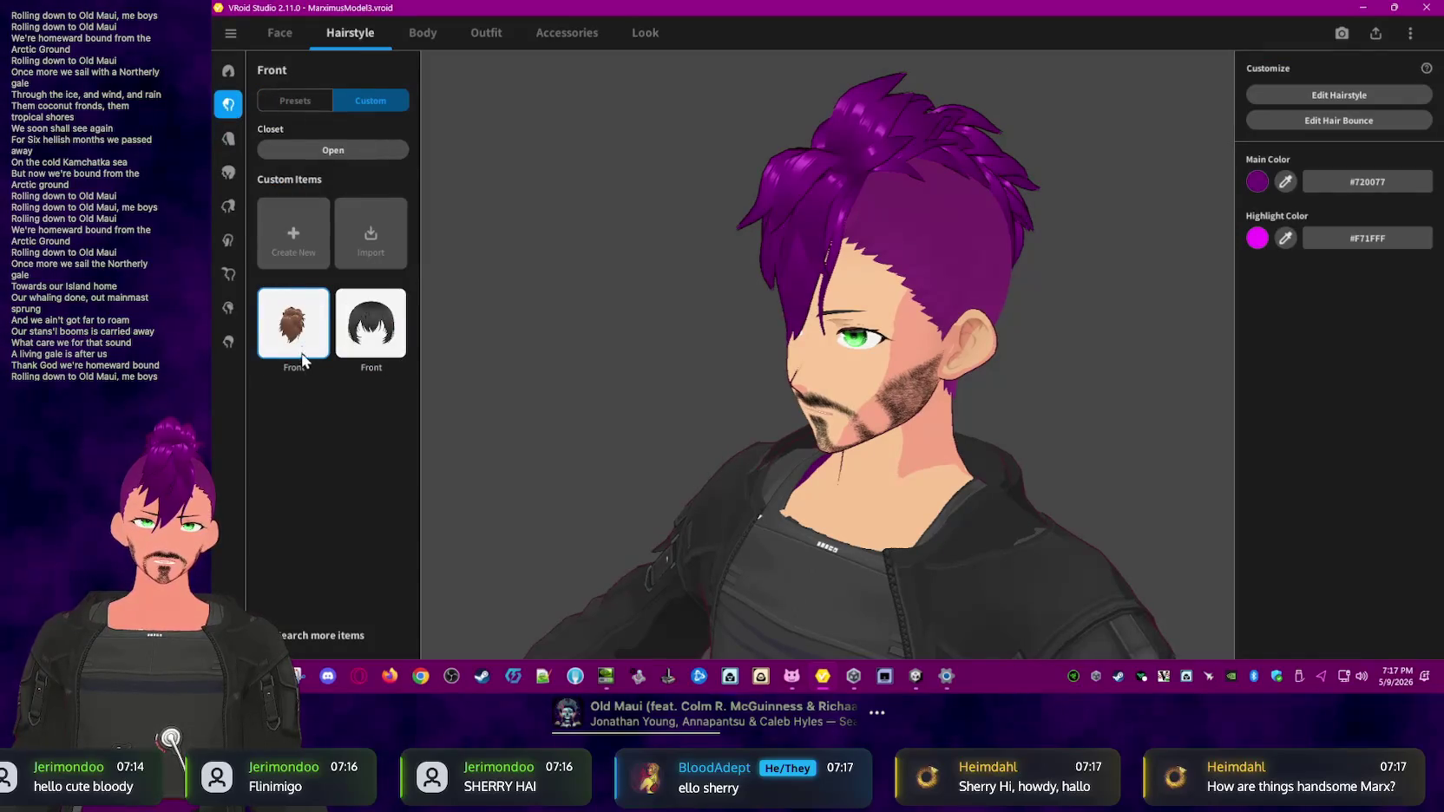
pyautogui.moveTo(920, 453); pyautogui.dragTo(965, 455)
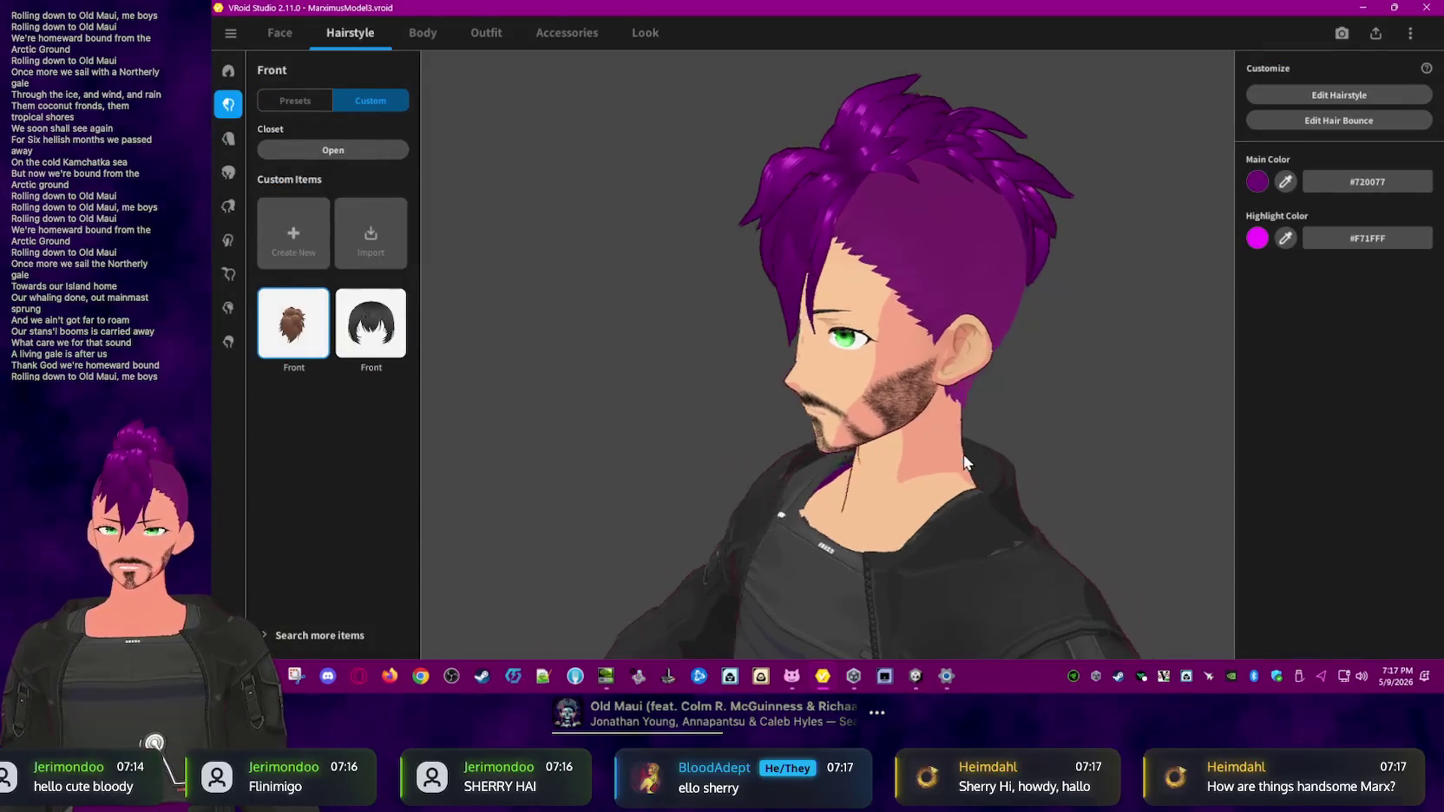
pyautogui.click(1334, 123)
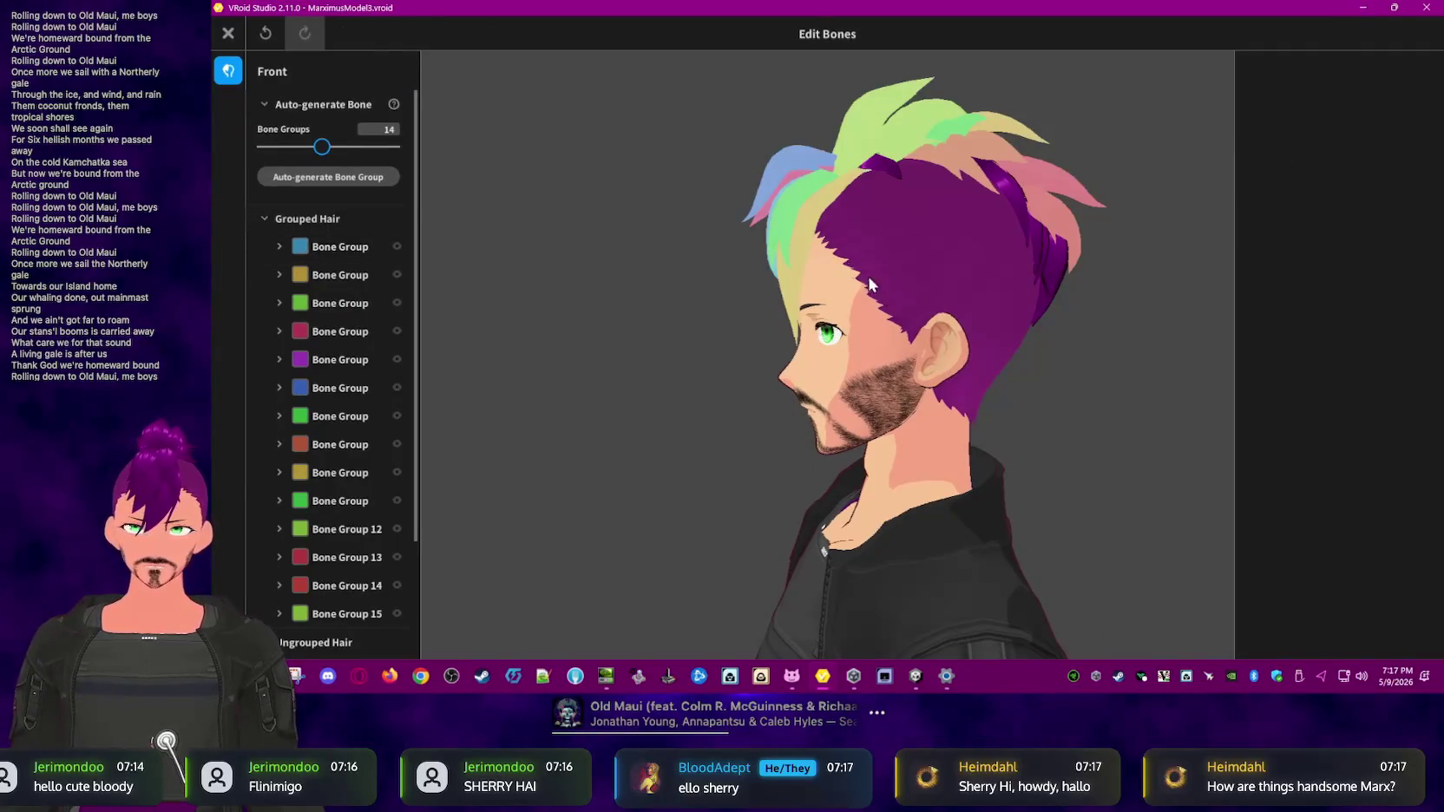
pyautogui.click(341, 254)
pyautogui.click(344, 274)
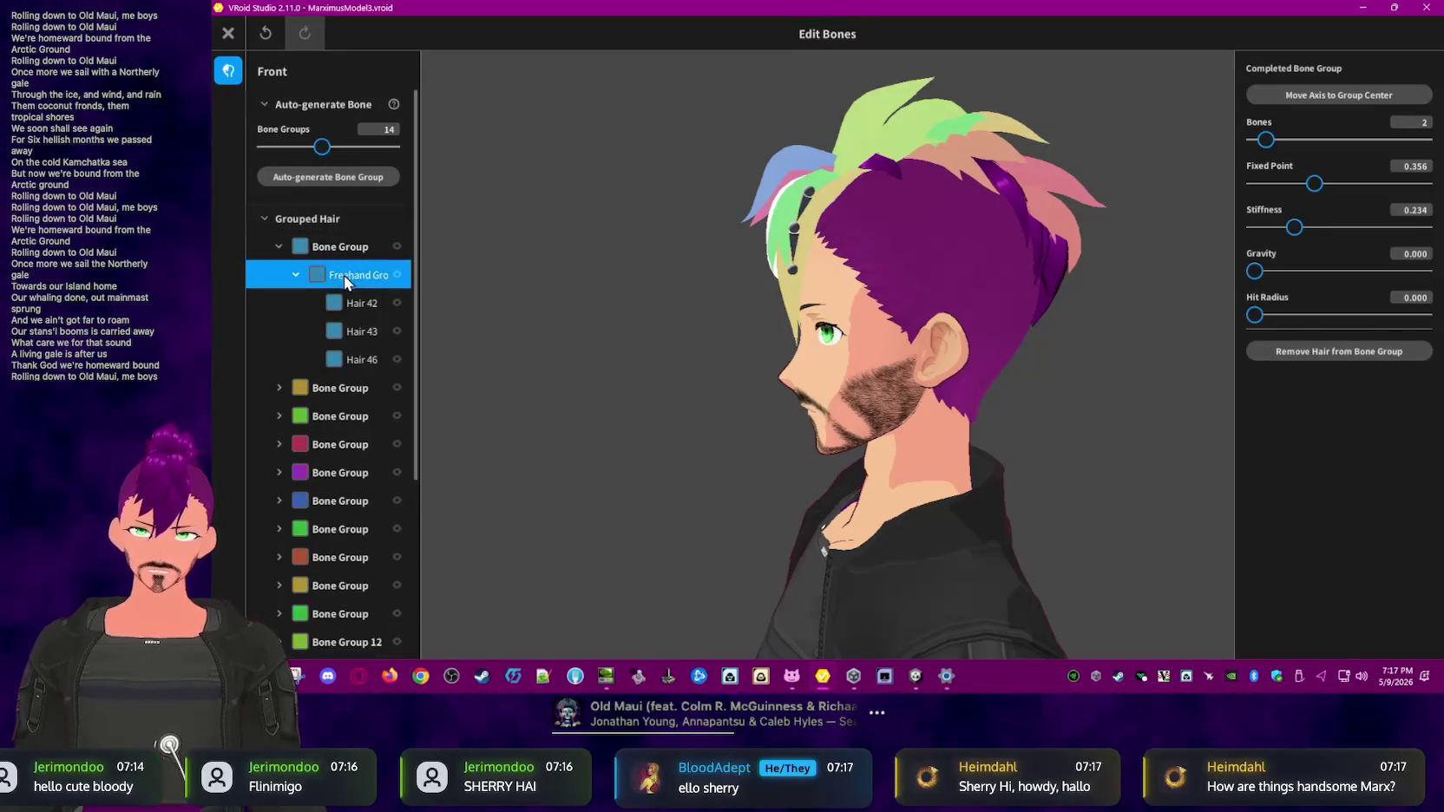
pyautogui.click(364, 304)
pyautogui.click(361, 331)
pyautogui.click(361, 359)
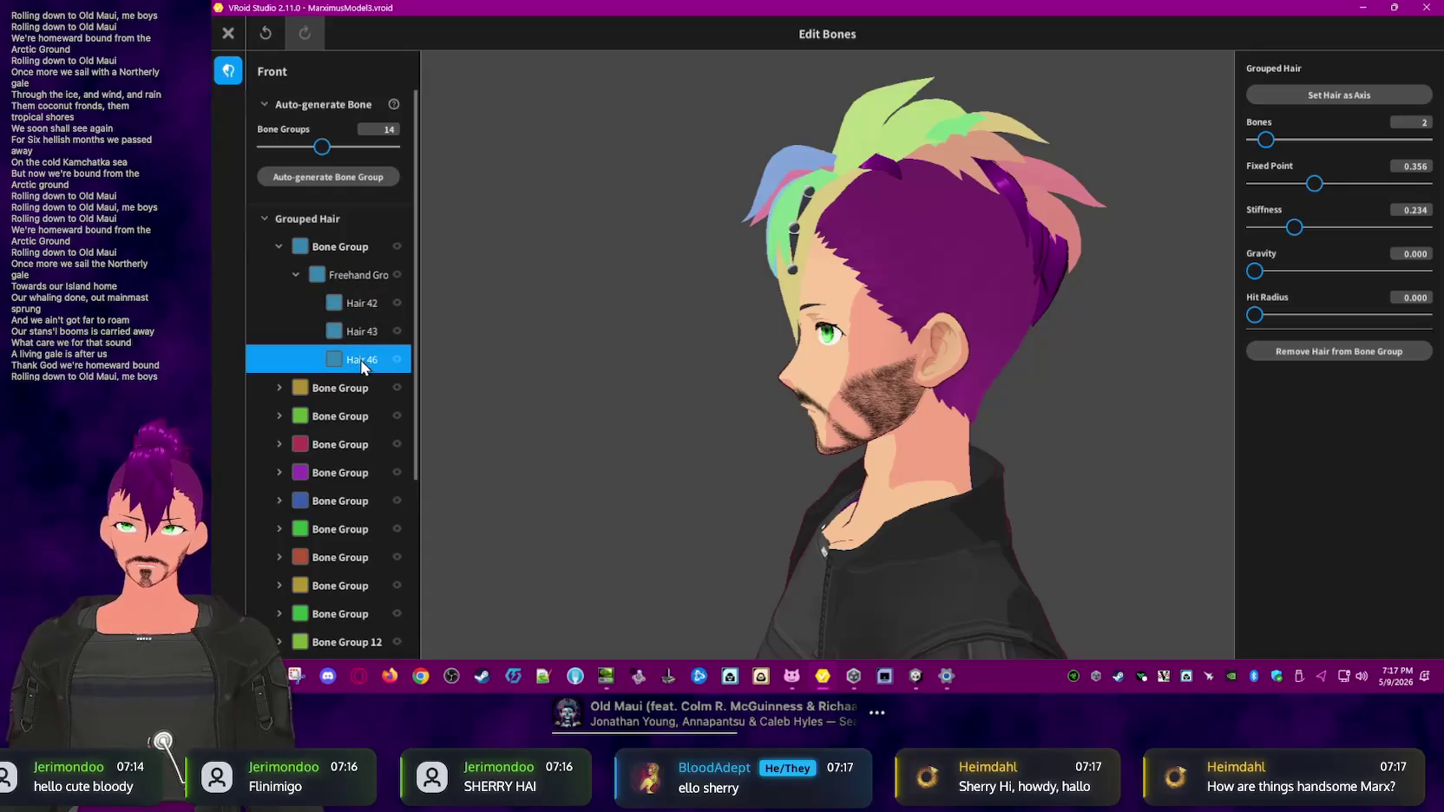
pyautogui.click(353, 274)
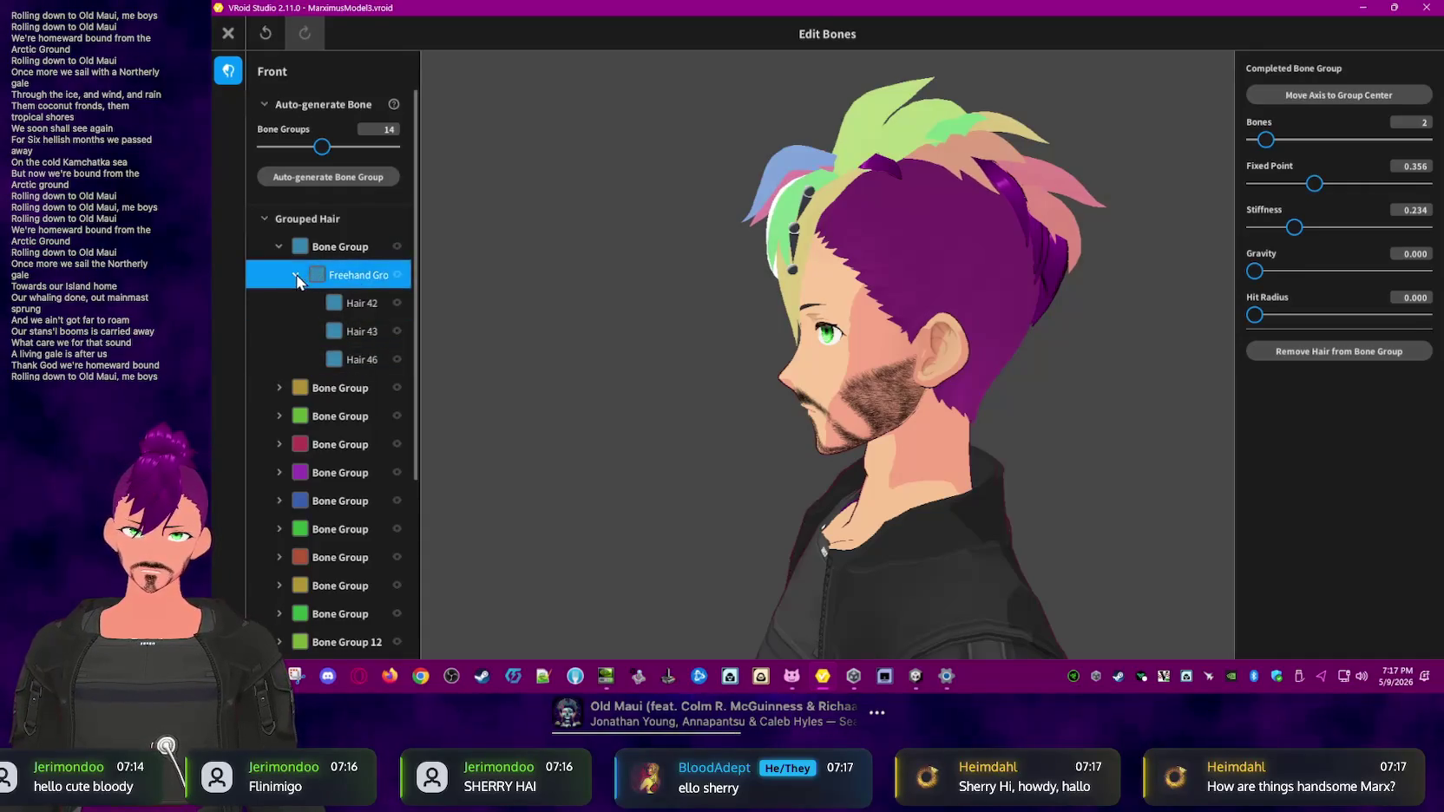
pyautogui.click(296, 274)
pyautogui.click(278, 246)
pyautogui.click(332, 249)
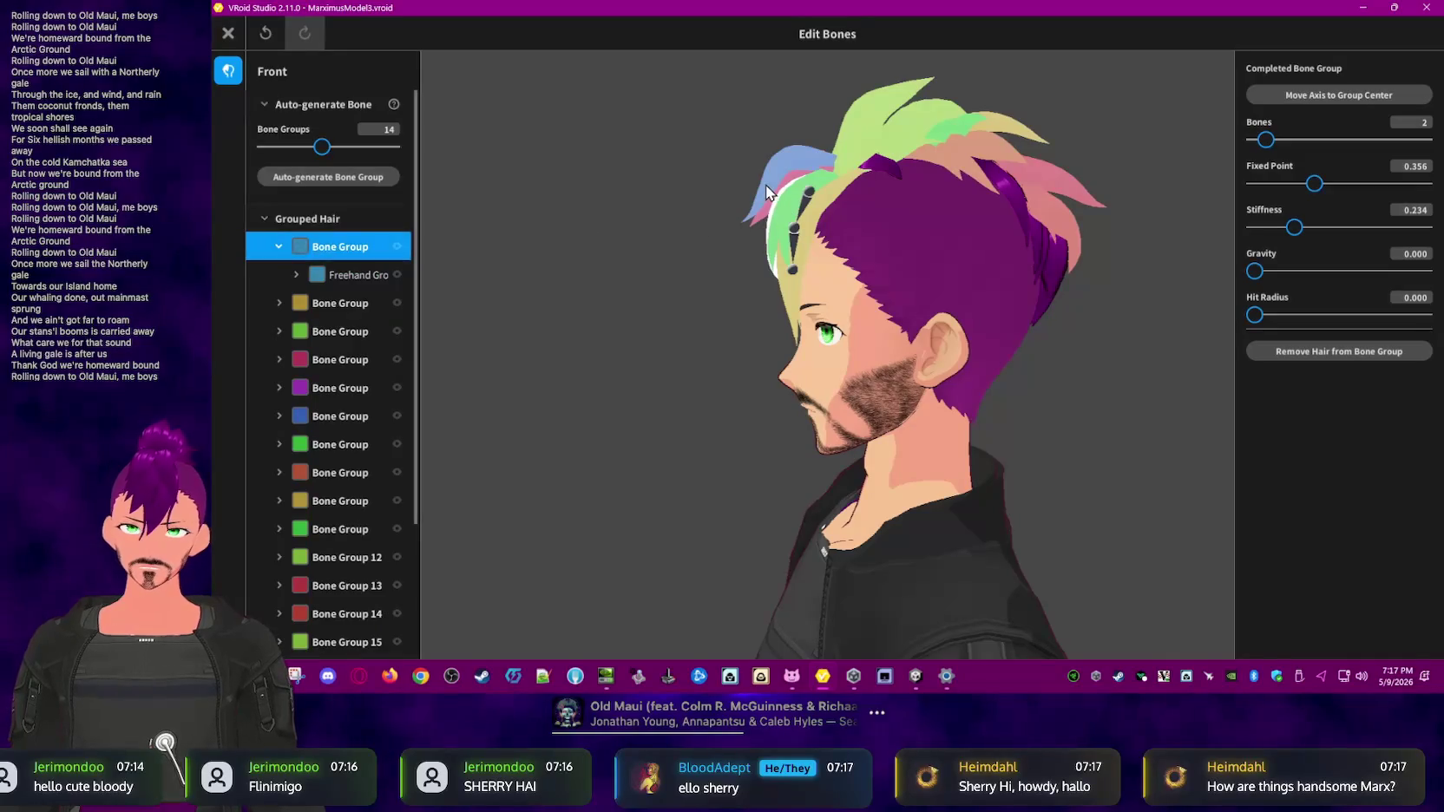
pyautogui.moveTo(673, 333); pyautogui.dragTo(765, 335, button='right')
pyautogui.click(765, 335)
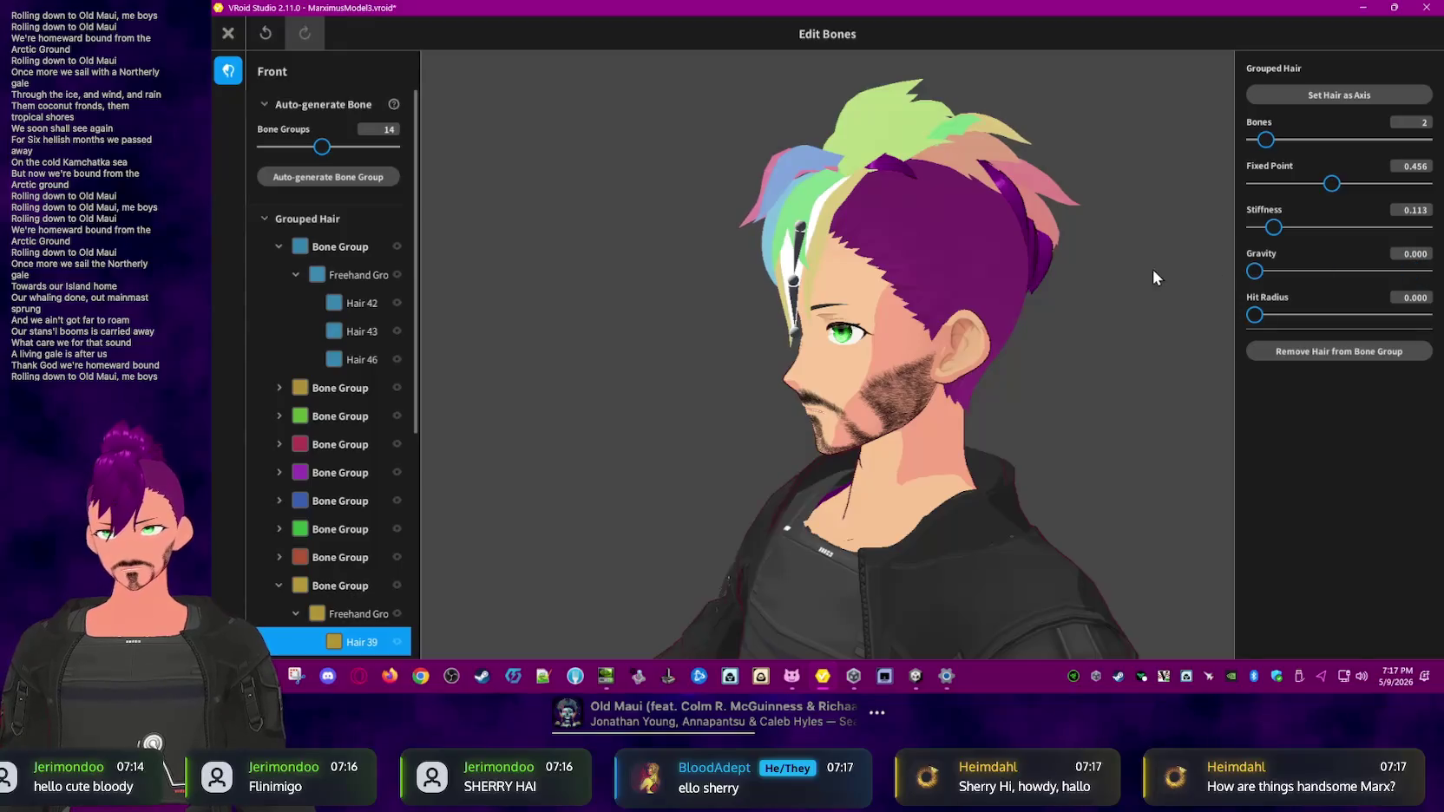
pyautogui.click(1162, 422)
pyautogui.click(783, 295)
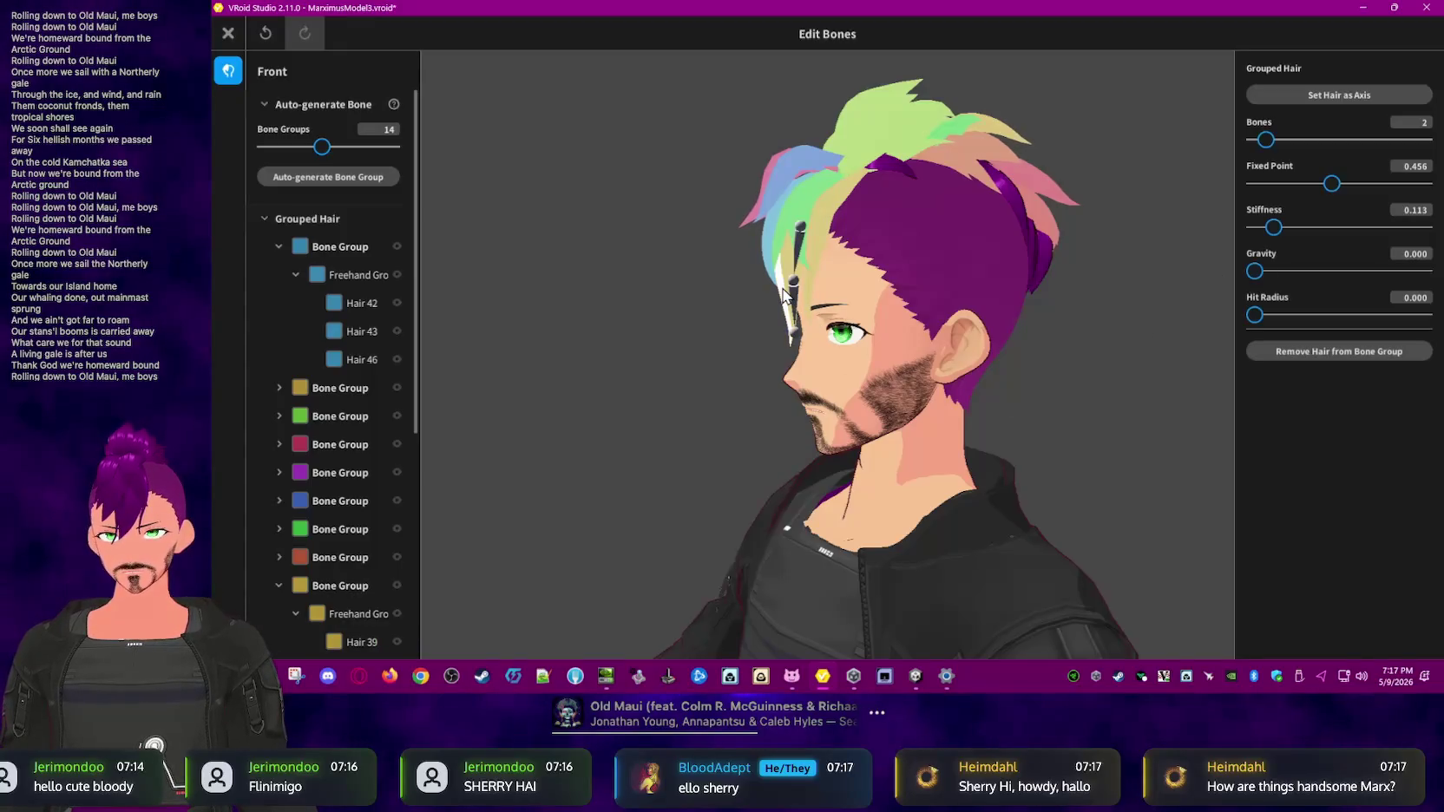
pyautogui.click(680, 392)
pyautogui.moveTo(680, 392); pyautogui.dragTo(810, 327, button='right')
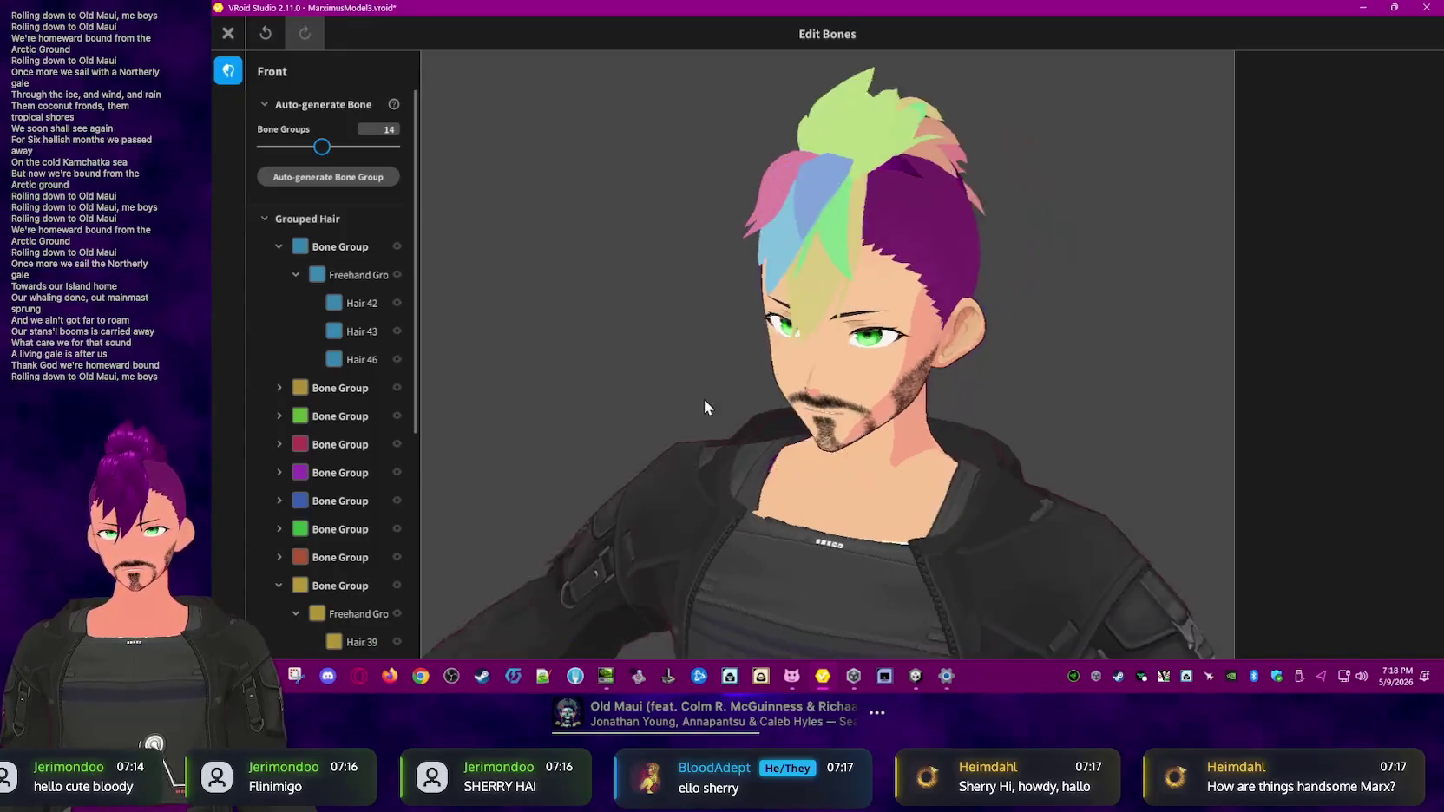
pyautogui.click(811, 322)
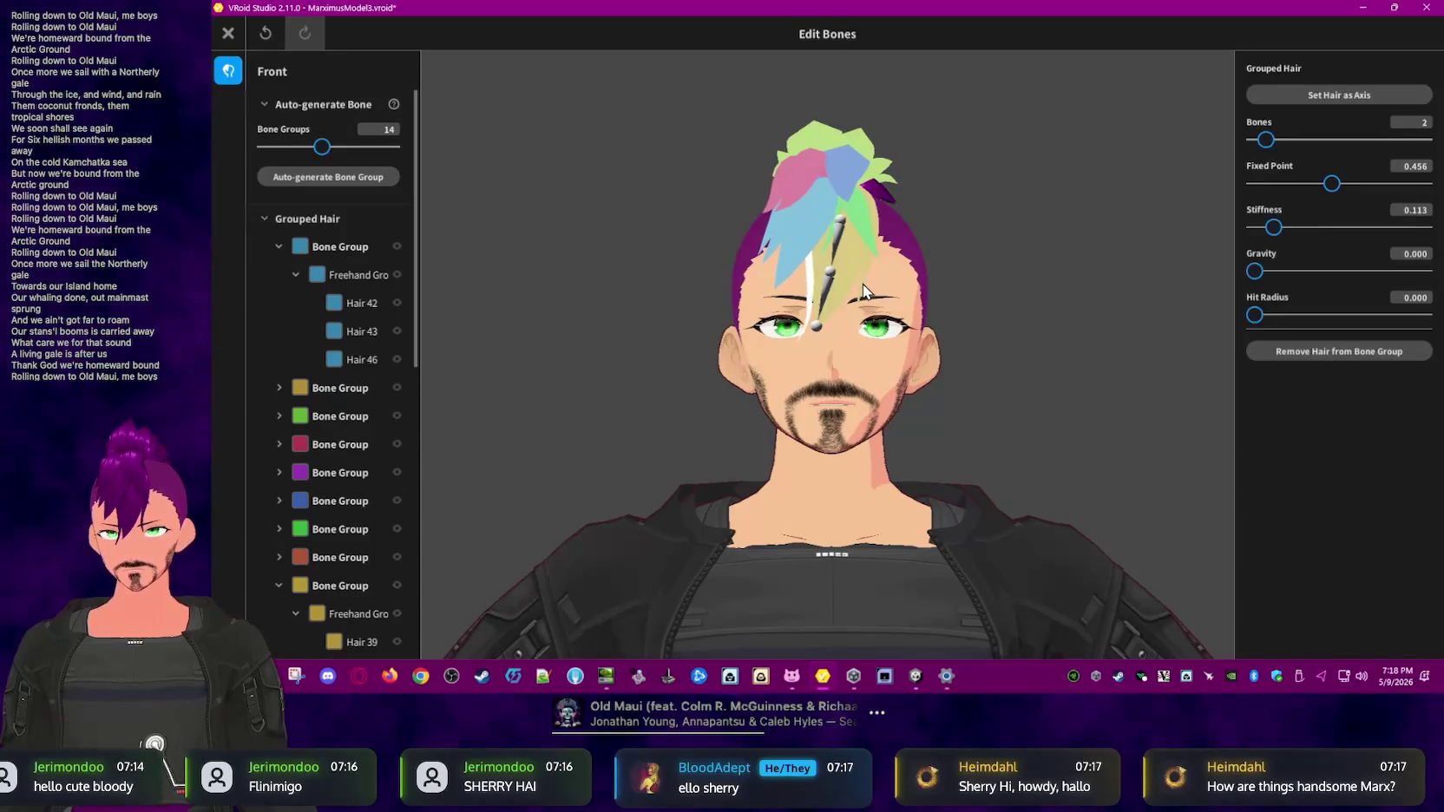
pyautogui.moveTo(1058, 318); pyautogui.dragTo(1065, 336, button='right')
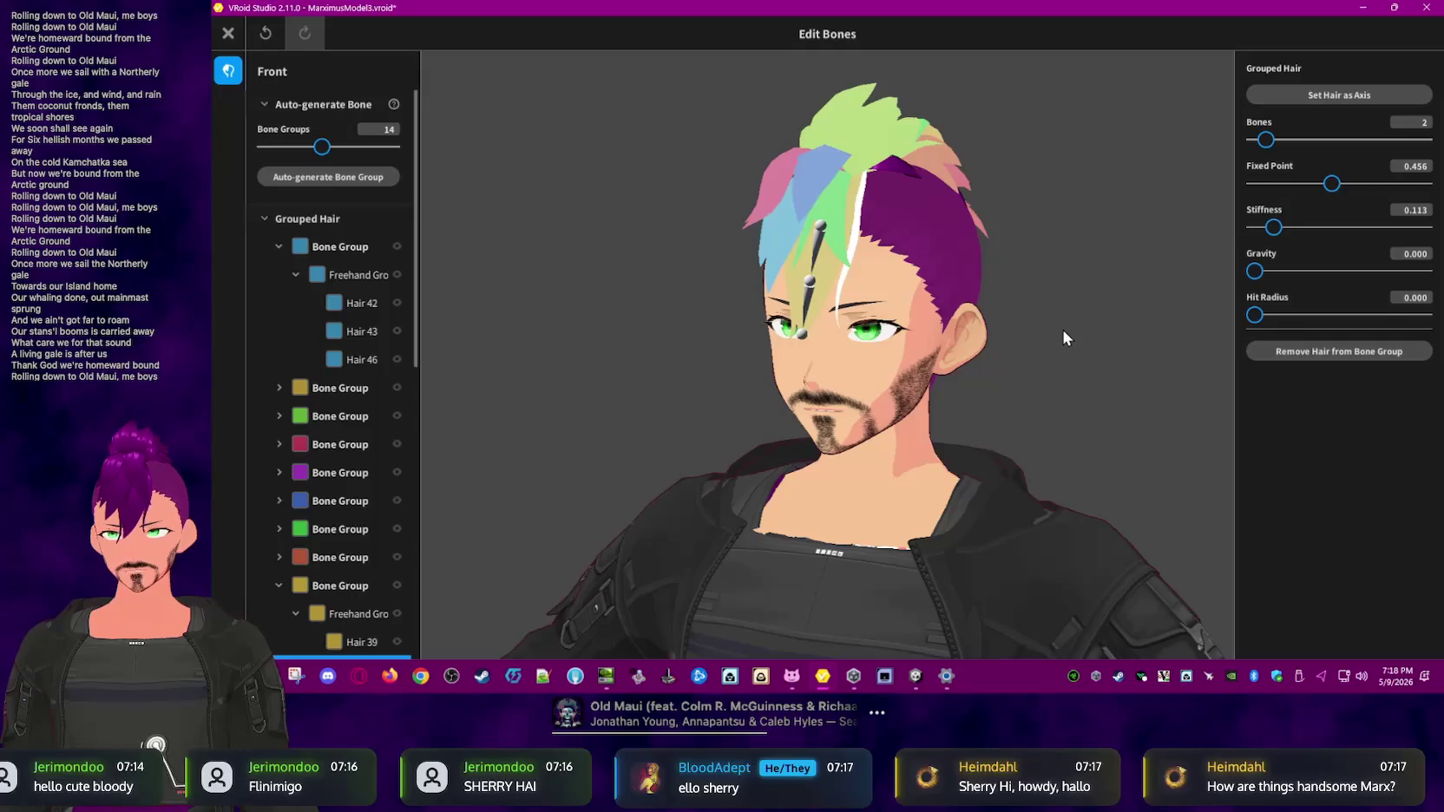
pyautogui.click(814, 289)
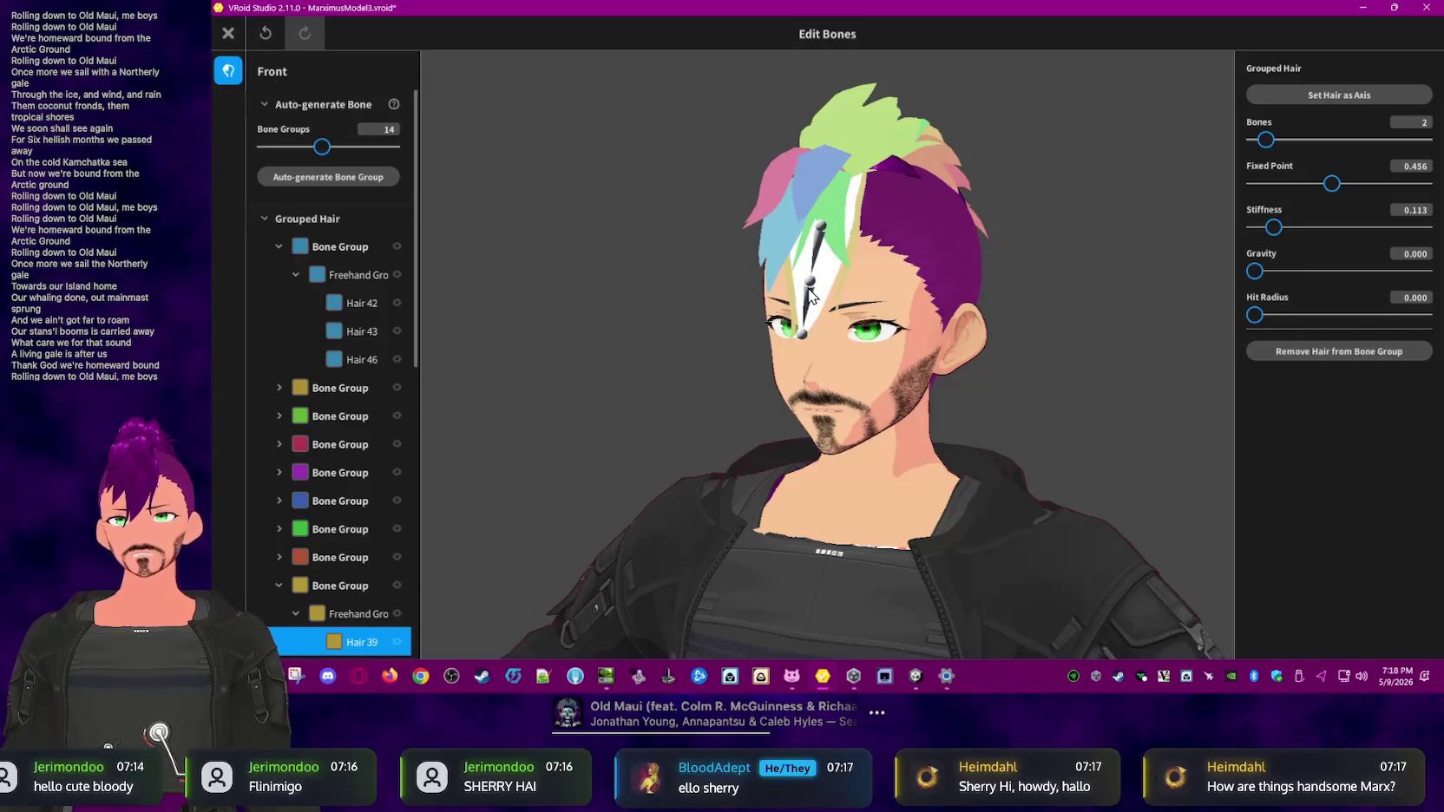
pyautogui.scroll(-1, 320, 418)
pyautogui.scroll(-4, 359, 434)
pyautogui.scroll(-4, 360, 438)
pyautogui.scroll(-3, 360, 434)
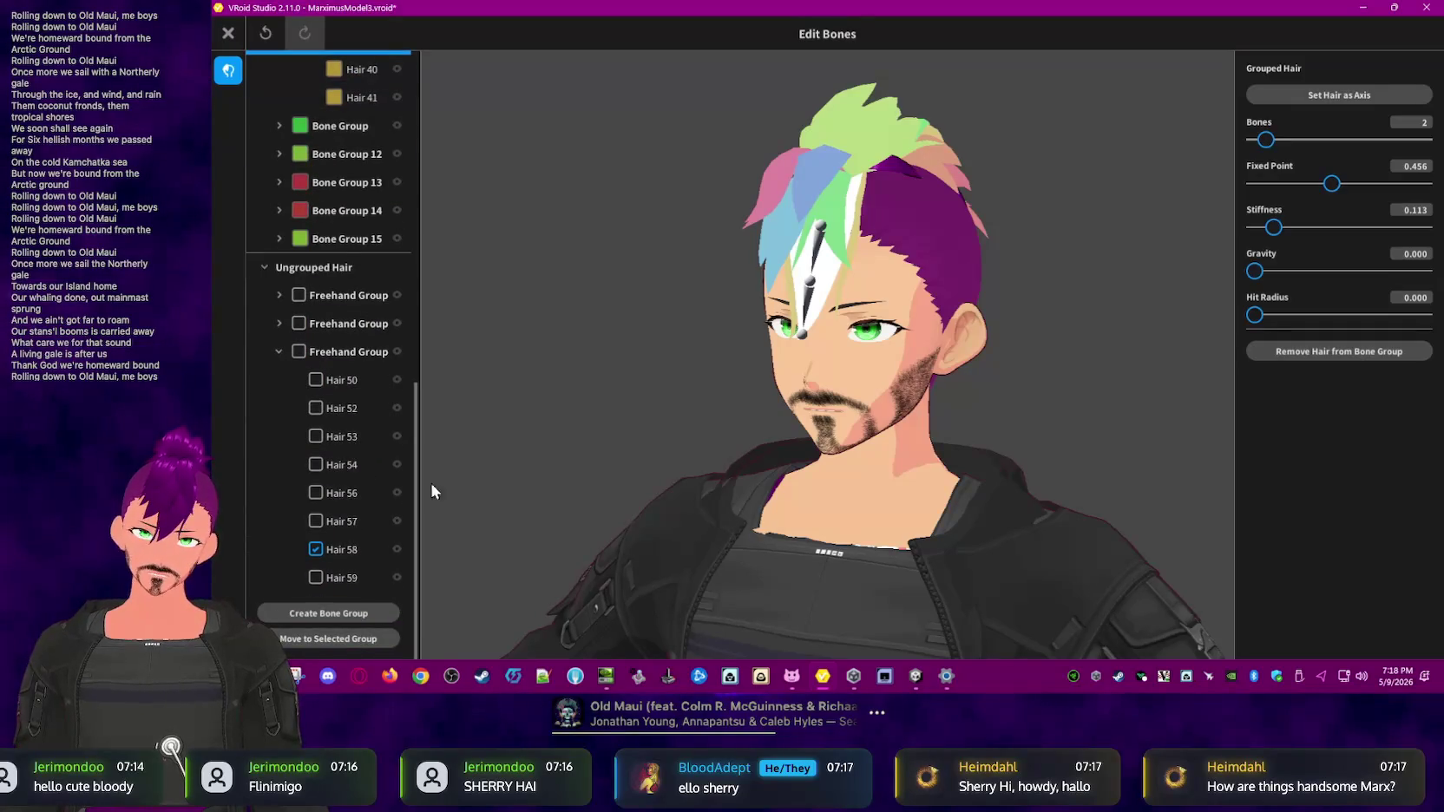
pyautogui.click(1058, 301)
pyautogui.click(815, 295)
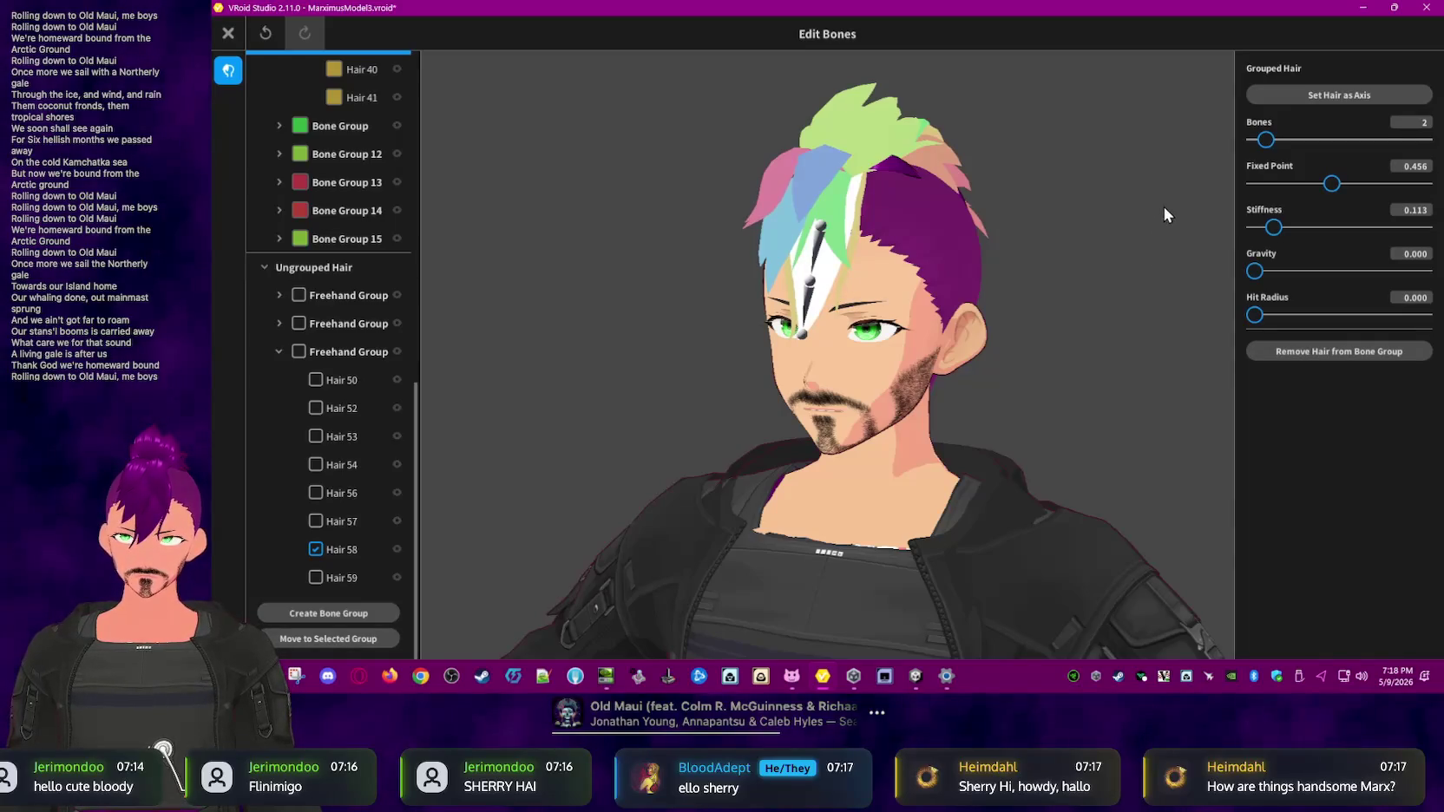
pyautogui.moveTo(1156, 215); pyautogui.dragTo(1137, 212, button='right')
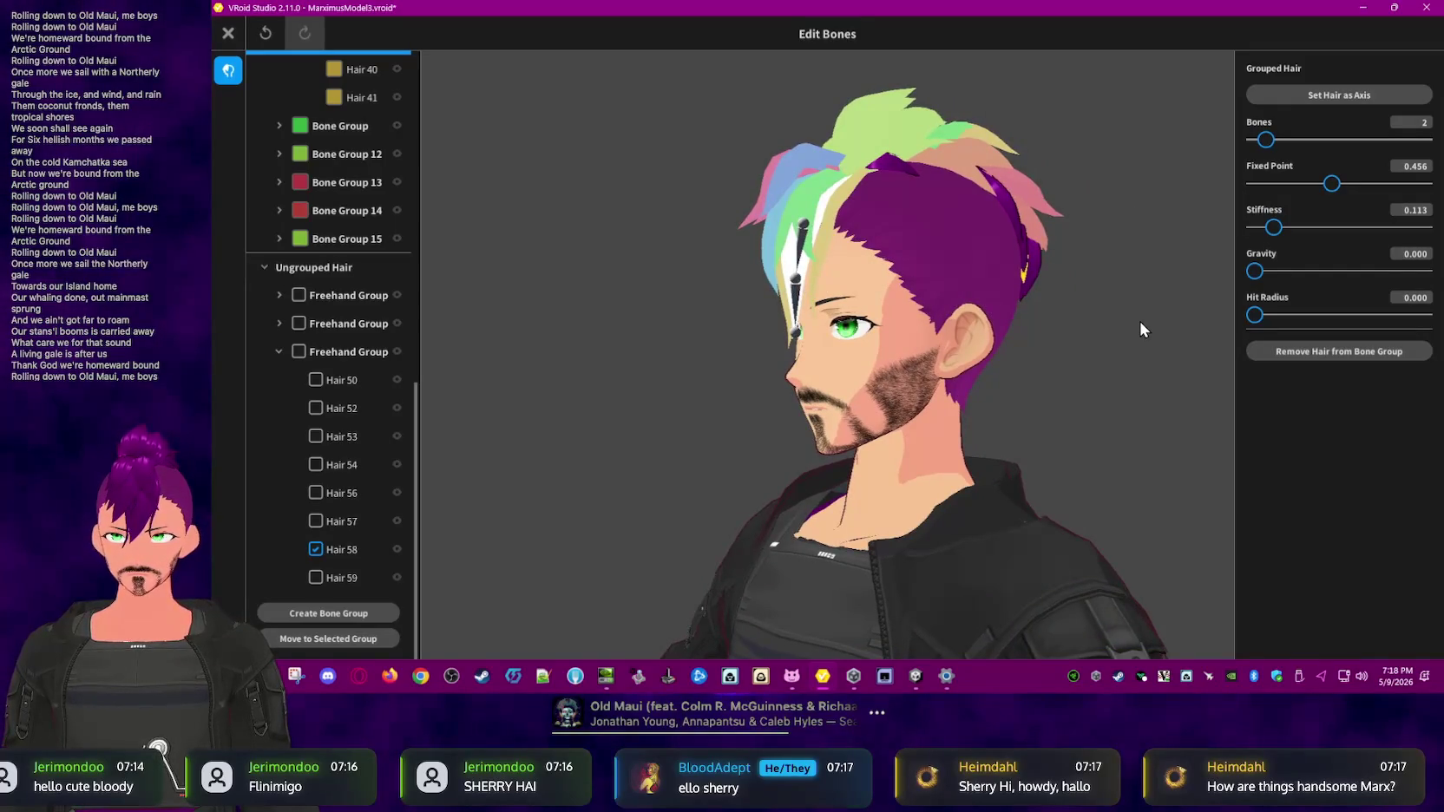
pyautogui.moveTo(1254, 319)
pyautogui.mouseDown()
pyautogui.moveTo(1227, 332)
pyautogui.moveTo(1291, 329)
pyautogui.moveTo(1206, 328)
pyautogui.mouseUp()
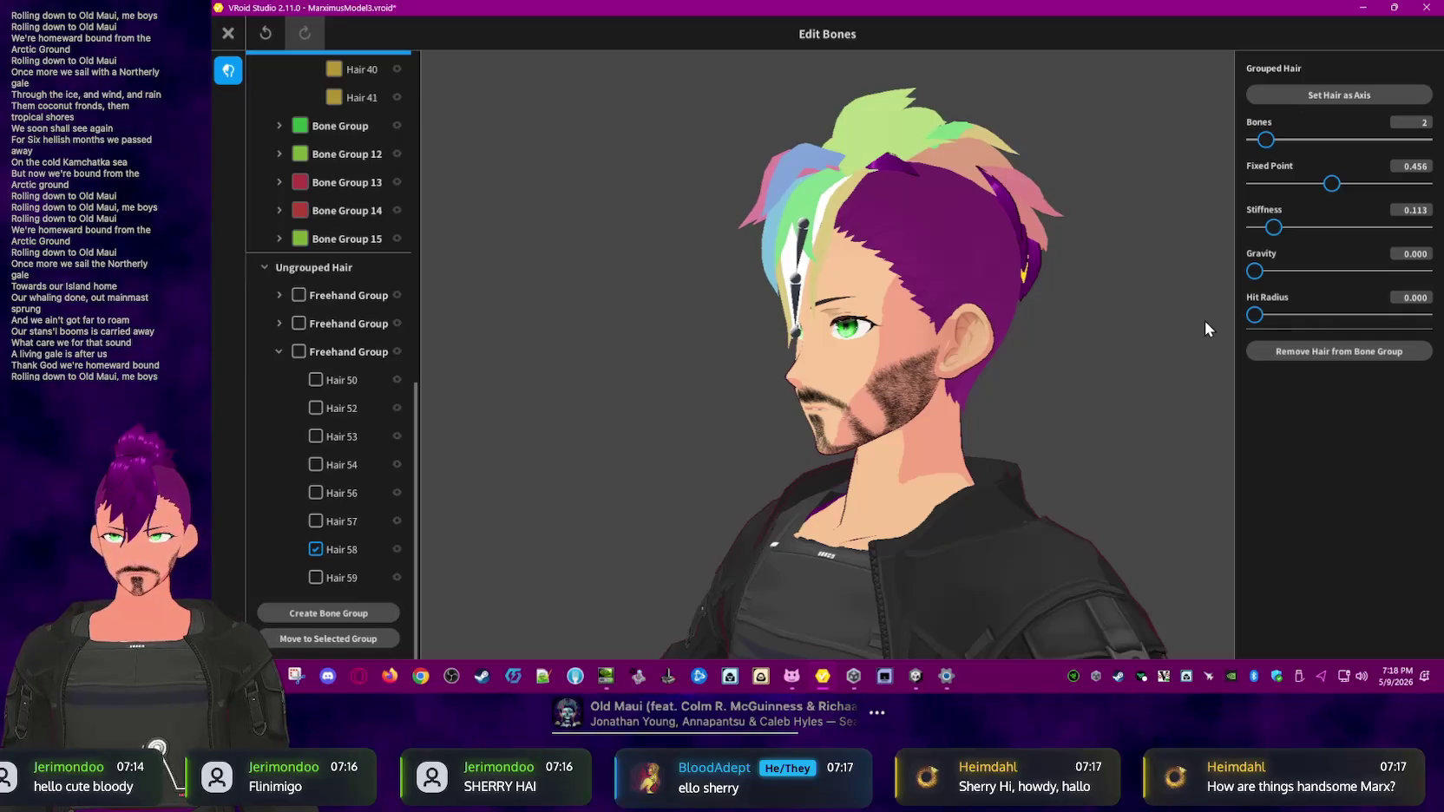
pyautogui.moveTo(1205, 321)
pyautogui.mouseDown(button='right')
pyautogui.moveTo(1007, 308)
pyautogui.moveTo(1086, 316)
pyautogui.mouseUp(button='right')
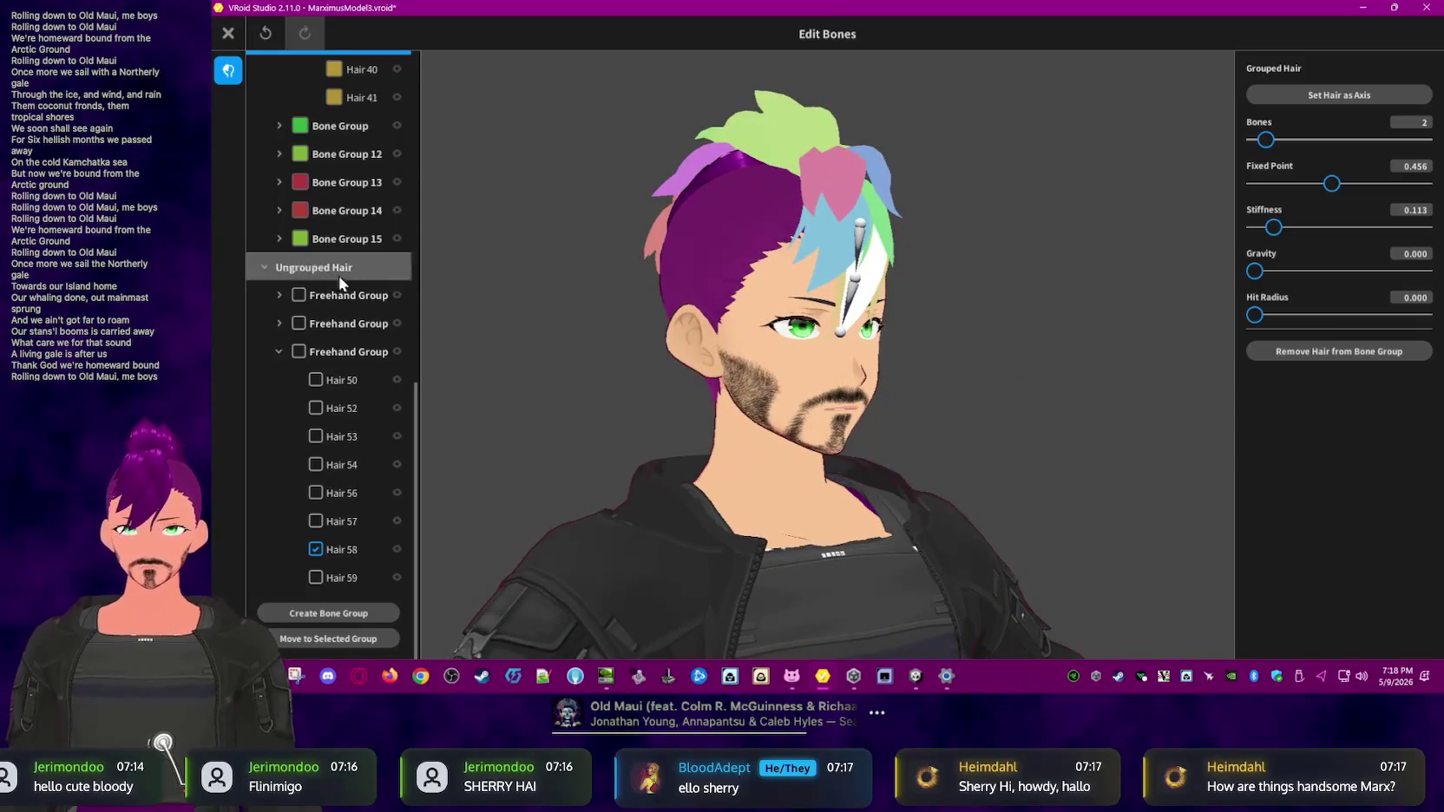
pyautogui.scroll(5, 322, 282)
pyautogui.scroll(5, 321, 282)
pyautogui.scroll(3, 321, 282)
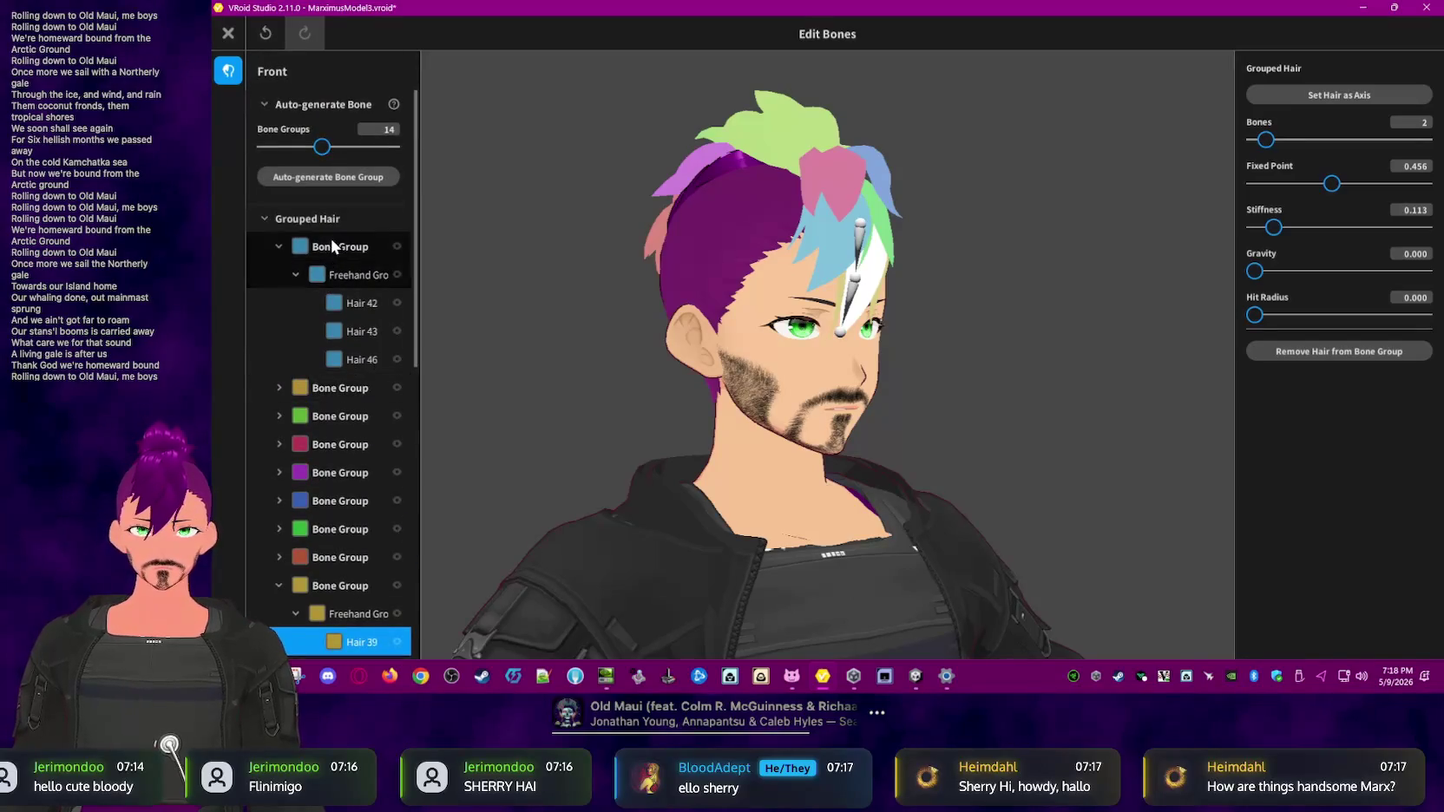
pyautogui.click(264, 218)
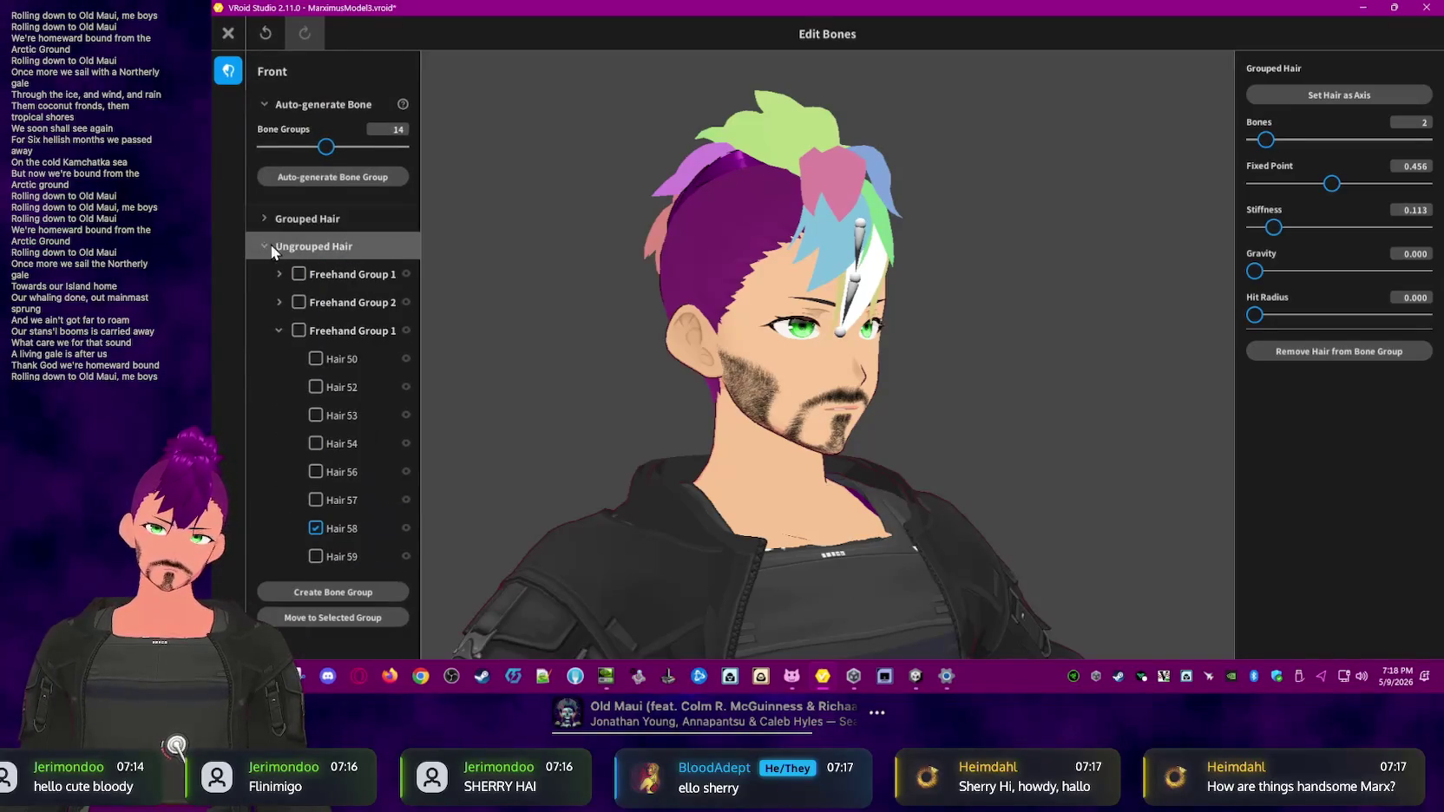
pyautogui.click(266, 218)
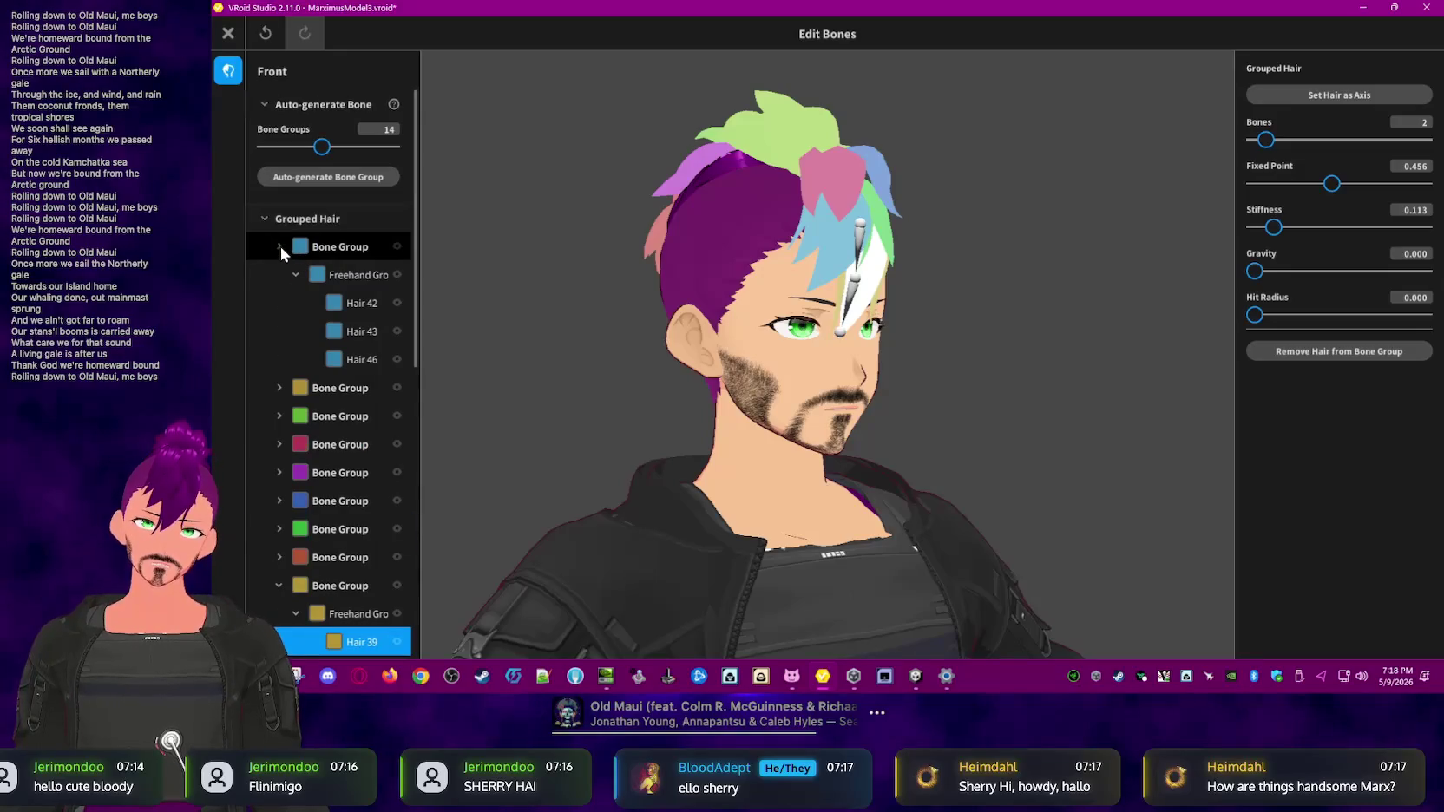
pyautogui.click(279, 246)
pyautogui.click(284, 472)
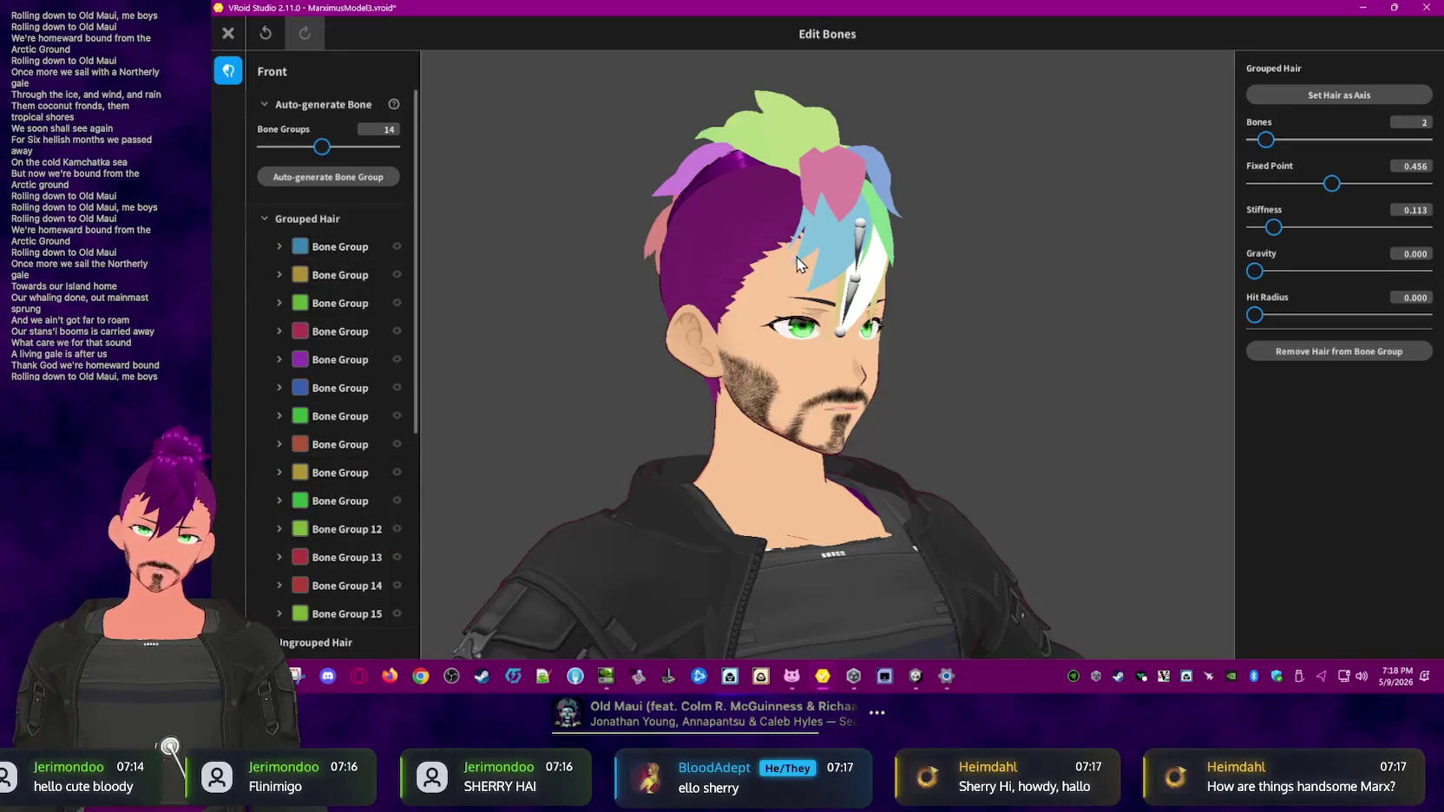
pyautogui.click(820, 238)
pyautogui.click(828, 173)
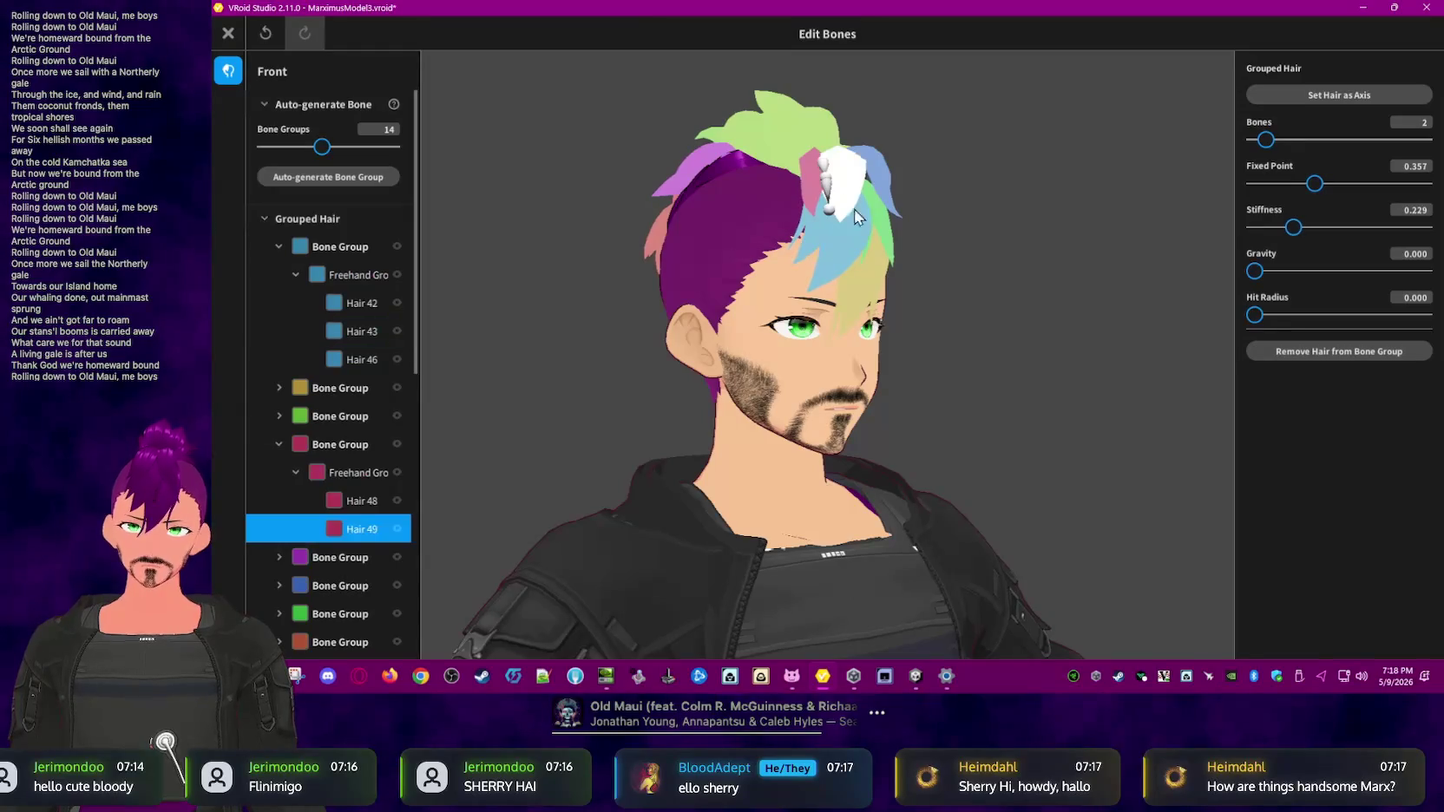
pyautogui.moveTo(957, 328); pyautogui.dragTo(881, 334, button='right')
pyautogui.click(800, 317)
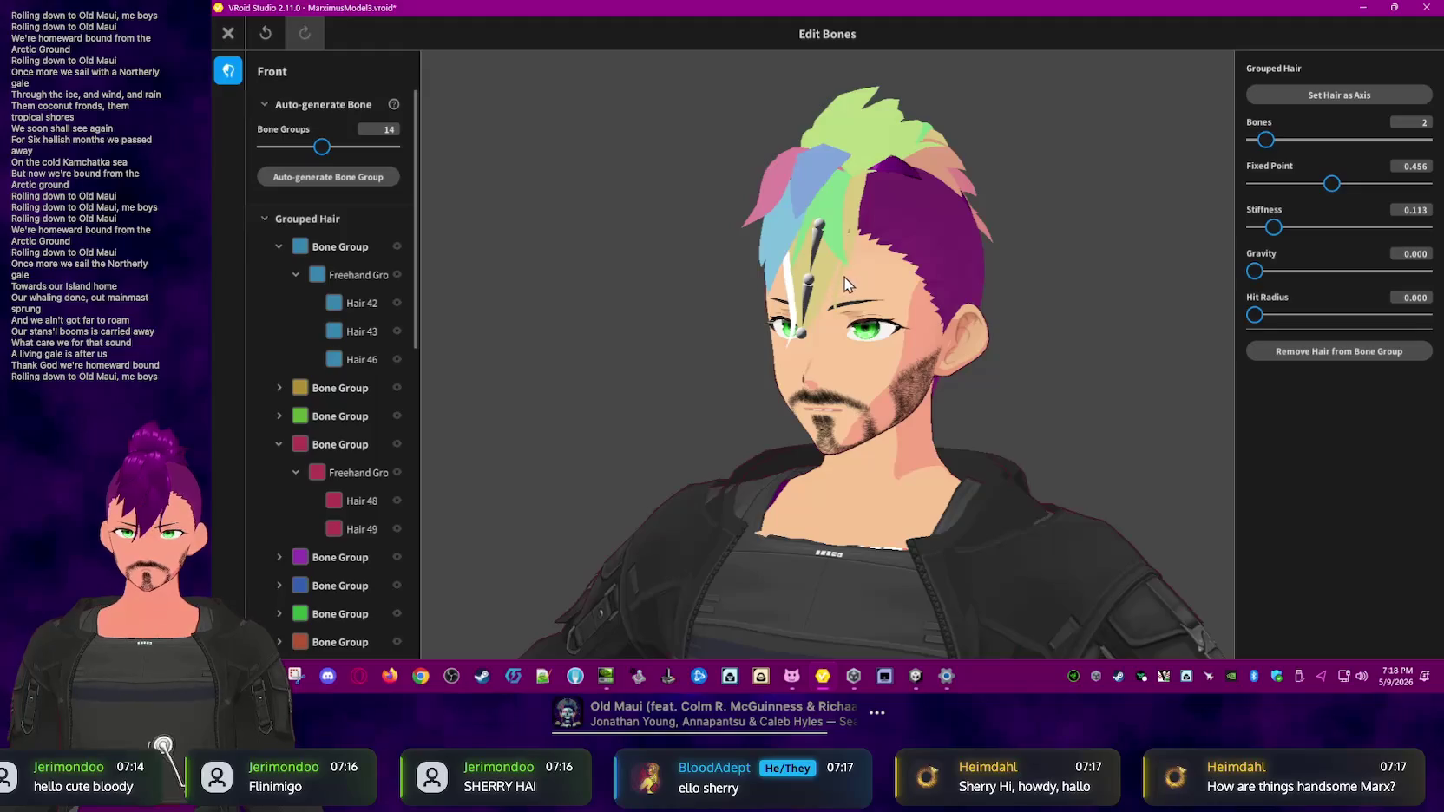
pyautogui.moveTo(991, 342); pyautogui.dragTo(875, 317, button='right')
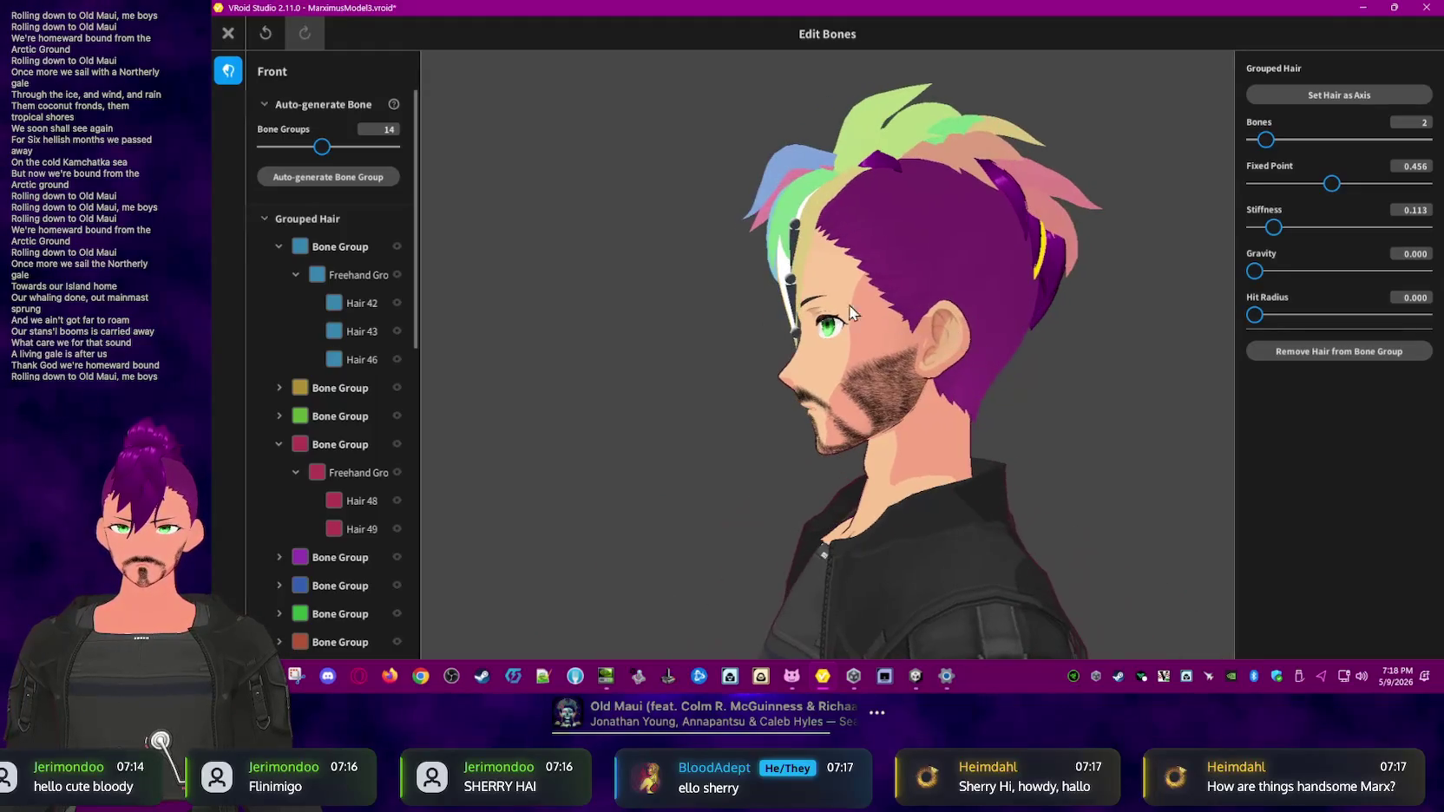
pyautogui.click(816, 336)
pyautogui.click(792, 308)
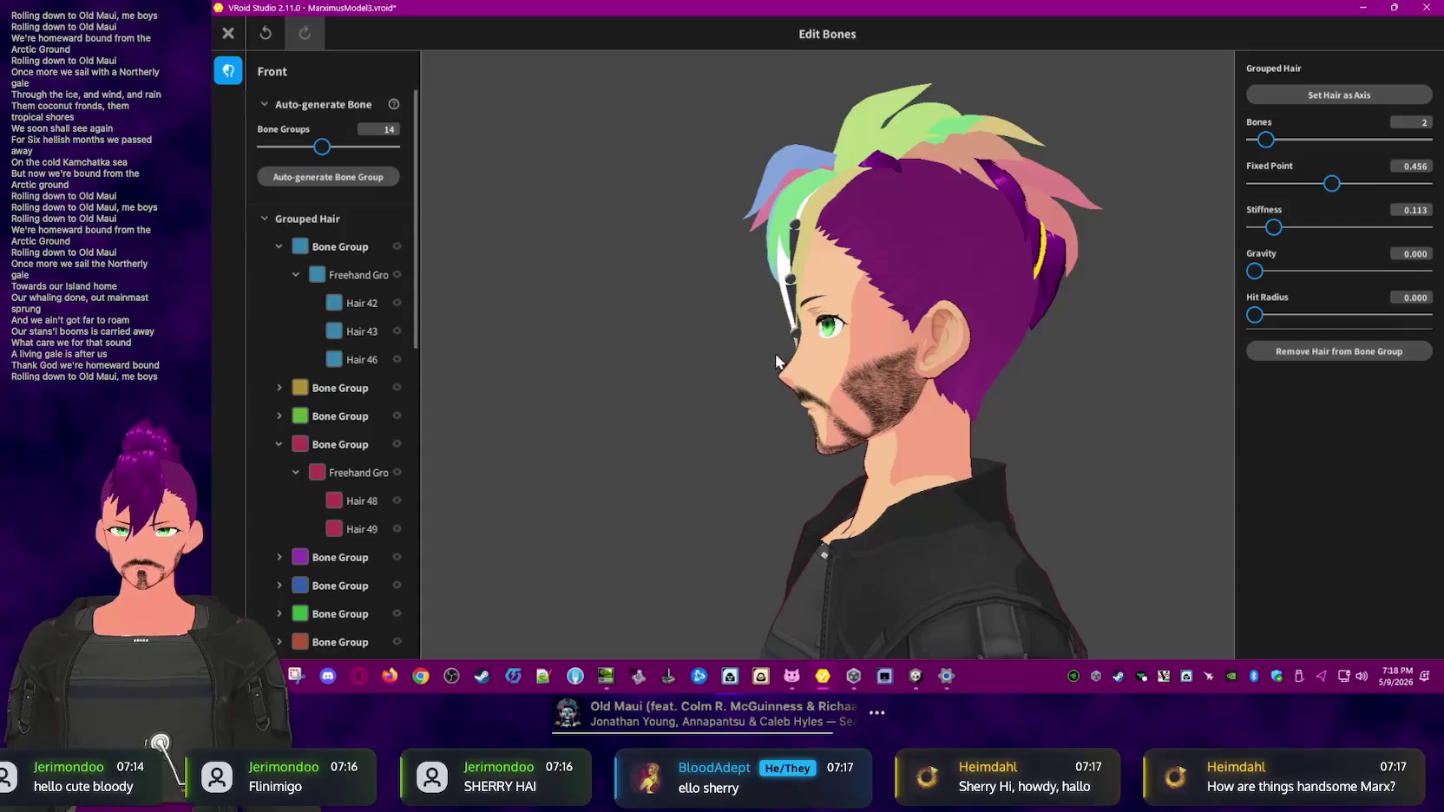
pyautogui.scroll(-4, 295, 382)
pyautogui.scroll(2, 299, 387)
pyautogui.scroll(3, 301, 388)
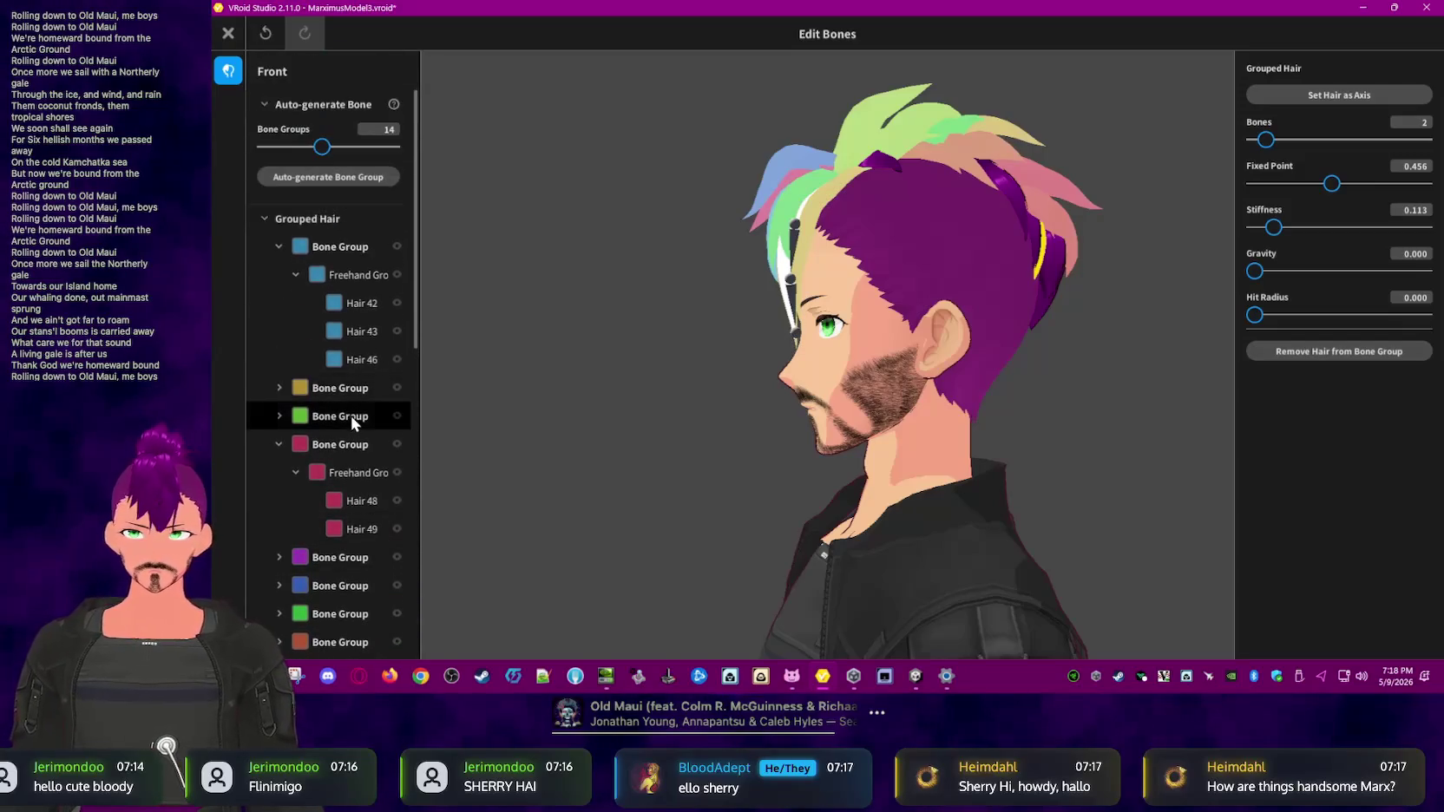
pyautogui.moveTo(732, 415); pyautogui.dragTo(742, 420, button='right')
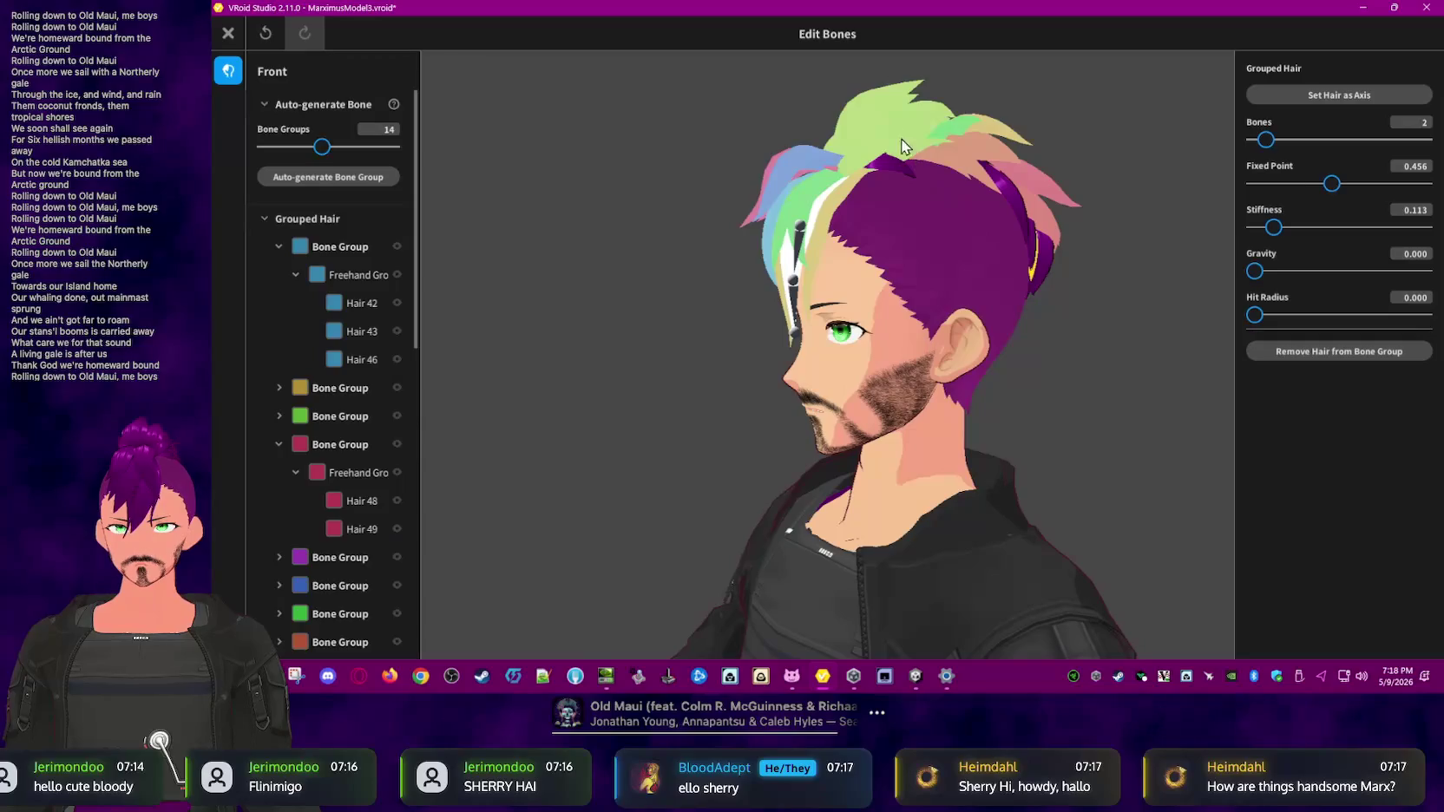
pyautogui.click(836, 340)
pyautogui.click(792, 316)
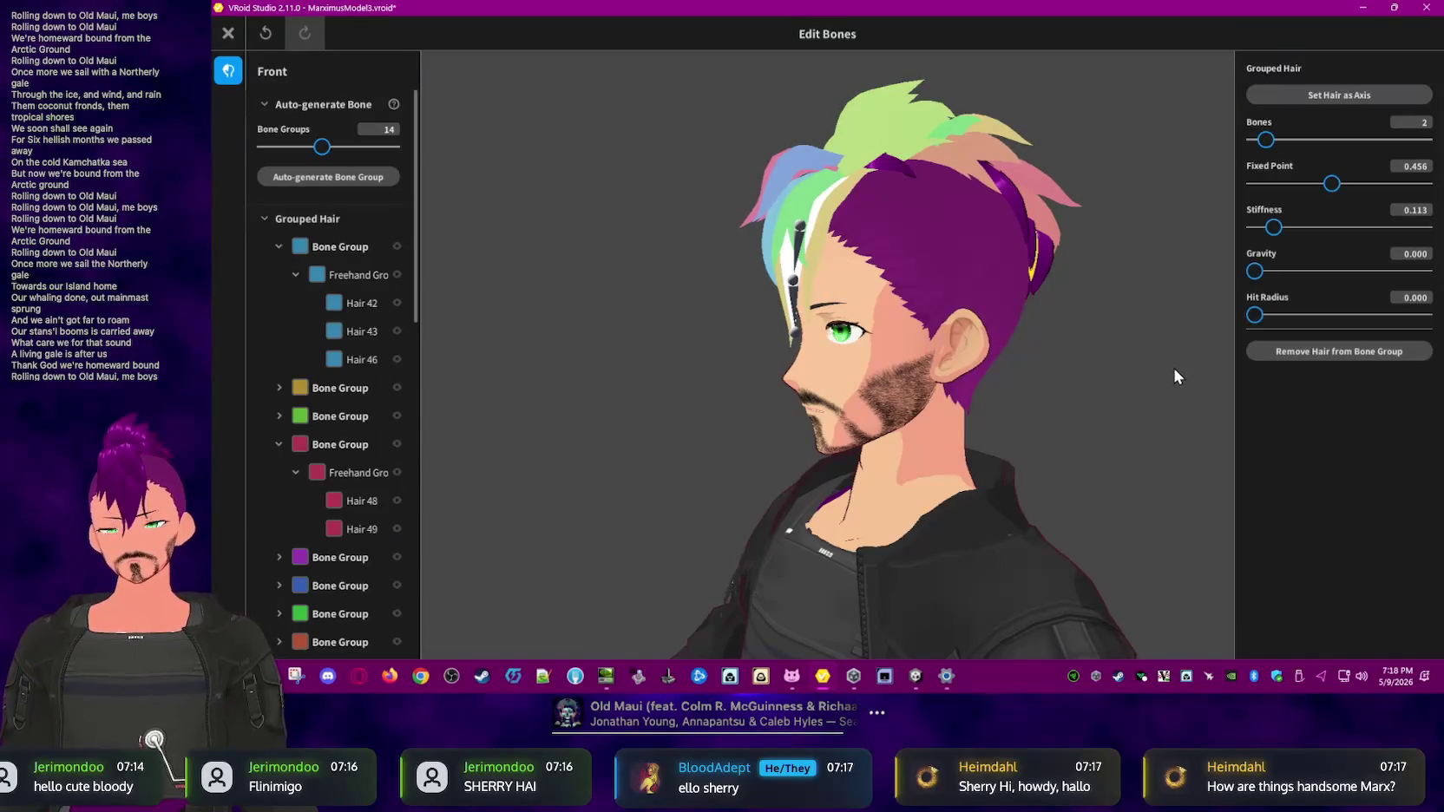
pyautogui.click(928, 144)
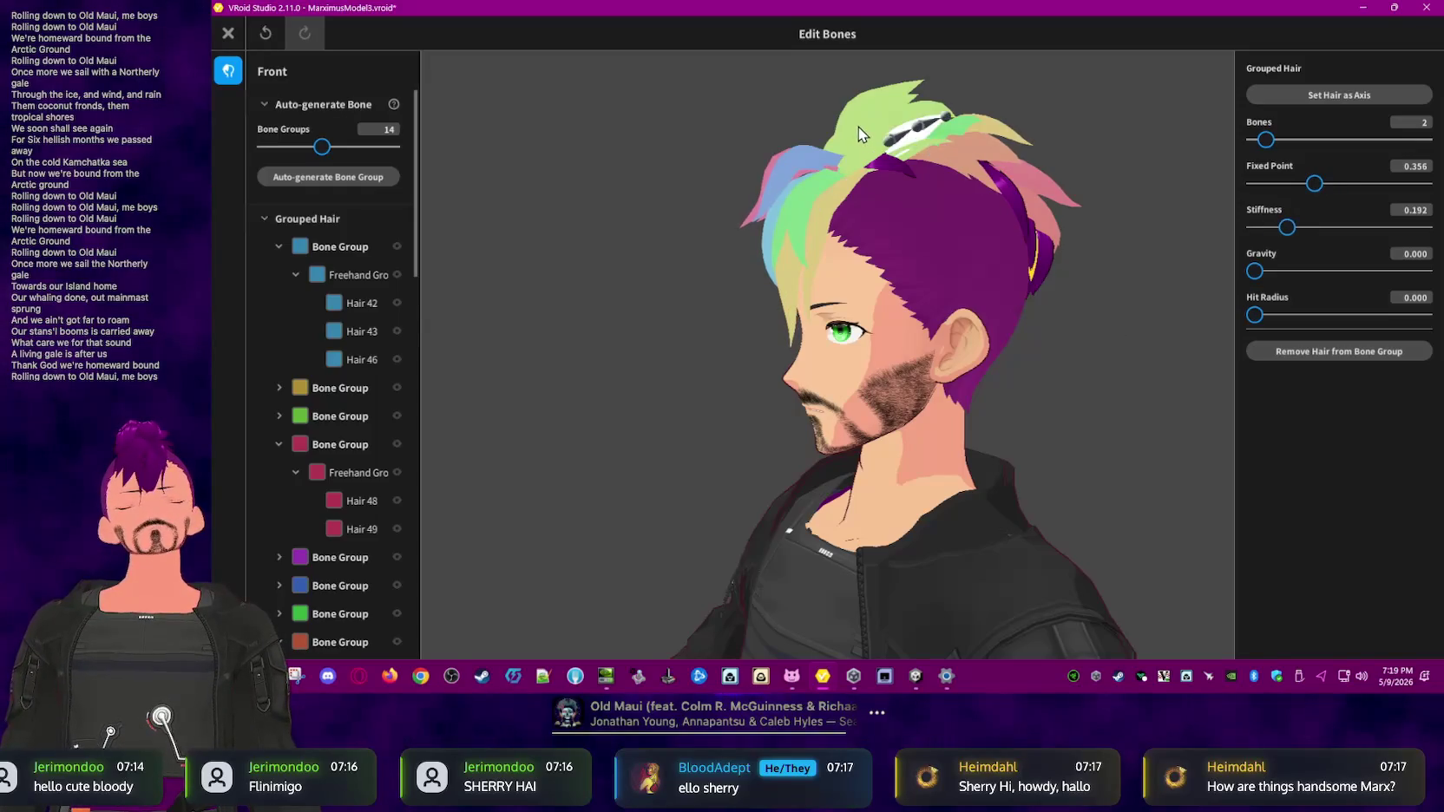
pyautogui.click(827, 208)
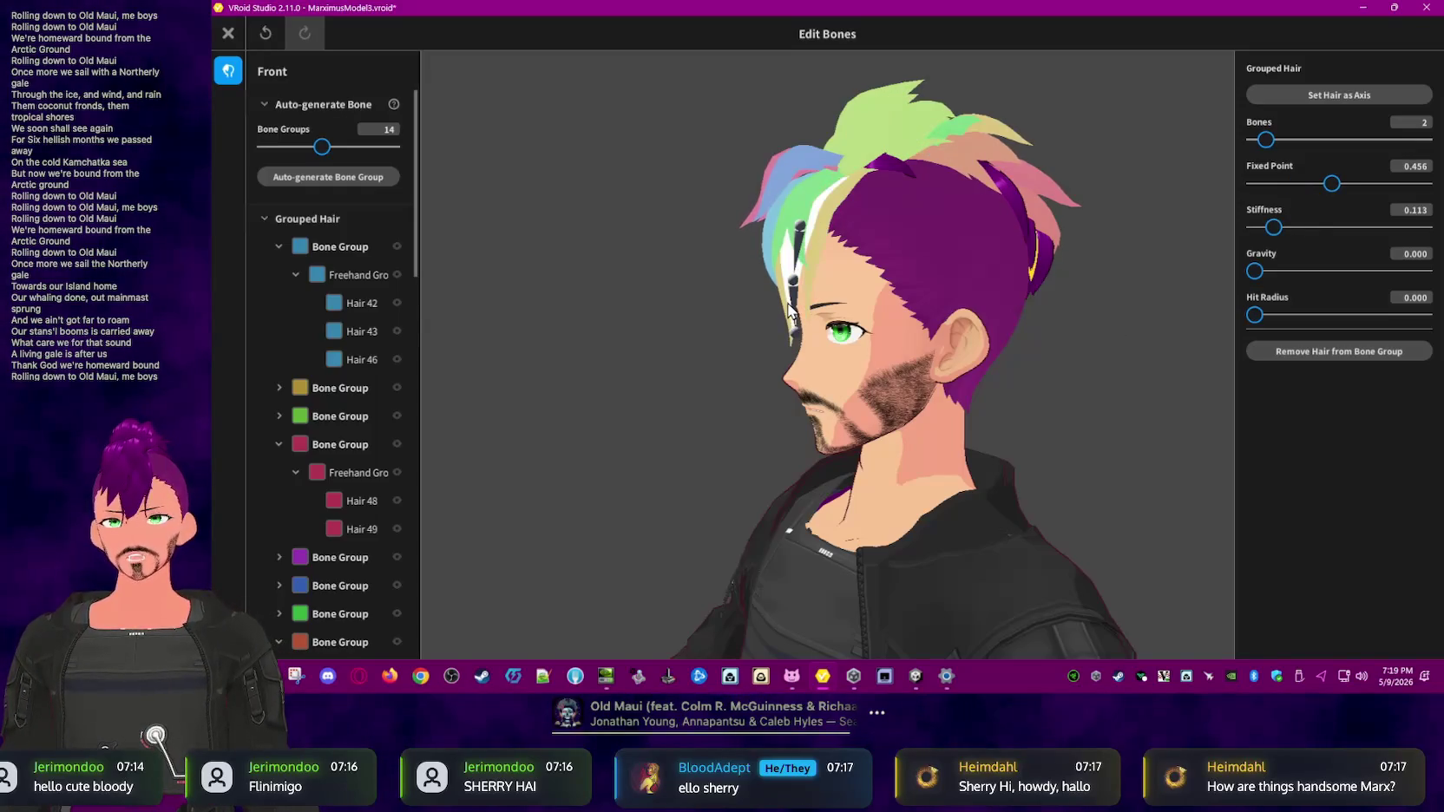
pyautogui.click(624, 365)
pyautogui.click(228, 34)
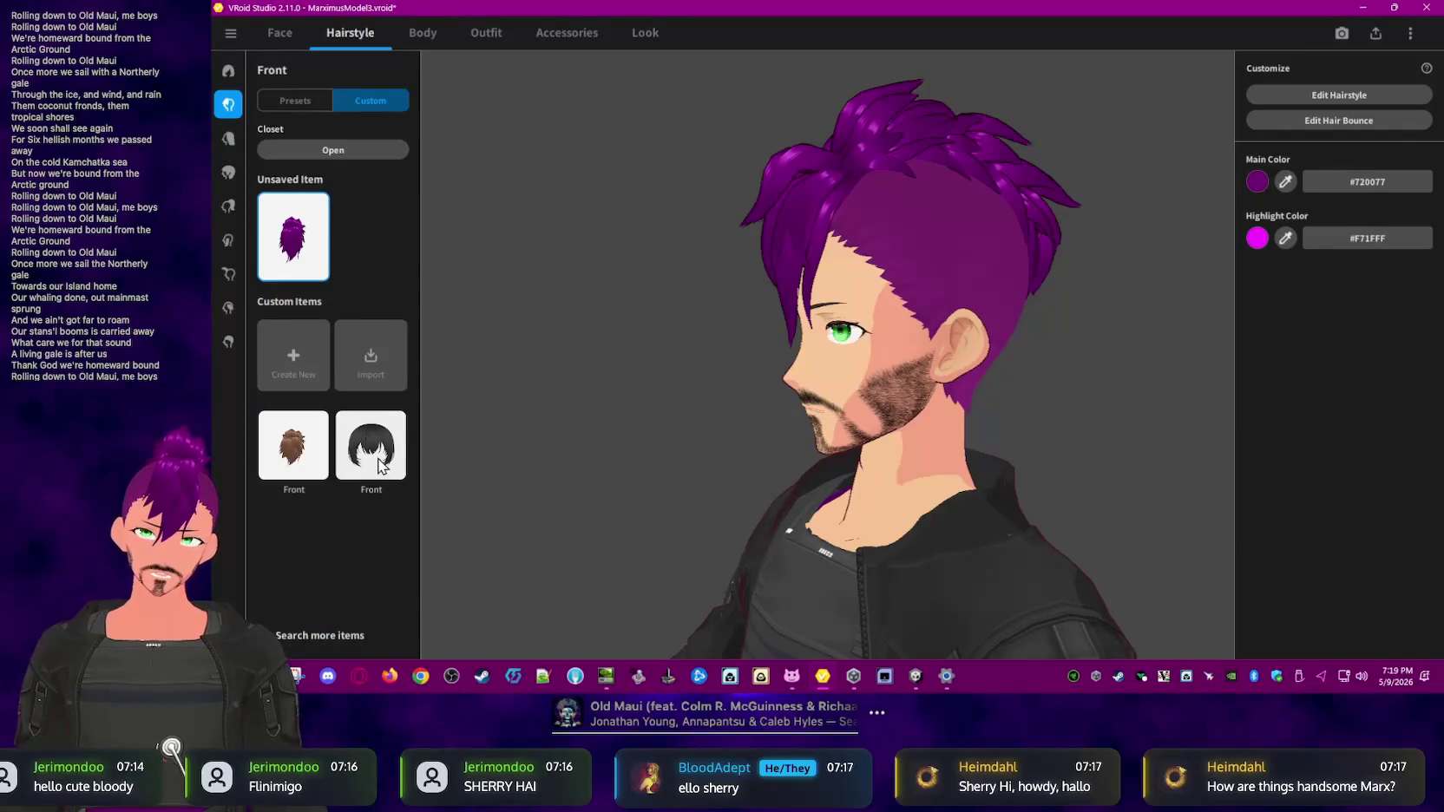
# - Browse the hair categories and put the black custom Front hairstyle on the avatar
pyautogui.click(227, 107)
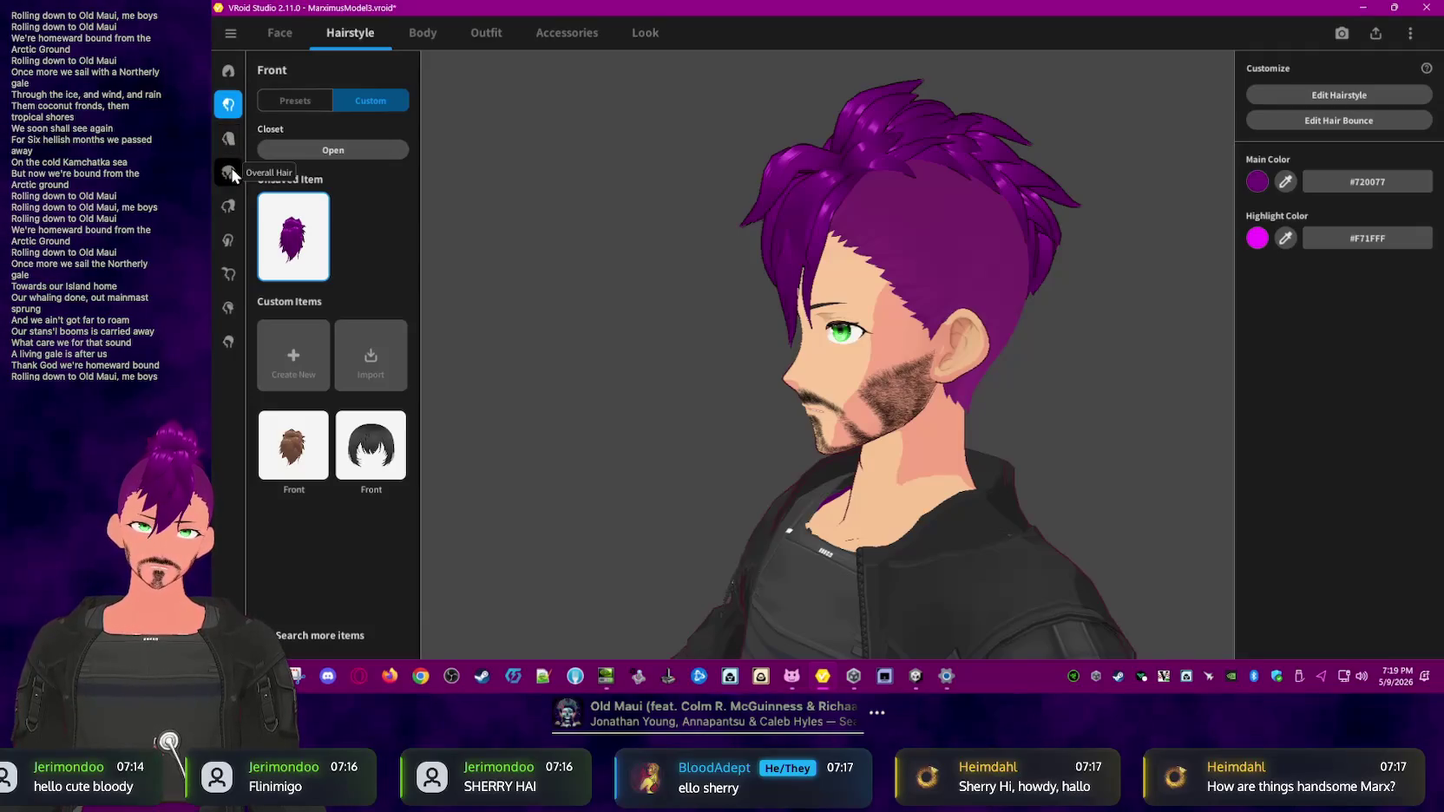
pyautogui.click(228, 70)
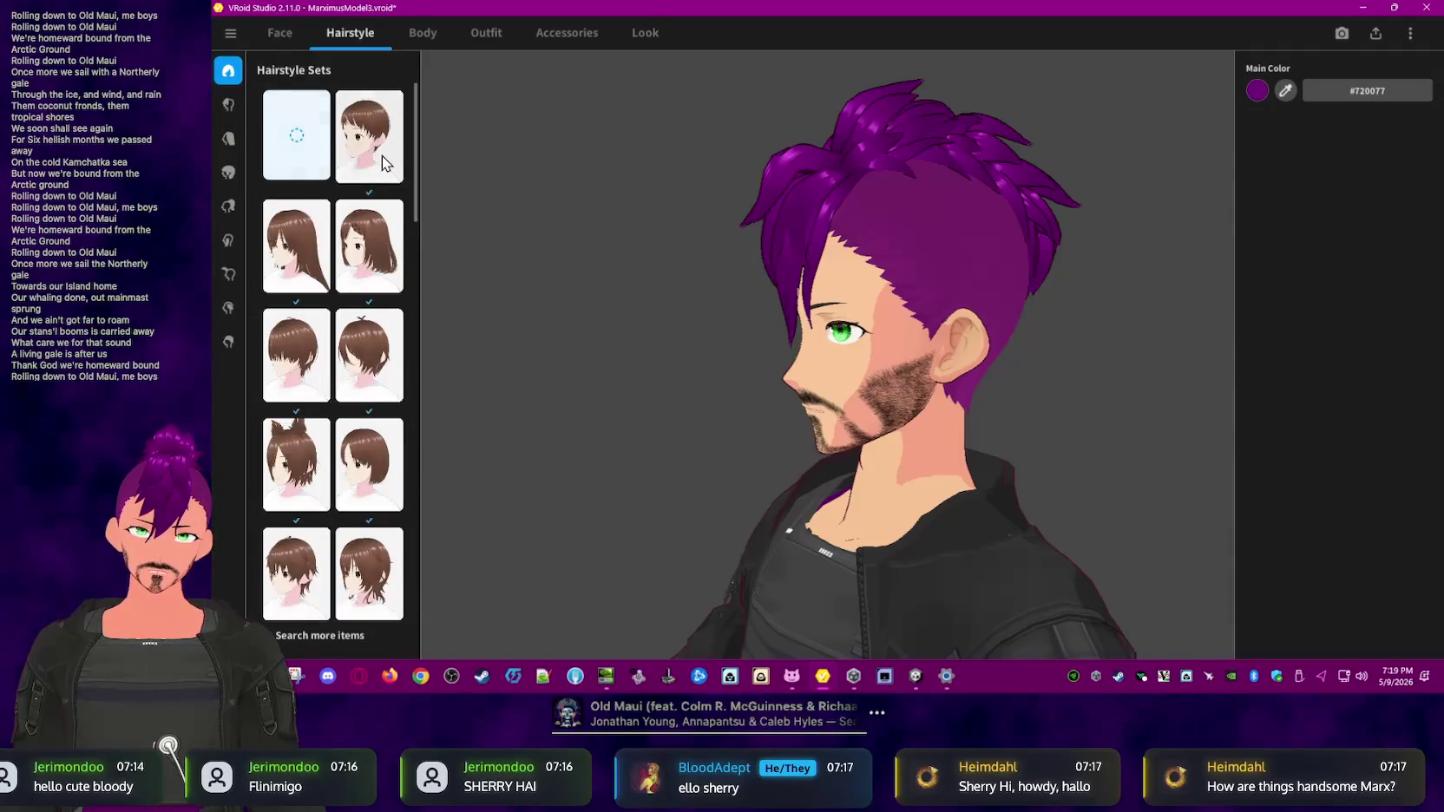
pyautogui.click(234, 138)
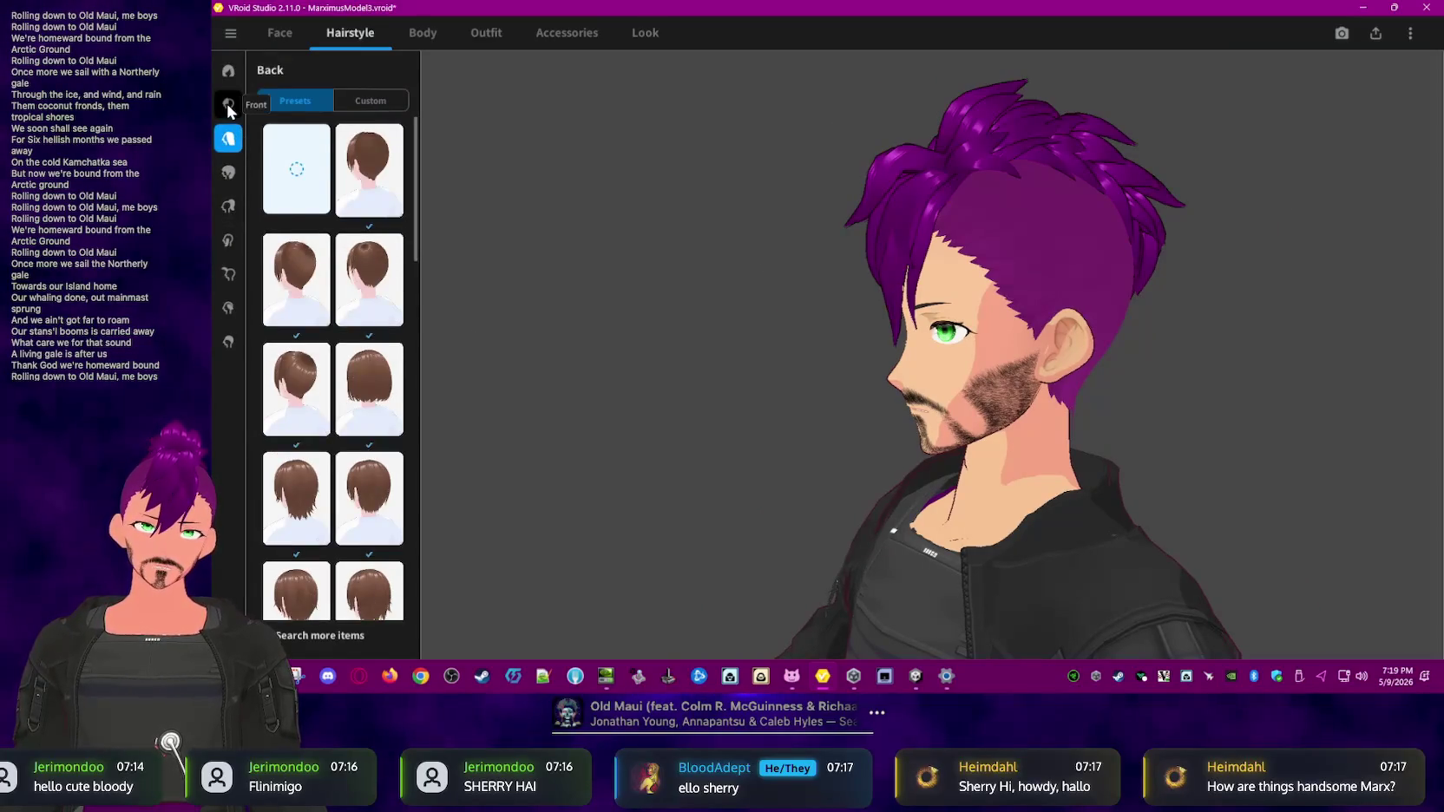
pyautogui.click(229, 105)
pyautogui.click(391, 463)
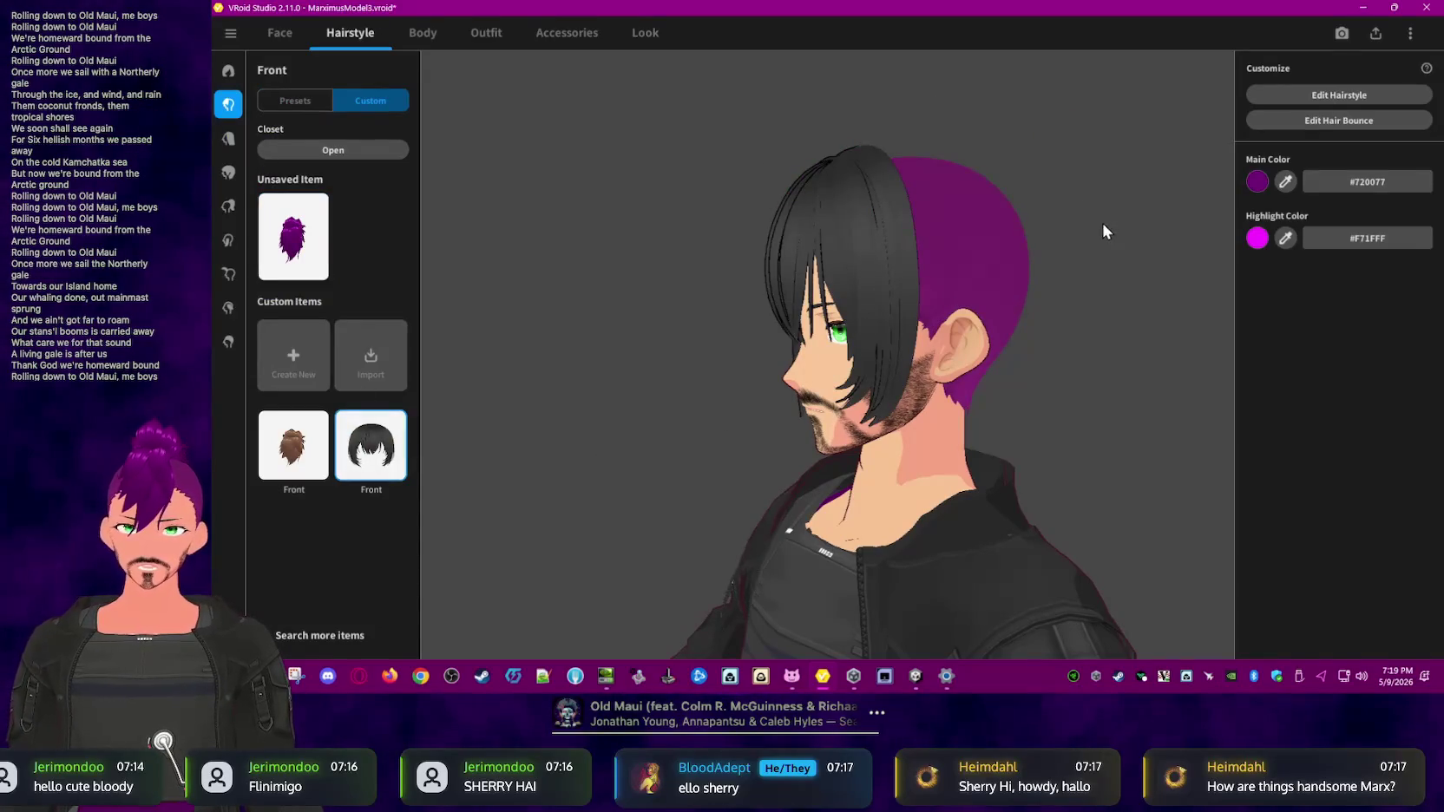
pyautogui.click(1305, 127)
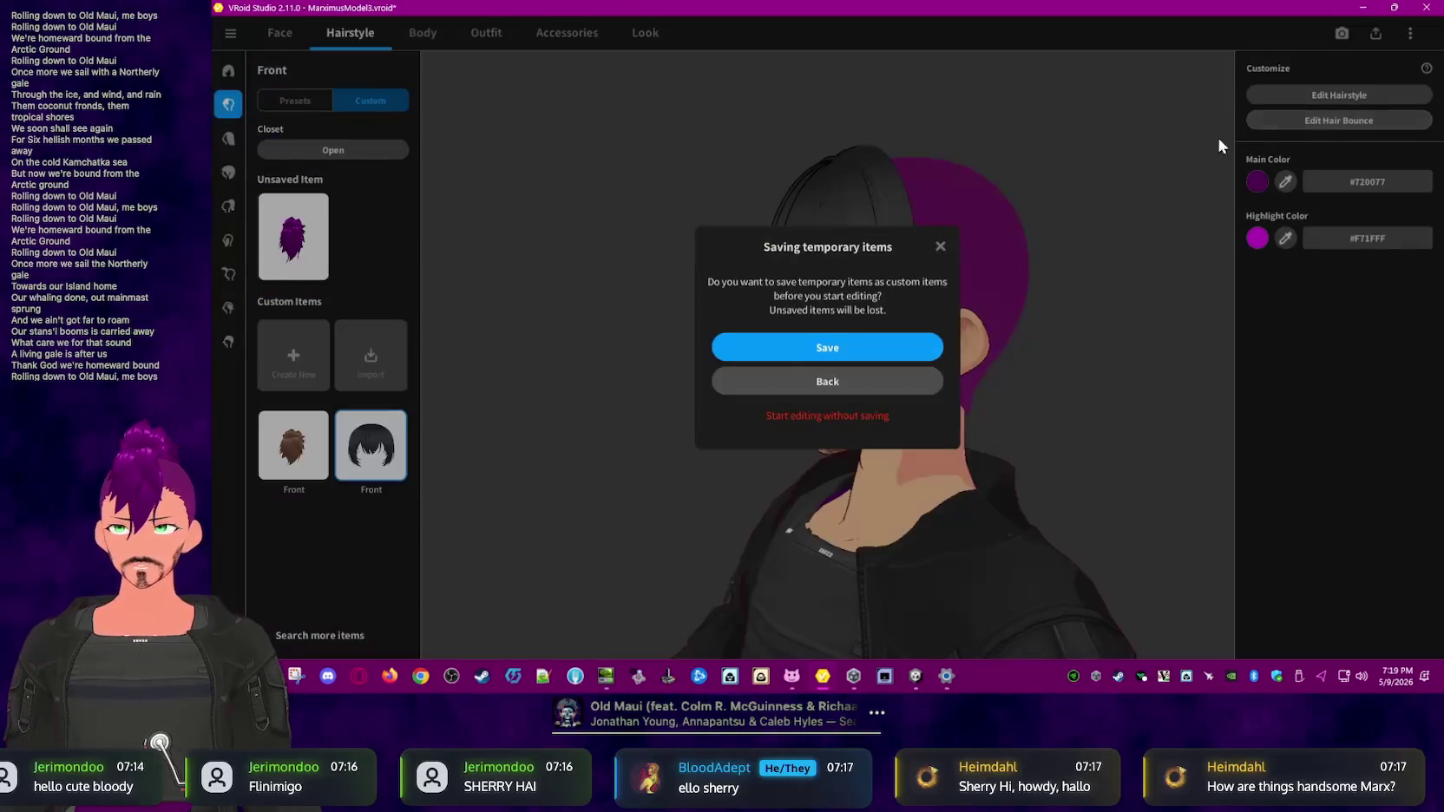
# - Edit the black front hair's bones without saving and inspect the pink strand ヘアー8's bone group
pyautogui.click(873, 414)
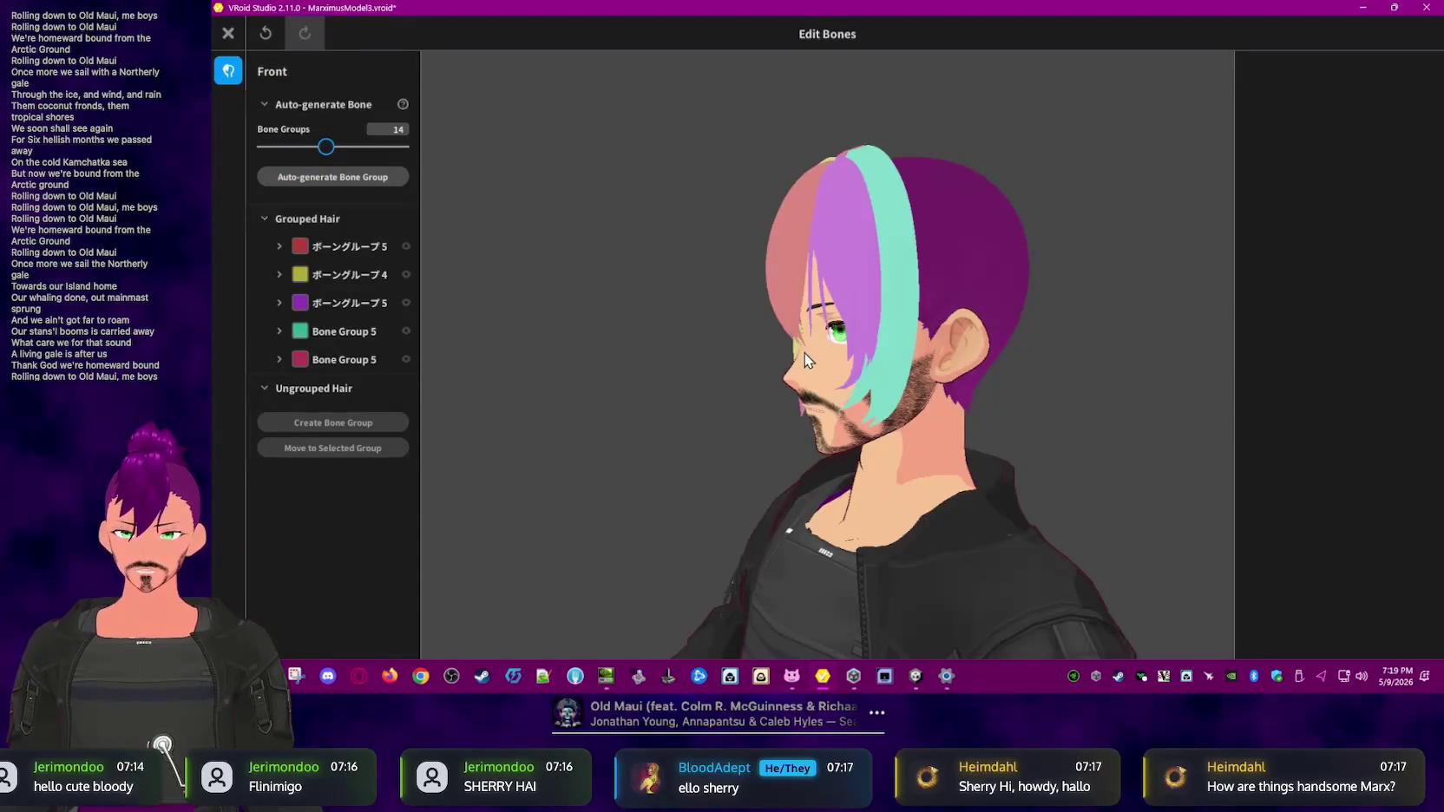
pyautogui.click(792, 218)
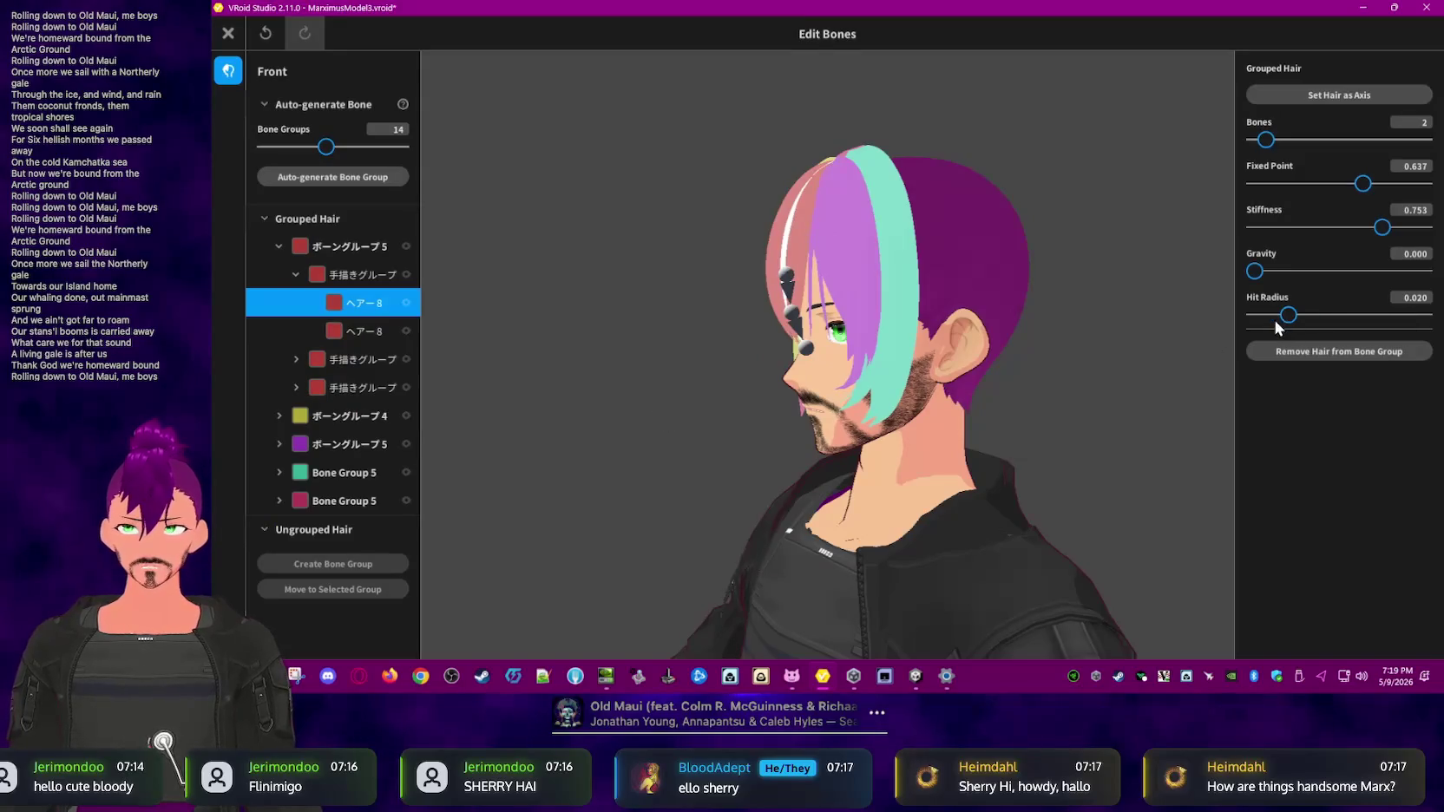
pyautogui.moveTo(1104, 142)
pyautogui.mouseDown(button='right')
pyautogui.moveTo(745, 369)
pyautogui.moveTo(1095, 307)
pyautogui.mouseUp(button='right')
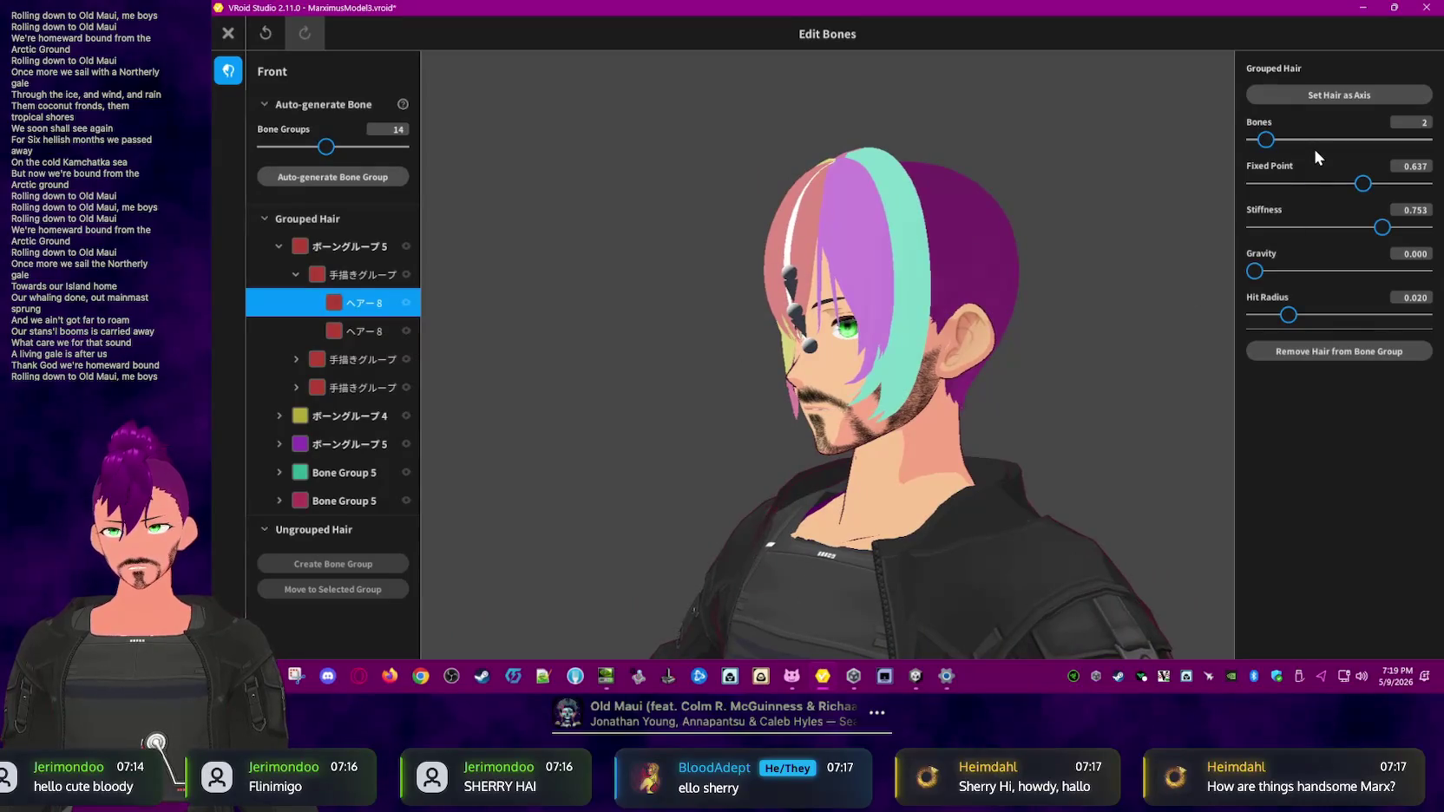
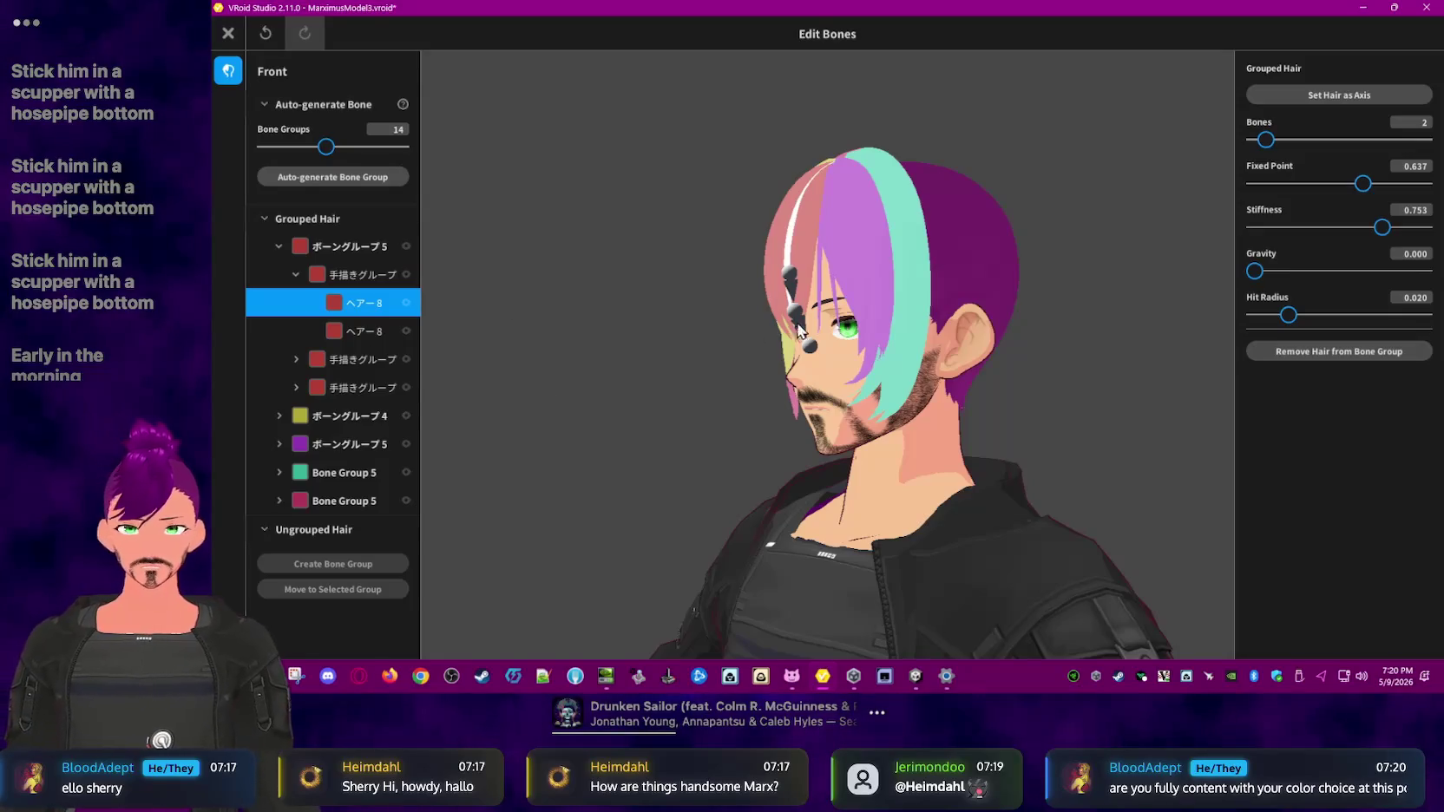
# - Turn the head frontward and inspect several purple and pink front hair strands
pyautogui.moveTo(639, 287); pyautogui.dragTo(853, 268, button='right')
pyautogui.click(881, 256)
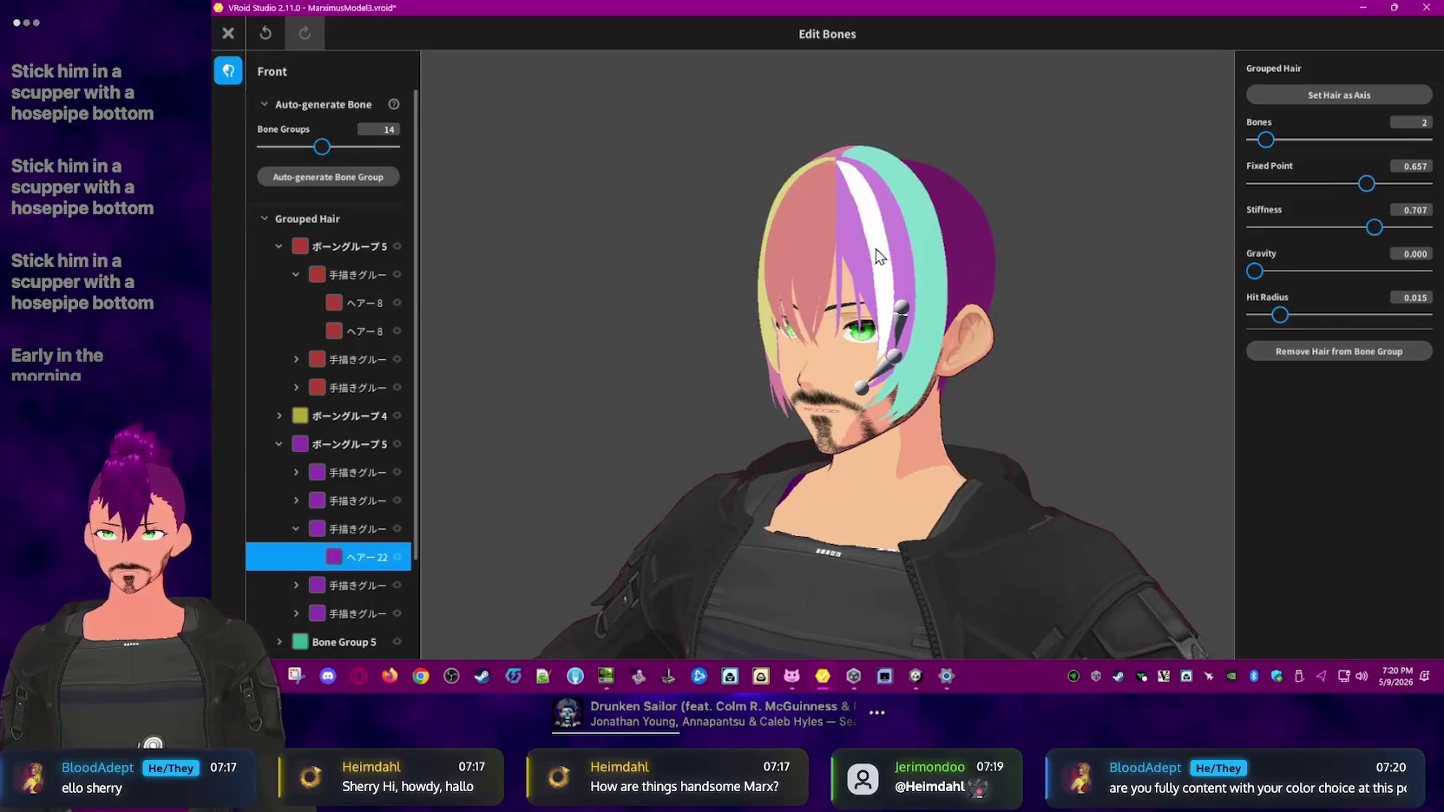
pyautogui.click(824, 251)
pyautogui.click(882, 263)
pyautogui.click(843, 260)
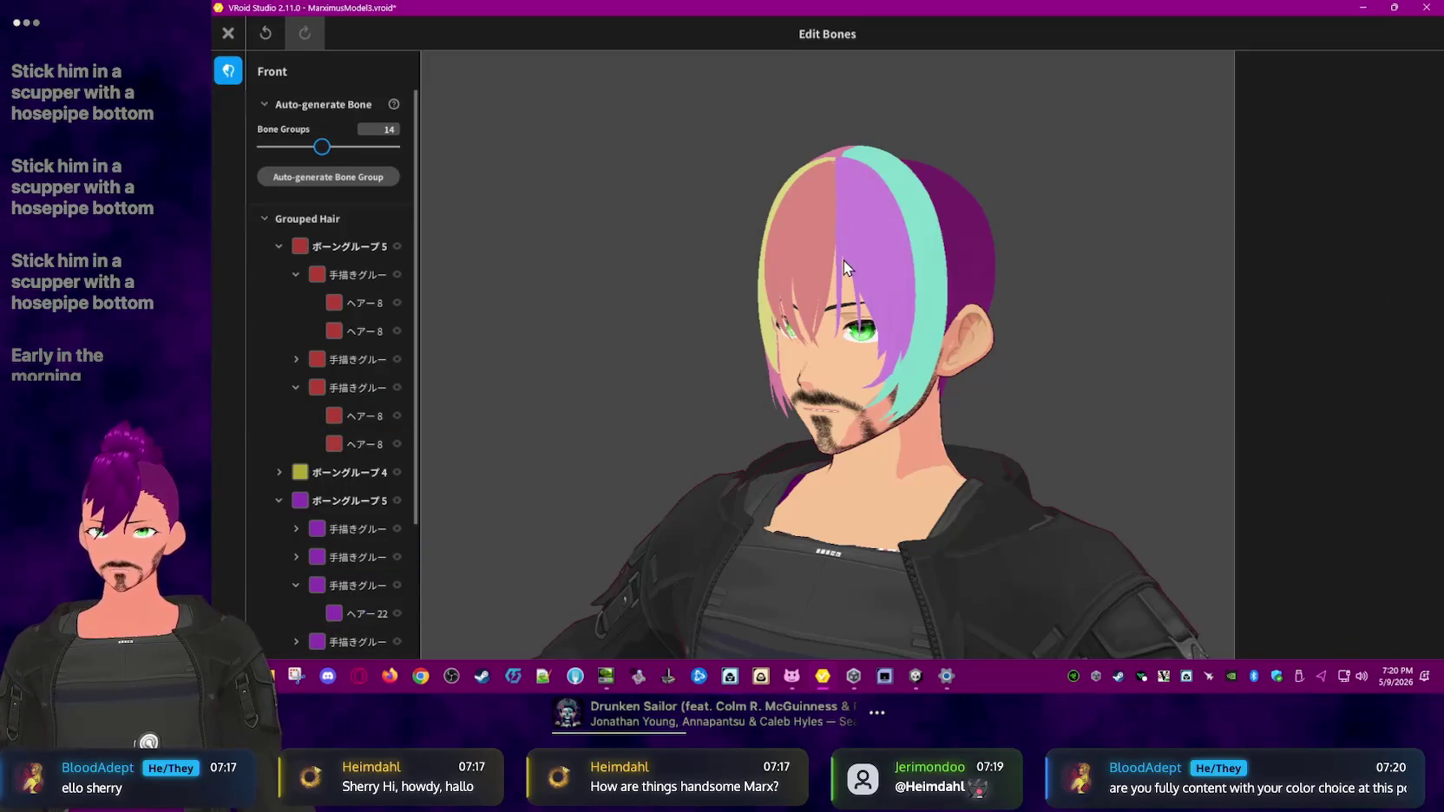
pyautogui.click(762, 268)
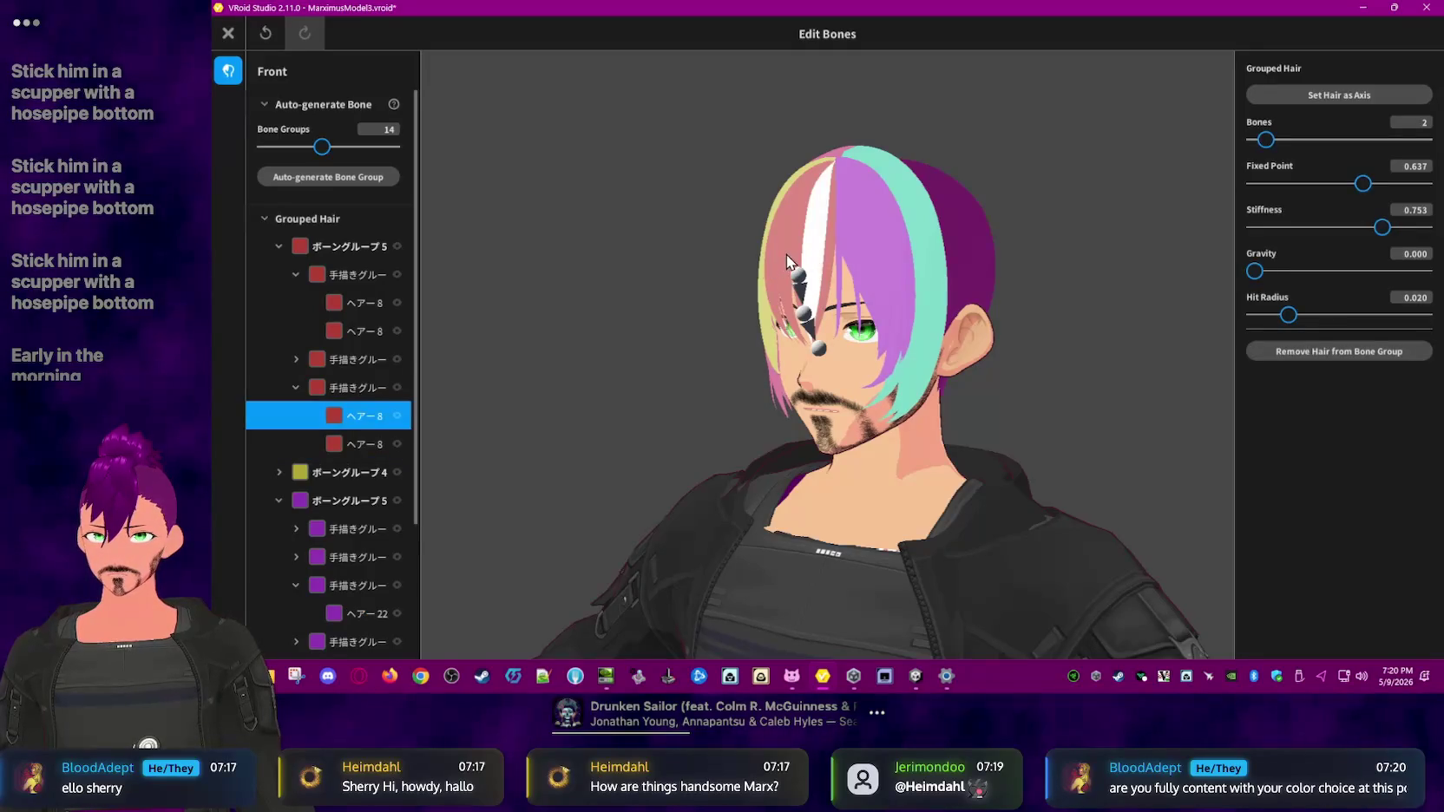
# - Orbit around the head, checking the settings of more front strands
pyautogui.click(786, 253)
pyautogui.moveTo(660, 346); pyautogui.dragTo(718, 359, button='right')
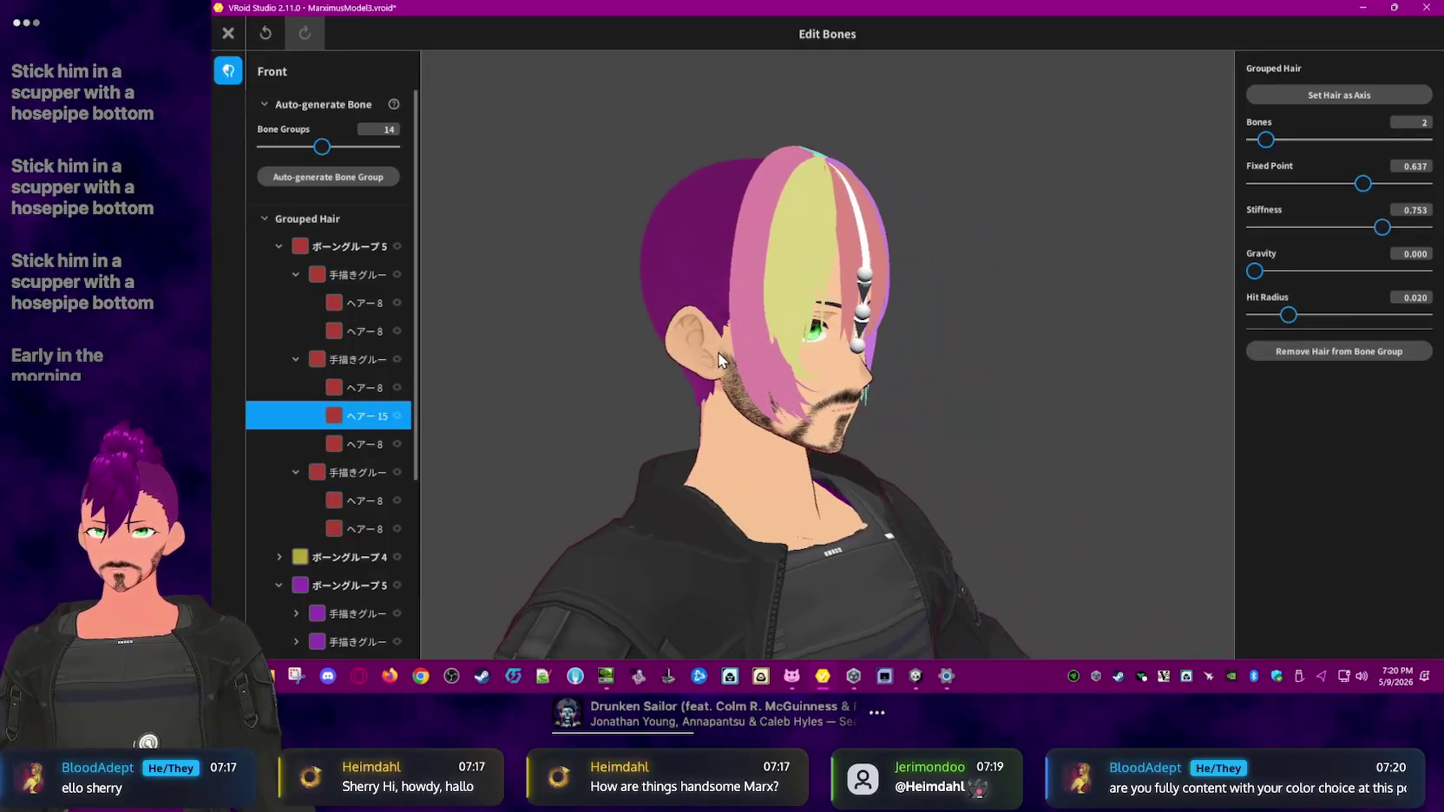
pyautogui.click(822, 254)
pyautogui.click(952, 291)
pyautogui.click(865, 275)
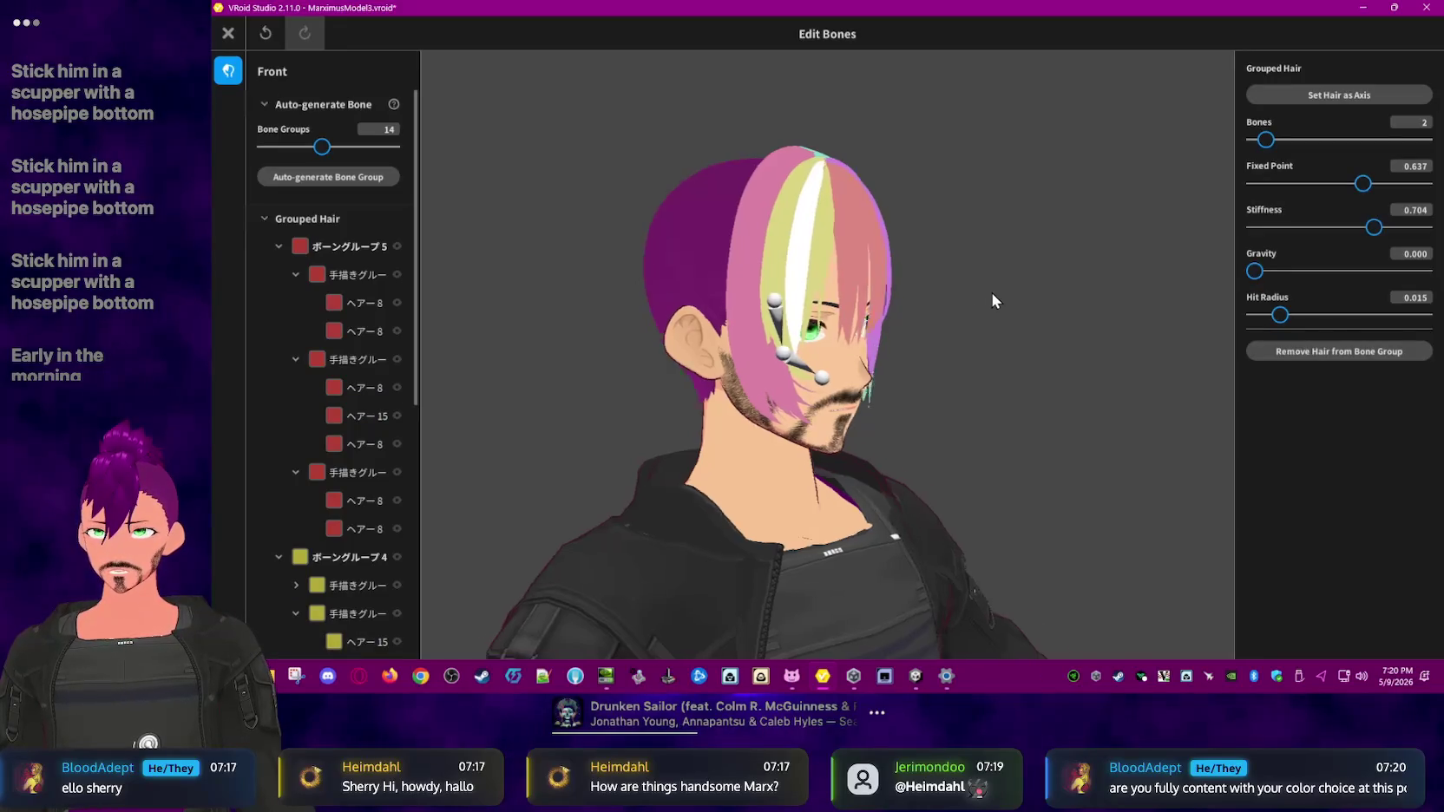
pyautogui.moveTo(993, 292); pyautogui.dragTo(909, 296, button='right')
# - Clear the strand selection and close the bounce editor without saving the Front hair item
pyautogui.click(527, 156)
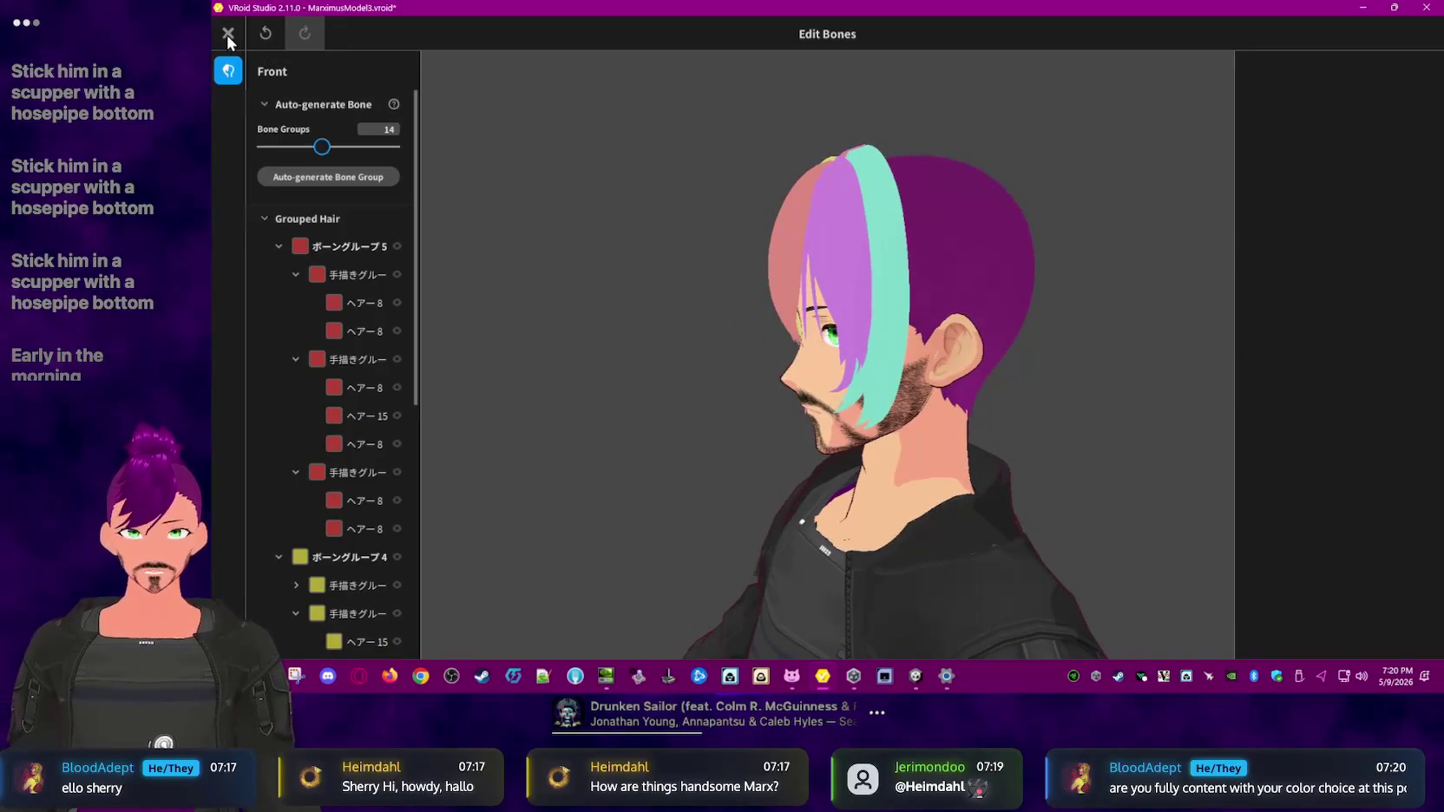
pyautogui.click(228, 35)
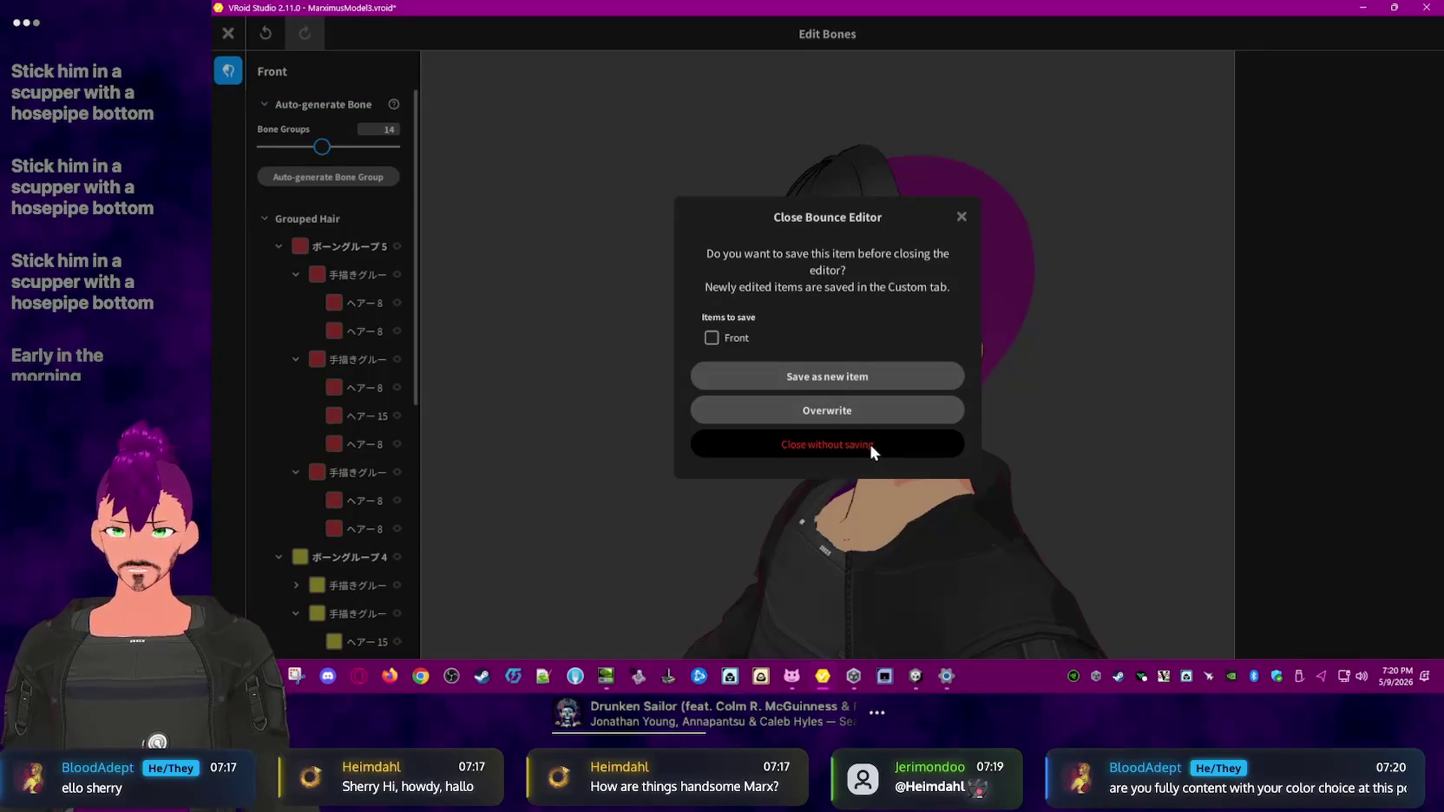
pyautogui.click(828, 444)
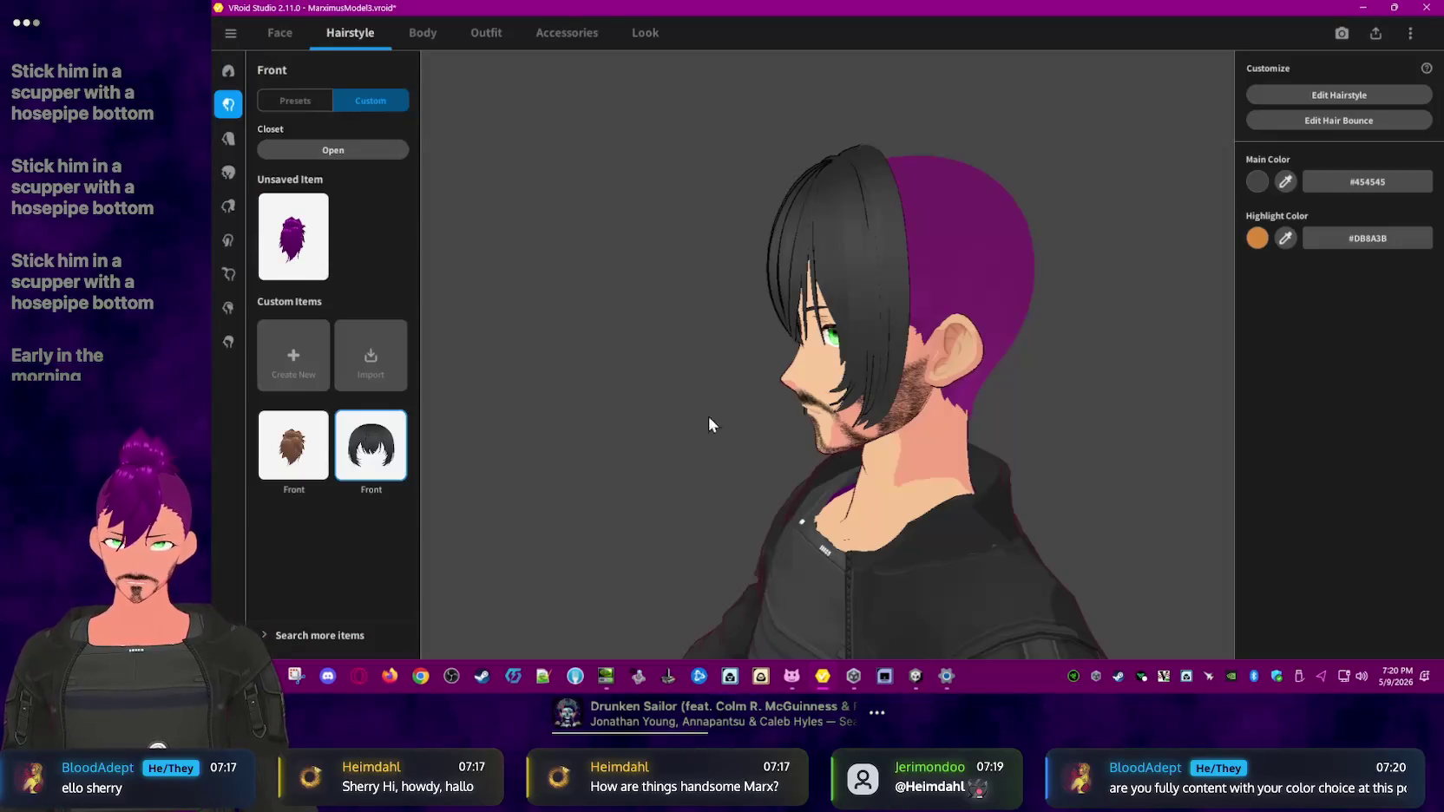
# - Put the purple spiky mohawk on the model and select front strand Hair 39 for bounce editing
pyautogui.click(308, 240)
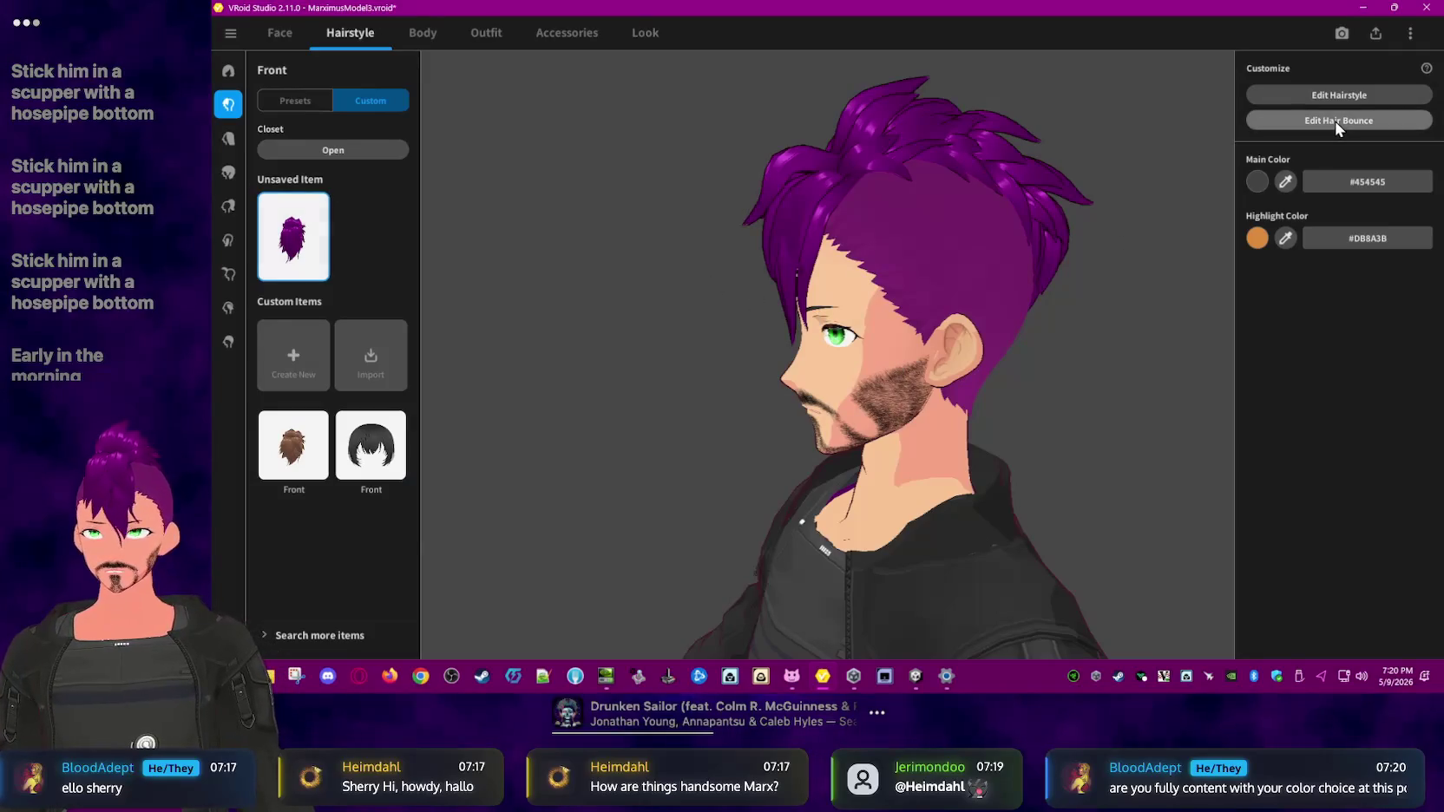
pyautogui.click(1335, 121)
pyautogui.moveTo(795, 211); pyautogui.dragTo(775, 284, button='right')
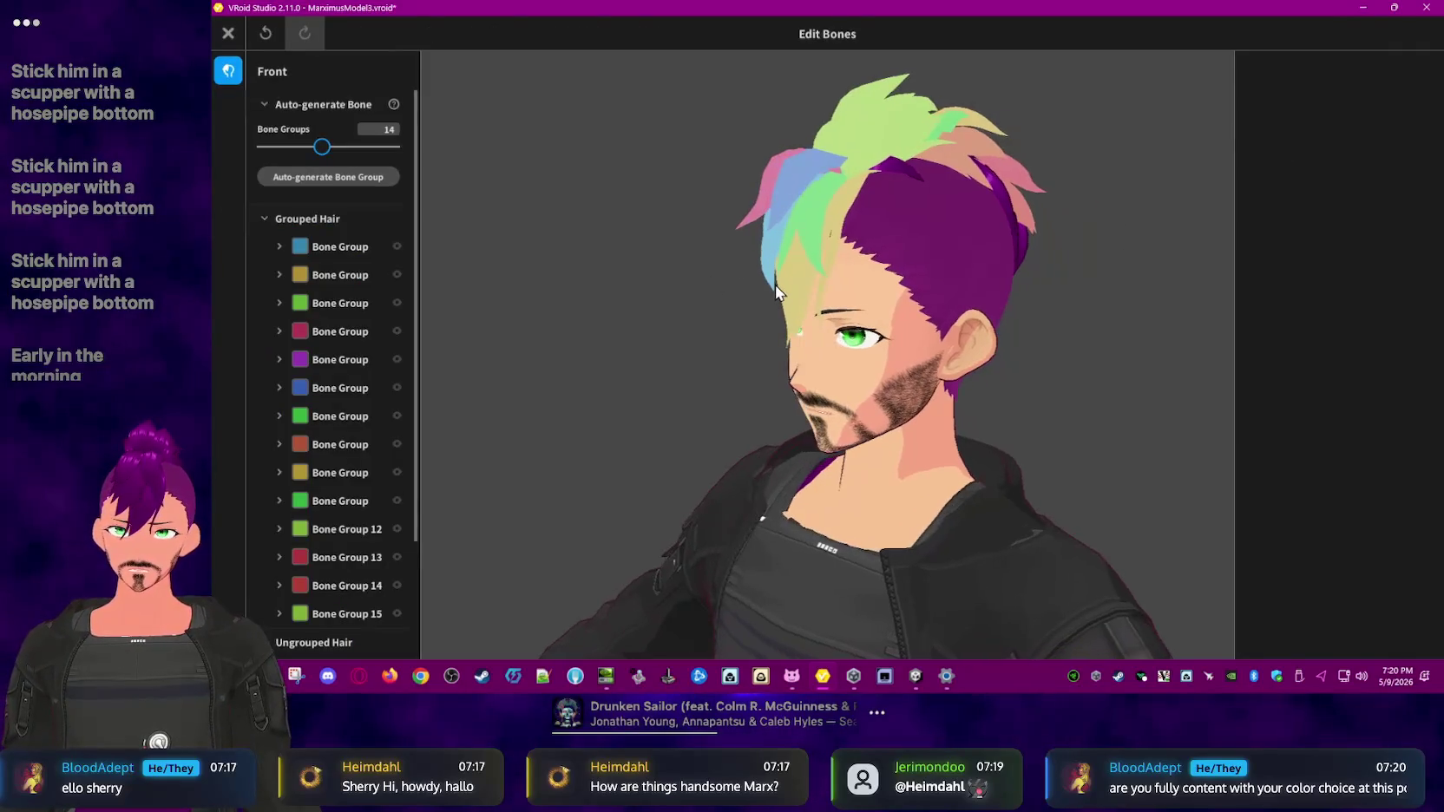
pyautogui.click(793, 280)
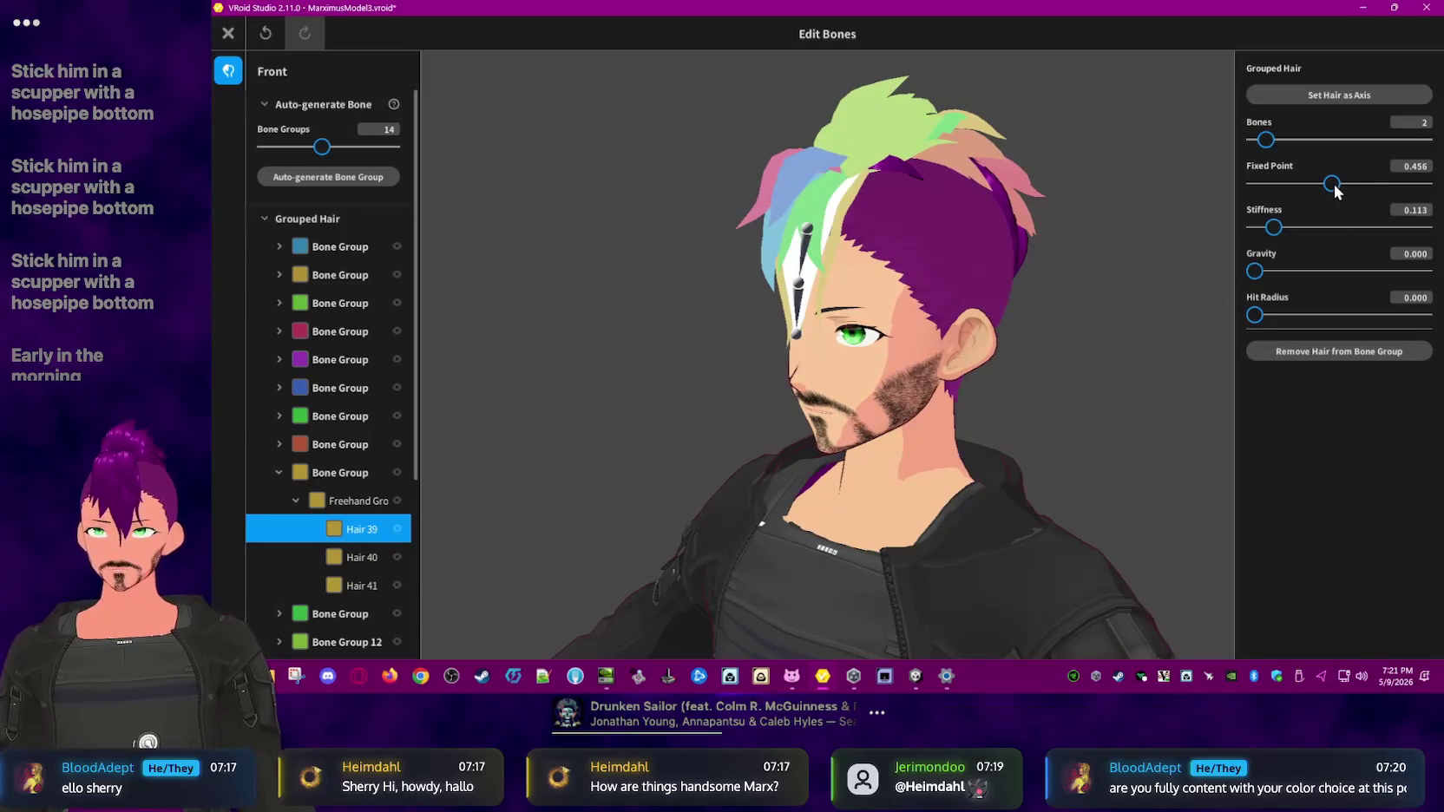
# - Try fixed point 0.423 and stiffness 0.203 on Hair 39, then close without saving
pyautogui.moveTo(1333, 185)
pyautogui.mouseDown()
pyautogui.moveTo(1256, 185)
pyautogui.moveTo(1345, 187)
pyautogui.moveTo(1326, 185)
pyautogui.moveTo(1290, 225)
pyautogui.mouseUp()
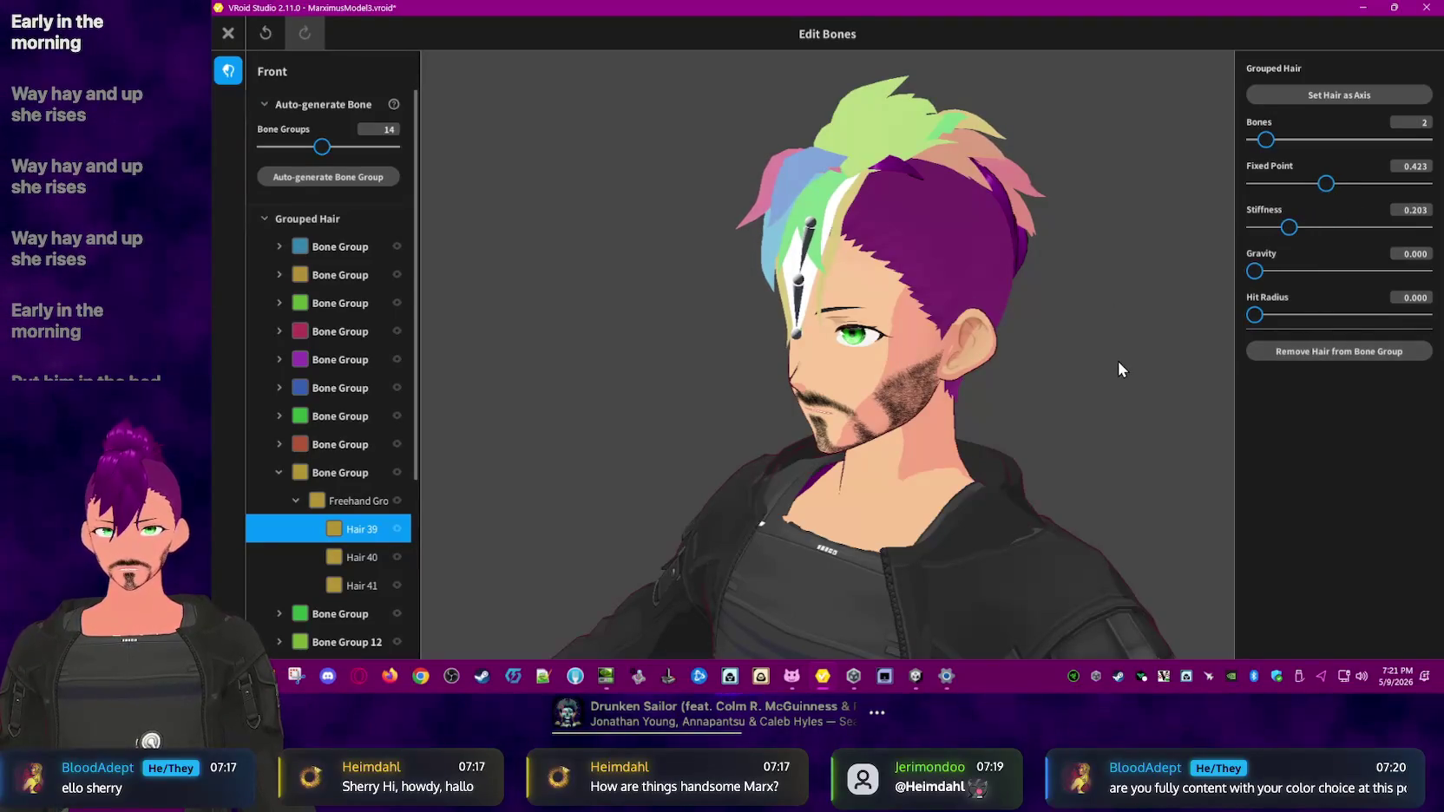
pyautogui.click(228, 33)
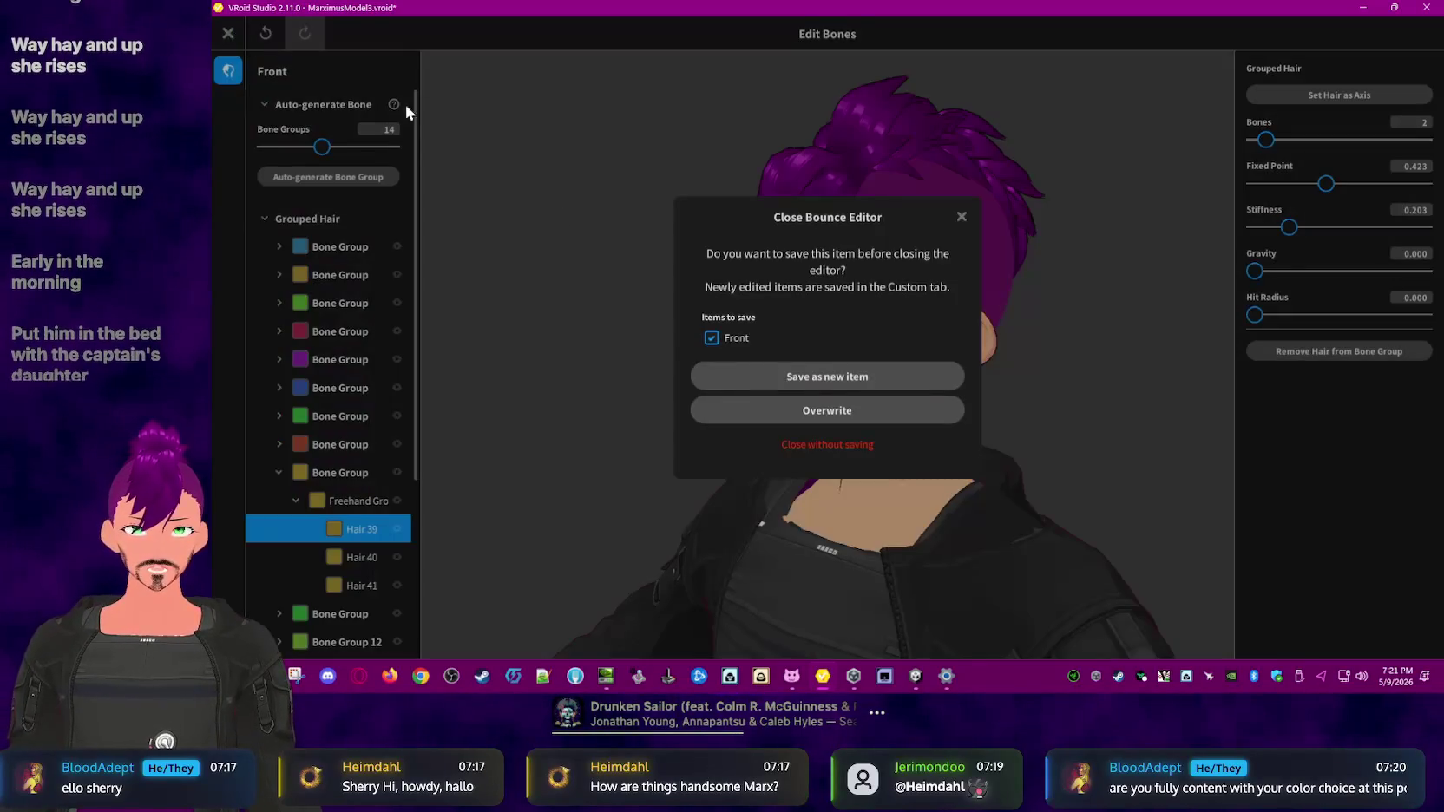
pyautogui.click(843, 446)
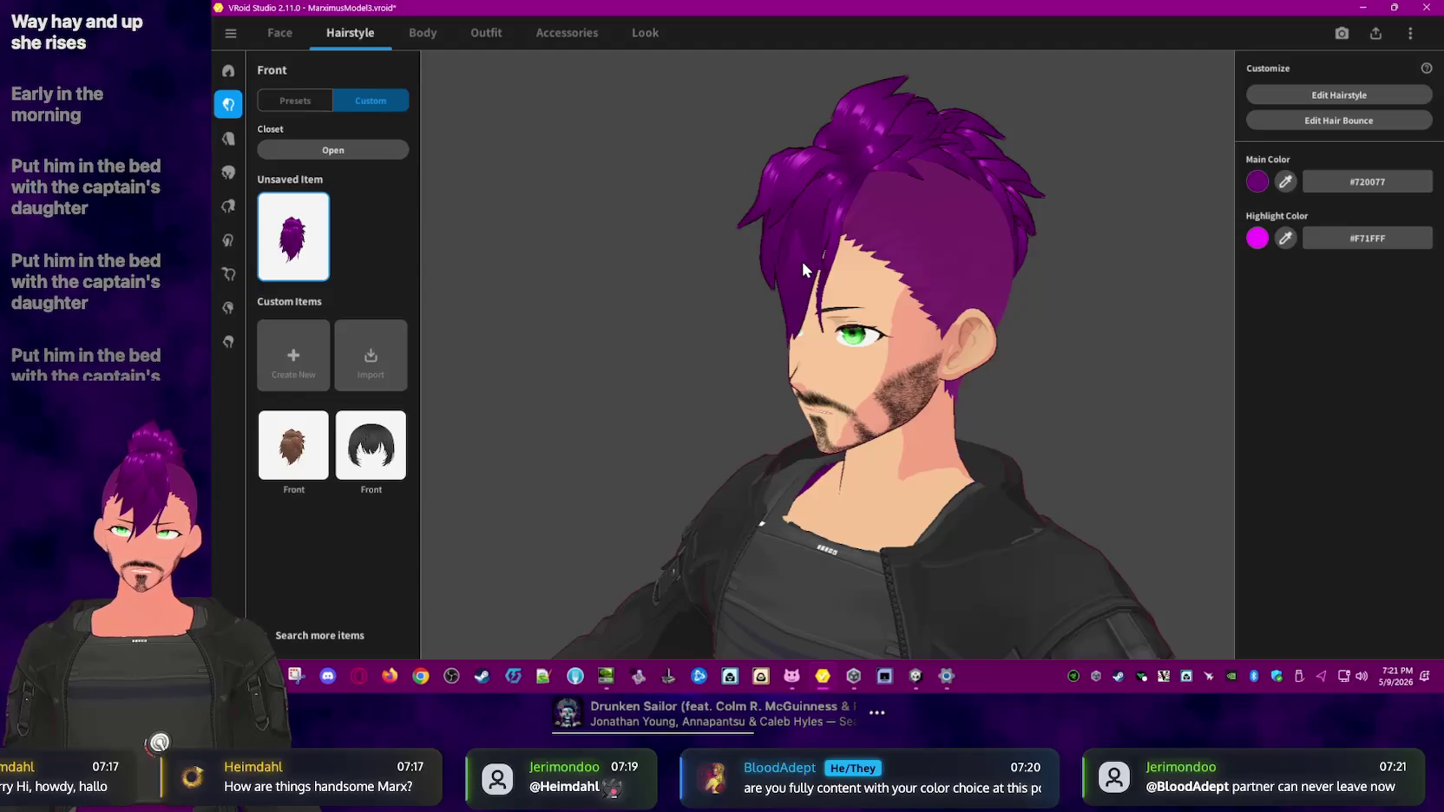
# - Raise the hit radius of Hair 41, Hair 42 and one more front strand to 0.100
pyautogui.click(1254, 121)
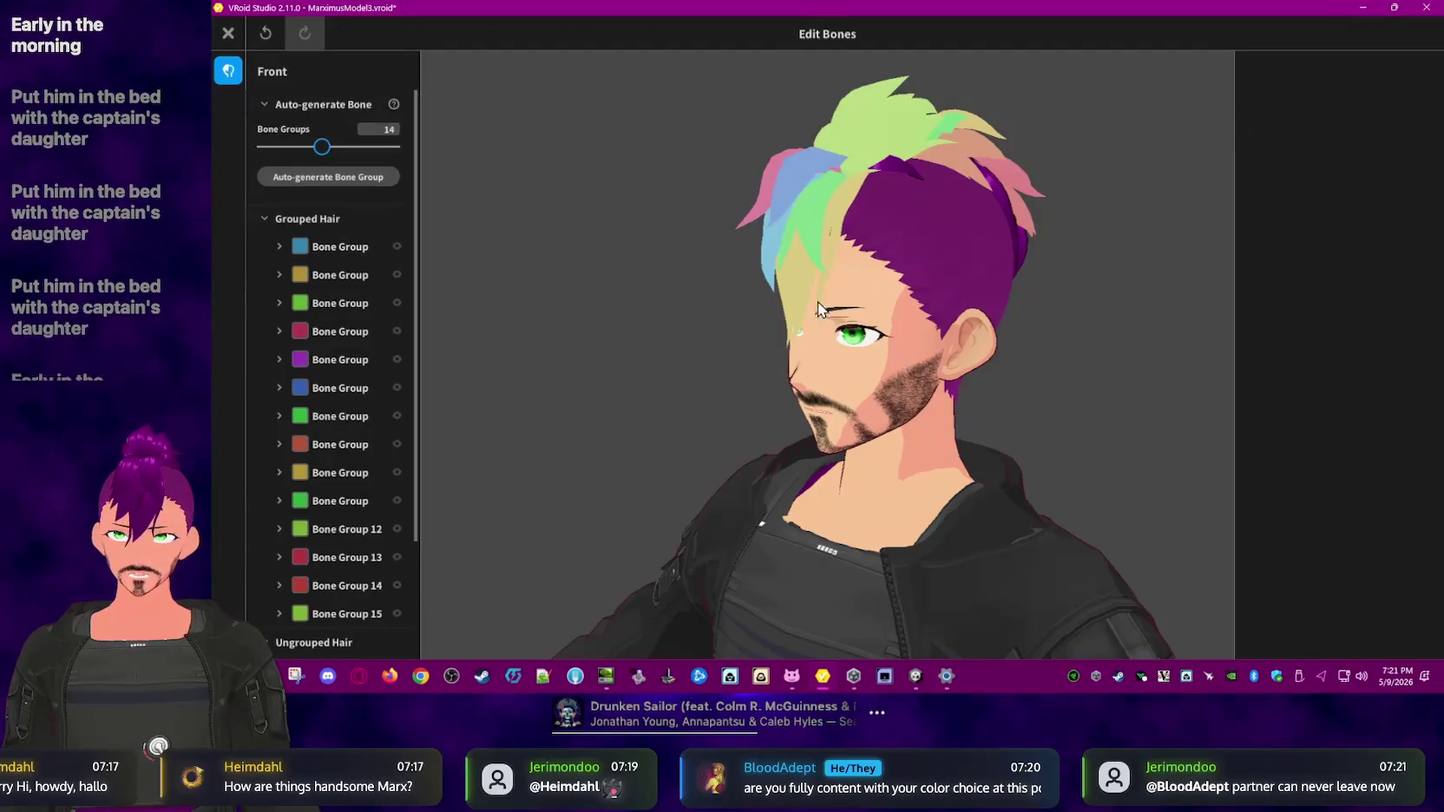
pyautogui.click(790, 309)
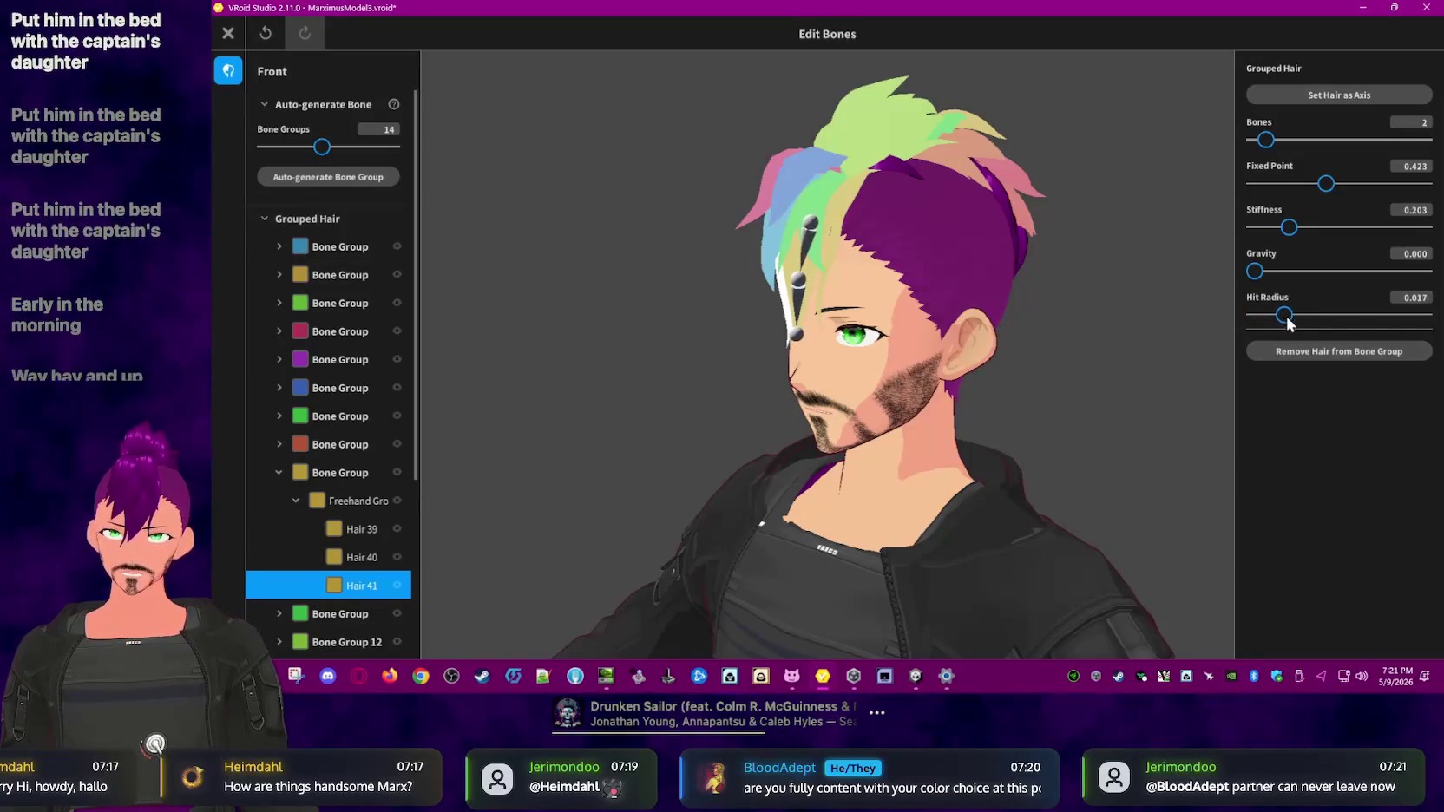
pyautogui.moveTo(1255, 315); pyautogui.dragTo(1423, 315)
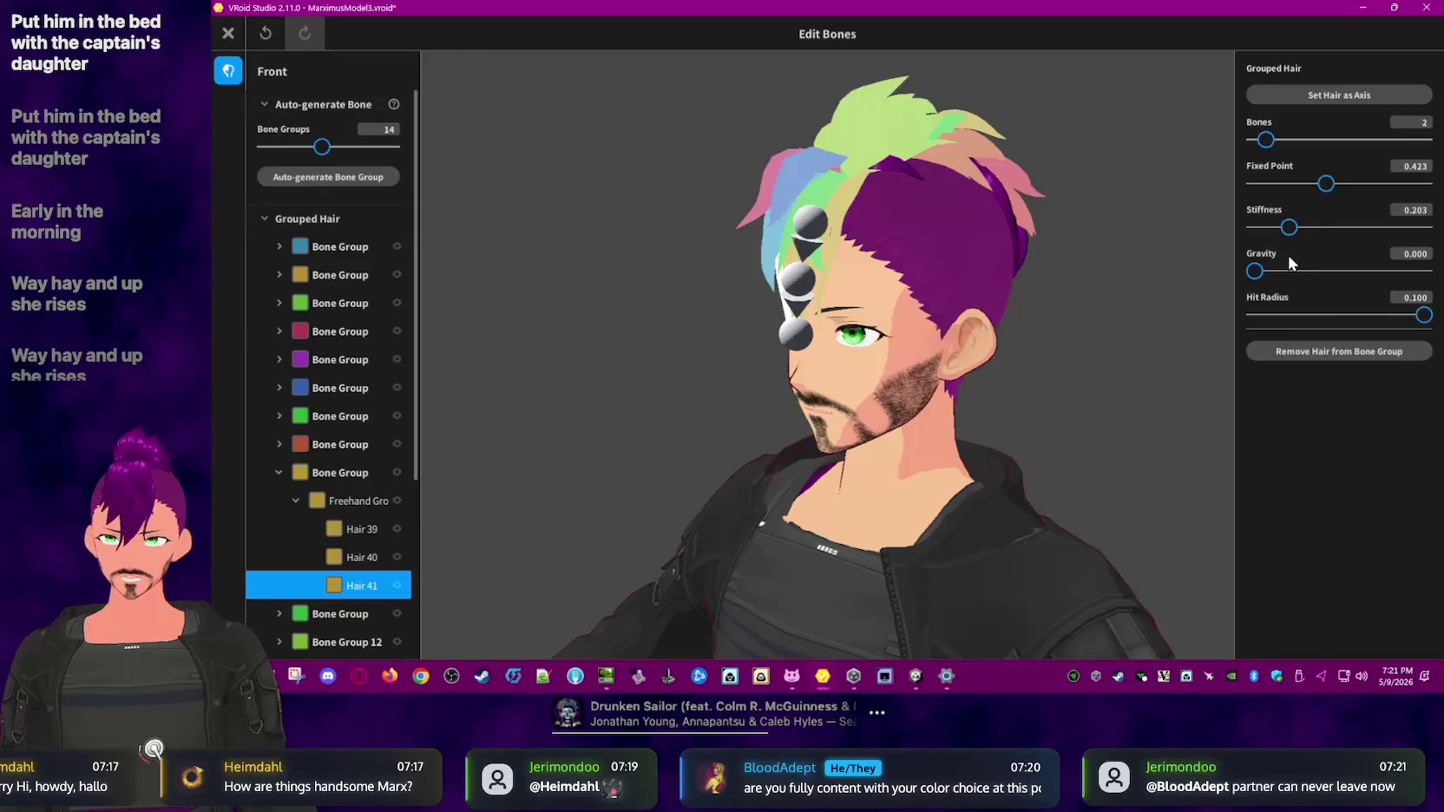
pyautogui.click(1081, 258)
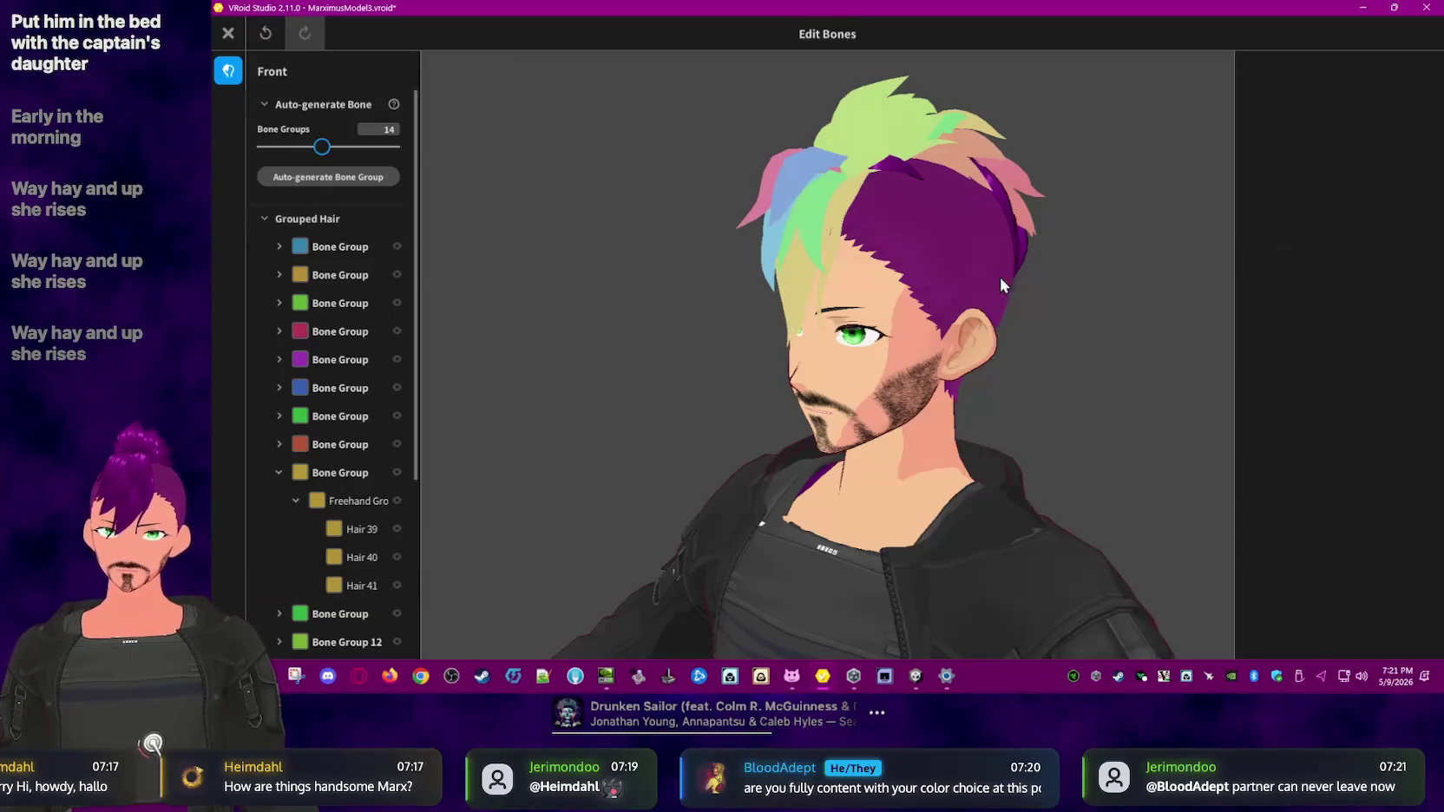
pyautogui.moveTo(1043, 266); pyautogui.dragTo(797, 273, button='right')
pyautogui.click(791, 259)
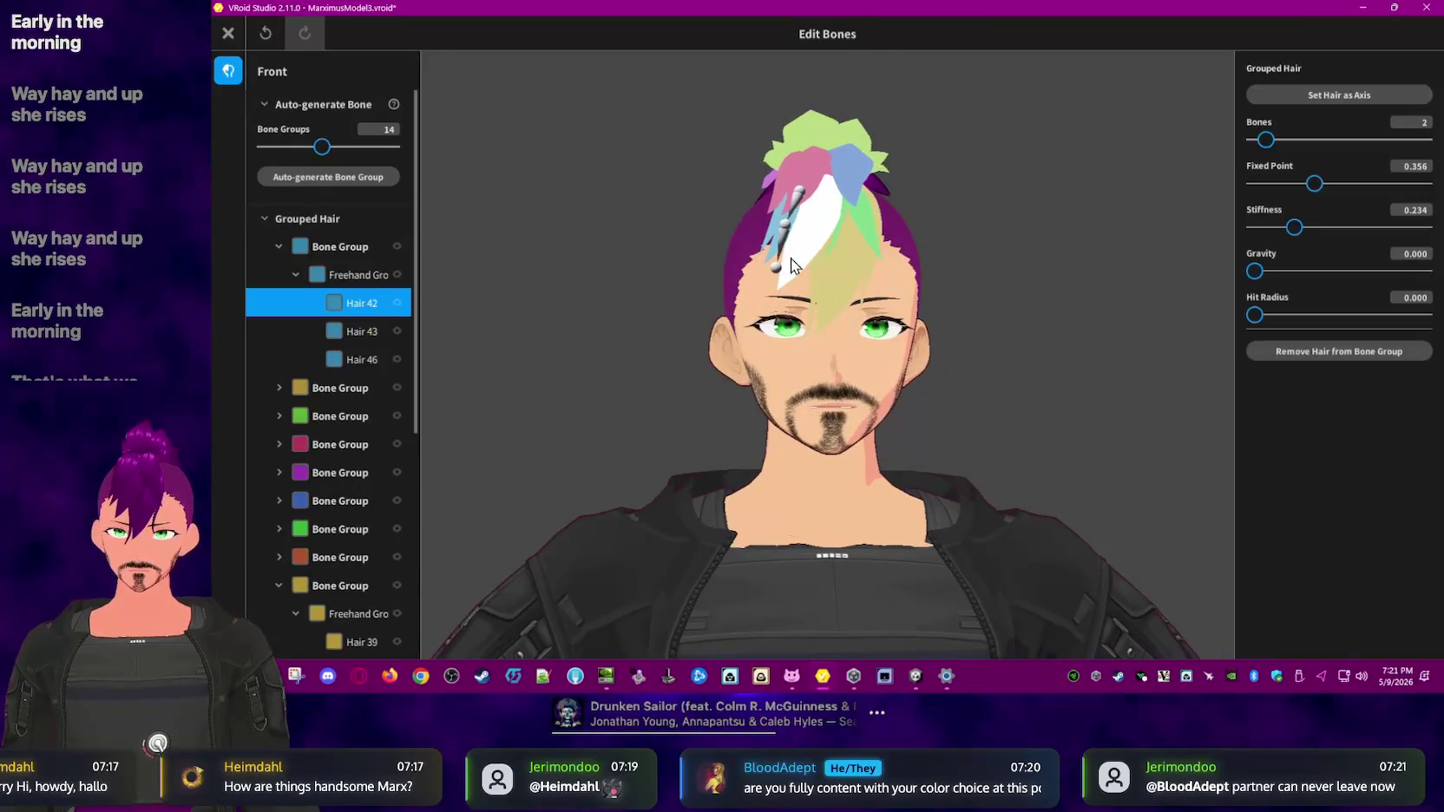
pyautogui.moveTo(1254, 315); pyautogui.dragTo(1424, 315)
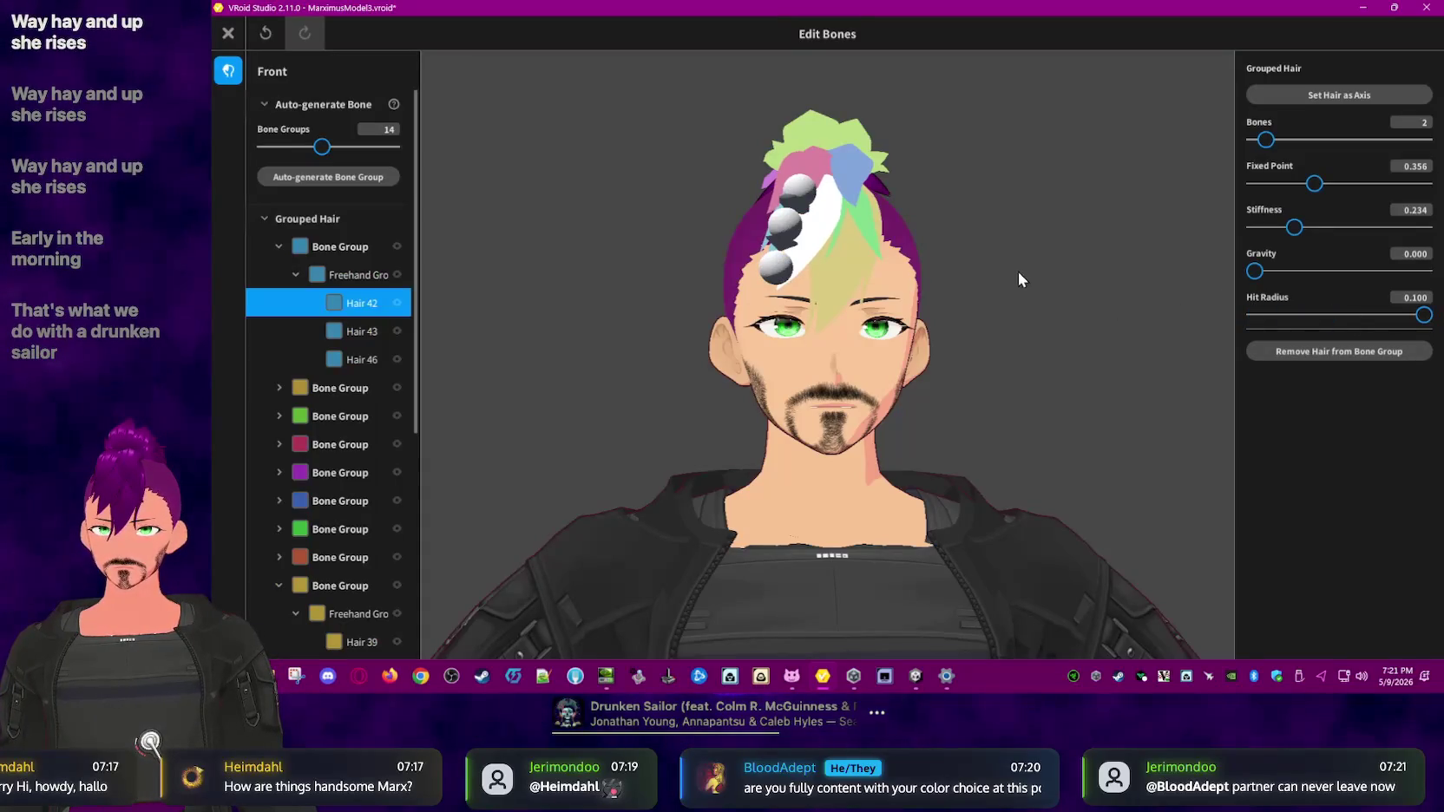
pyautogui.moveTo(1019, 271); pyautogui.dragTo(999, 280, button='right')
pyautogui.click(816, 221)
pyautogui.moveTo(1255, 315); pyautogui.dragTo(1423, 315)
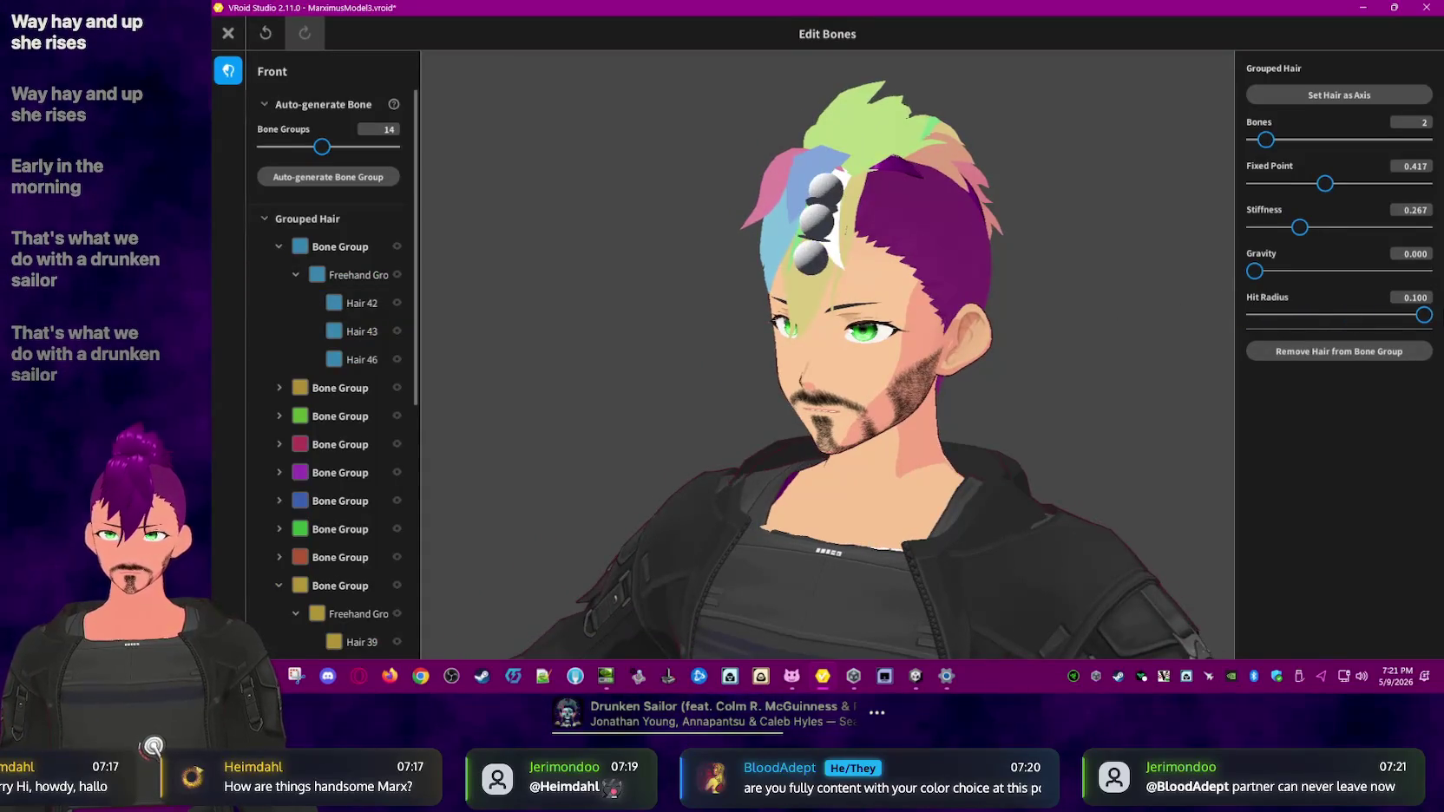
pyautogui.click(227, 33)
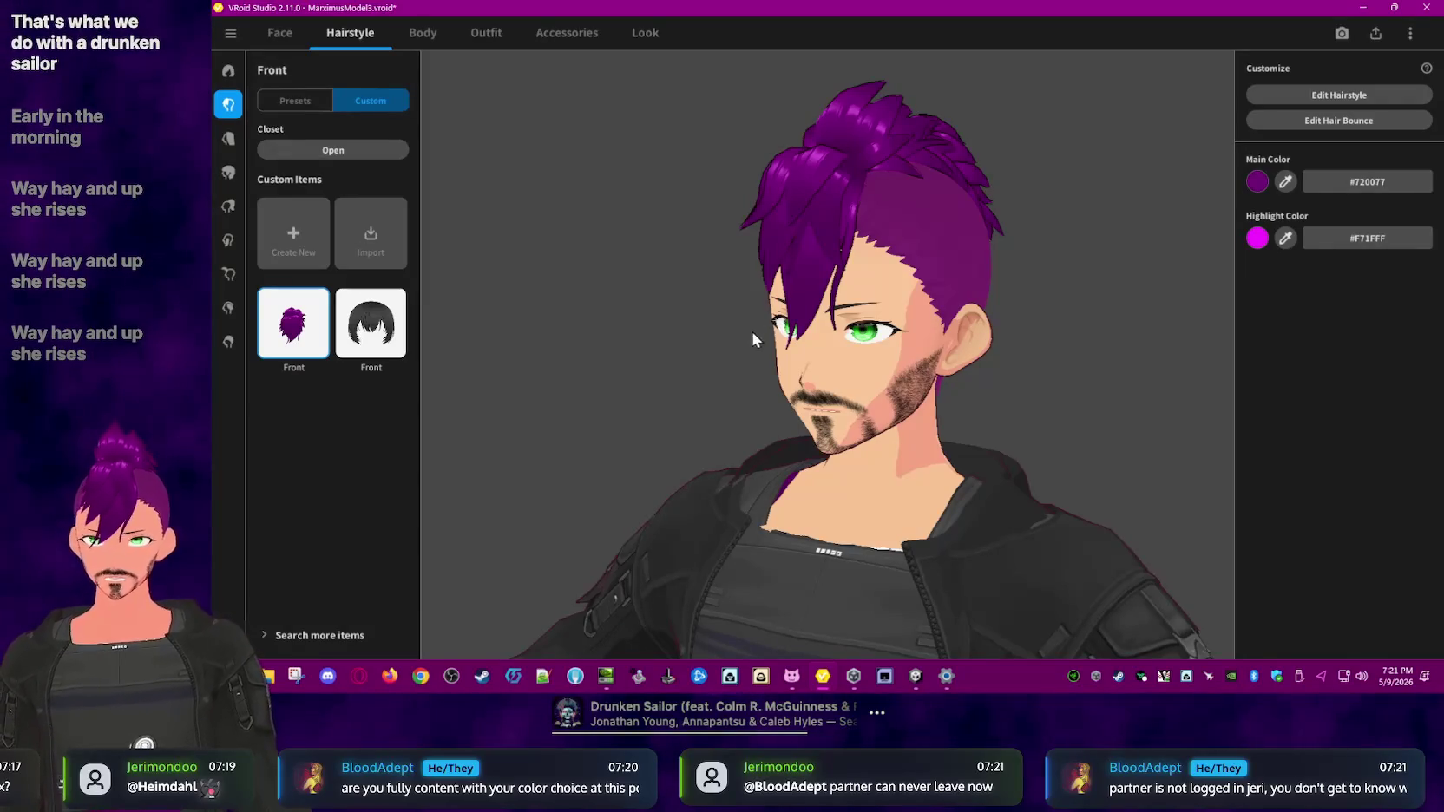
# - Browse the Accessories and Face tabs, then return to Hairstyle
pyautogui.click(646, 34)
pyautogui.click(568, 39)
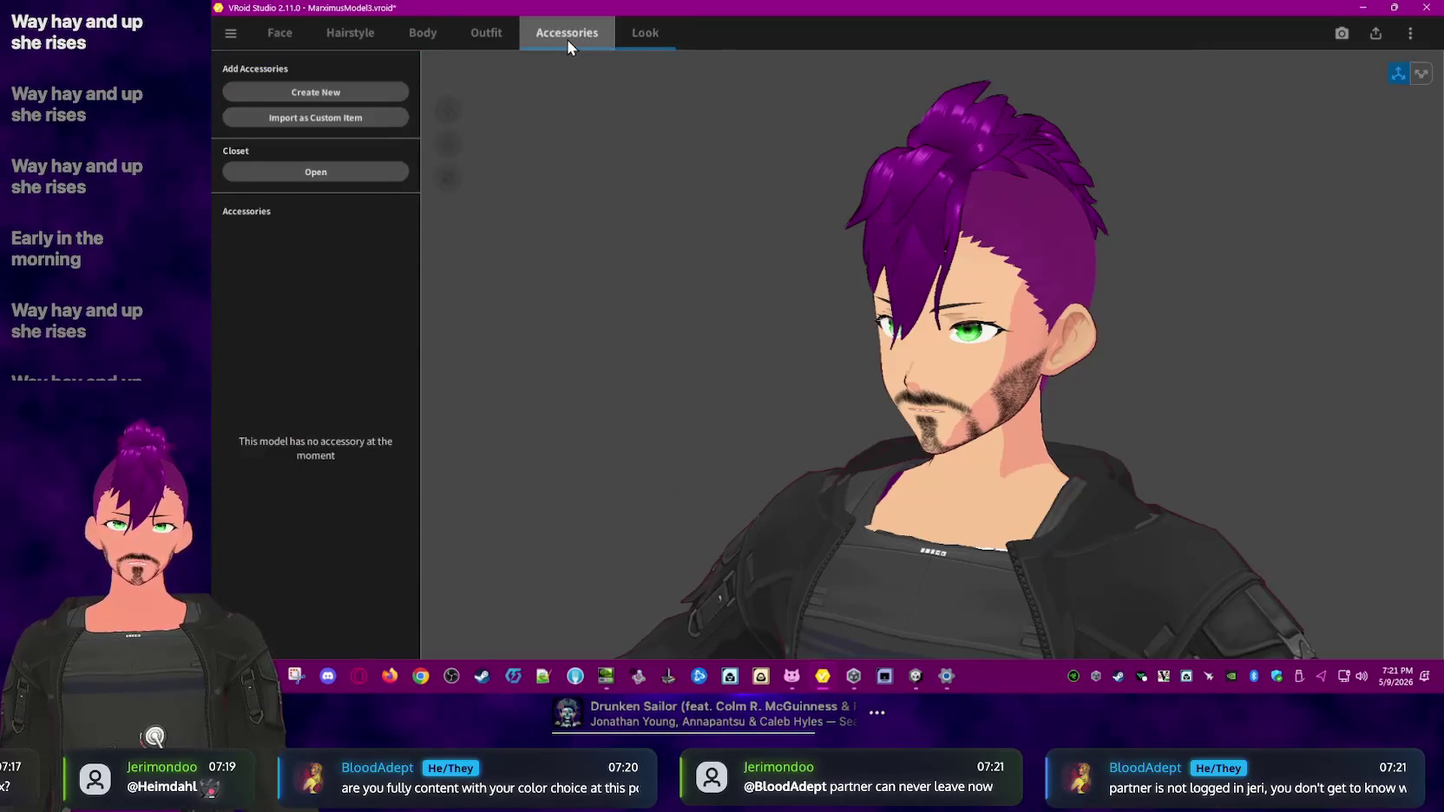
pyautogui.click(290, 34)
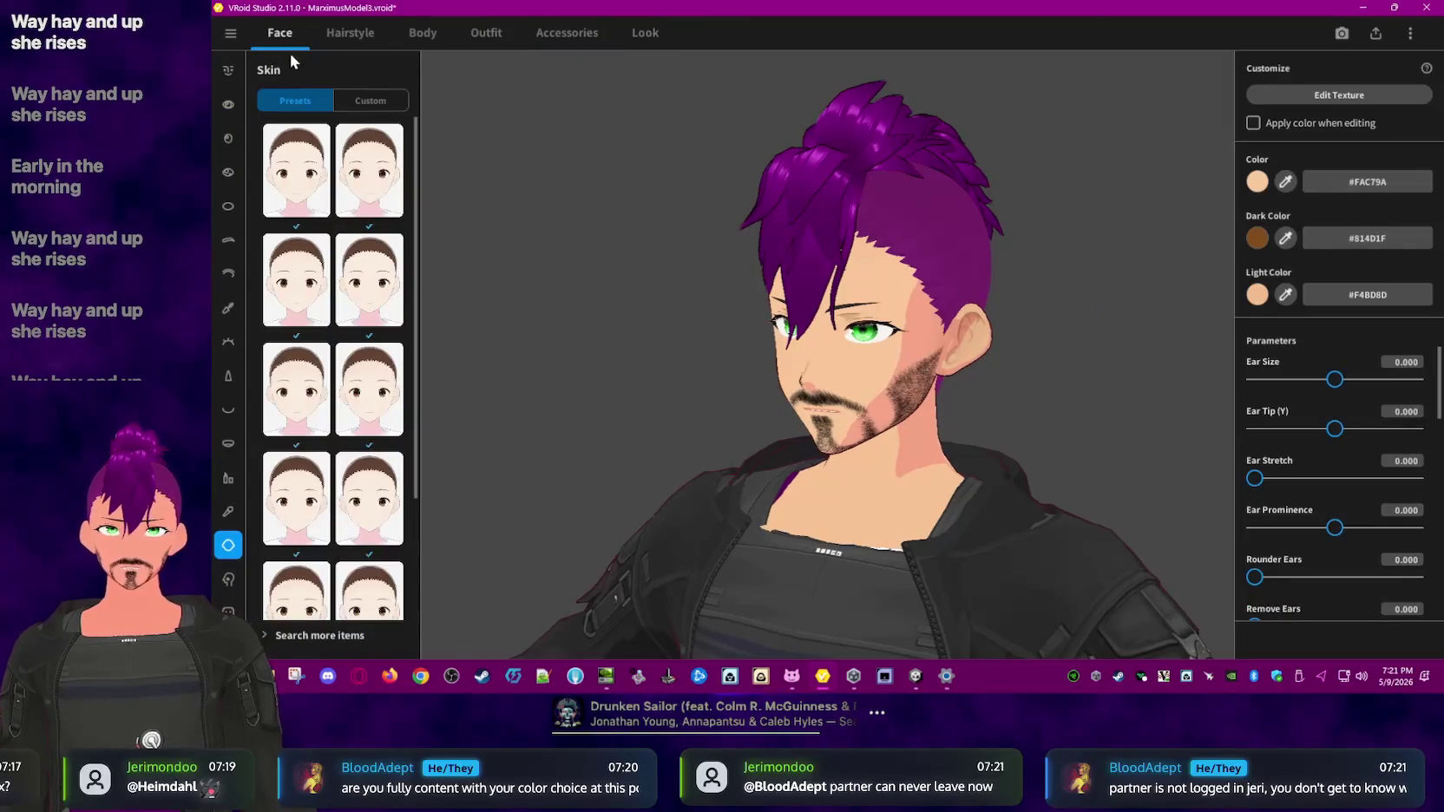
pyautogui.click(350, 33)
# - Preview the purple-mohawked avatar in Photo Booth from several angles, then close it
pyautogui.click(1341, 34)
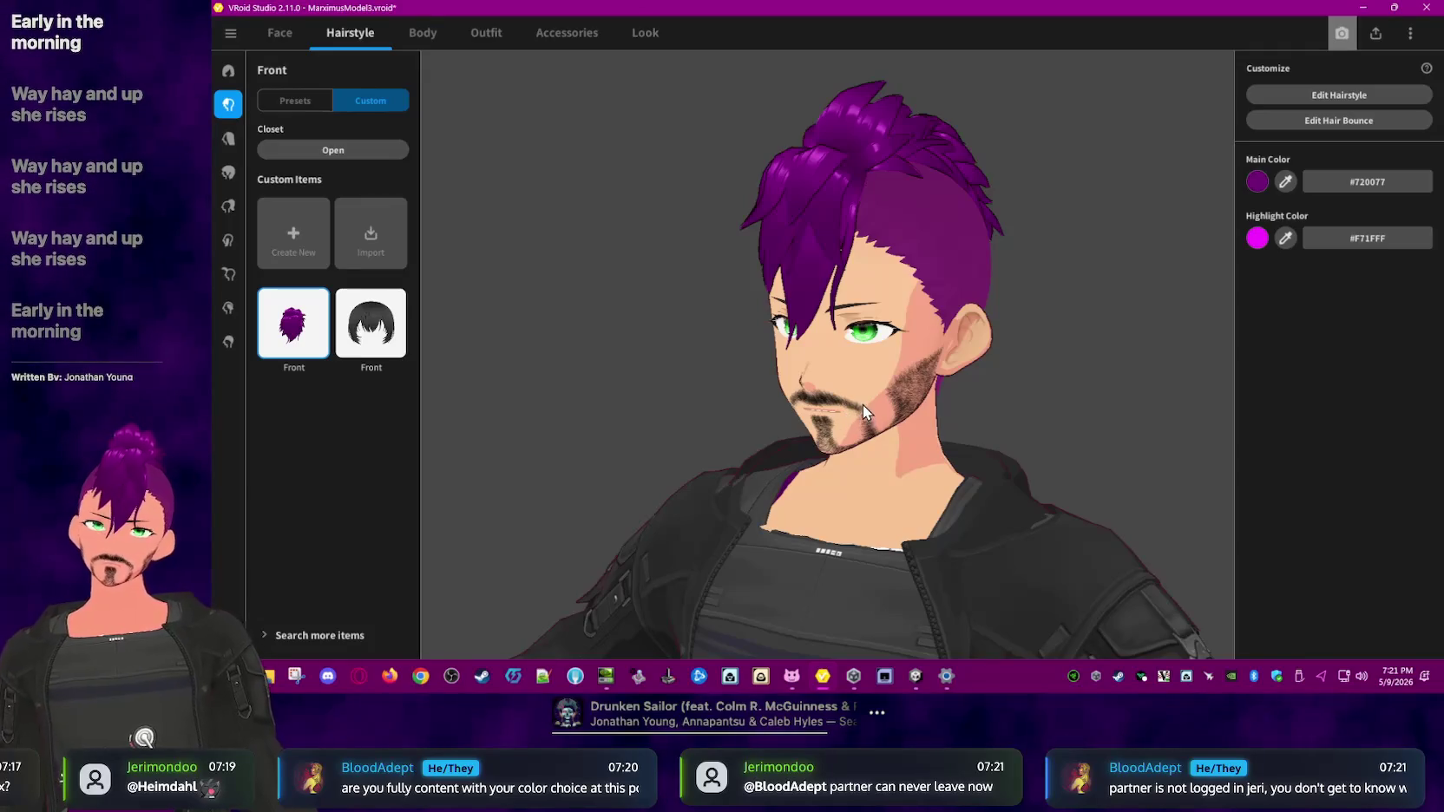
pyautogui.moveTo(889, 186)
pyautogui.mouseDown()
pyautogui.moveTo(828, 201)
pyautogui.moveTo(804, 159)
pyautogui.moveTo(830, 163)
pyautogui.moveTo(800, 327)
pyautogui.mouseUp()
pyautogui.scroll(2, 795, 297)
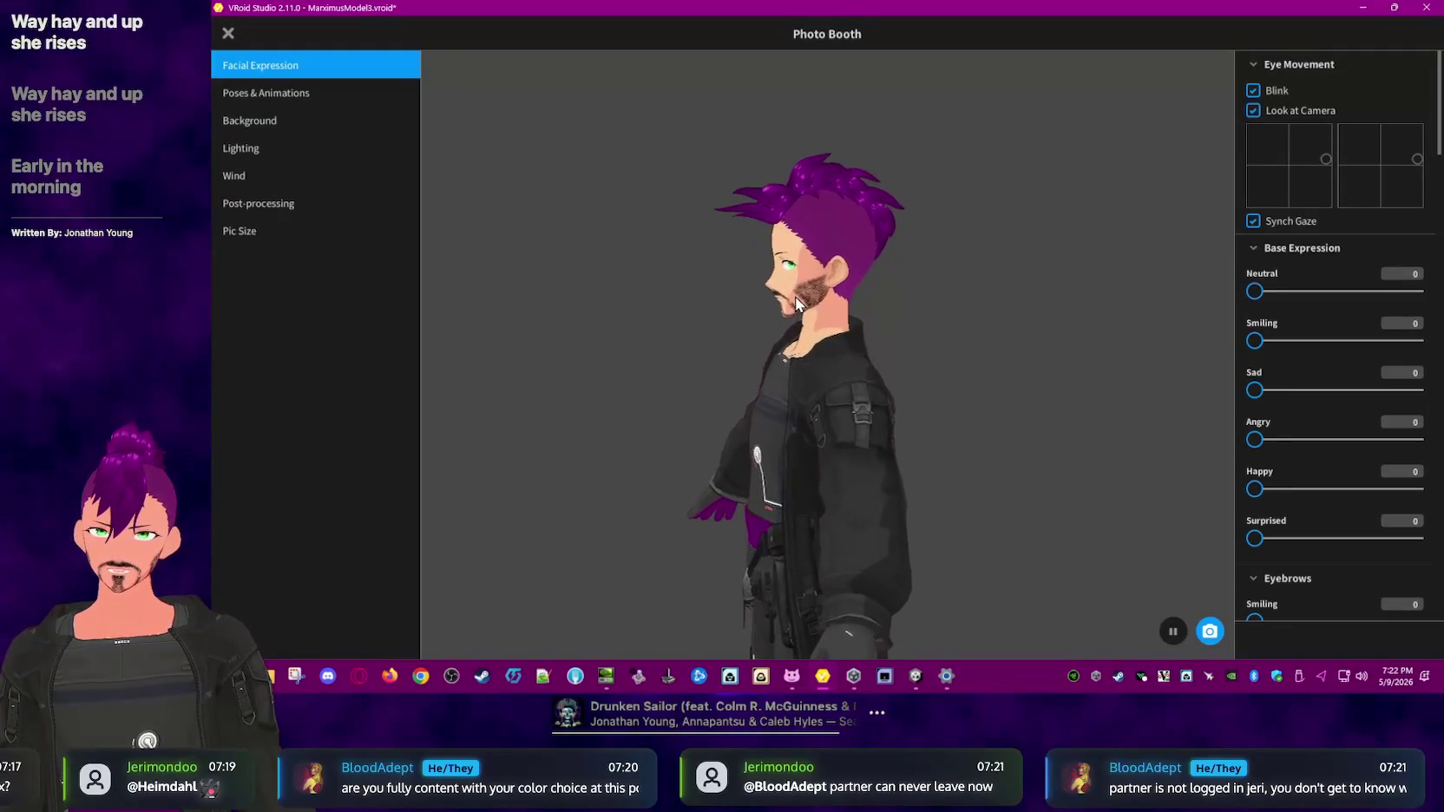
pyautogui.scroll(2, 788, 293)
pyautogui.scroll(3, 768, 235)
pyautogui.moveTo(768, 235)
pyautogui.mouseDown()
pyautogui.moveTo(907, 285)
pyautogui.moveTo(796, 279)
pyautogui.mouseUp()
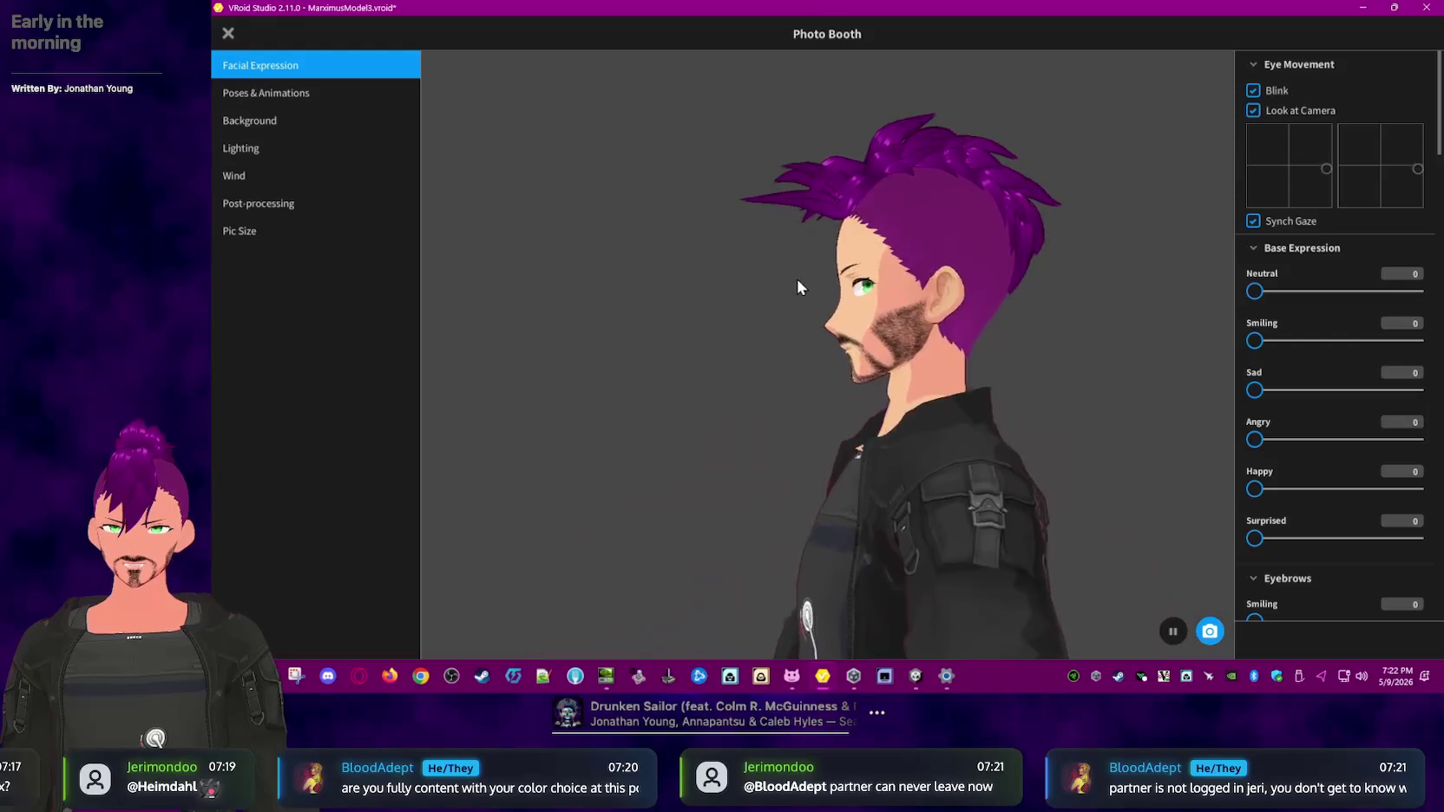
pyautogui.moveTo(978, 298)
pyautogui.mouseDown()
pyautogui.moveTo(1009, 335)
pyautogui.moveTo(1019, 316)
pyautogui.mouseUp()
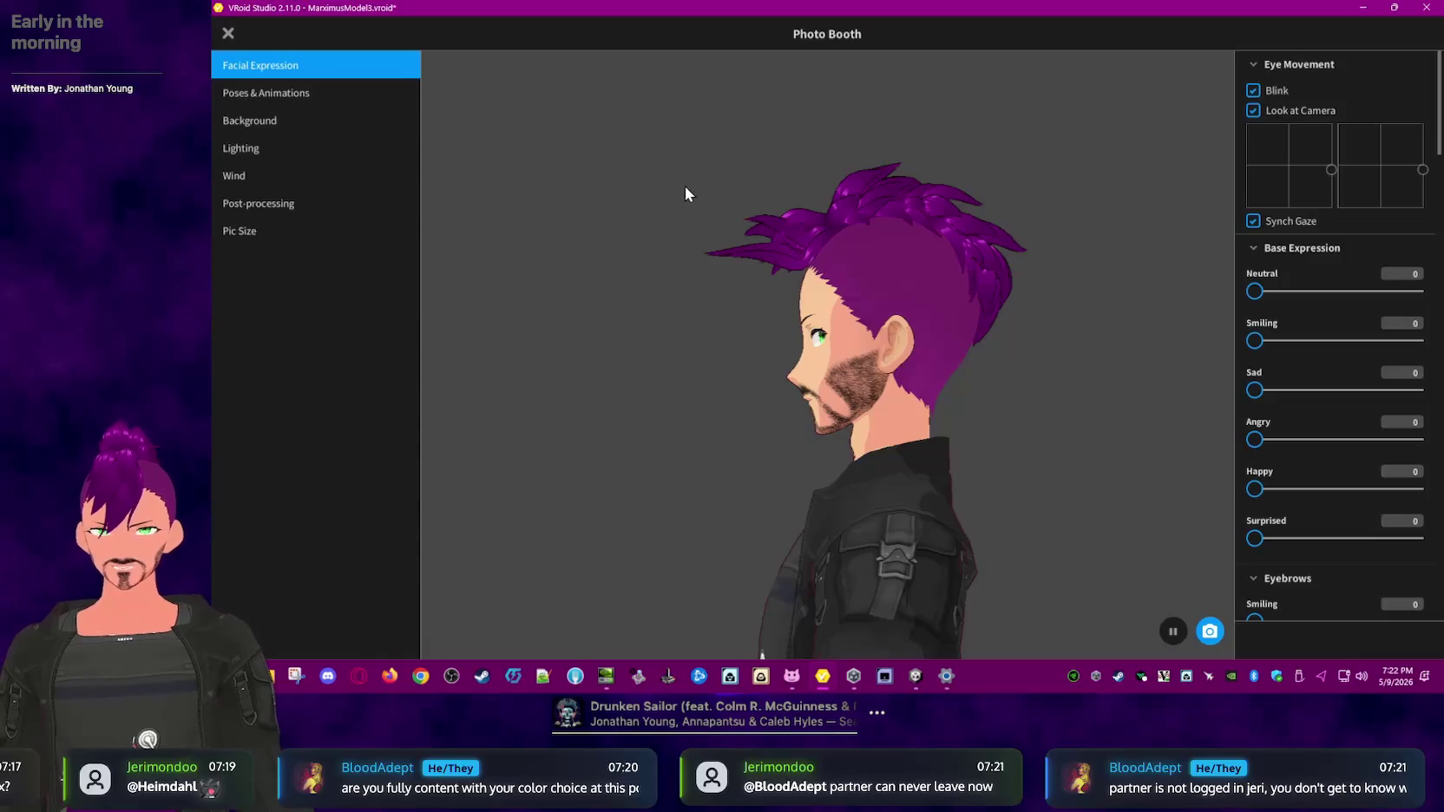
pyautogui.click(228, 36)
# - Reopen the bounce editor and shrink front strand Hair 40's hit radius to 0.007
pyautogui.click(1331, 118)
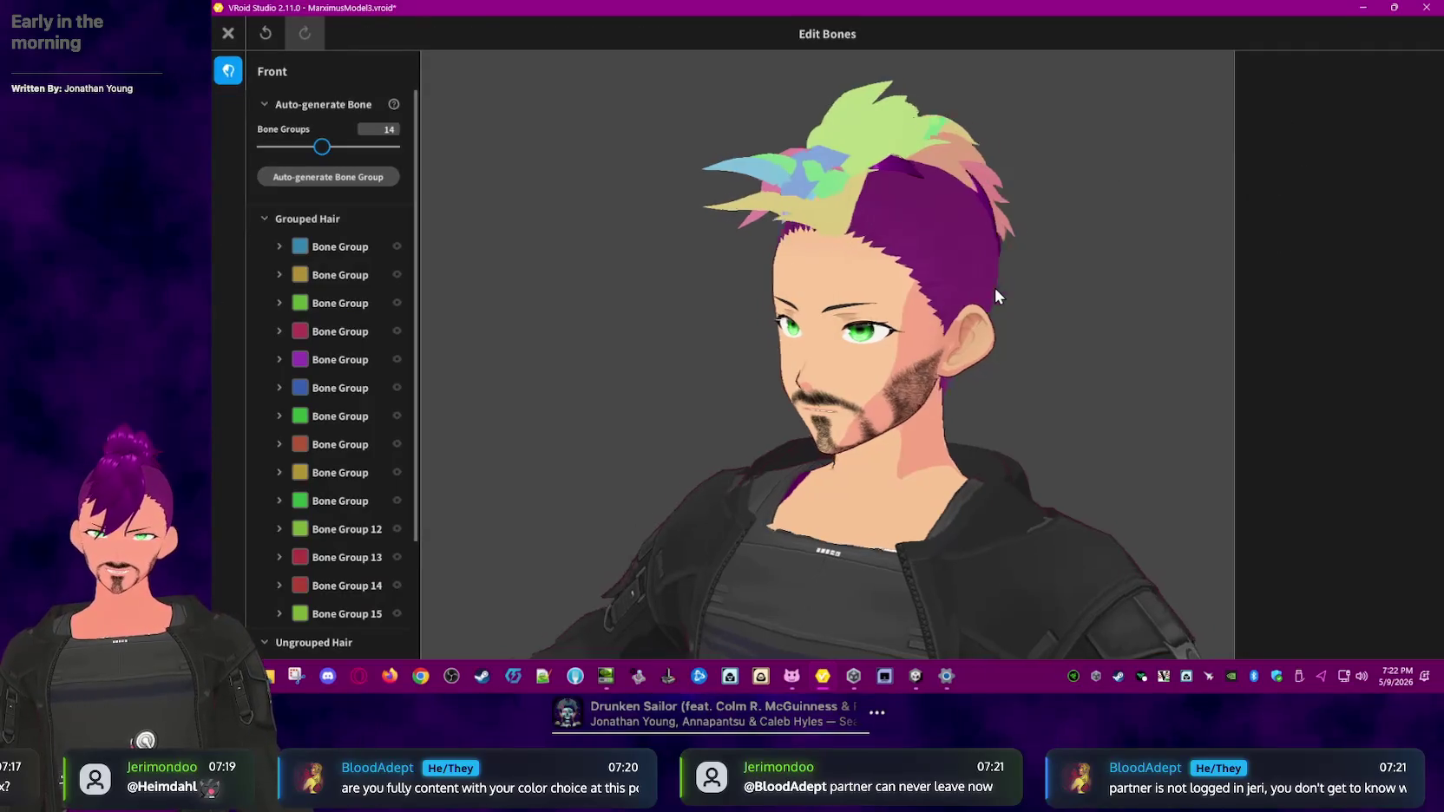
pyautogui.moveTo(998, 288); pyautogui.dragTo(965, 285, button='right')
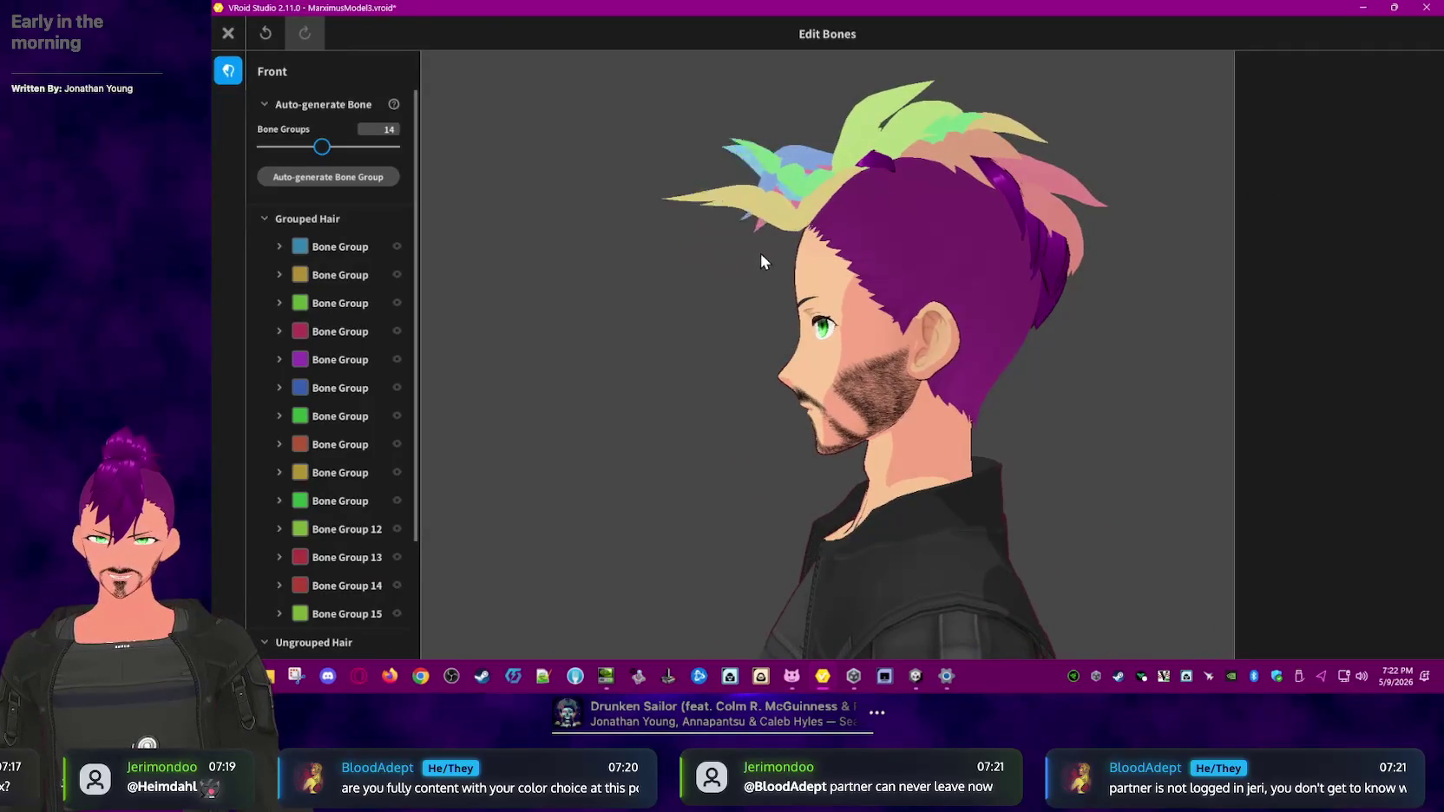
pyautogui.moveTo(760, 251); pyautogui.dragTo(744, 305, button='right')
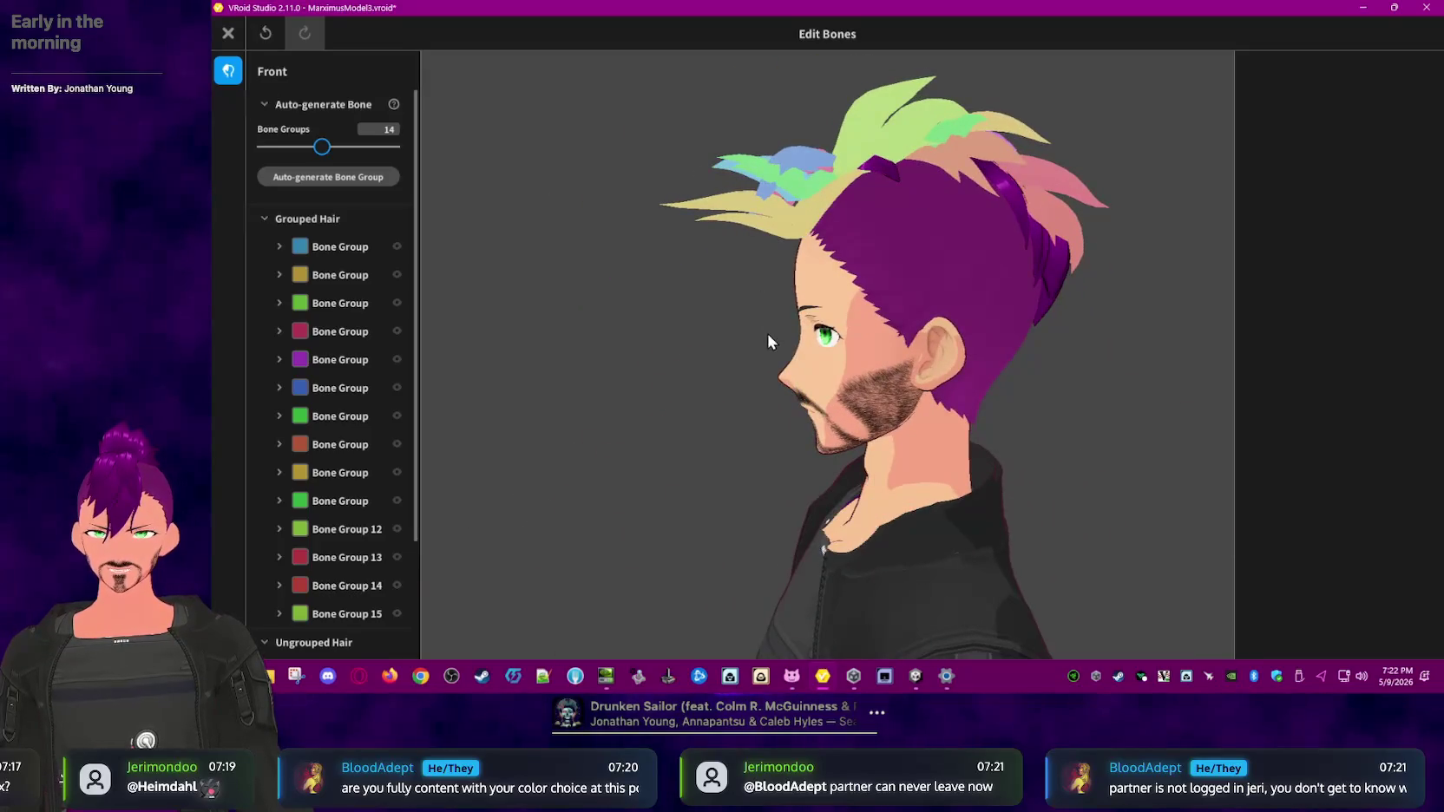
pyautogui.moveTo(832, 369); pyautogui.dragTo(814, 363, button='right')
pyautogui.moveTo(876, 282); pyautogui.dragTo(814, 312, button='right')
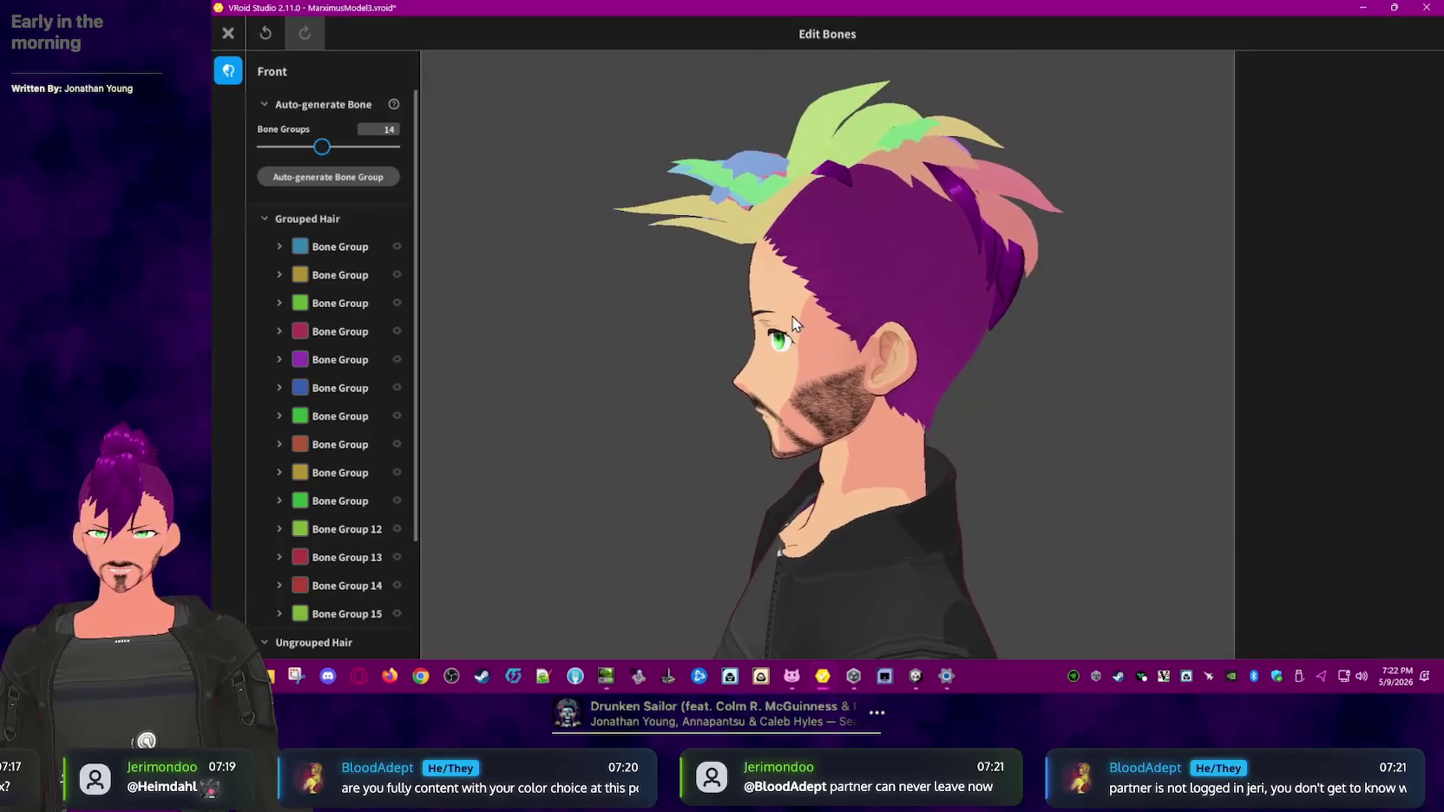
pyautogui.click(757, 328)
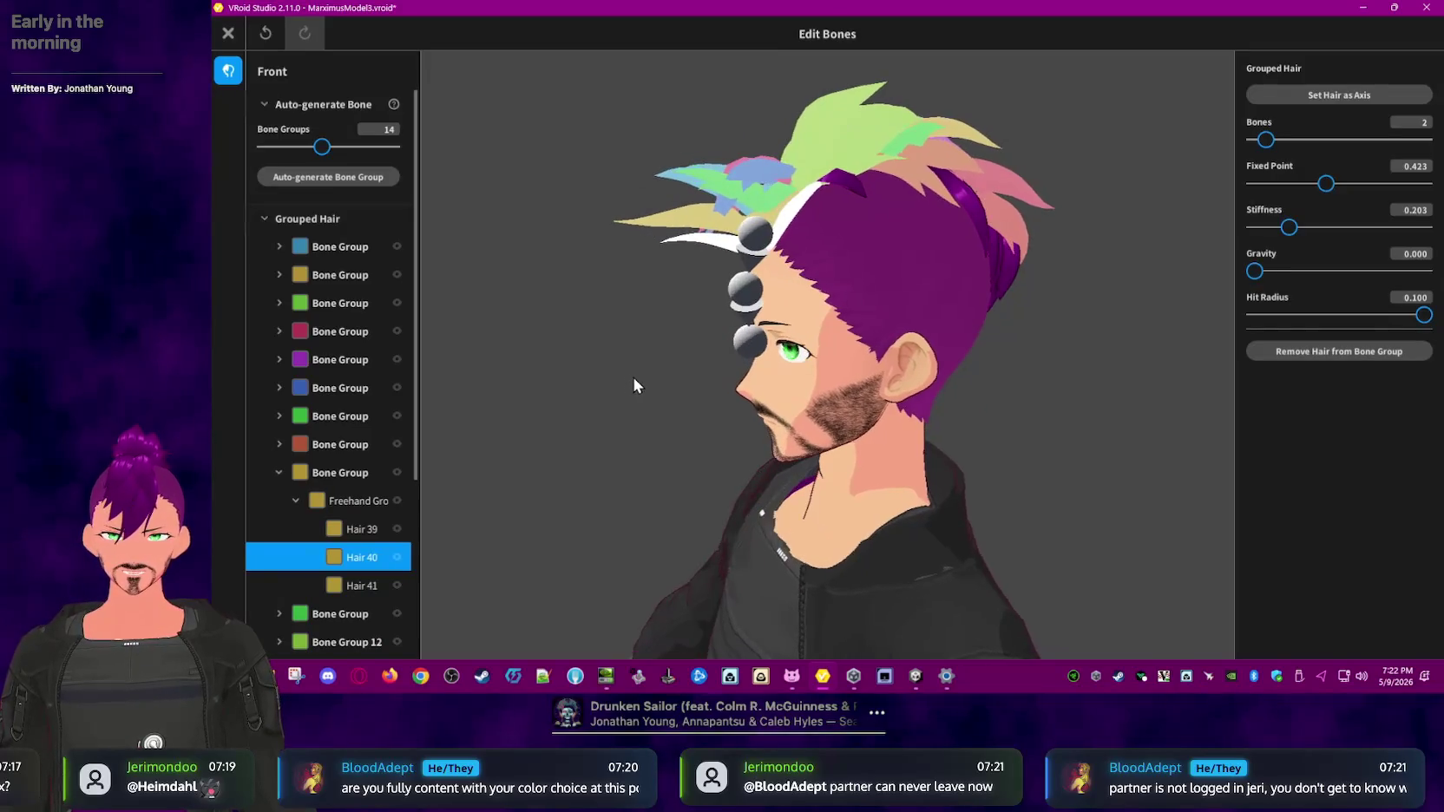
pyautogui.click(1313, 317)
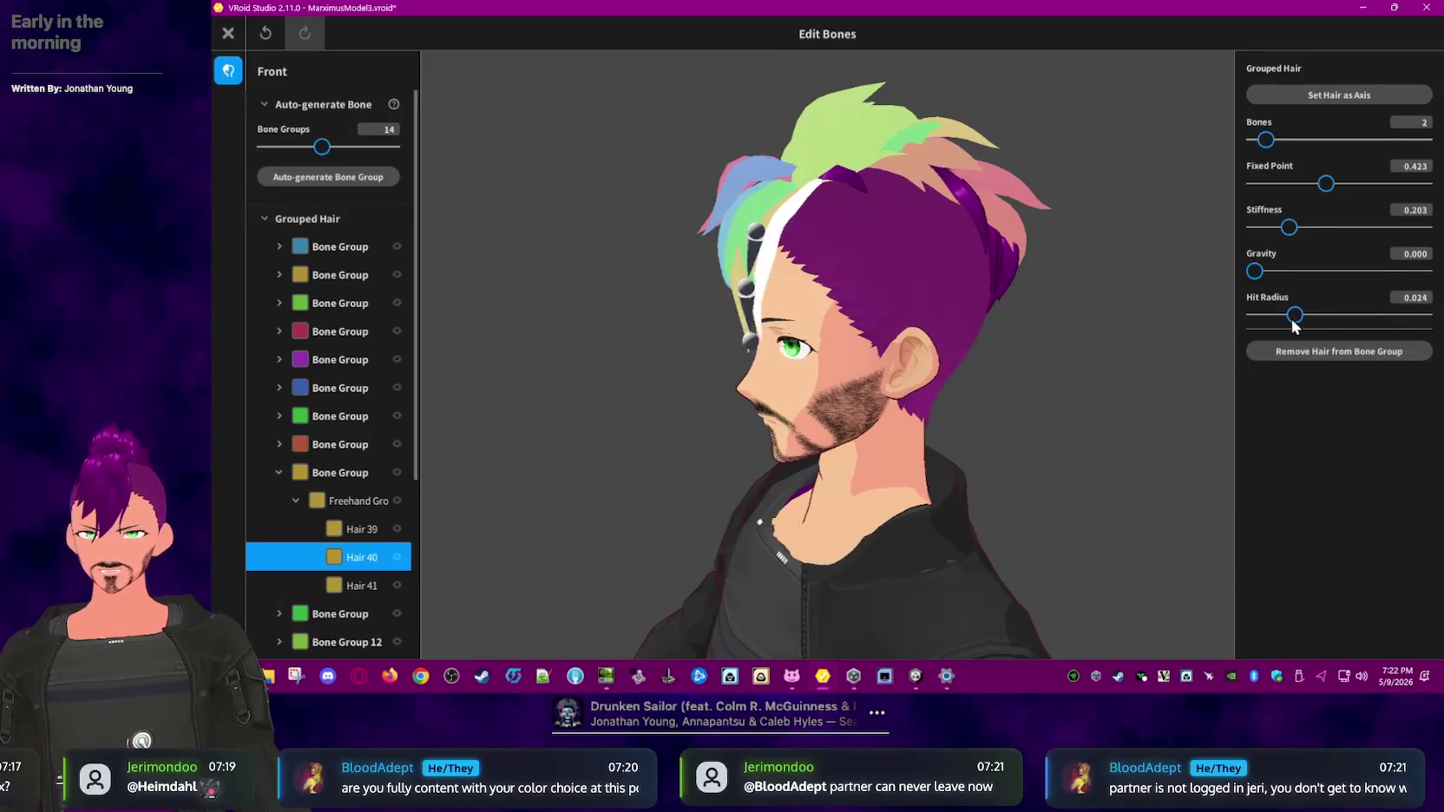
pyautogui.moveTo(1313, 317); pyautogui.dragTo(1267, 317)
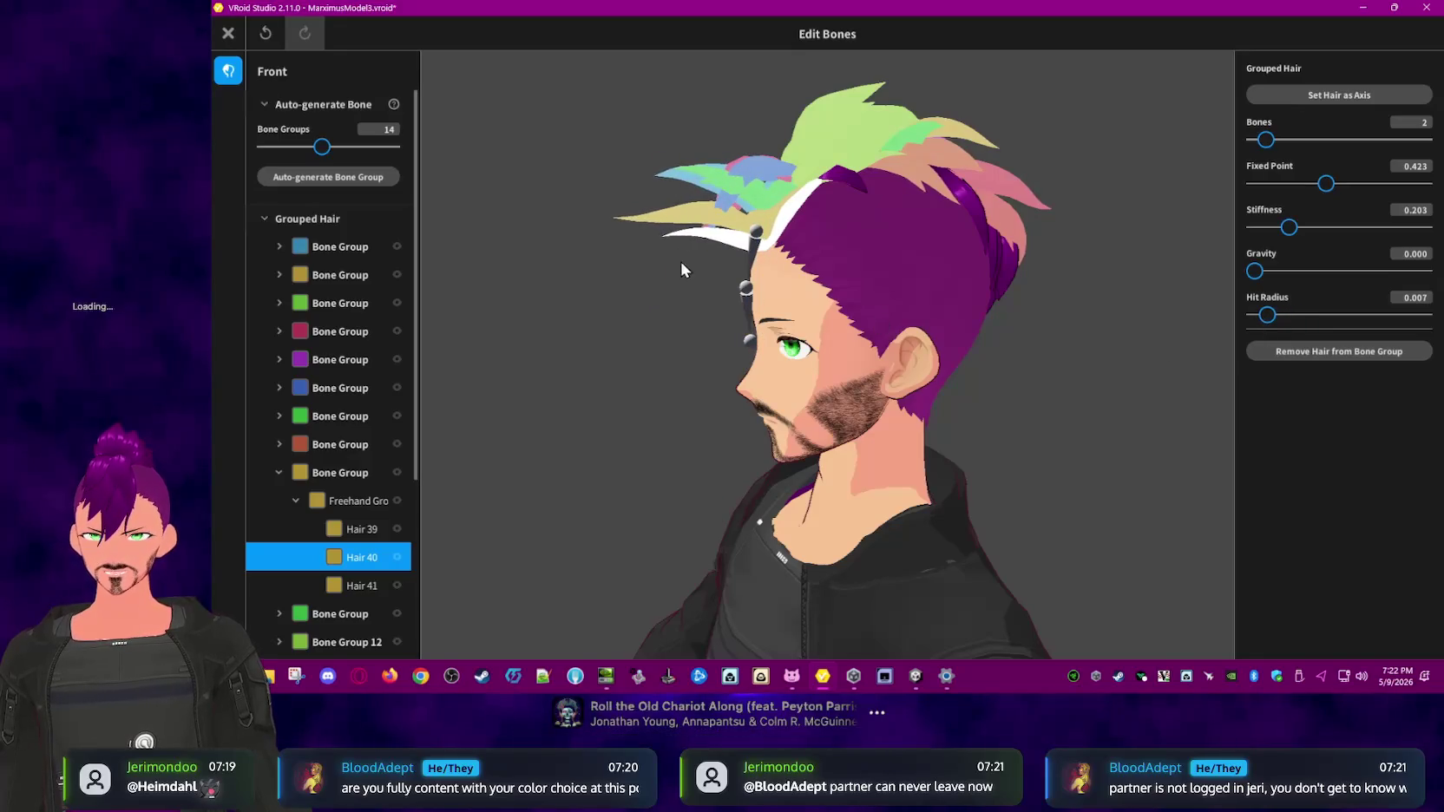
# - Set forehead strand Hair 39's hit radius to zero
pyautogui.click(698, 215)
pyautogui.moveTo(696, 215)
pyautogui.mouseDown(button='right')
pyautogui.moveTo(651, 337)
pyautogui.moveTo(663, 308)
pyautogui.mouseUp(button='right')
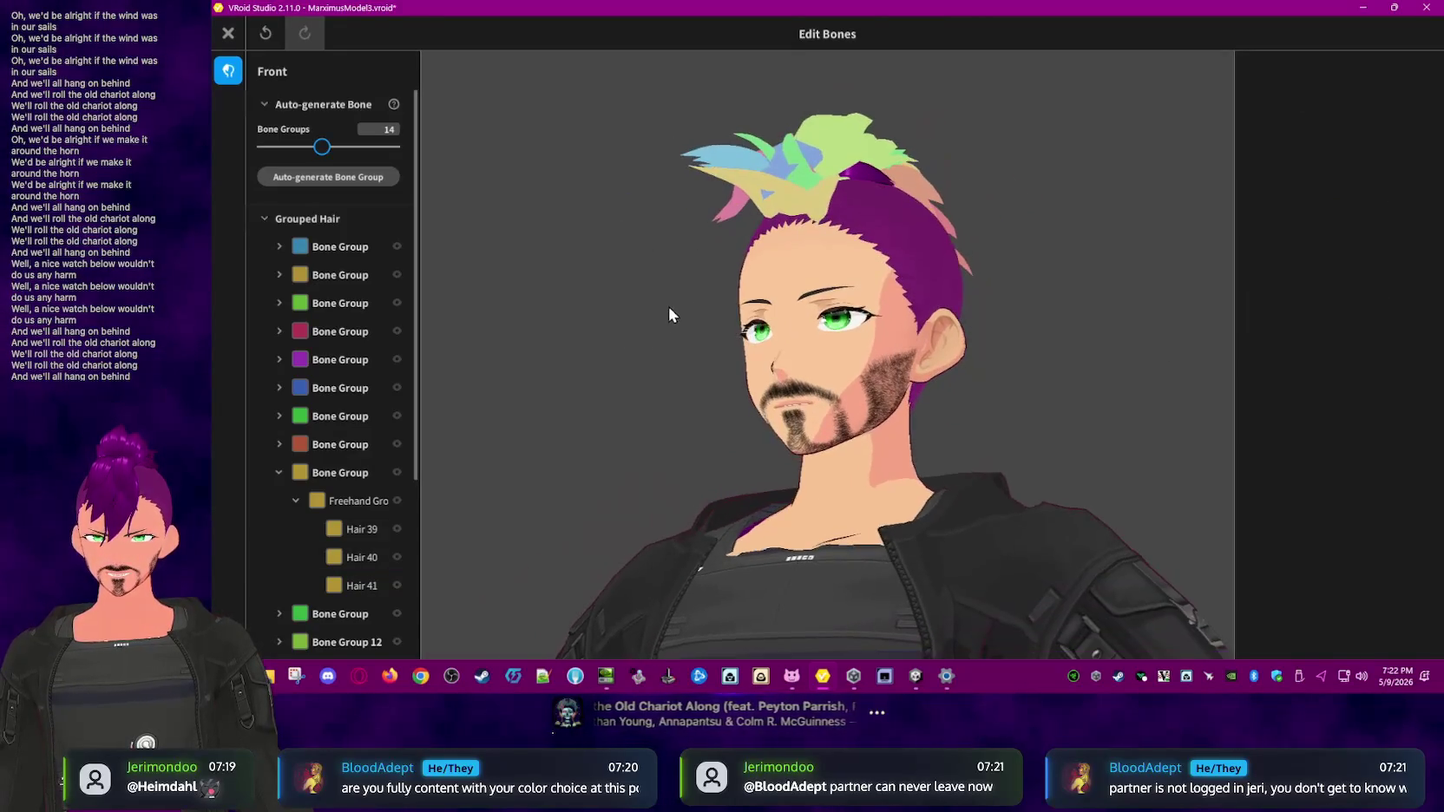
pyautogui.click(830, 203)
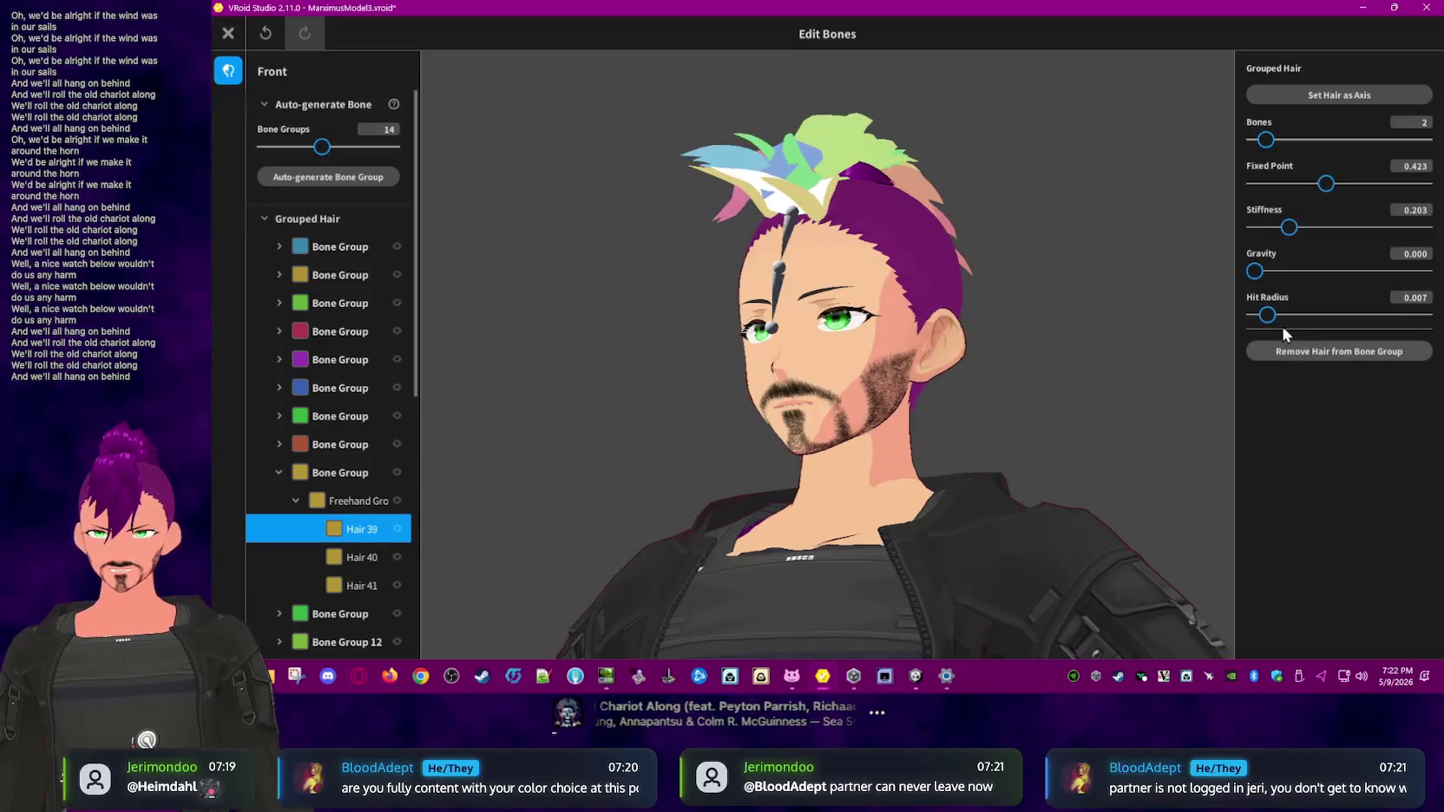
pyautogui.moveTo(1268, 316); pyautogui.dragTo(1255, 315)
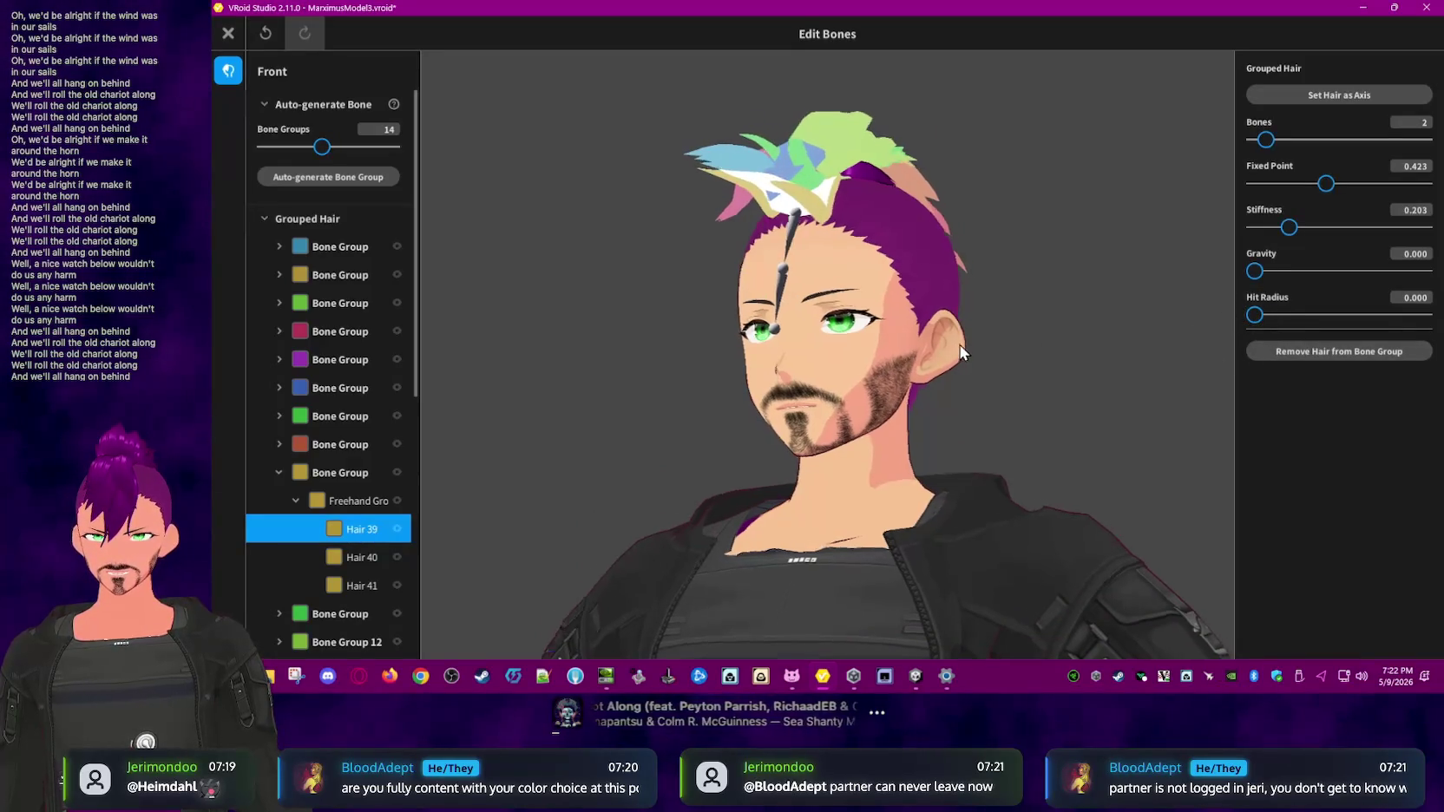
pyautogui.moveTo(859, 330); pyautogui.dragTo(902, 325, button='right')
pyautogui.click(750, 163)
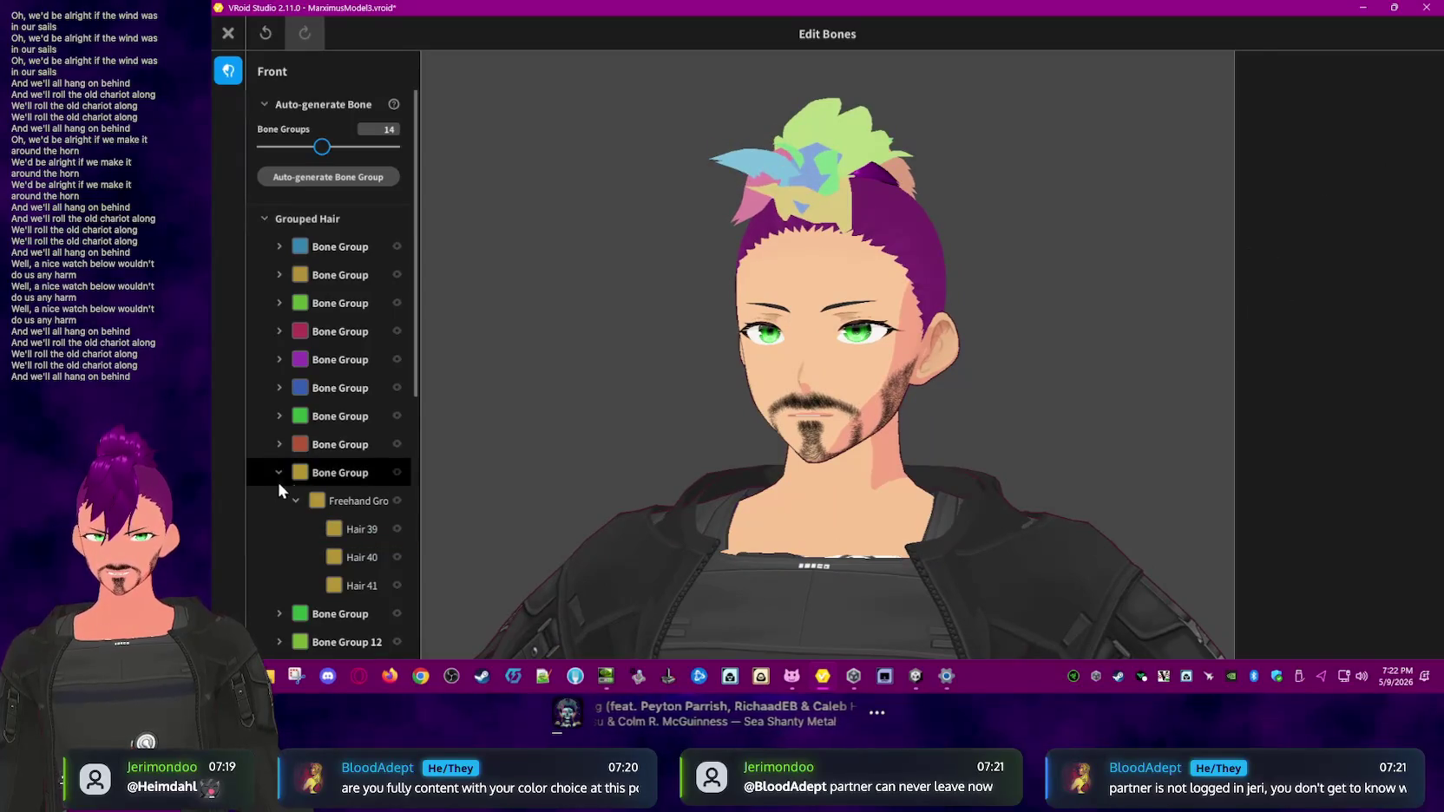
# - Select the first blue bone group from the list and lower its hit radius
pyautogui.click(304, 471)
pyautogui.click(312, 247)
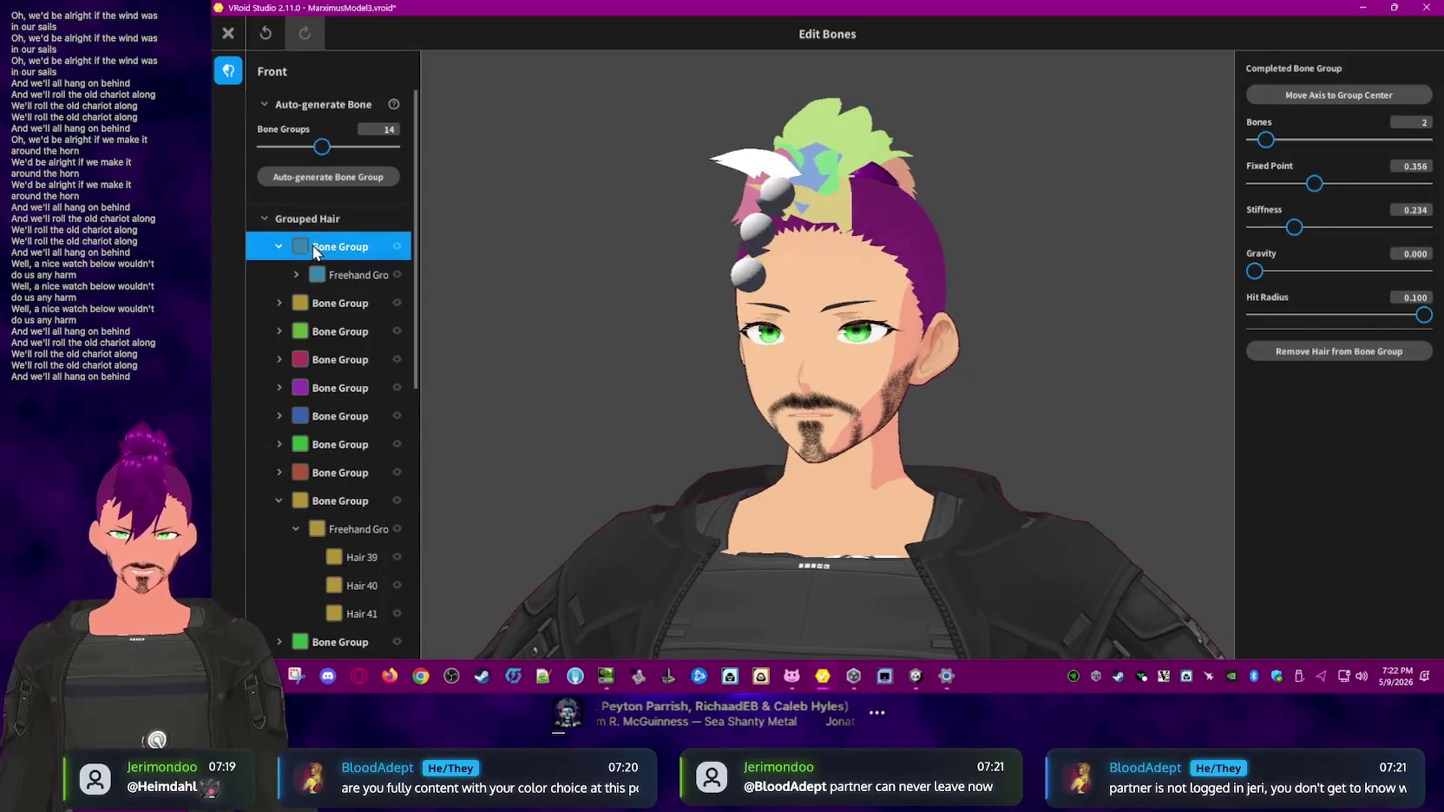
pyautogui.moveTo(1291, 315); pyautogui.dragTo(1194, 312)
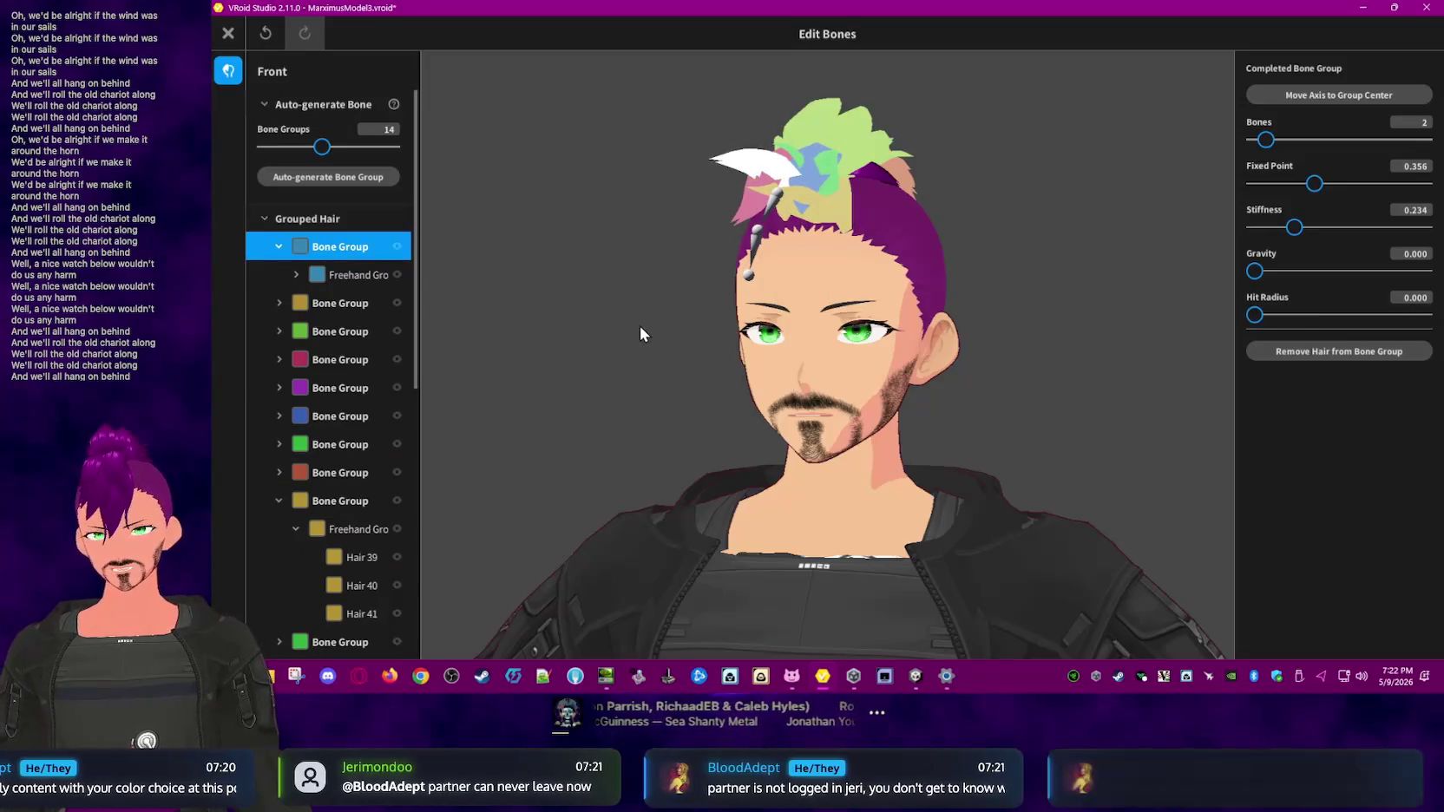
pyautogui.scroll(-1, 356, 376)
pyautogui.click(705, 415)
pyautogui.scroll(-2, 346, 452)
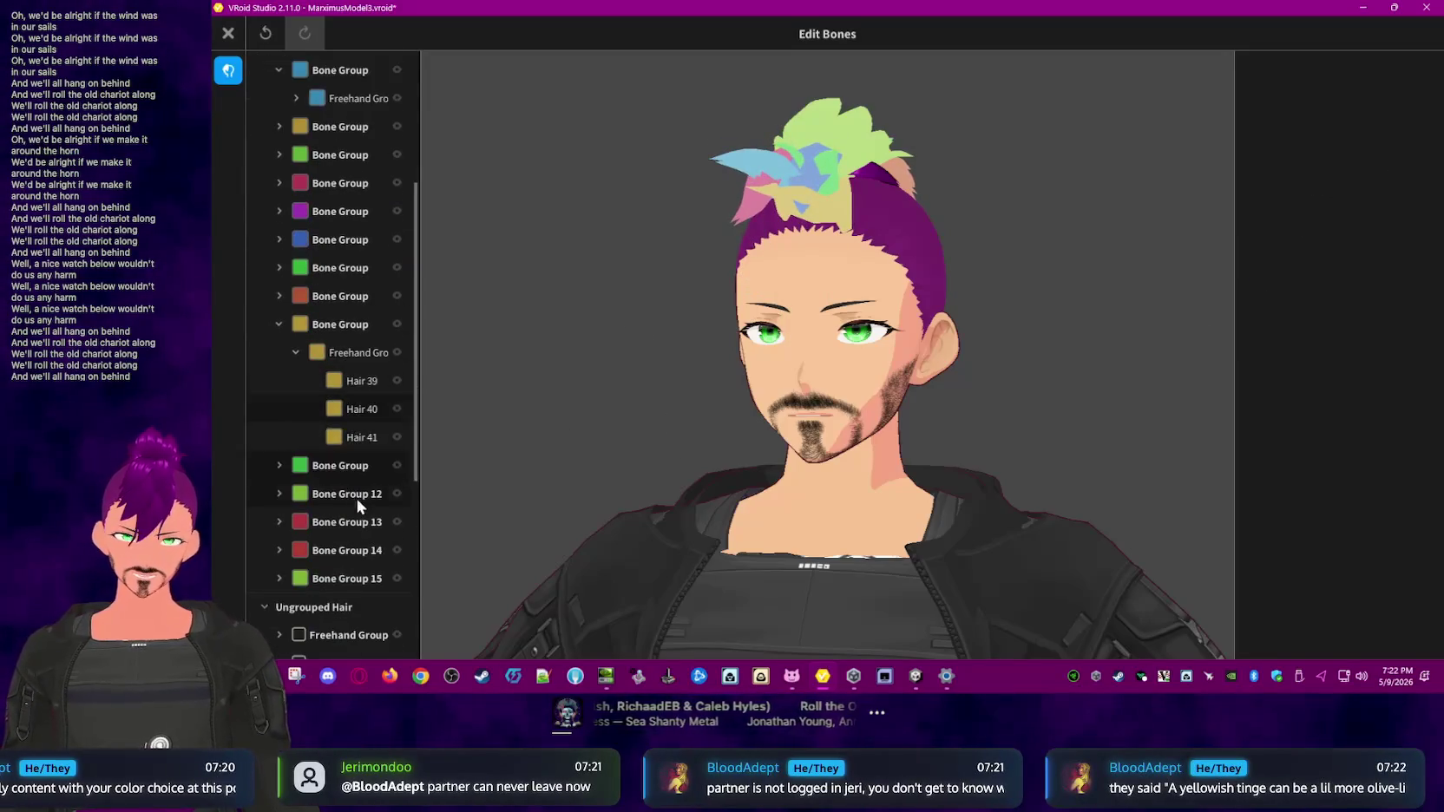
# - Set forehead strand Hair 44's hit radius to zero and widen the bone group list
pyautogui.moveTo(859, 237); pyautogui.dragTo(860, 253, button='right')
pyautogui.click(860, 254)
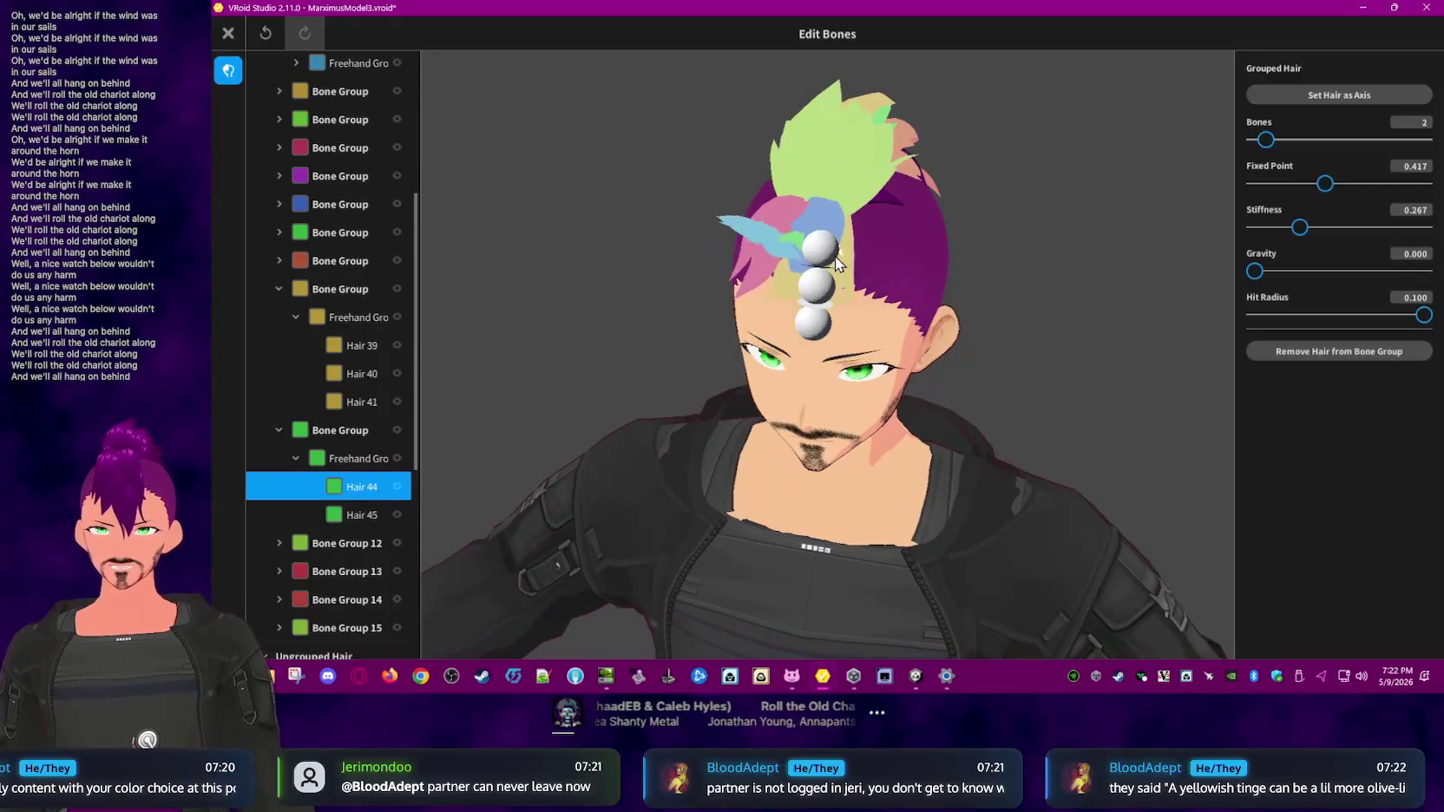
pyautogui.moveTo(1319, 317); pyautogui.dragTo(1142, 350)
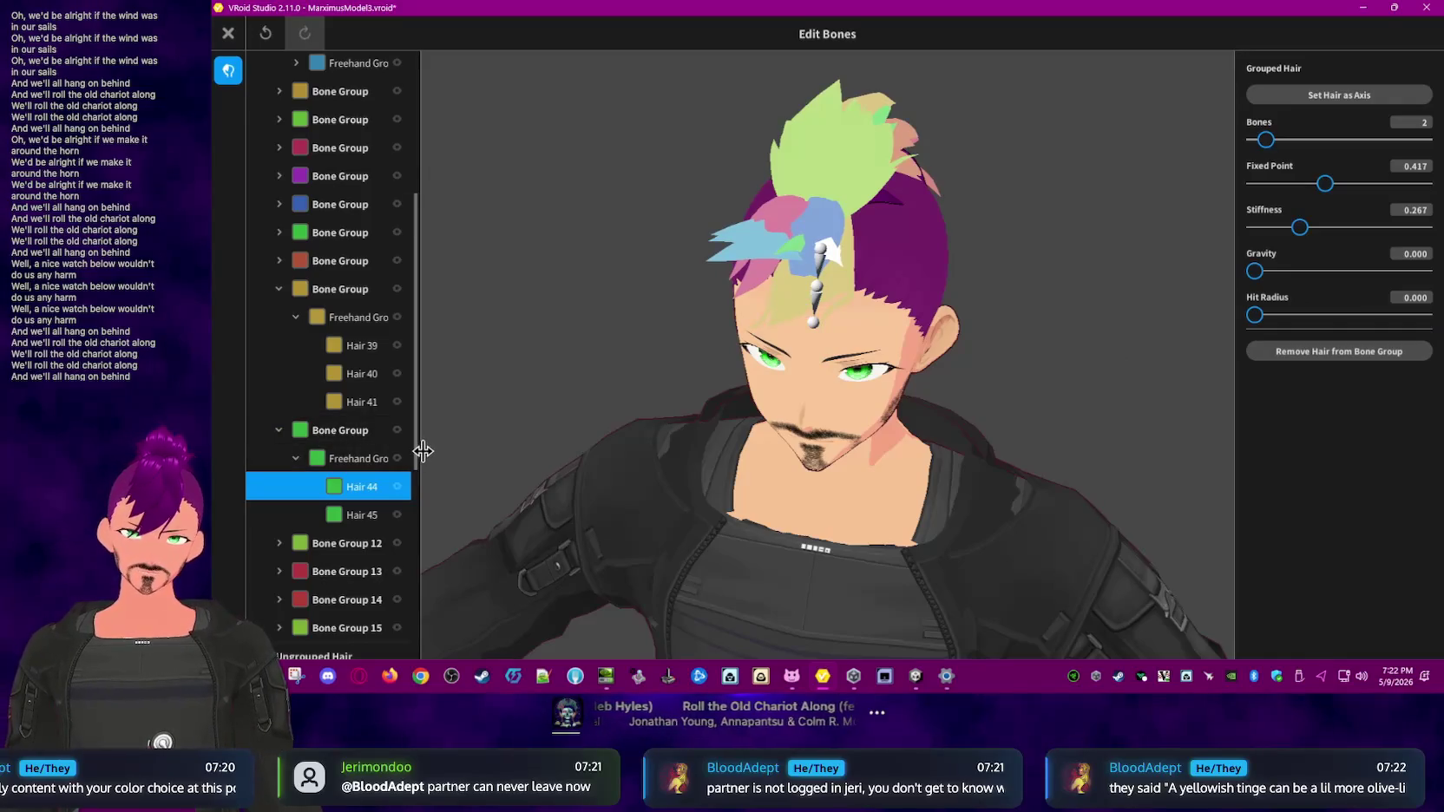
pyautogui.moveTo(419, 444); pyautogui.dragTo(539, 442)
# - Close the bounce editor and overwrite the Front hairstyle with the edits
pyautogui.click(700, 342)
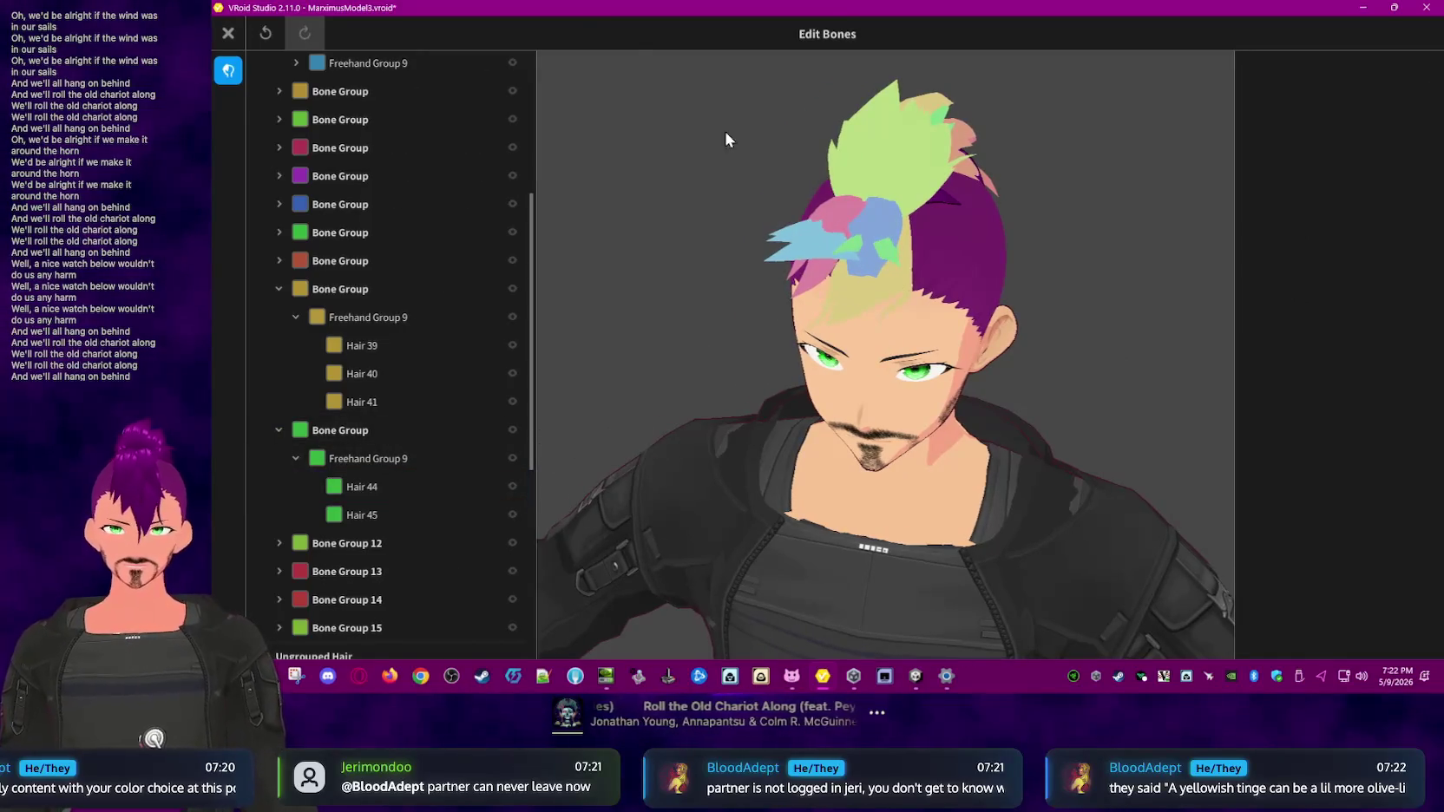
pyautogui.click(229, 34)
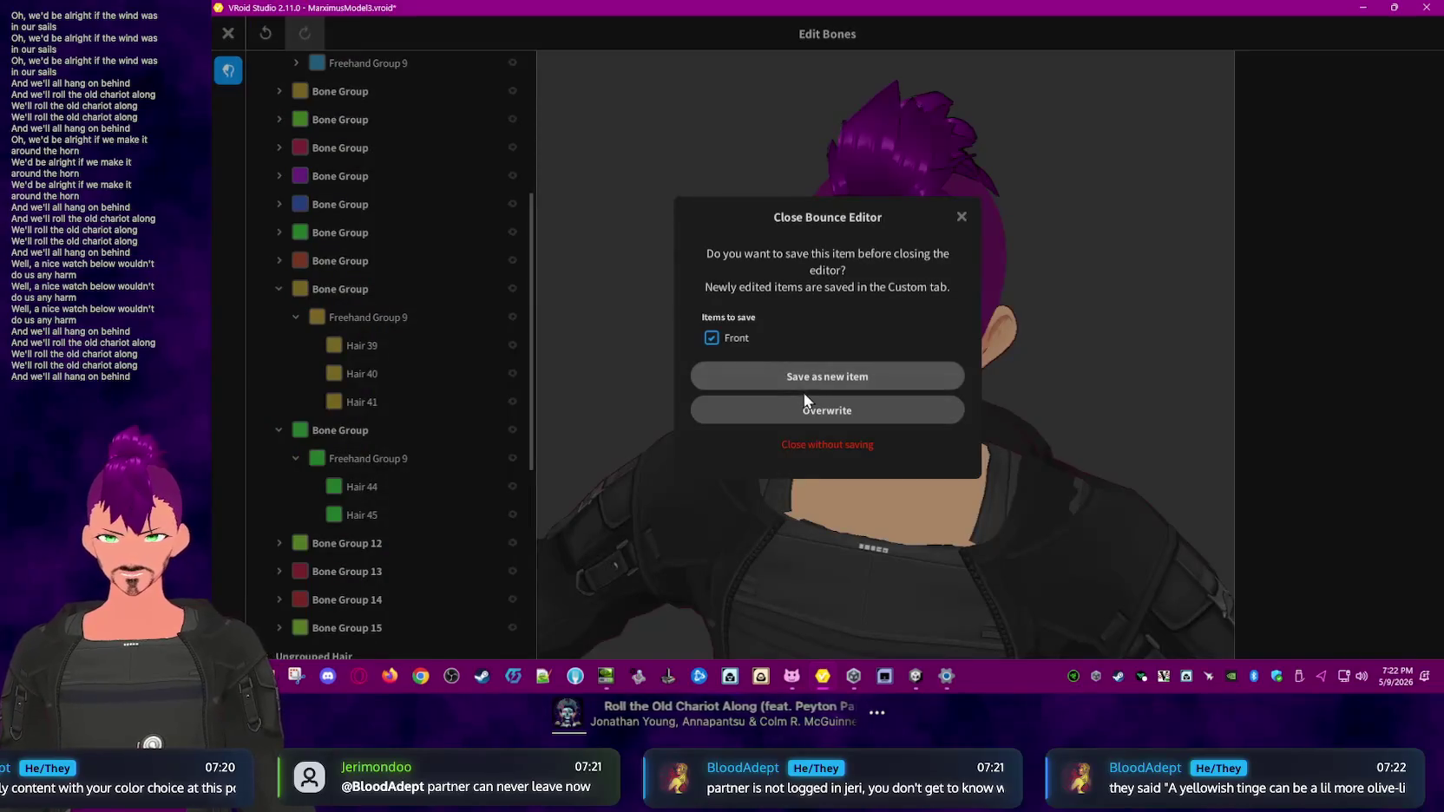
pyautogui.click(829, 413)
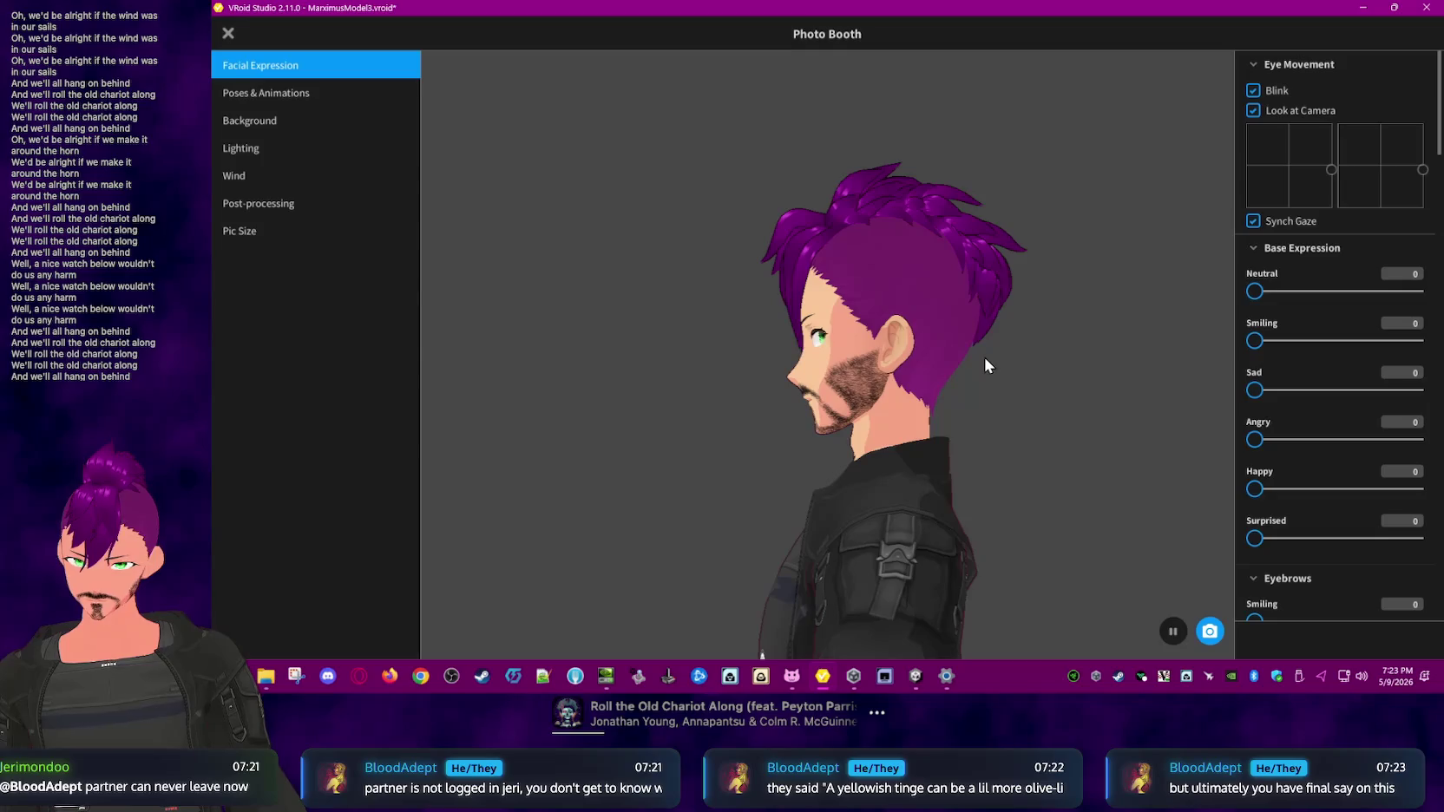
pyautogui.moveTo(903, 354)
pyautogui.mouseDown(button='right')
pyautogui.moveTo(1044, 358)
pyautogui.moveTo(895, 361)
pyautogui.mouseUp(button='right')
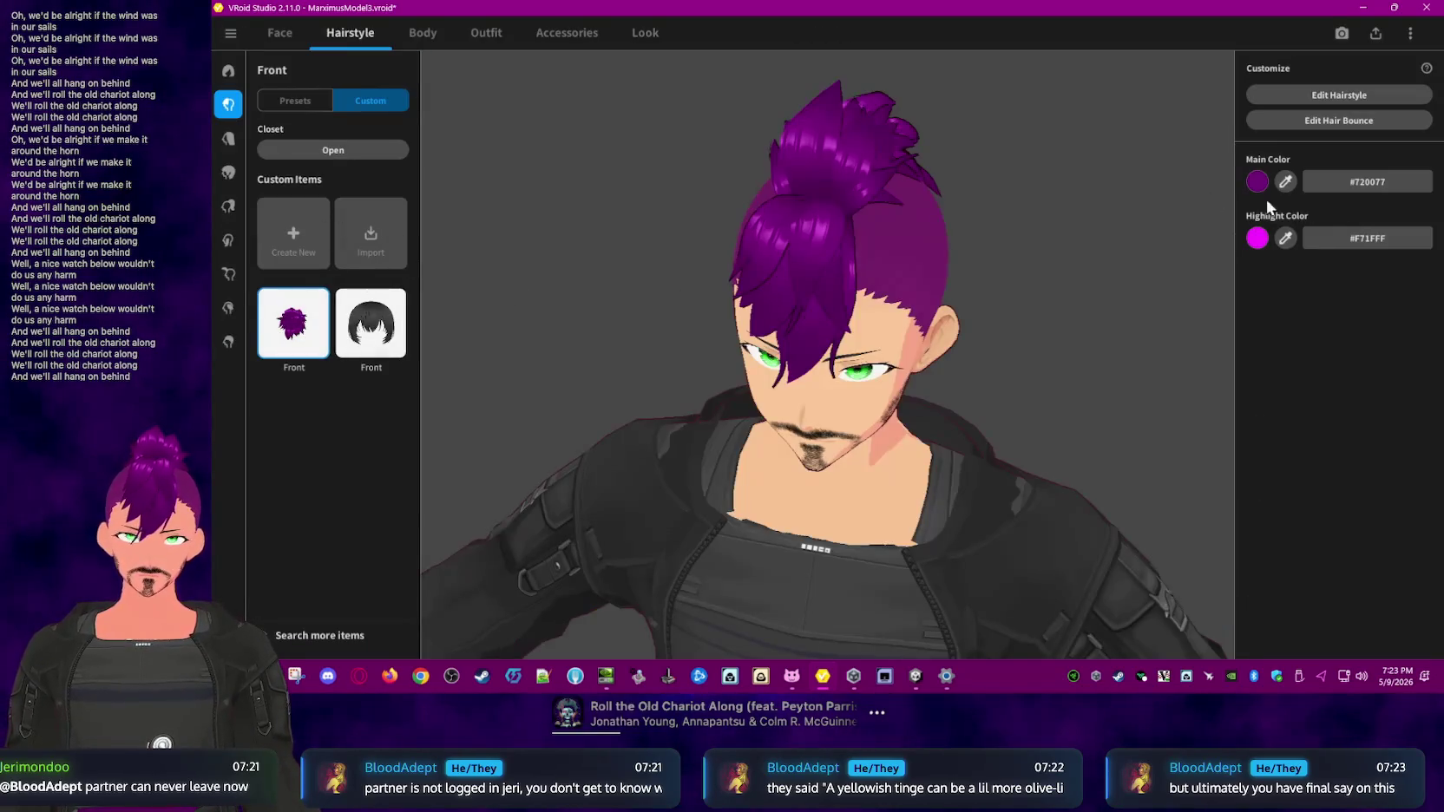
# - Reopen the bounce editor and give forehead strand Hair 39 a 0.020 hit radius
pyautogui.click(1293, 121)
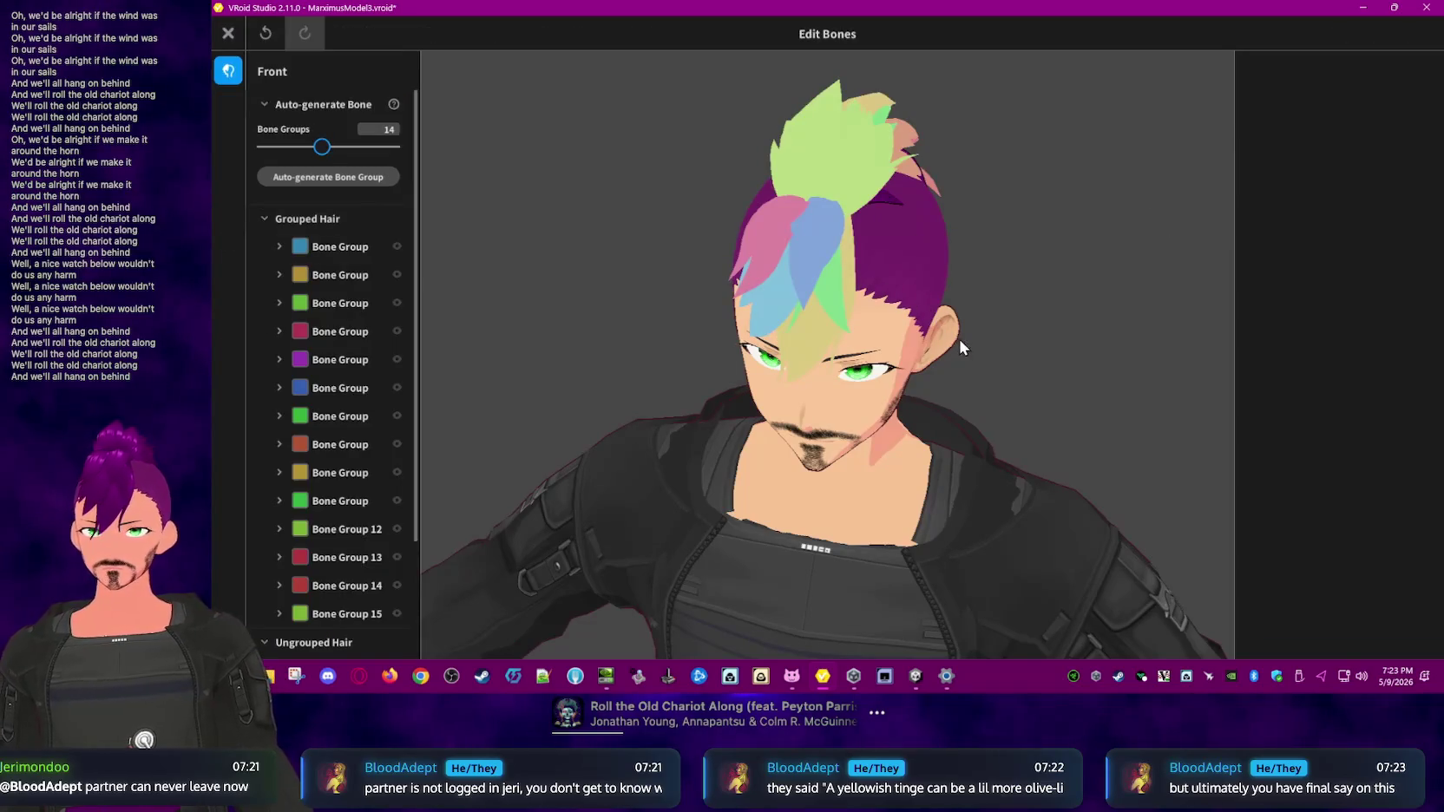
pyautogui.click(816, 343)
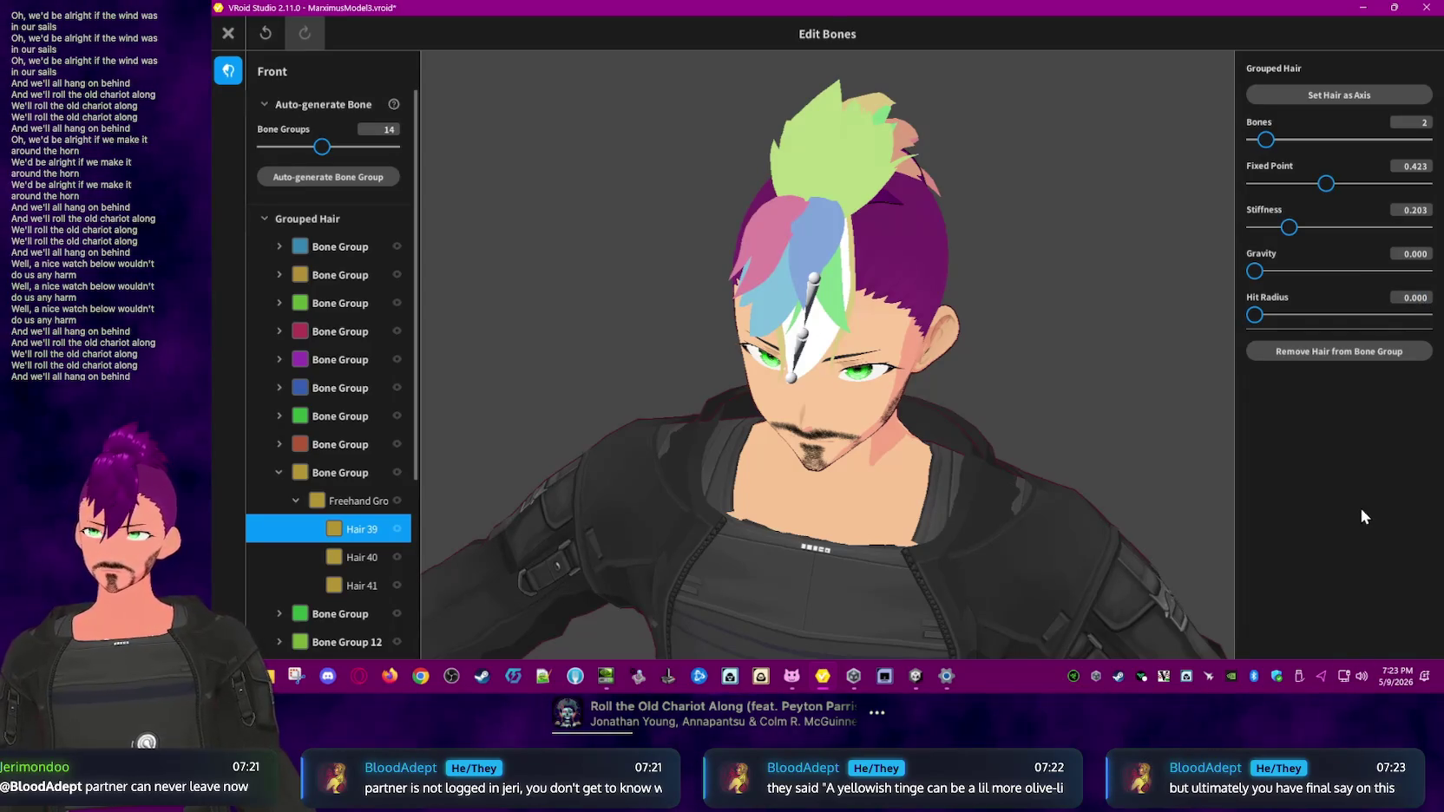
pyautogui.press('BackSpace')
pyautogui.write('2')
pyautogui.press('Return')
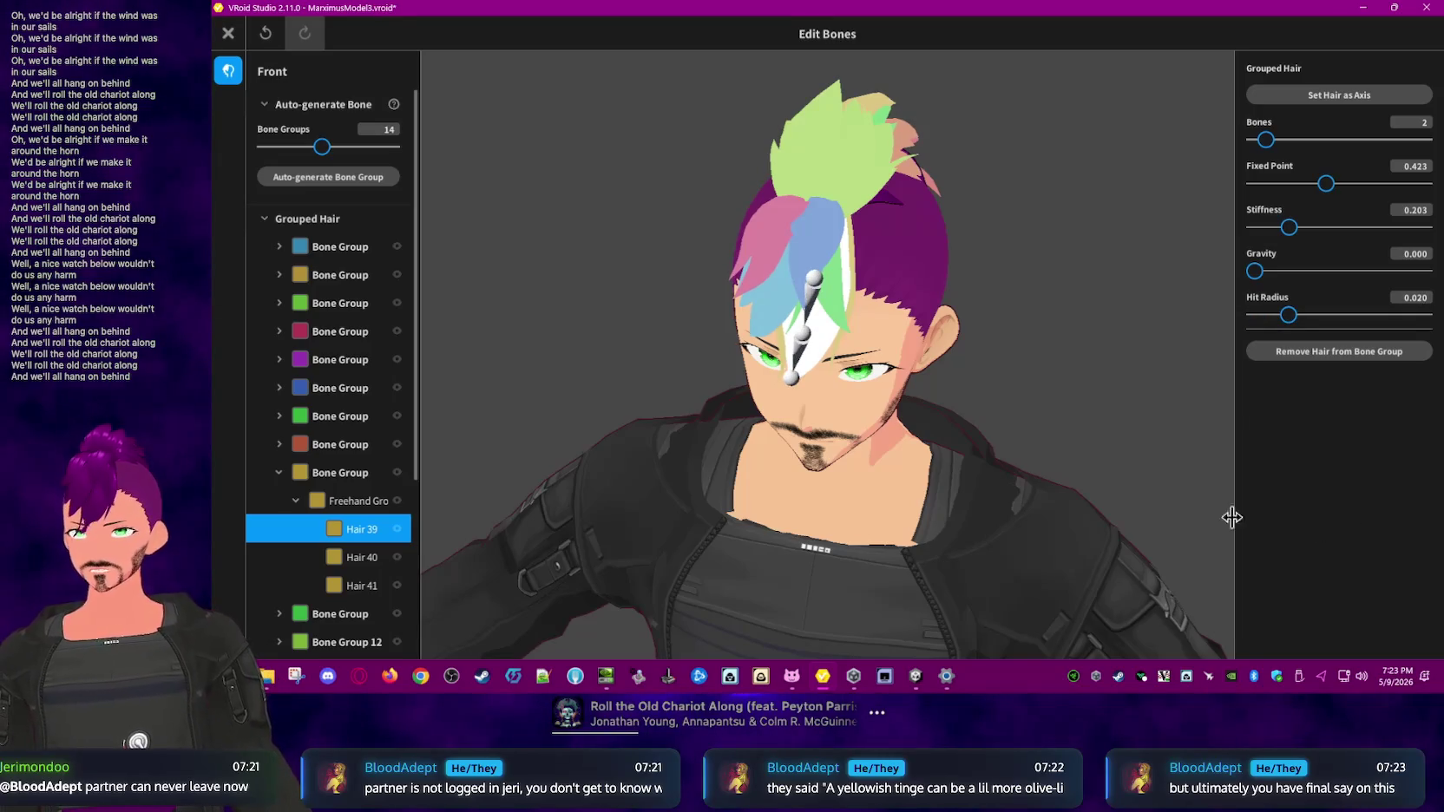
pyautogui.click(1108, 414)
# - Set a 0.020 hit radius on another front strand and on Hair 42
pyautogui.click(835, 304)
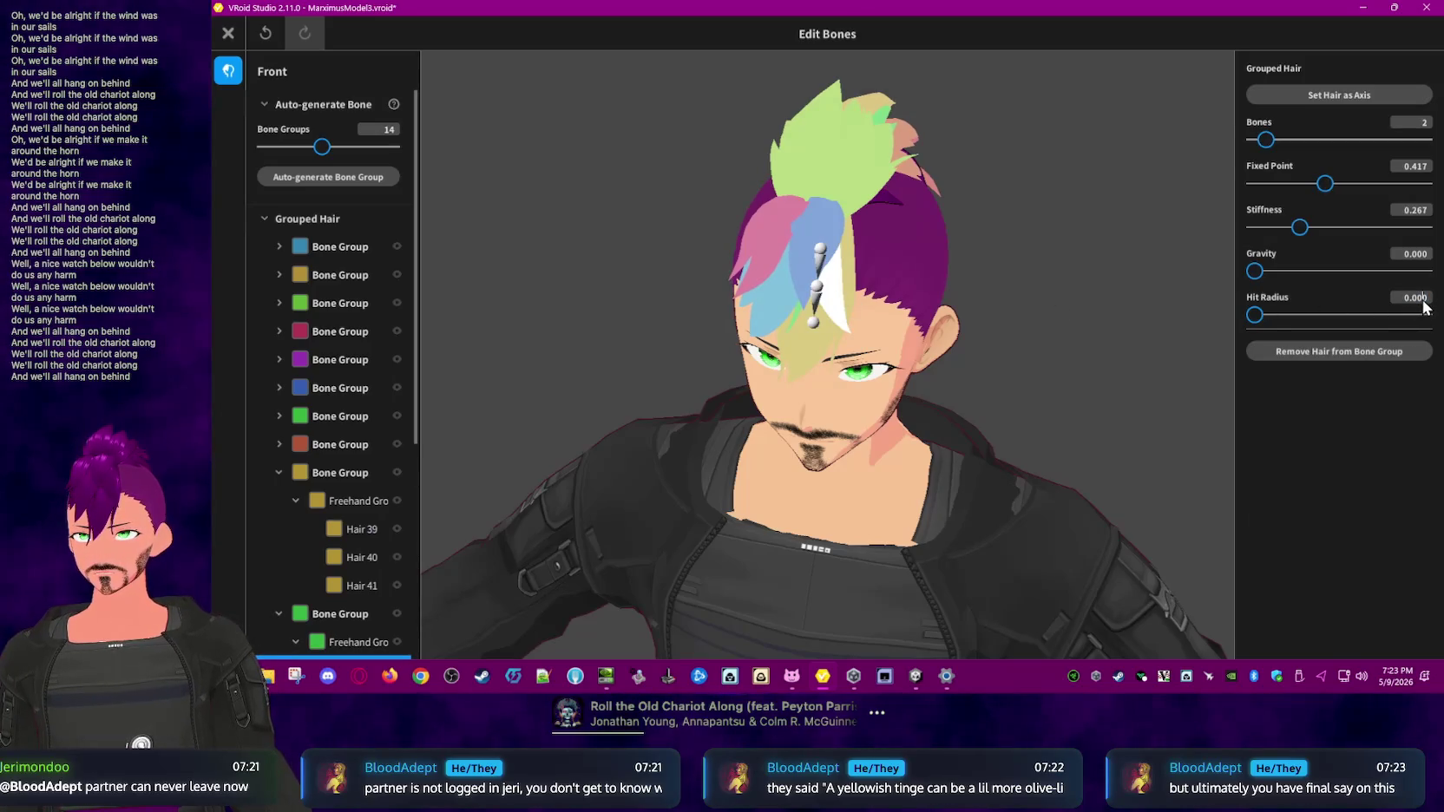
pyautogui.write('0.02')
pyautogui.press('Return')
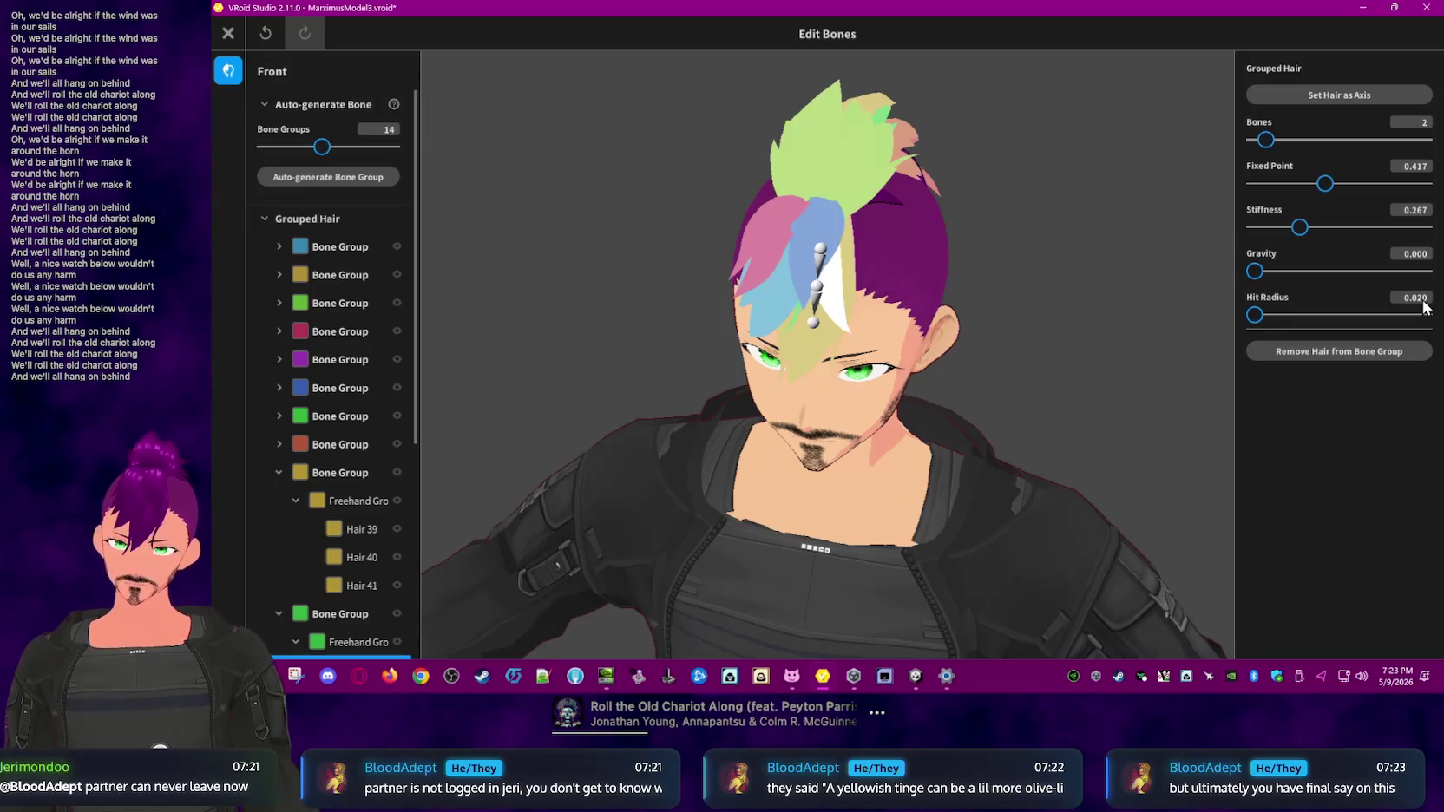
pyautogui.click(1258, 394)
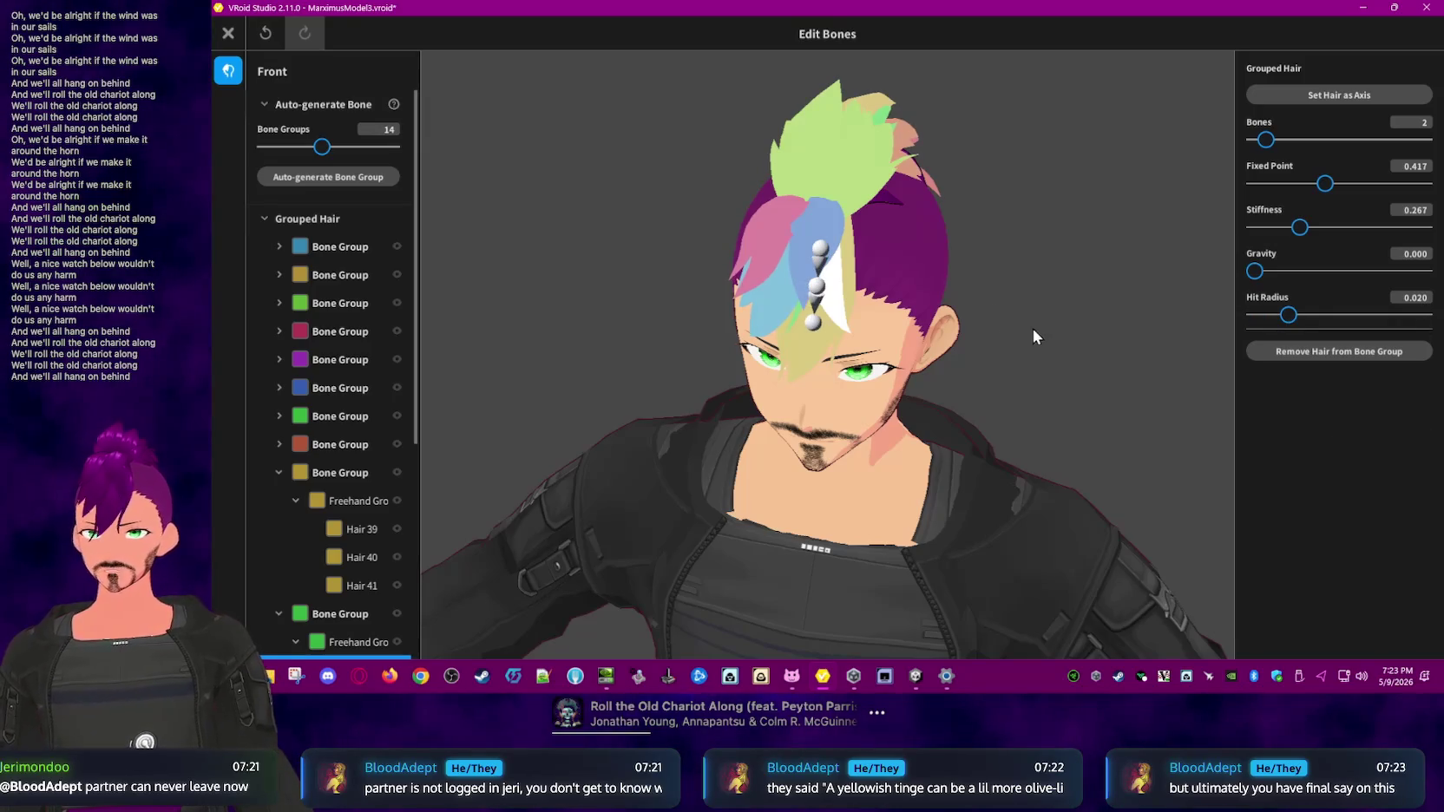
pyautogui.click(761, 323)
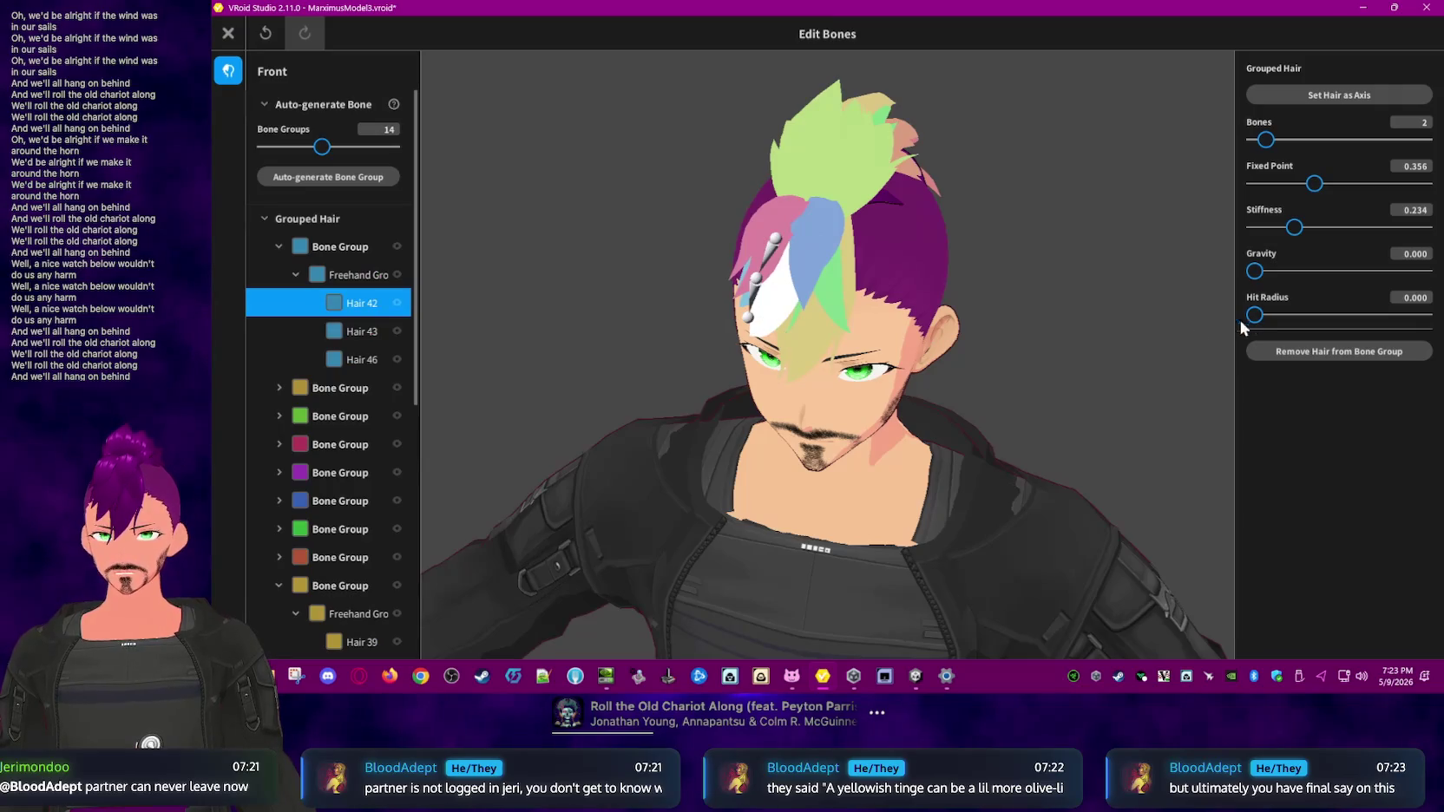
pyautogui.write('2')
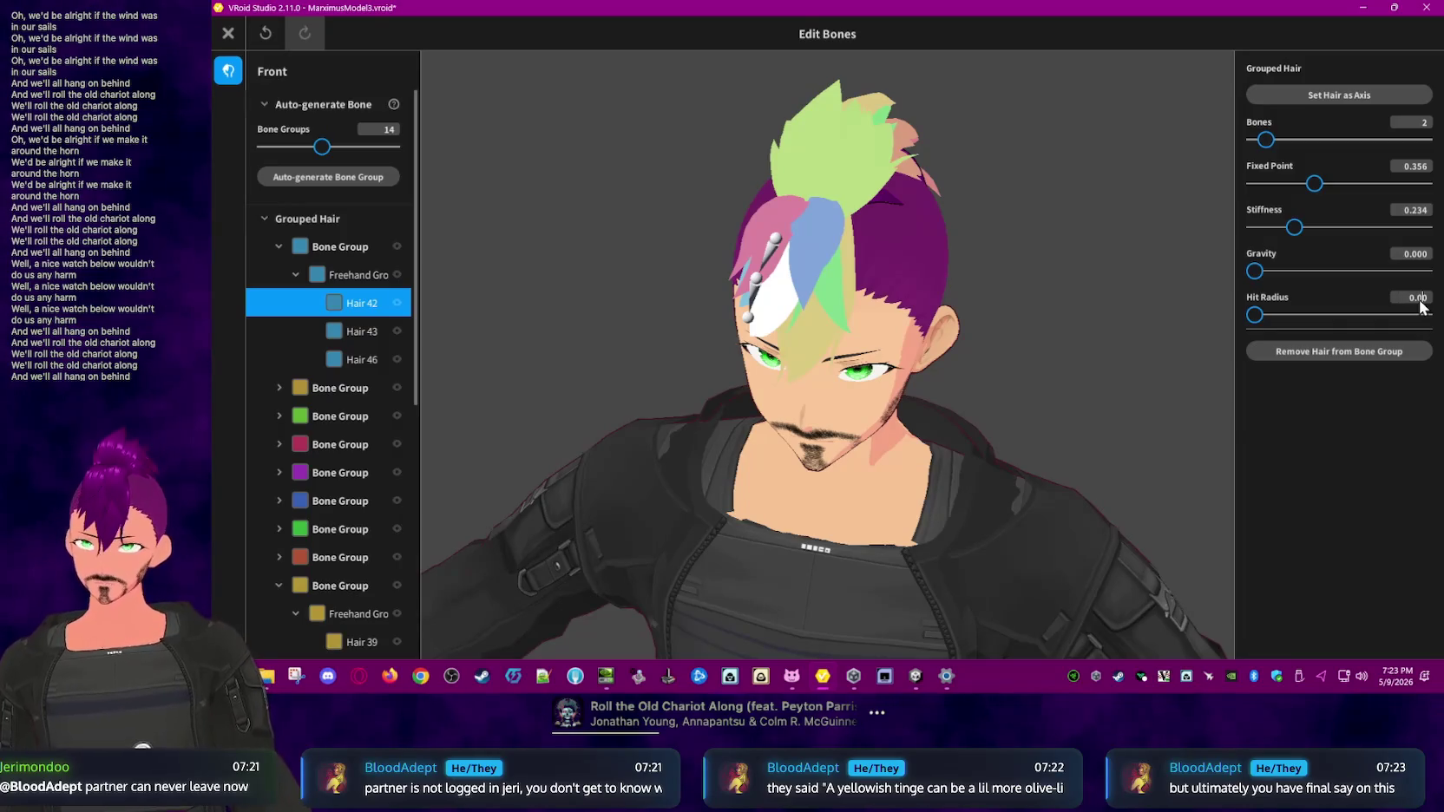
pyautogui.click(1159, 352)
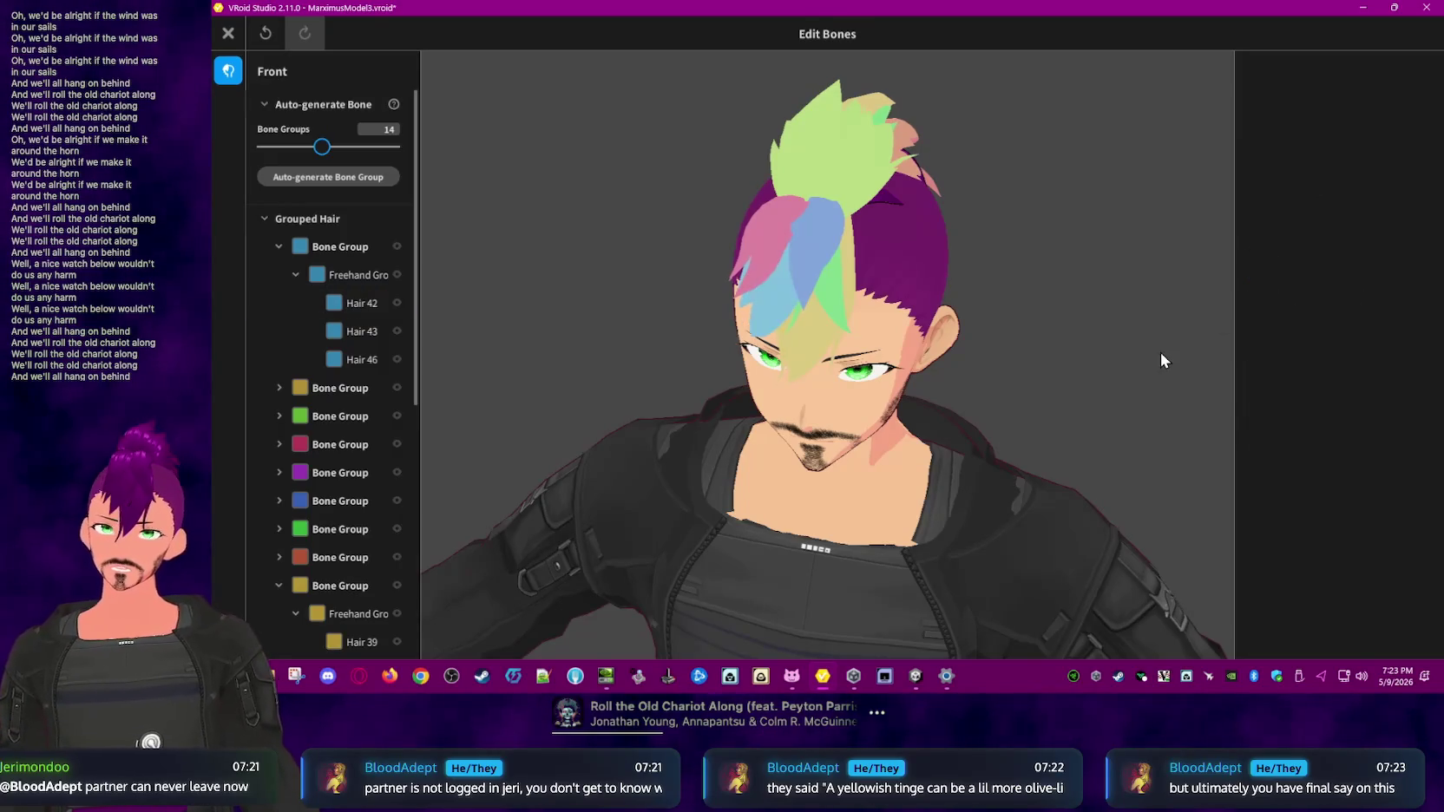
# - Enter a 0.020 hit radius for strands Hair 49 and Hair 47
pyautogui.moveTo(1046, 334); pyautogui.dragTo(1017, 322, button='right')
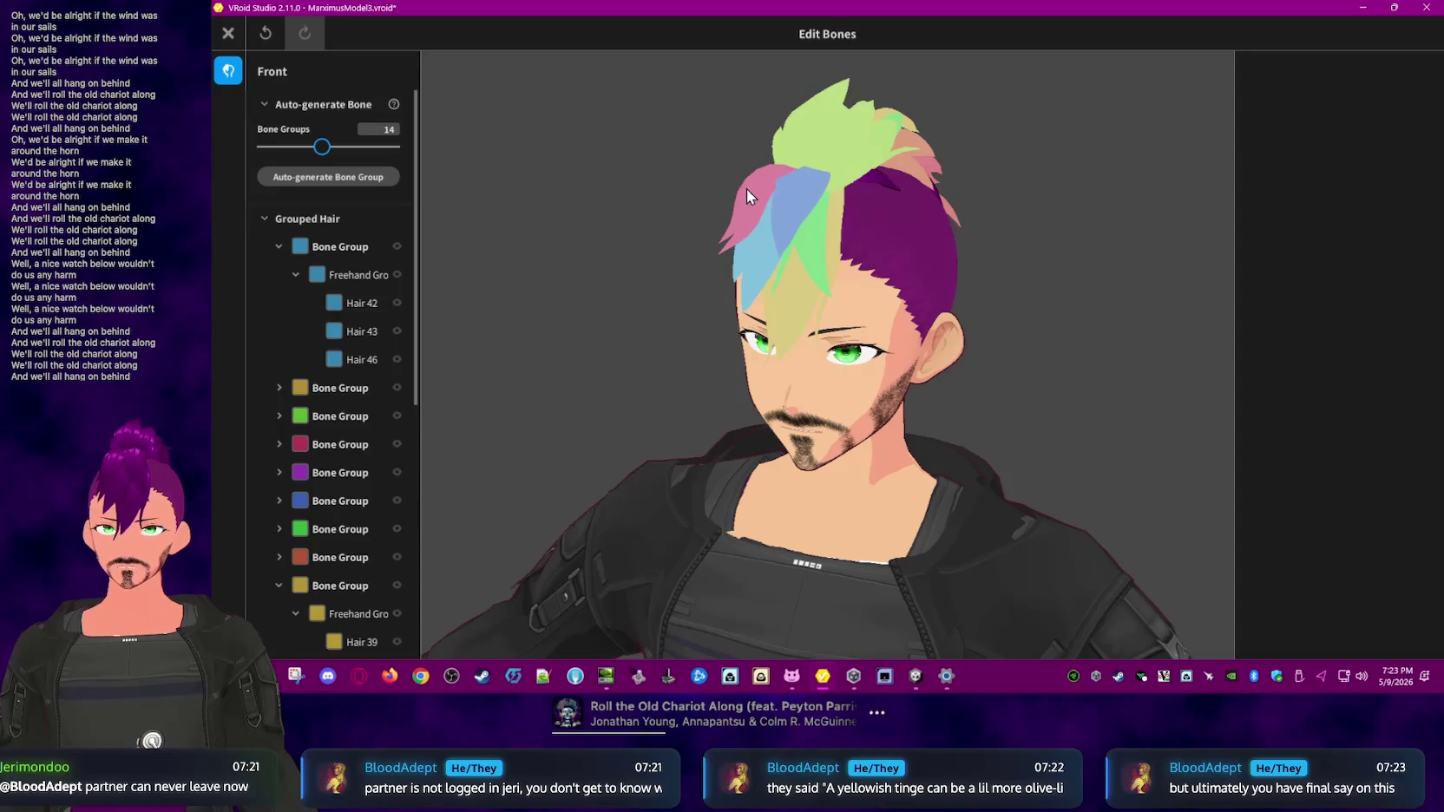
pyautogui.click(744, 188)
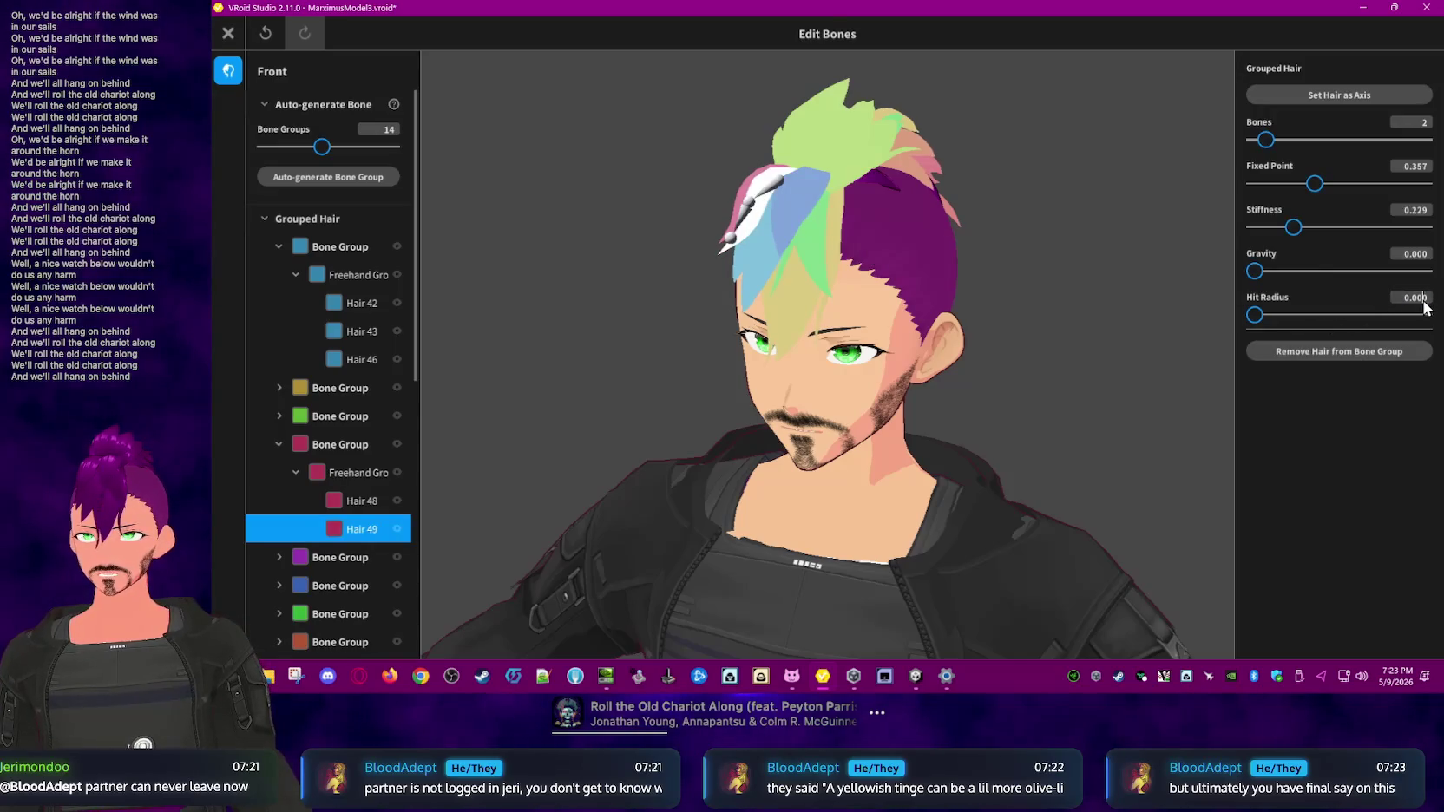
pyautogui.write('0.020')
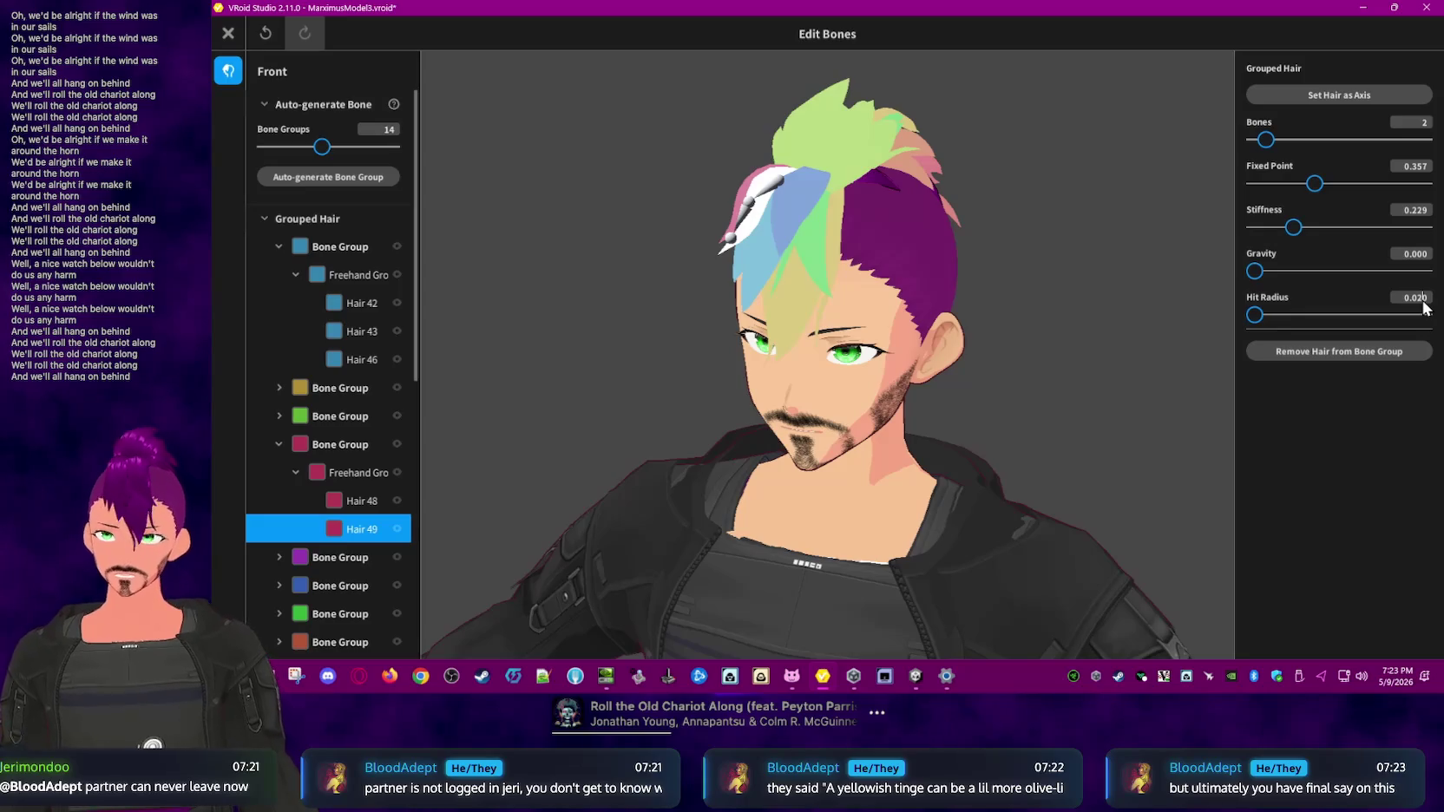
pyautogui.click(799, 201)
pyautogui.click(1417, 298)
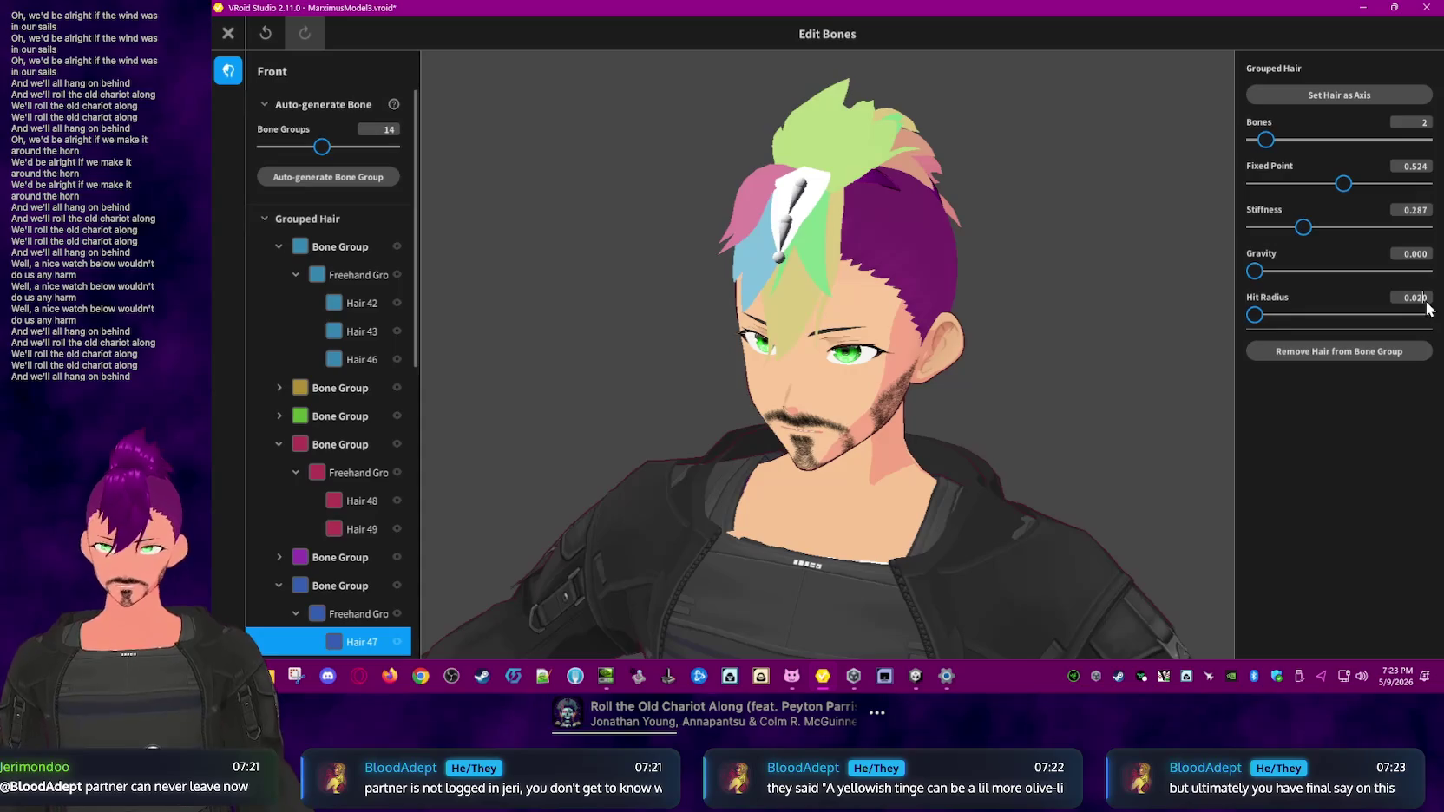
# - Orbit toward the back of the head and inspect a strand on top of the mohawk
pyautogui.moveTo(1086, 276); pyautogui.dragTo(1076, 285)
pyautogui.moveTo(1076, 284); pyautogui.dragTo(1068, 290, button='right')
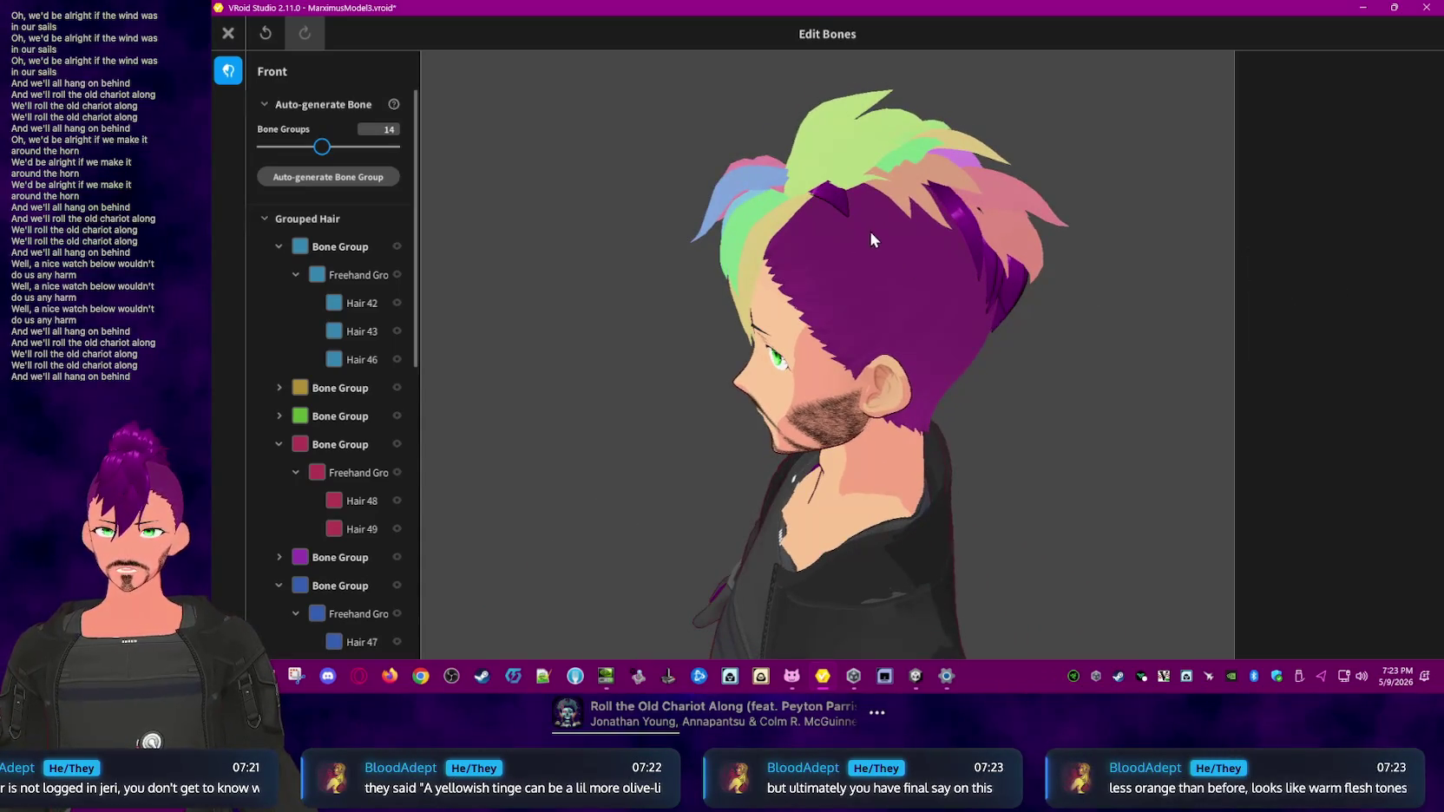
pyautogui.click(838, 153)
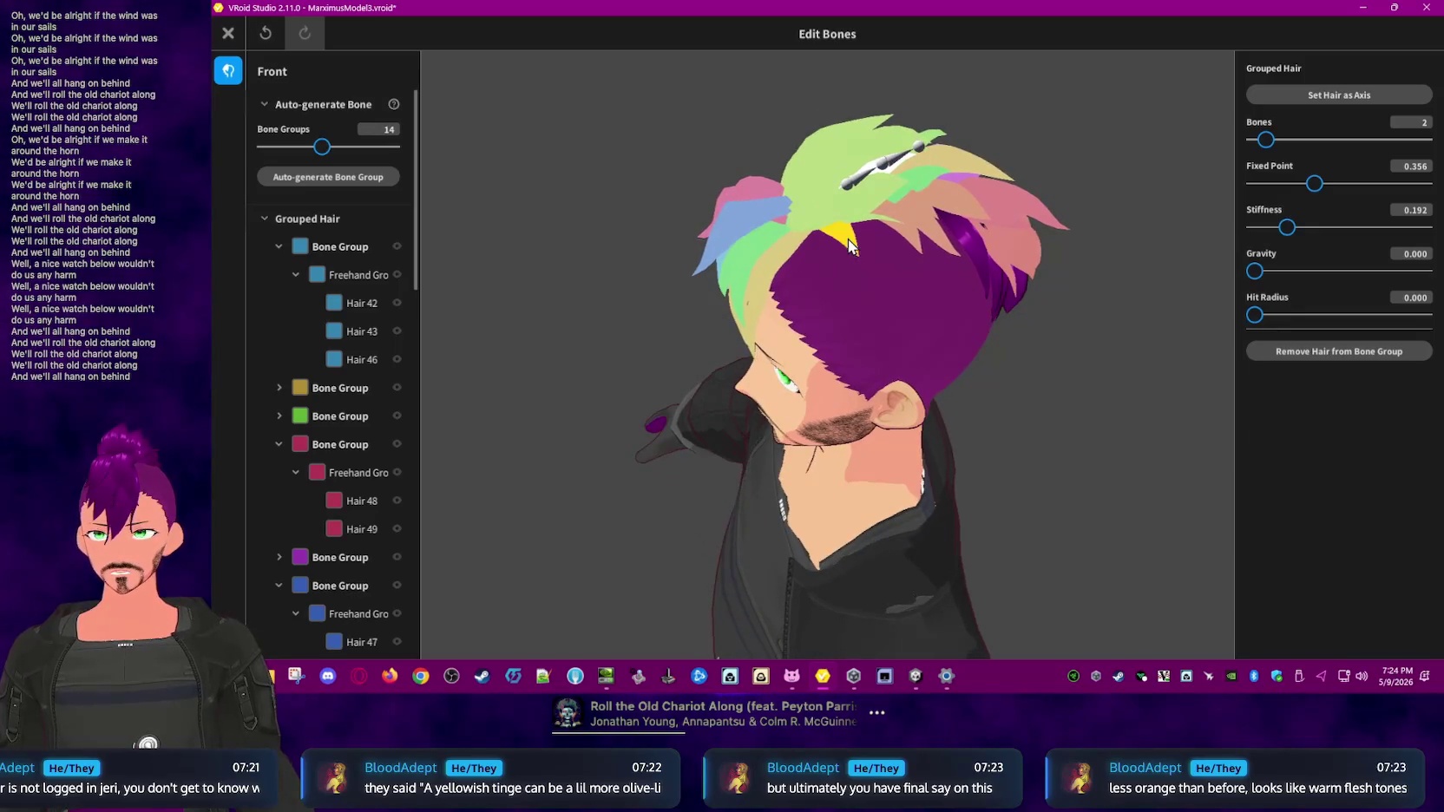
pyautogui.click(1168, 423)
pyautogui.click(1030, 233)
# - Orbit to a rear view of the head and scroll the bone list down to Ungrouped Hair
pyautogui.moveTo(1000, 313)
pyautogui.mouseDown(button='right')
pyautogui.moveTo(1073, 305)
pyautogui.moveTo(981, 338)
pyautogui.mouseUp(button='right')
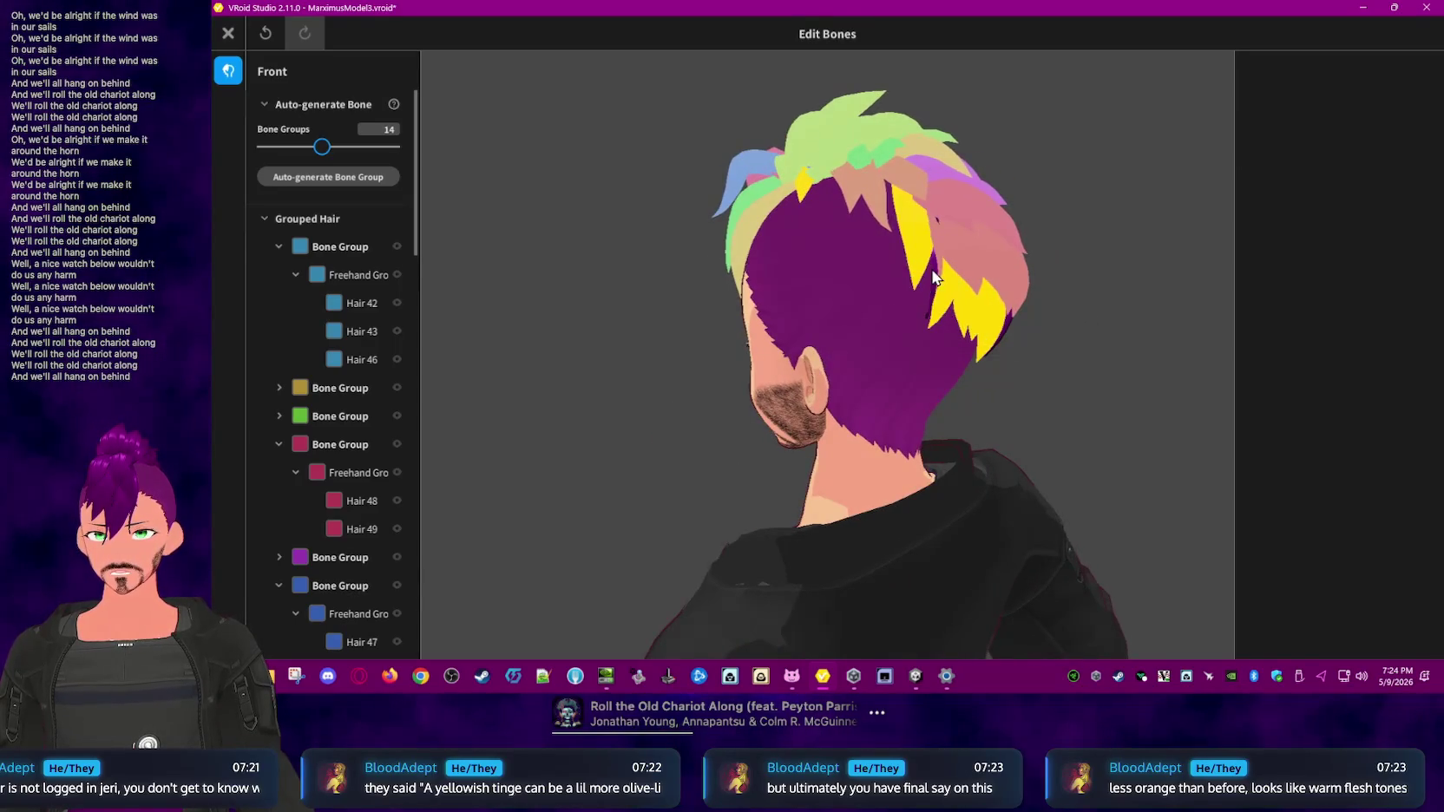
pyautogui.moveTo(1023, 342); pyautogui.dragTo(988, 336, button='right')
pyautogui.moveTo(815, 290); pyautogui.dragTo(892, 308, button='right')
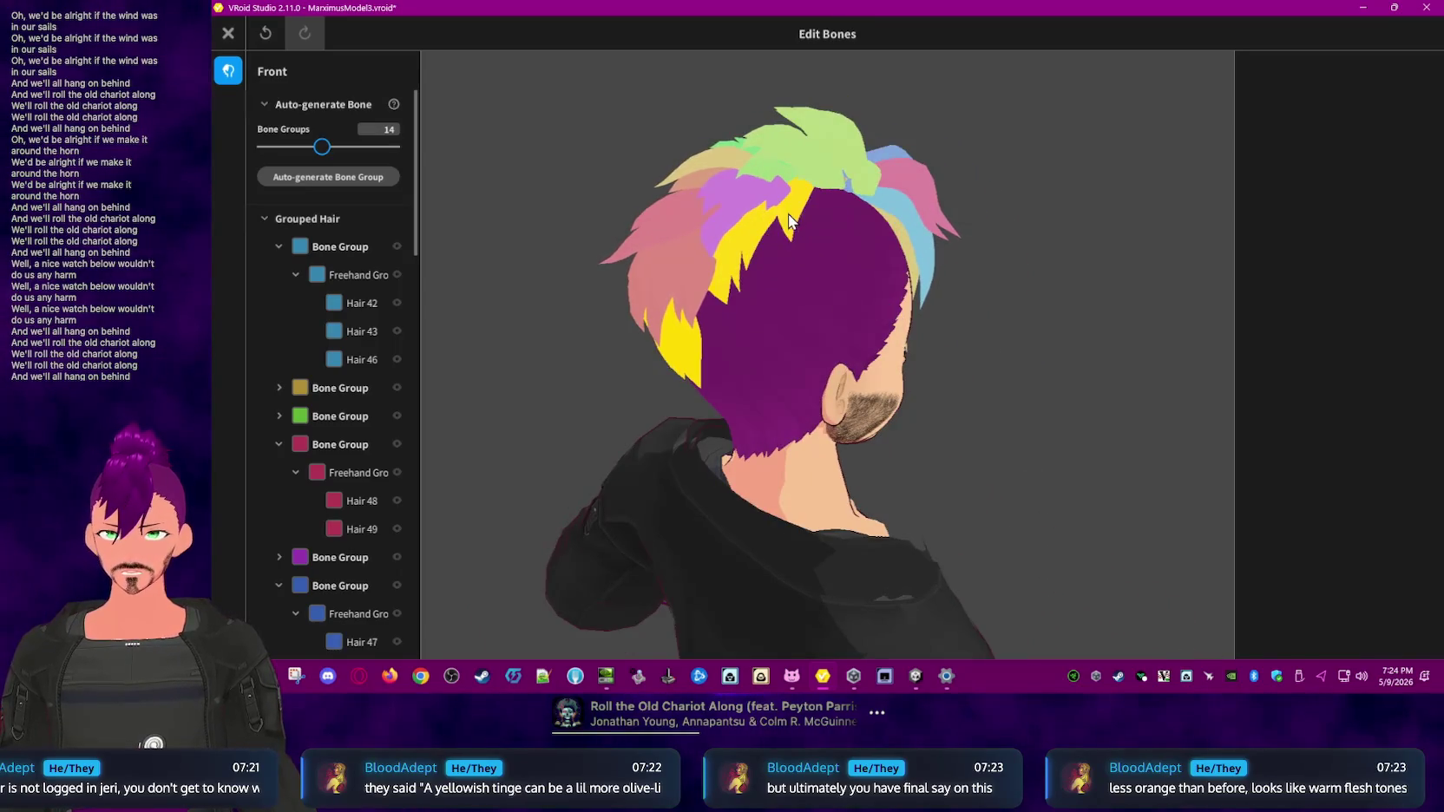
pyautogui.scroll(-5, 324, 488)
pyautogui.scroll(-3, 356, 518)
pyautogui.scroll(-3, 369, 526)
pyautogui.scroll(-2, 374, 531)
pyautogui.scroll(-2, 376, 536)
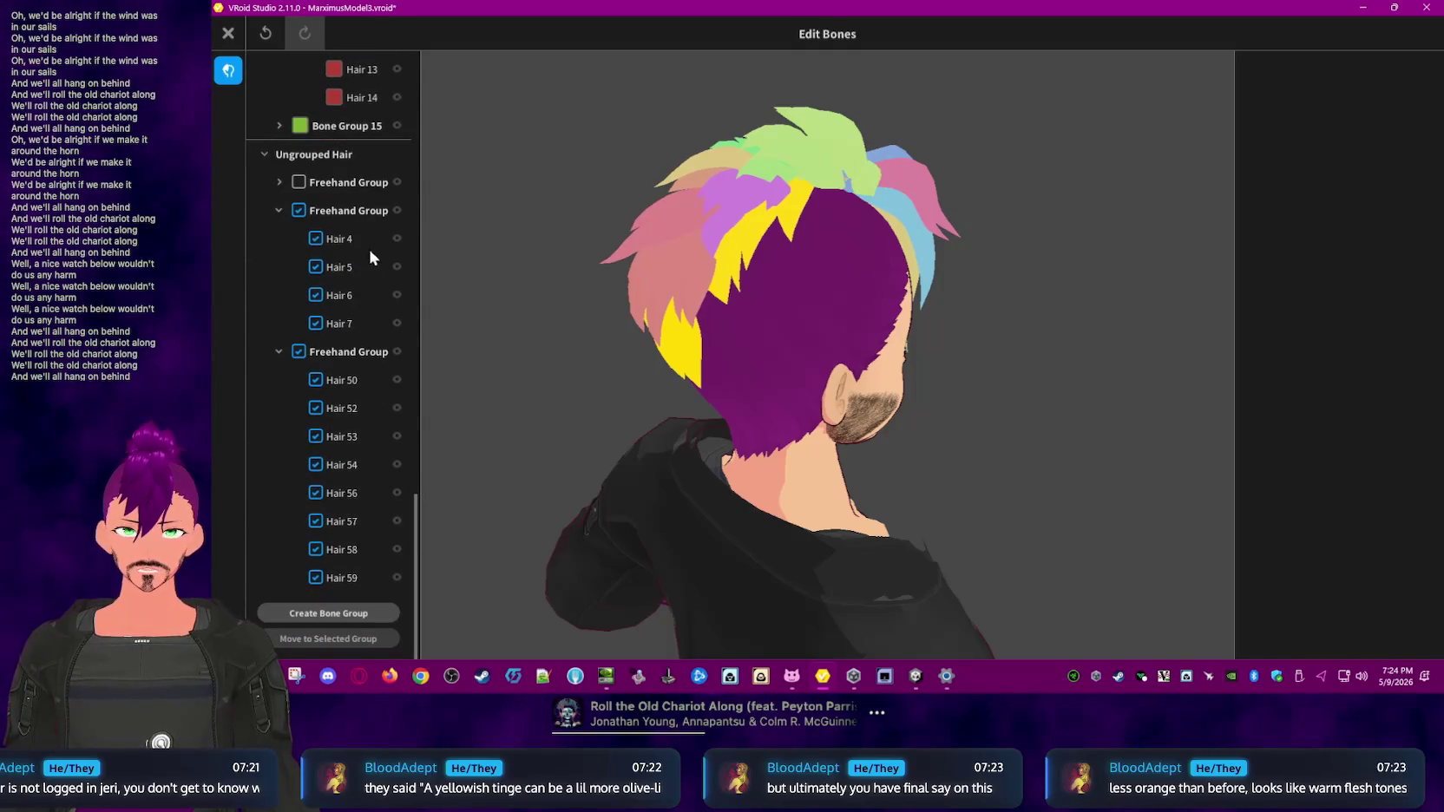
# - Uncheck and collapse the freehand groups holding Hair 4–7 and Hair 50–59, then select back strand Hair 15
pyautogui.click(298, 210)
pyautogui.click(299, 356)
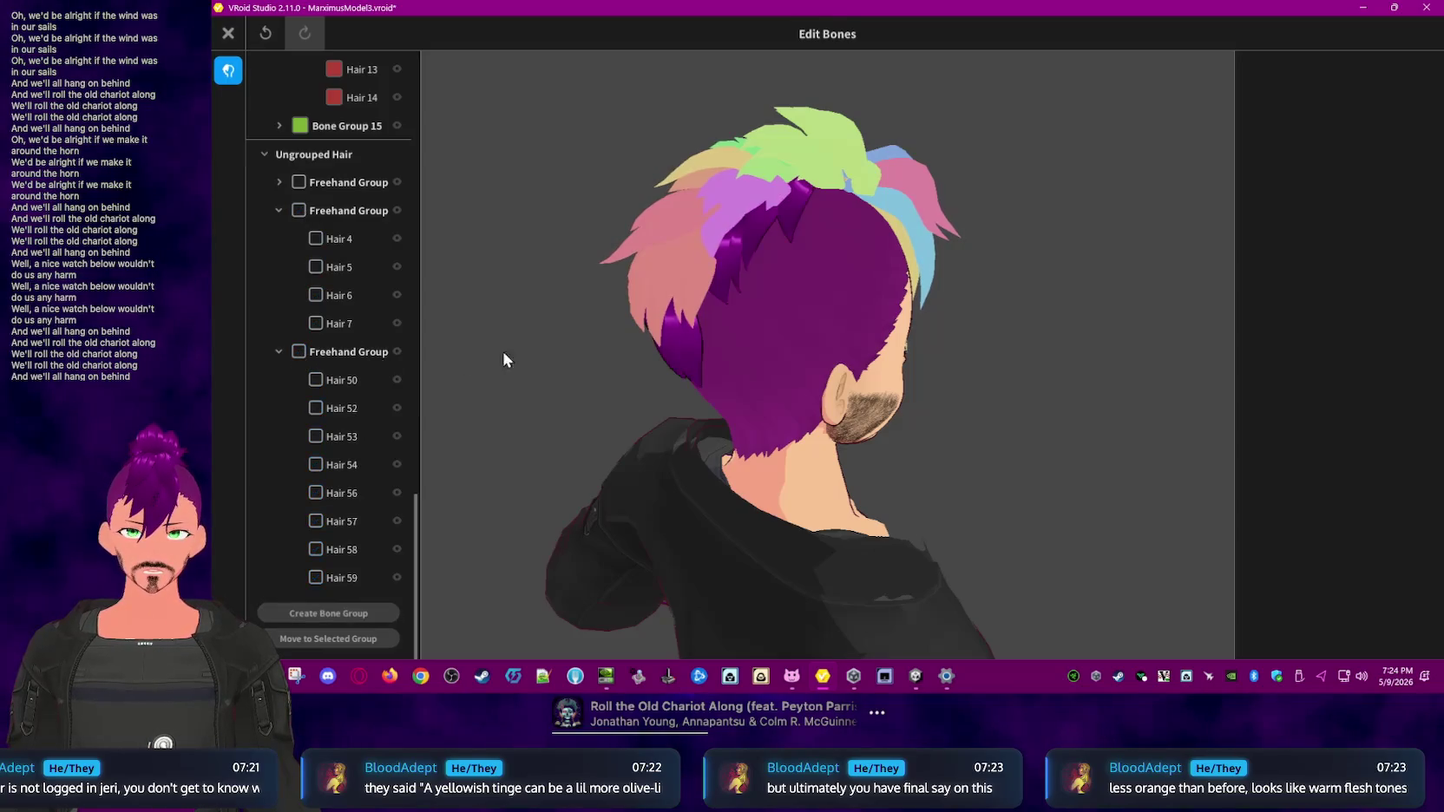
pyautogui.click(277, 211)
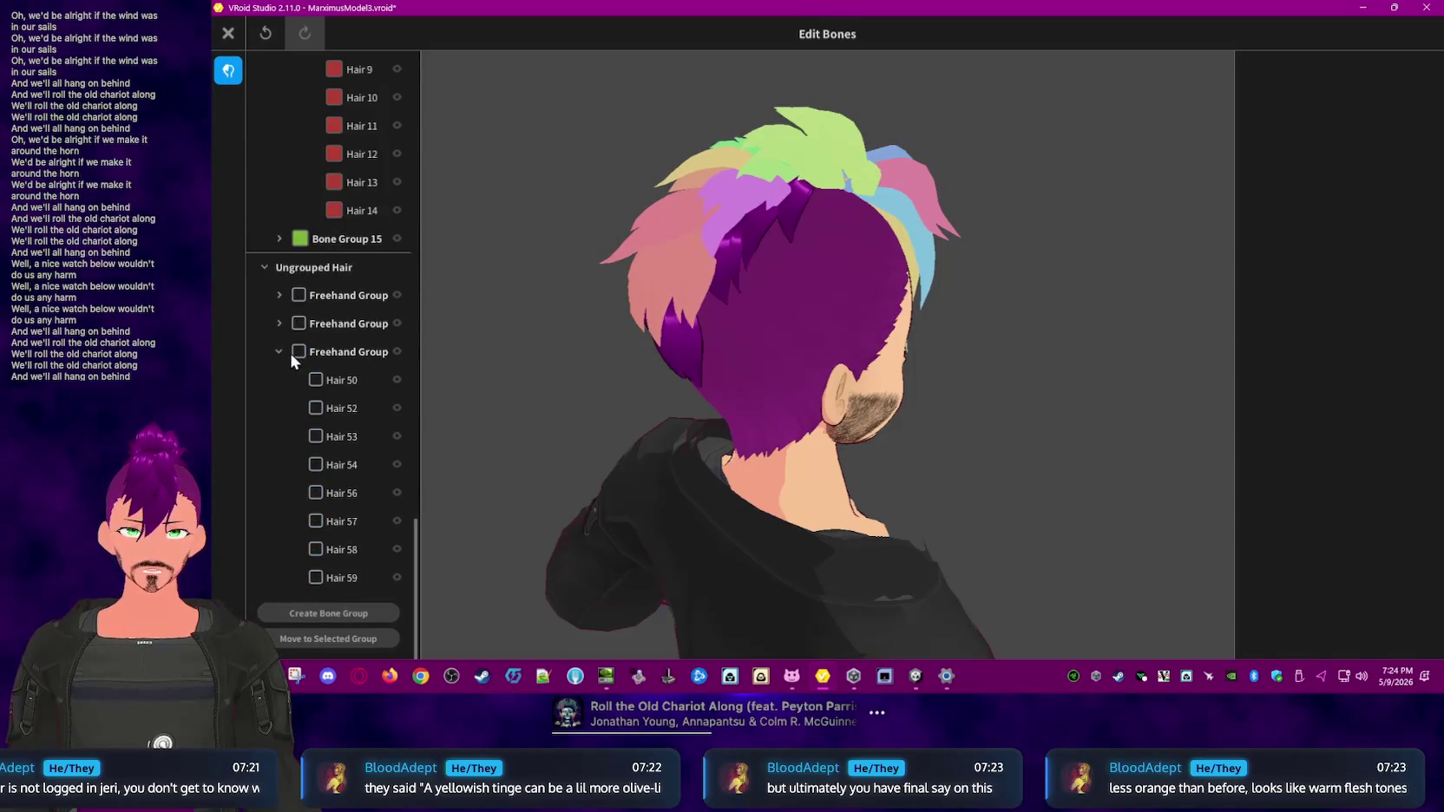
pyautogui.click(280, 351)
pyautogui.moveTo(491, 421)
pyautogui.mouseDown(button='right')
pyautogui.moveTo(547, 426)
pyautogui.moveTo(537, 414)
pyautogui.moveTo(883, 285)
pyautogui.mouseUp(button='right')
pyautogui.click(884, 285)
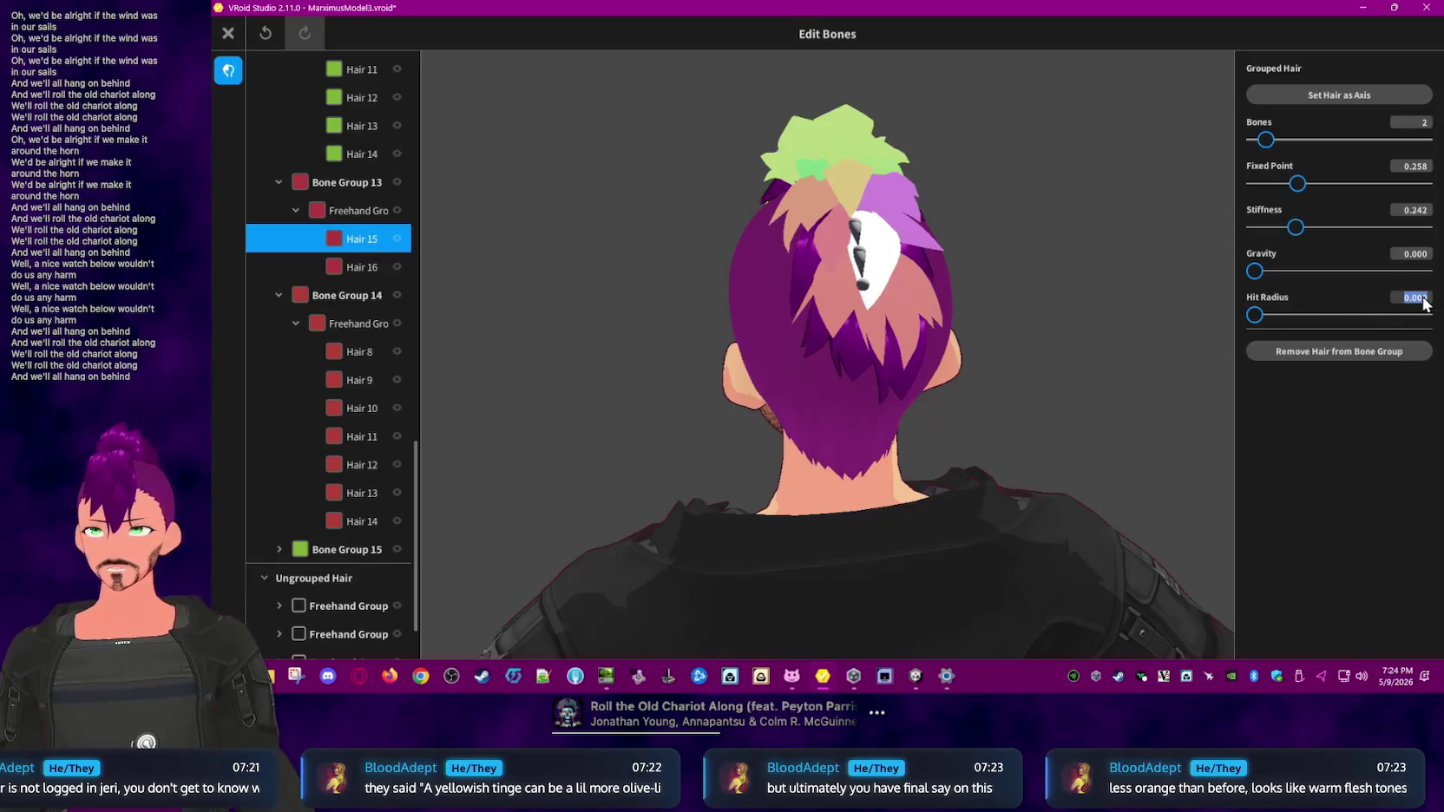
# - Give Hair 15 and Bone Group 14 a 0.02 hit radius
pyautogui.write('0.02')
pyautogui.press('Return')
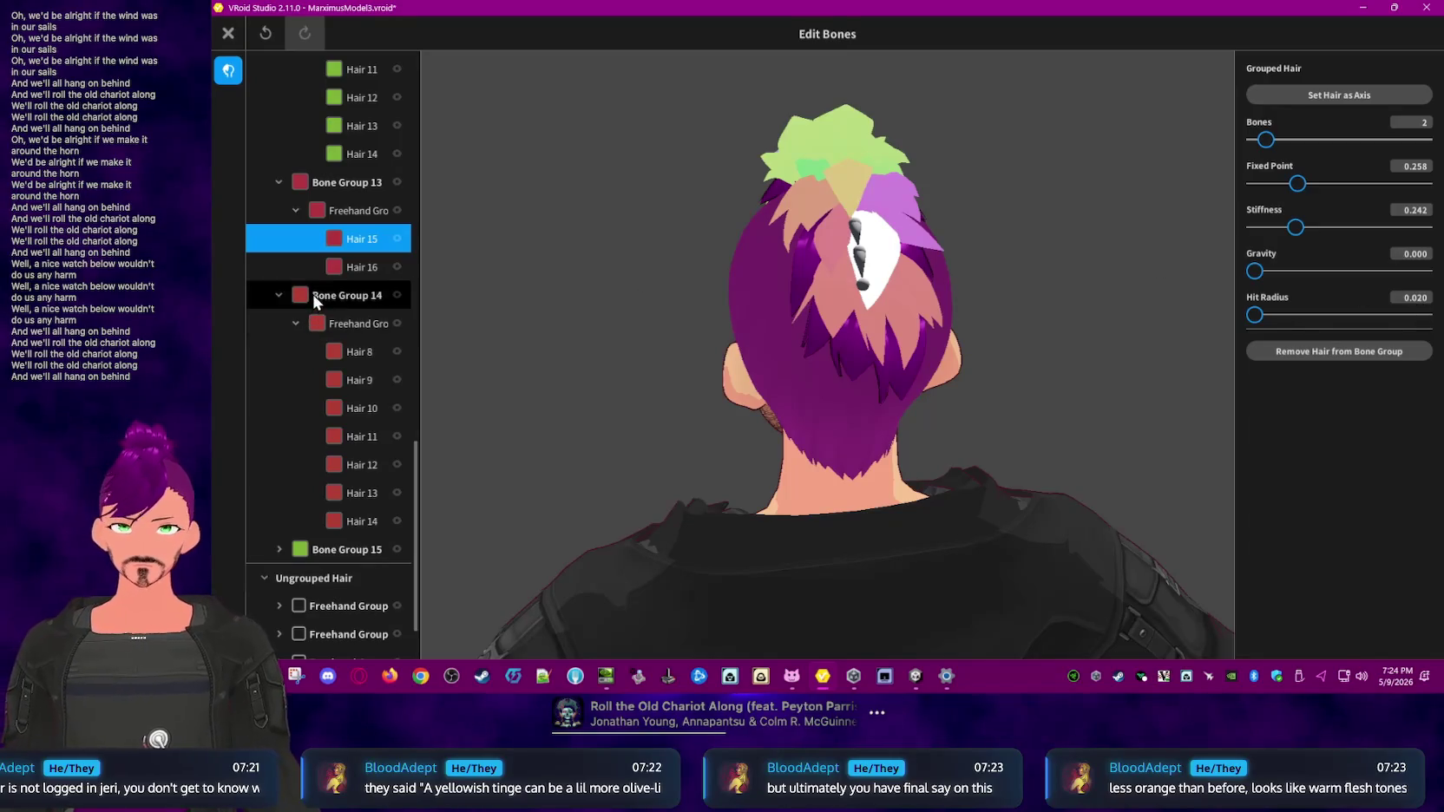
pyautogui.click(312, 298)
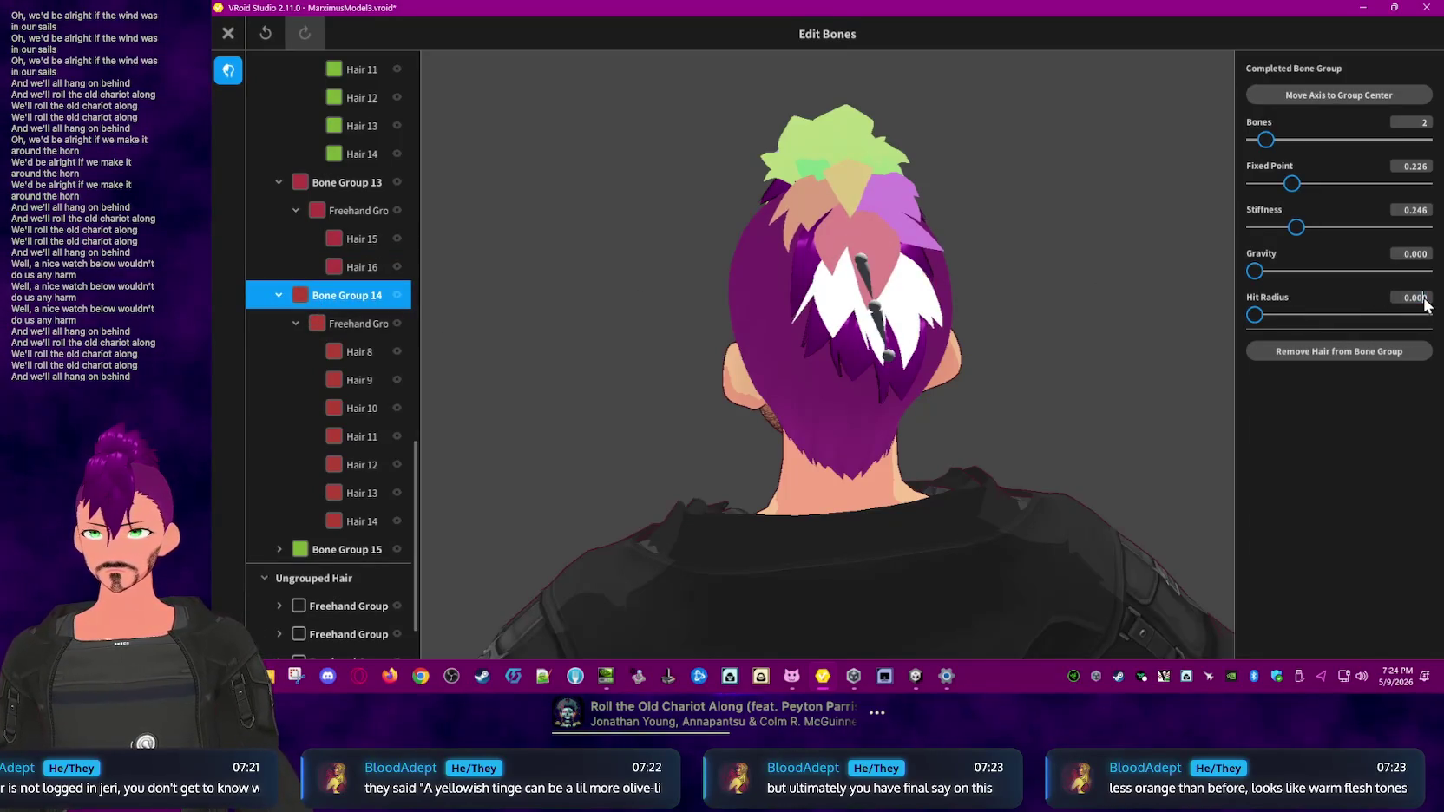
pyautogui.write('0.02')
pyautogui.press('Return')
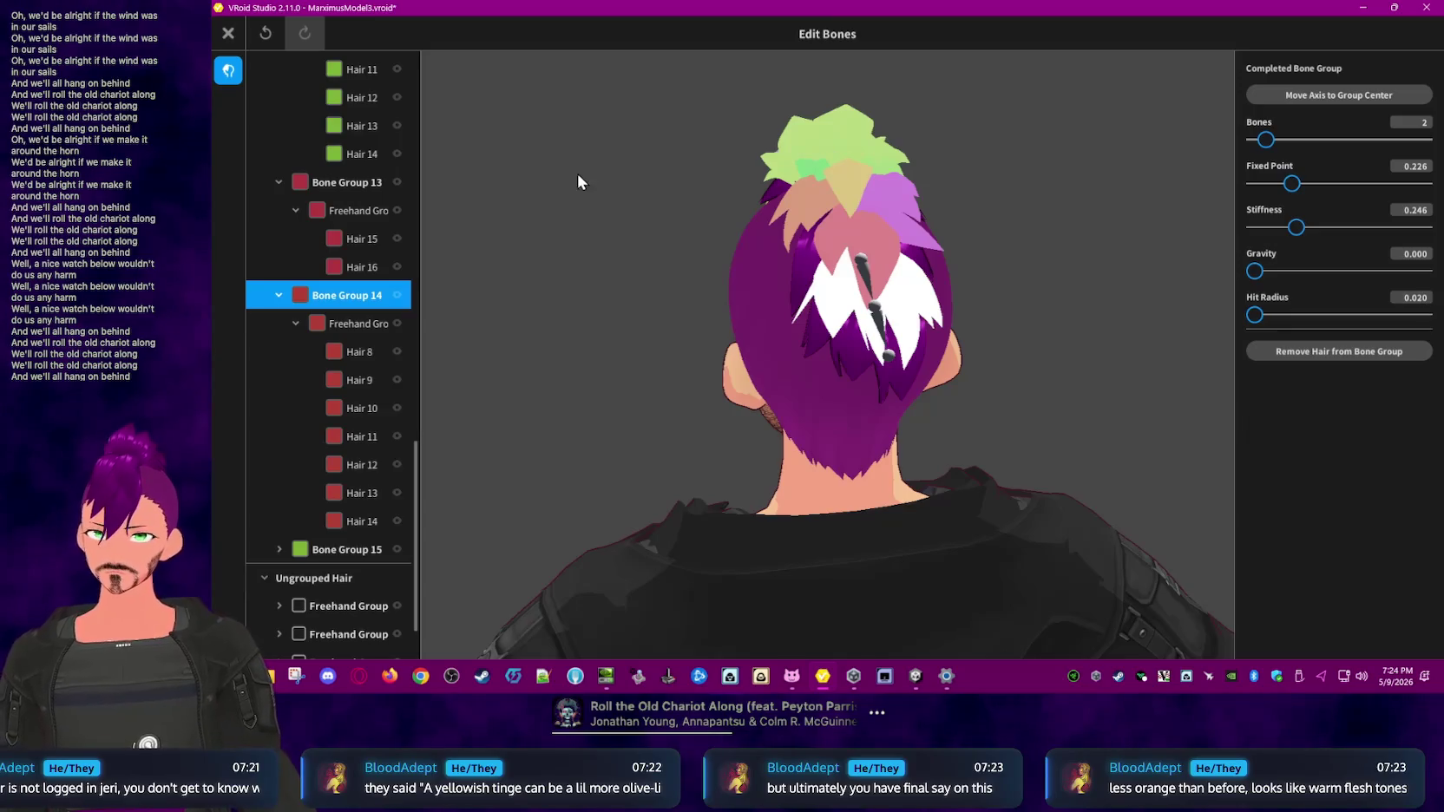
pyautogui.scroll(-1, 333, 299)
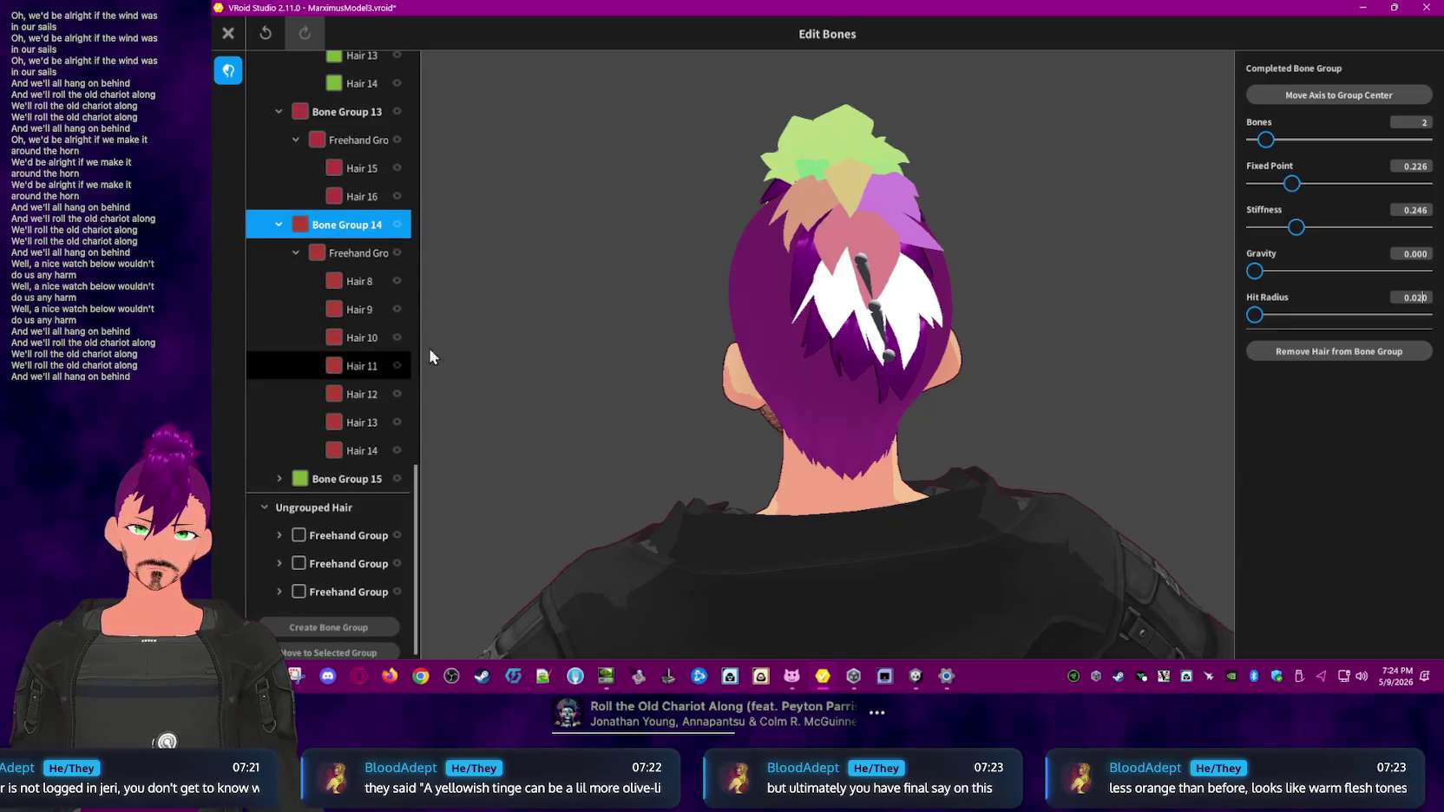
# - Check the hit radius on several mohawk crest strands, setting one to 0.020
pyautogui.click(861, 248)
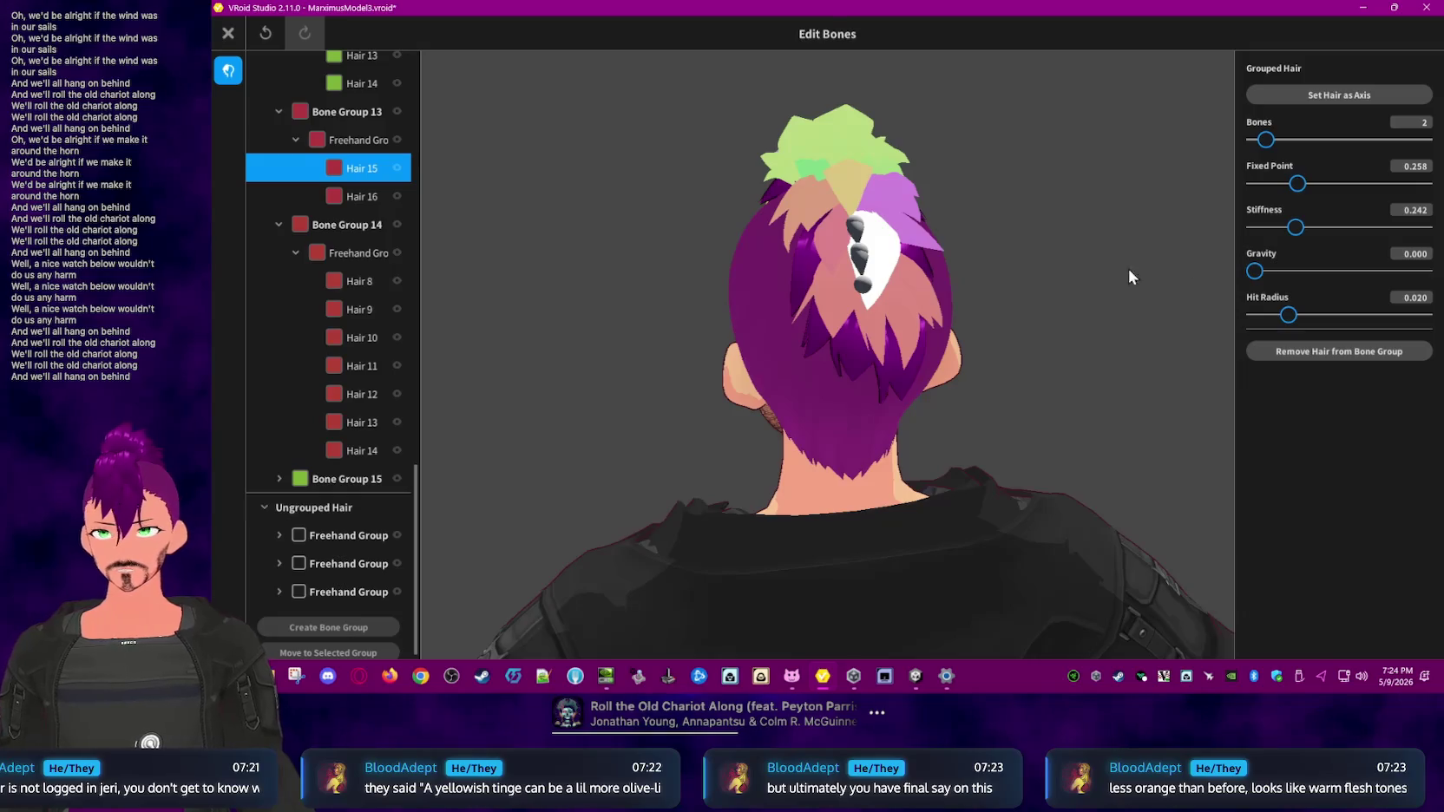
pyautogui.click(835, 235)
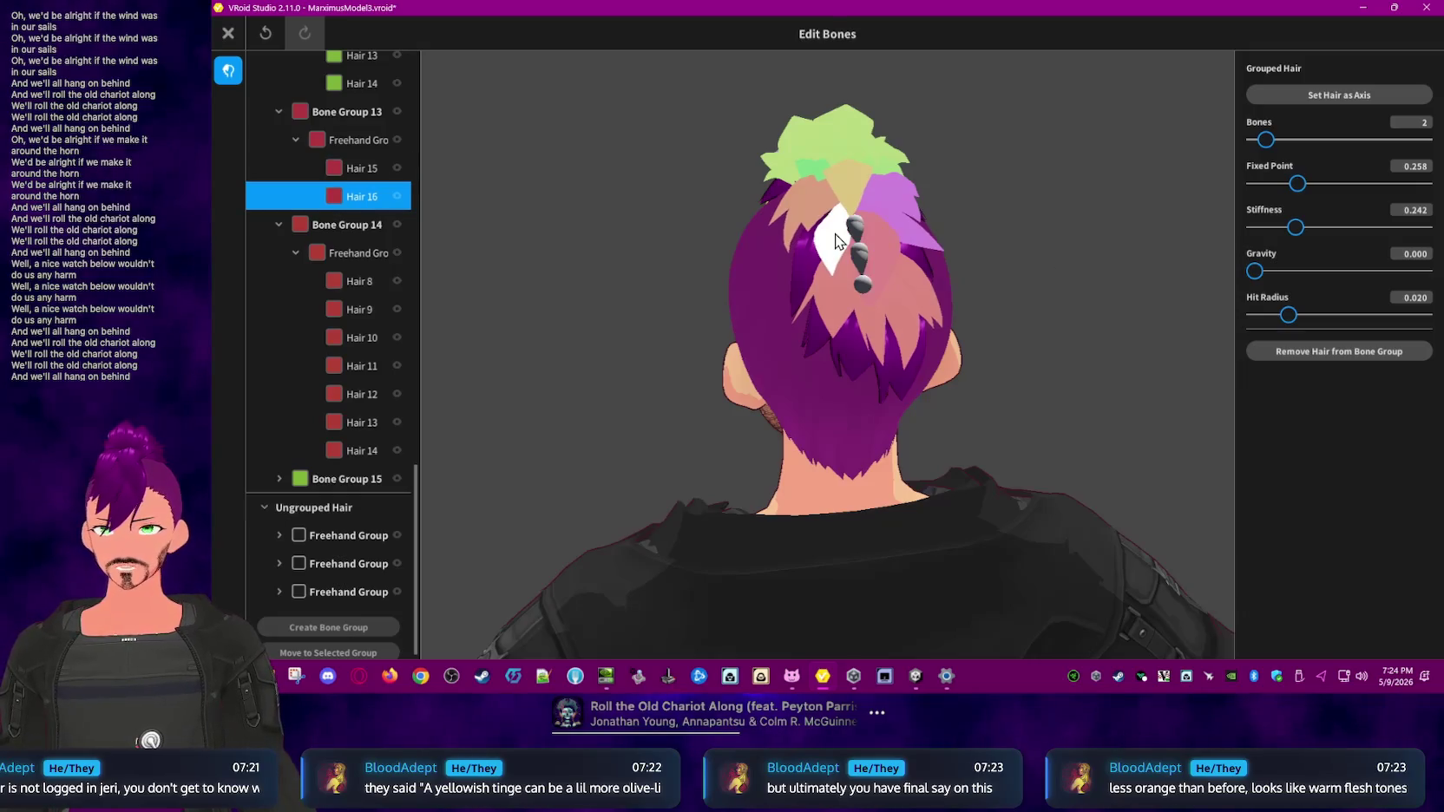
pyautogui.click(909, 225)
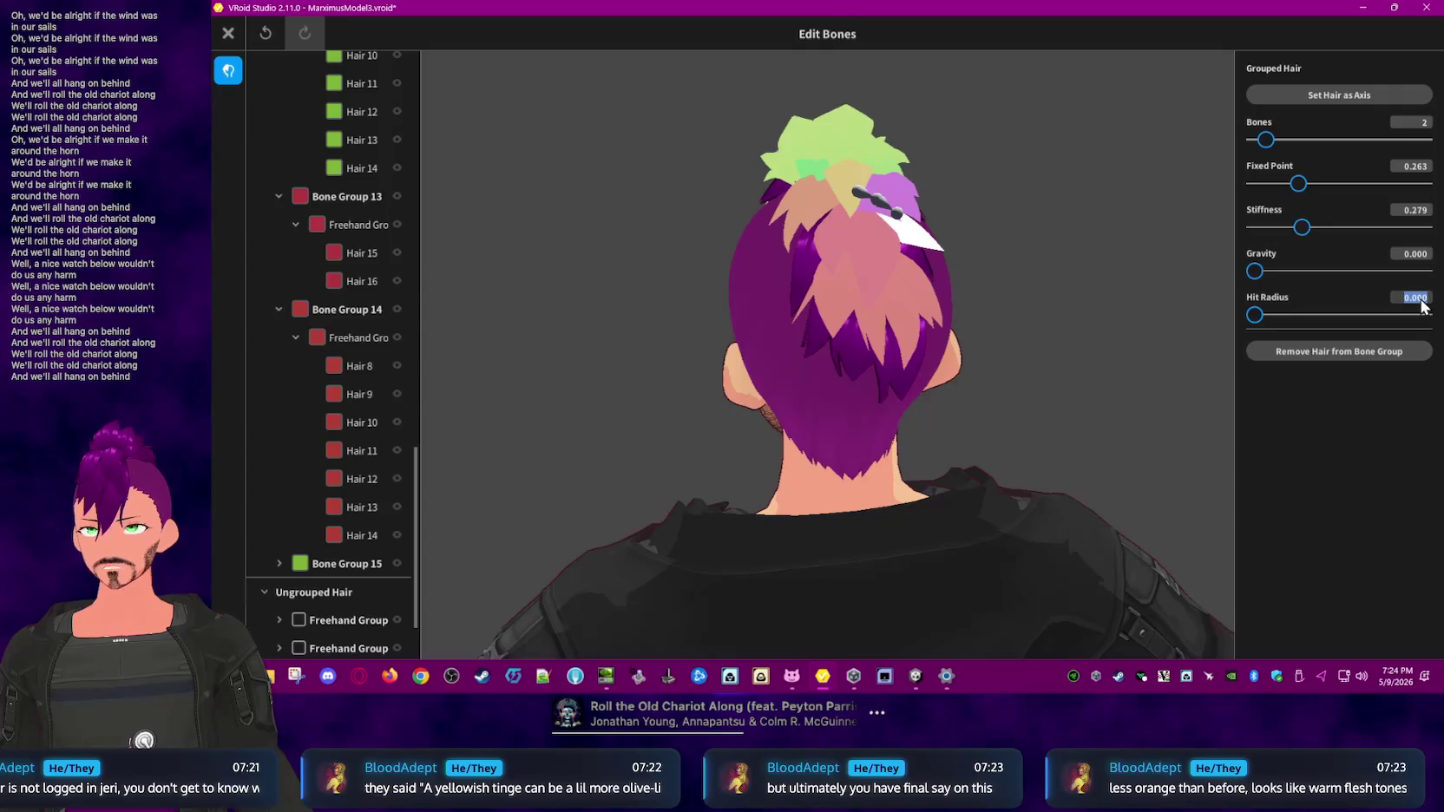
pyautogui.press('BackSpace')
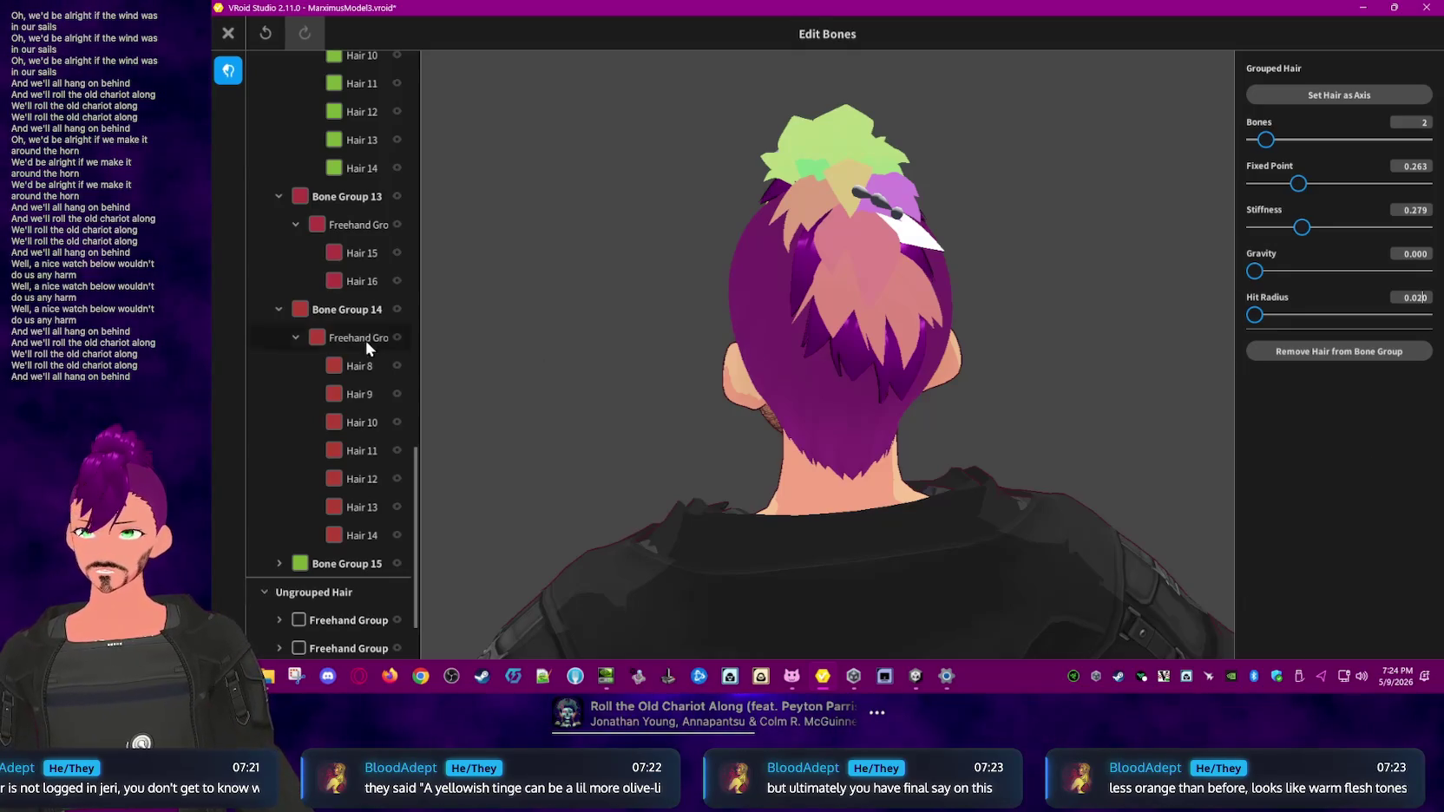
pyautogui.click(530, 284)
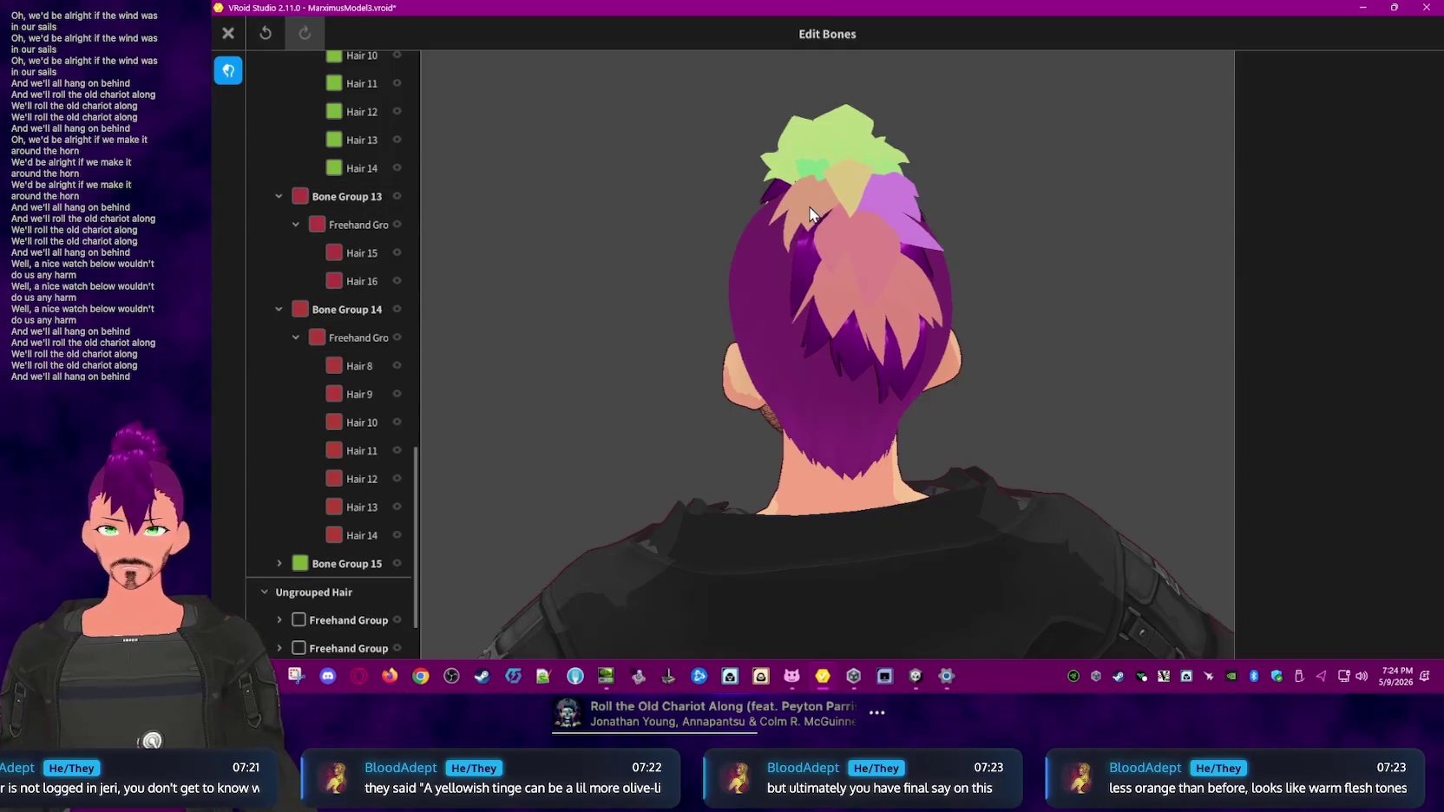
pyautogui.click(928, 230)
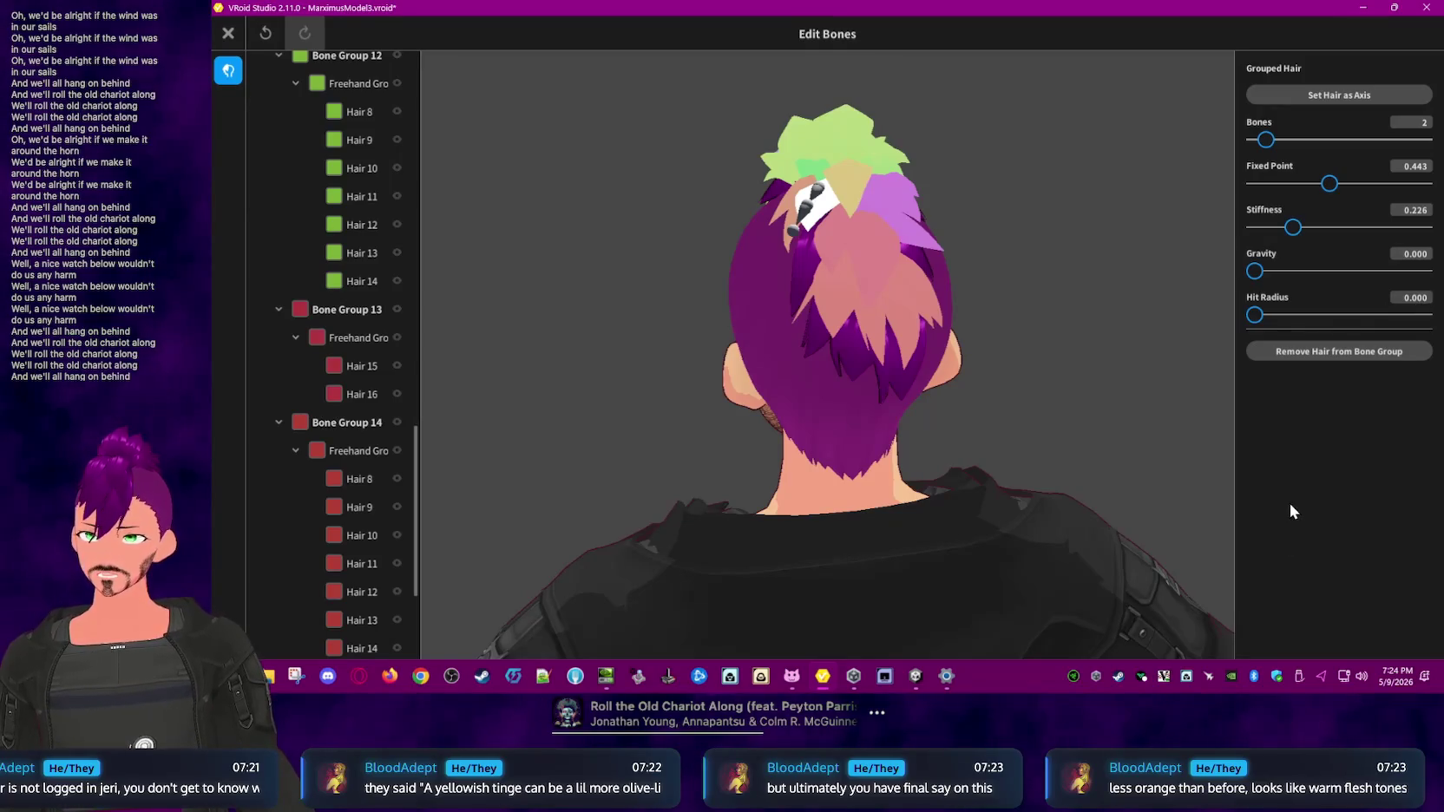
pyautogui.click(1056, 350)
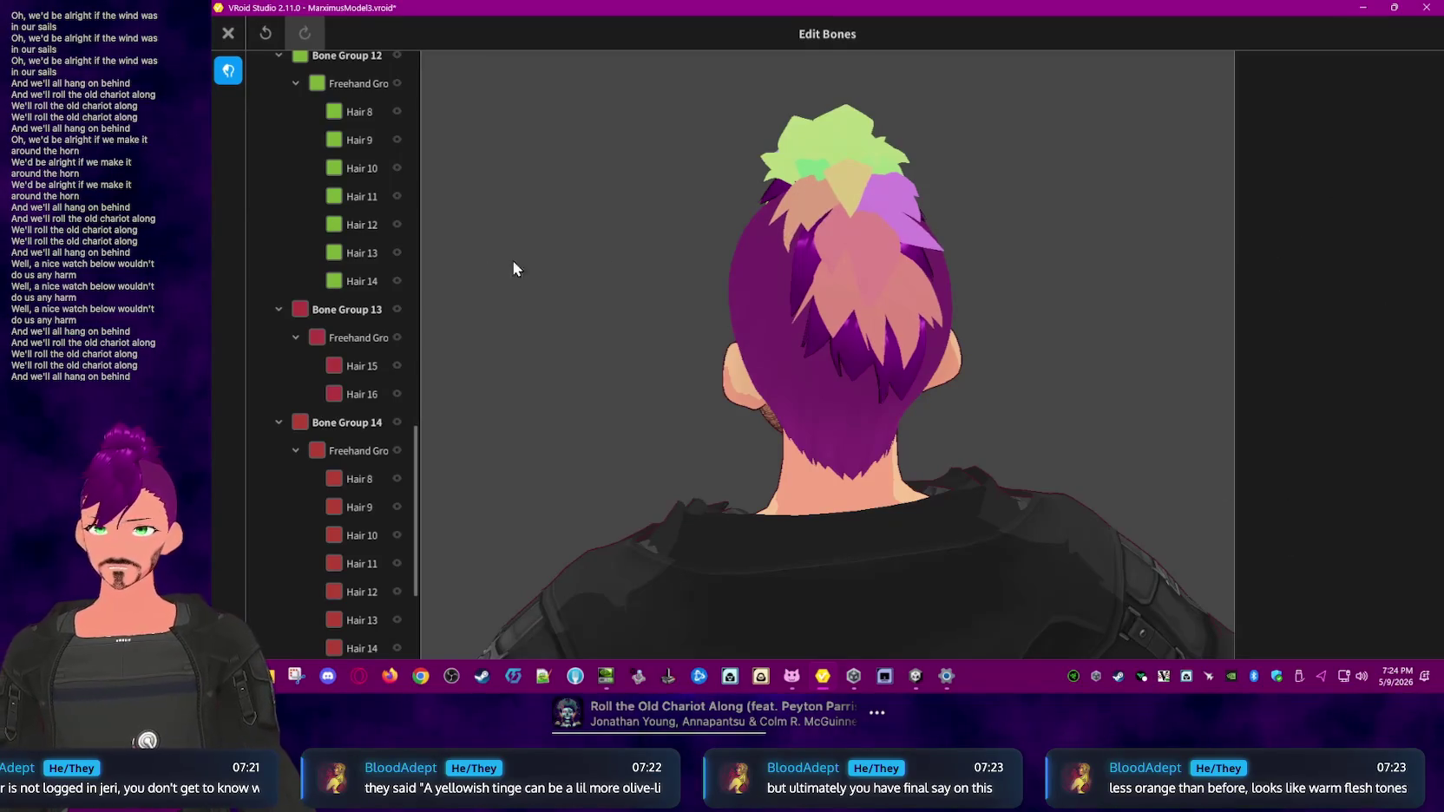
pyautogui.click(855, 192)
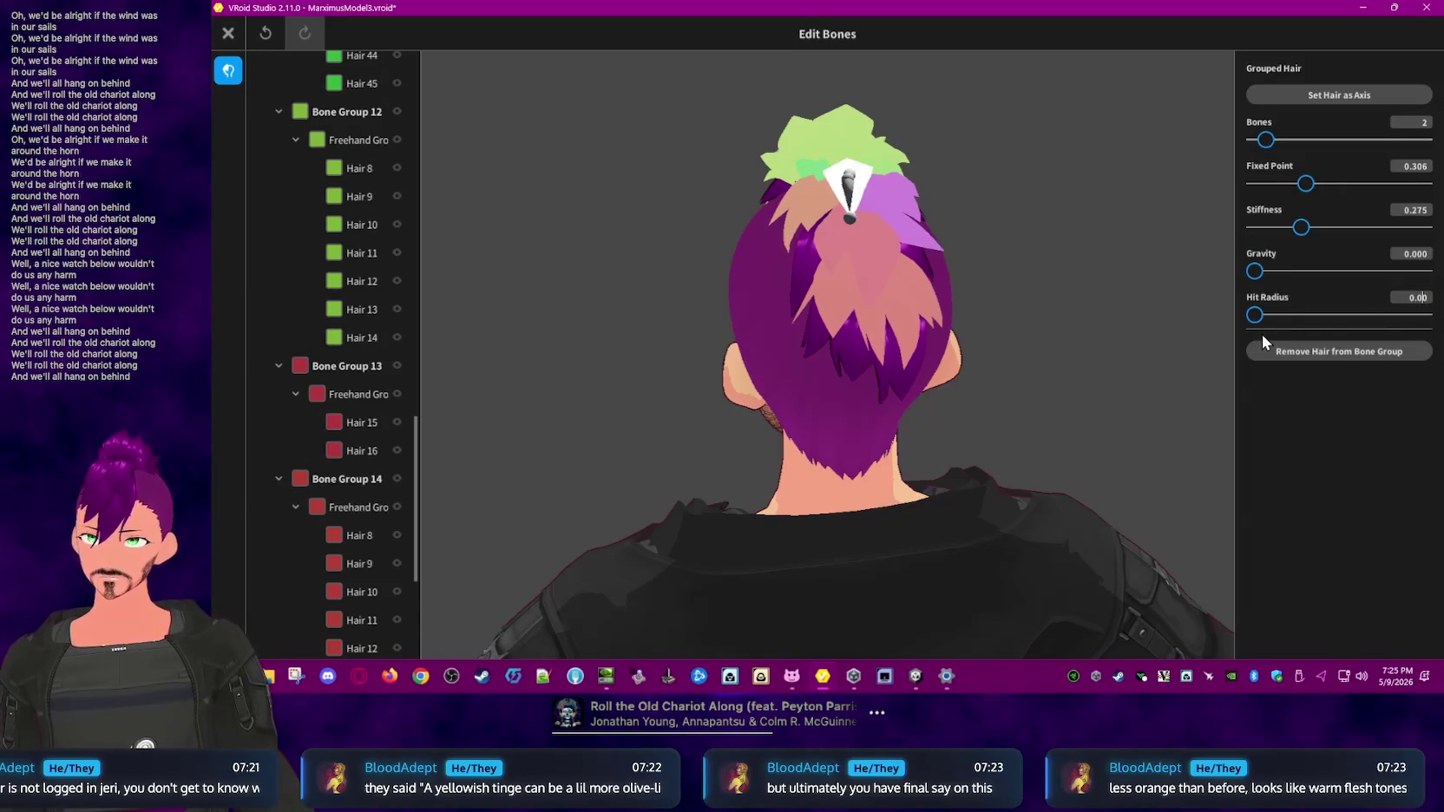
pyautogui.click(1061, 231)
pyautogui.moveTo(1113, 233); pyautogui.dragTo(1086, 248, button='right')
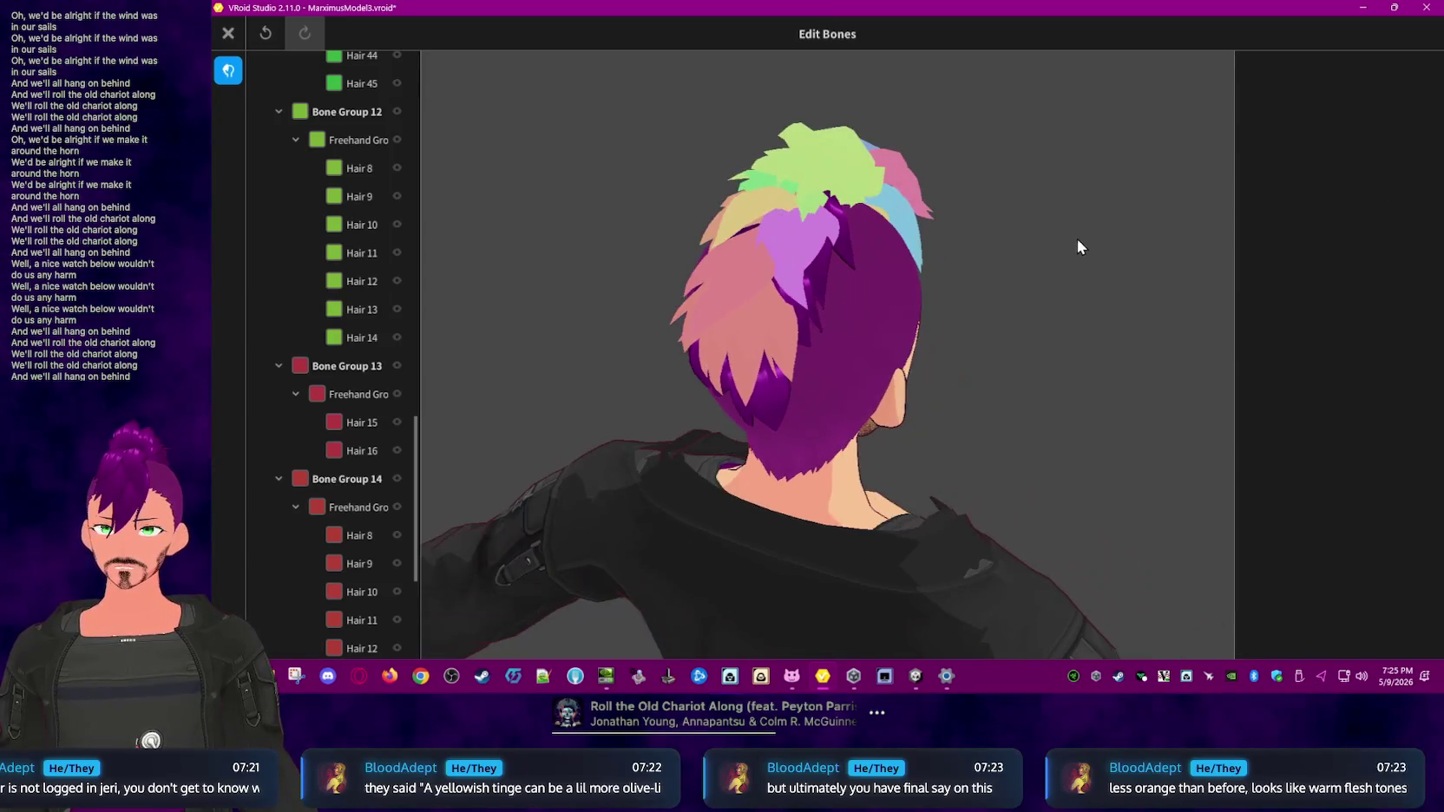
# - Select mohawk hair strands from the other side and set a Hit Radius of 0.02
pyautogui.click(808, 242)
pyautogui.click(801, 211)
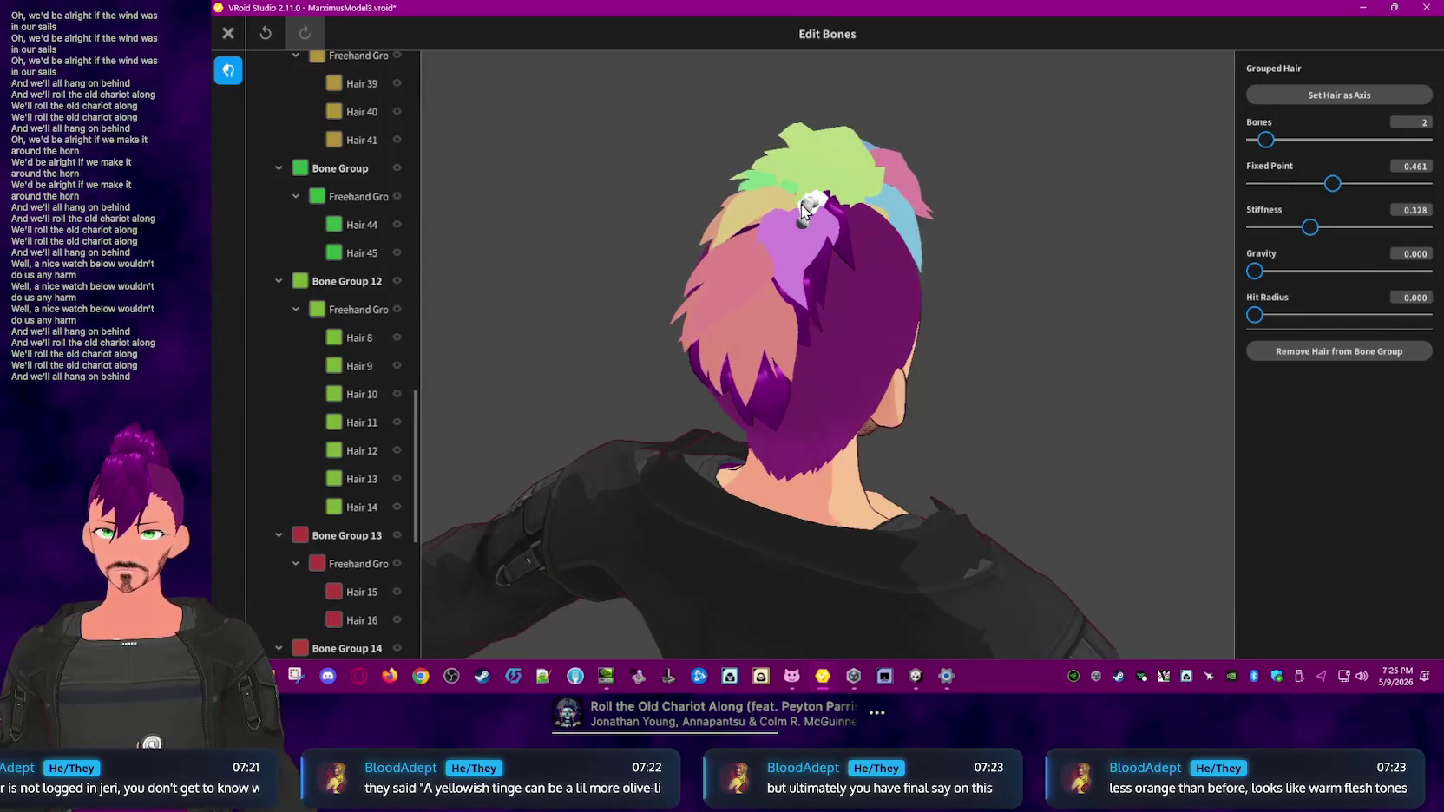
pyautogui.click(1419, 300)
pyautogui.write('0.020')
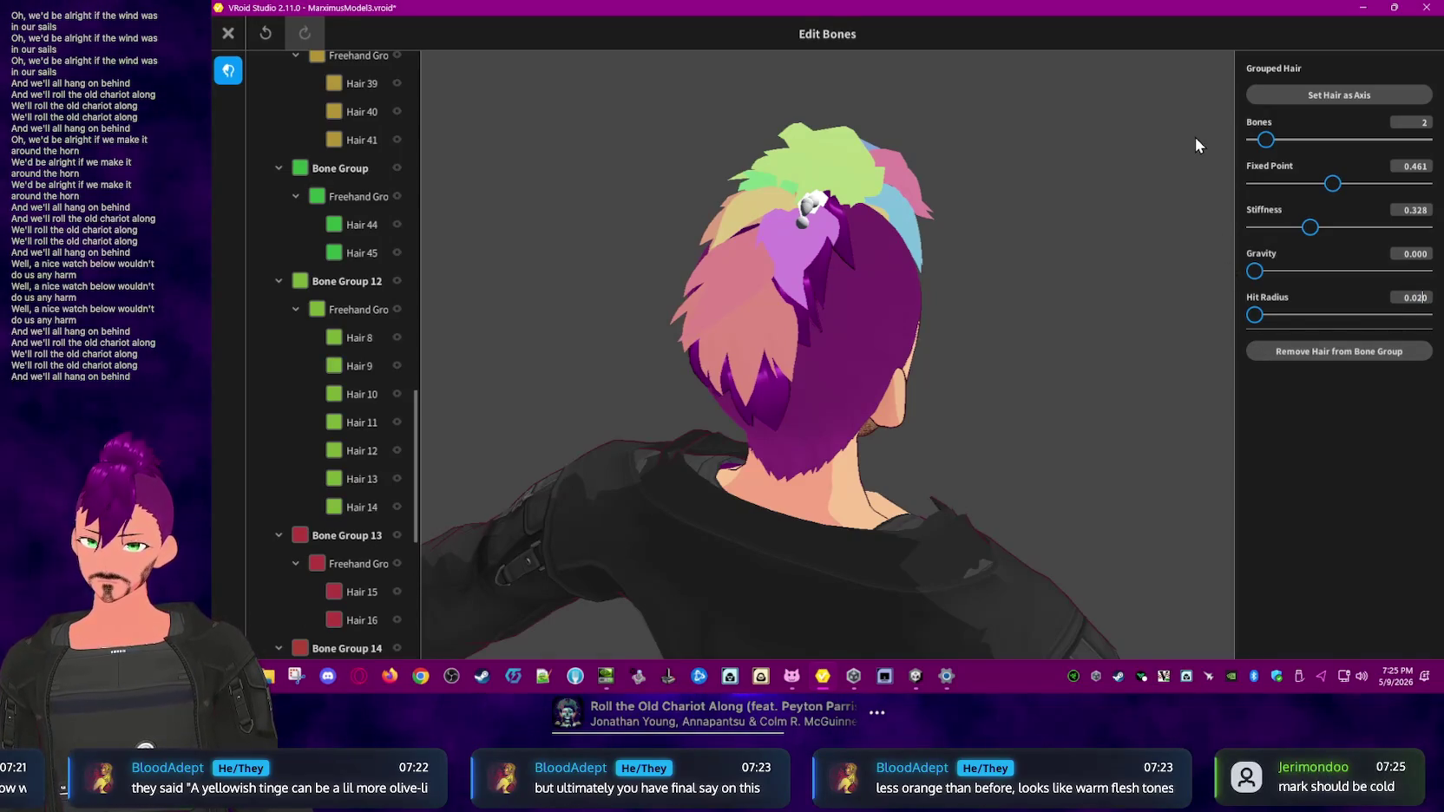
pyautogui.click(761, 190)
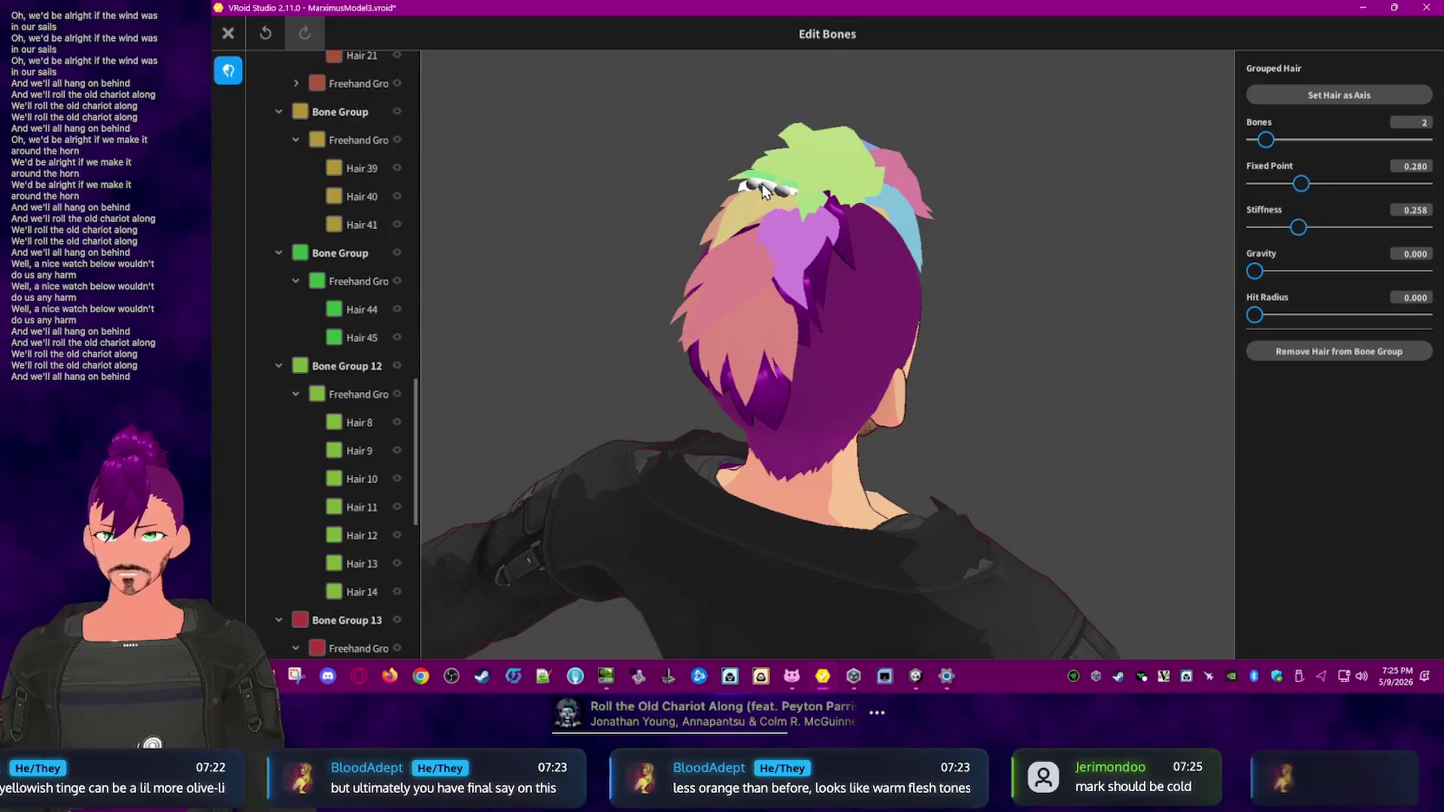
pyautogui.moveTo(781, 209); pyautogui.dragTo(1119, 351, button='right')
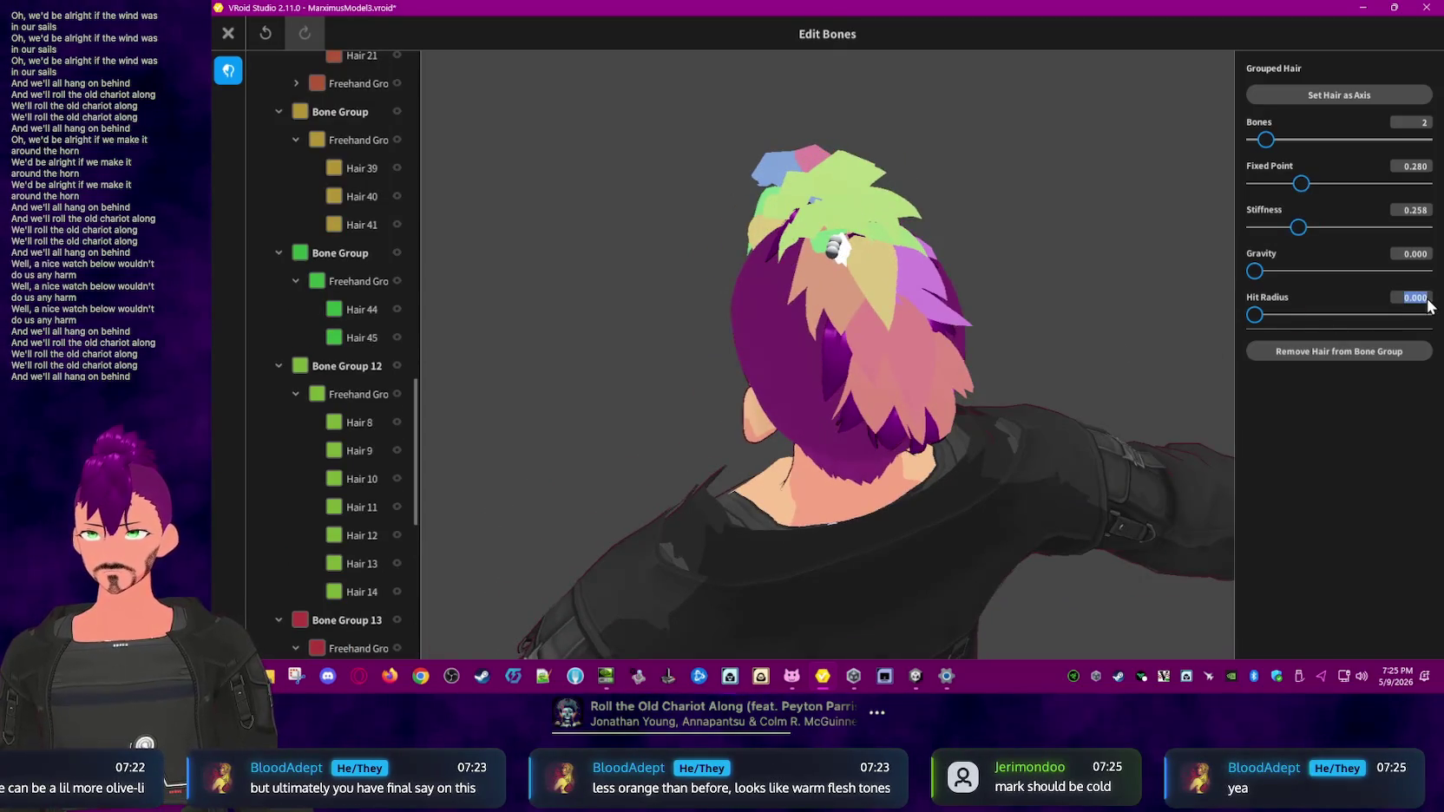
pyautogui.write('0.02')
pyautogui.press('Return')
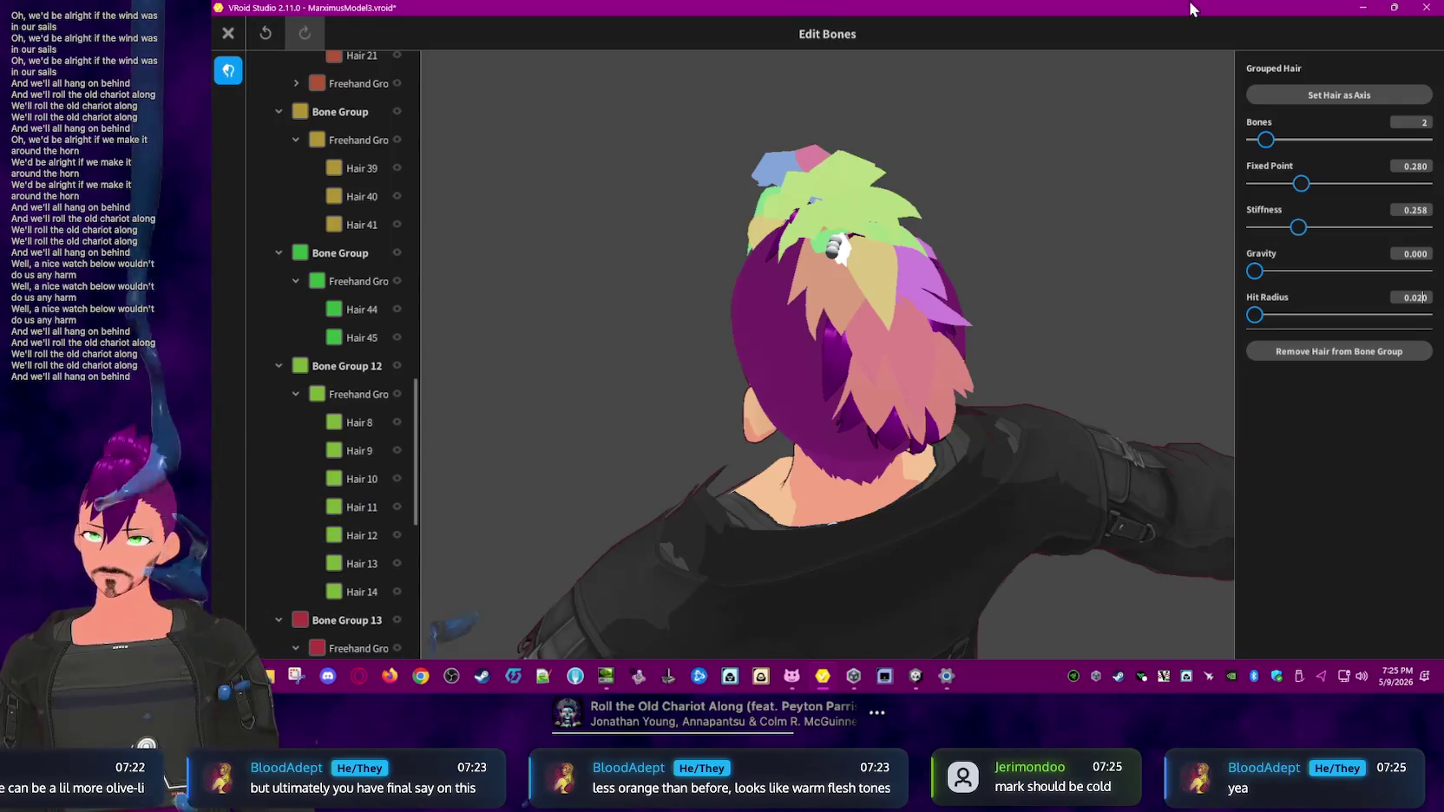
# - Select the Hair 8 and crown strands from a top-down view, clearing the hit radius value
pyautogui.click(1018, 176)
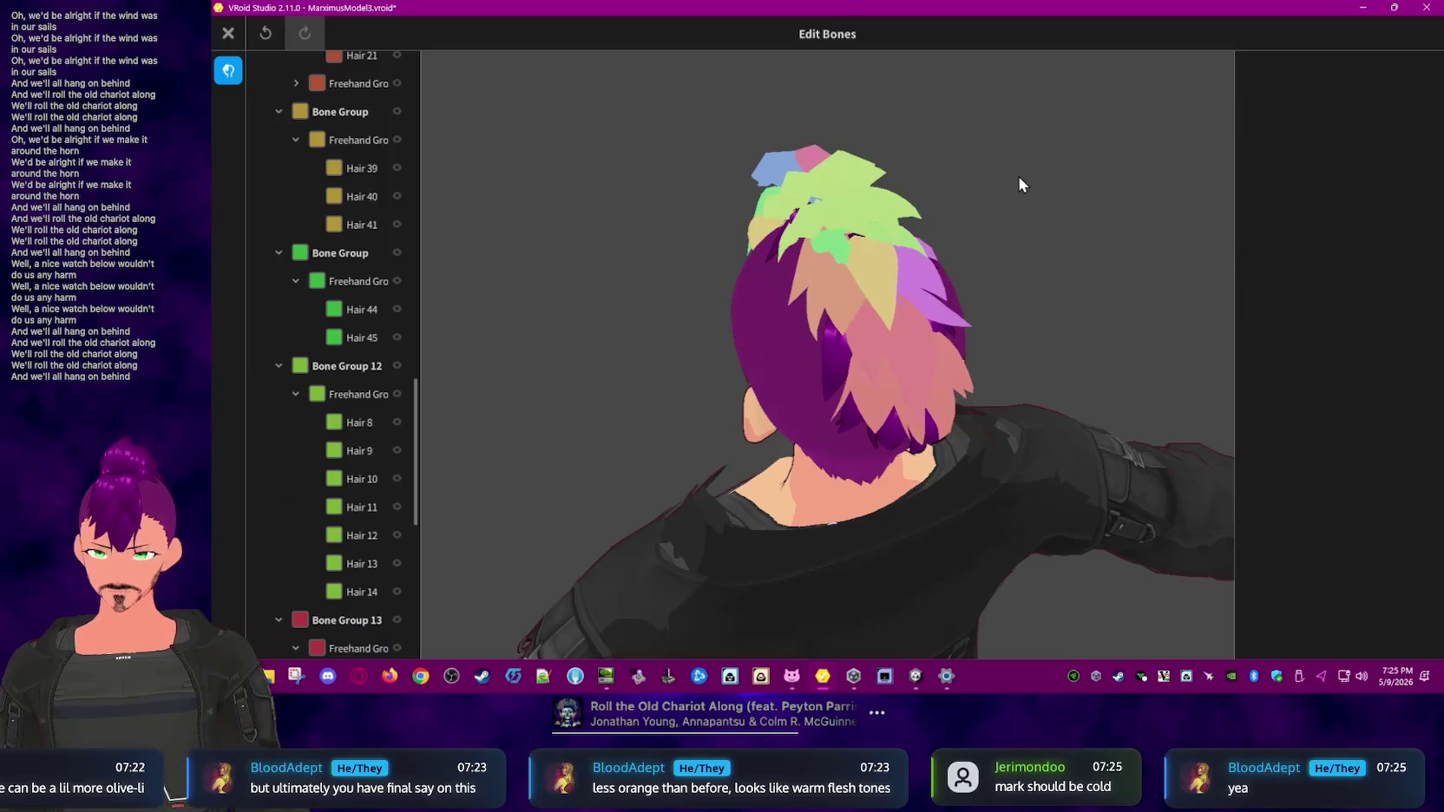
pyautogui.click(810, 233)
pyautogui.moveTo(1056, 214); pyautogui.dragTo(990, 247, button='right')
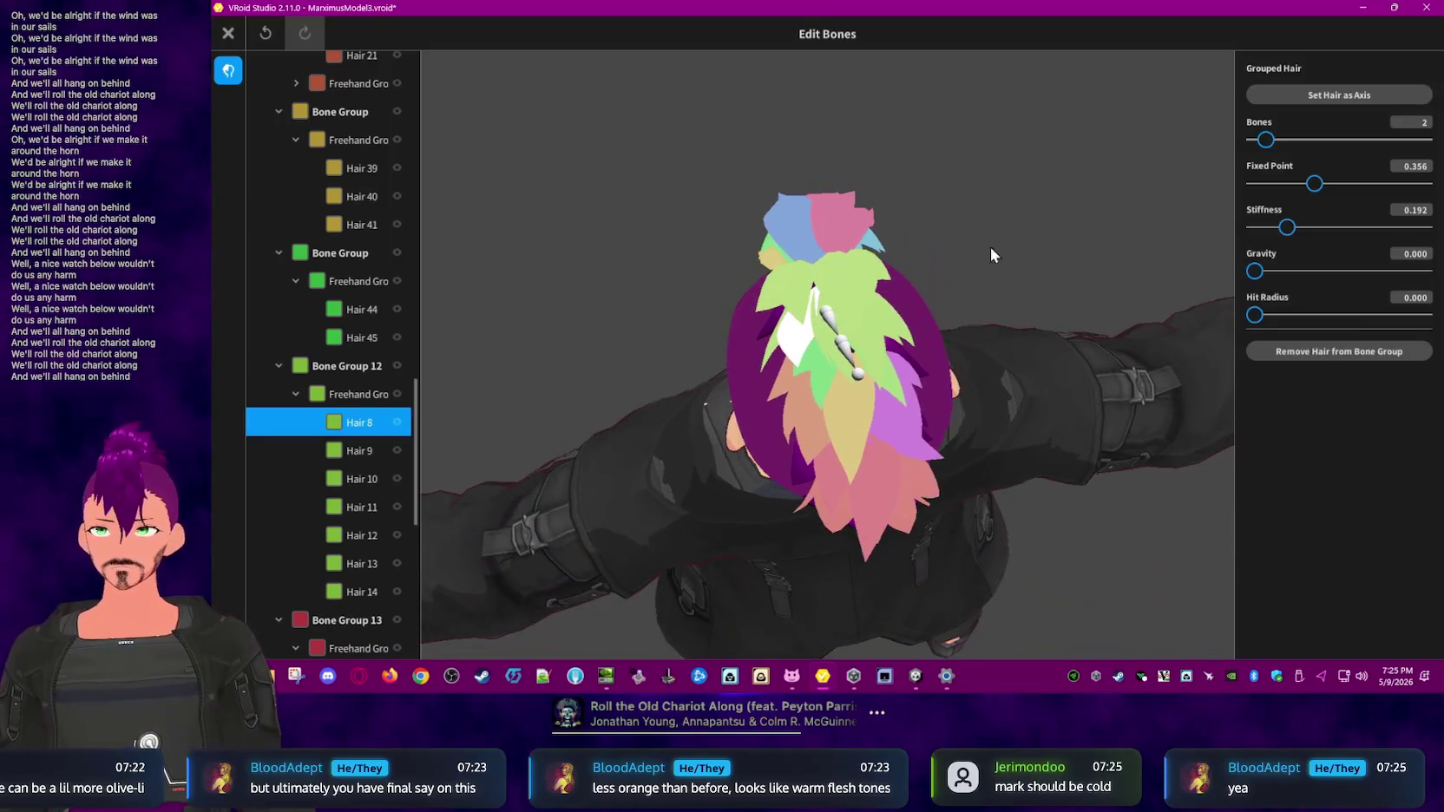
pyautogui.click(857, 333)
pyautogui.click(857, 306)
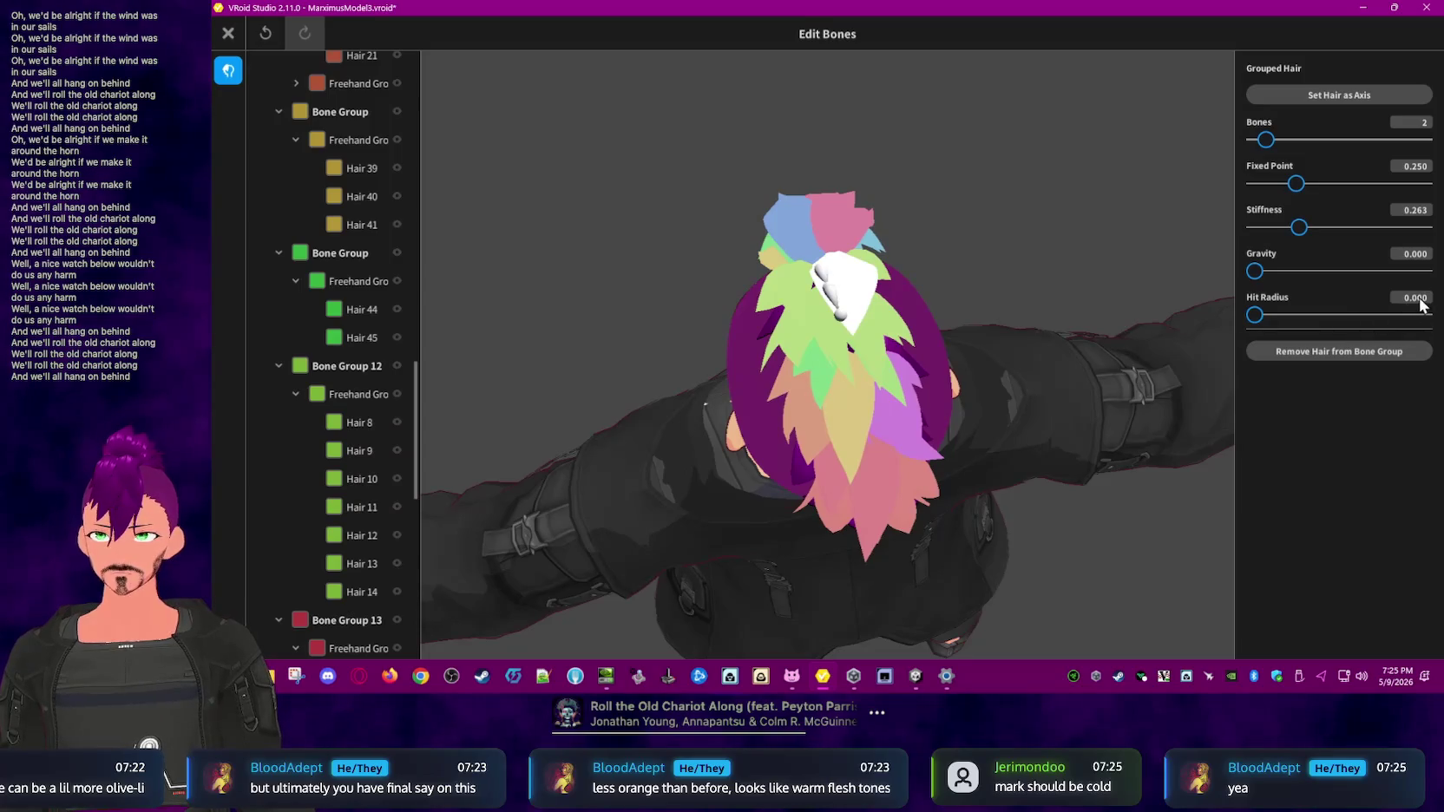
pyautogui.press('BackSpace')
pyautogui.press('BackSpace')
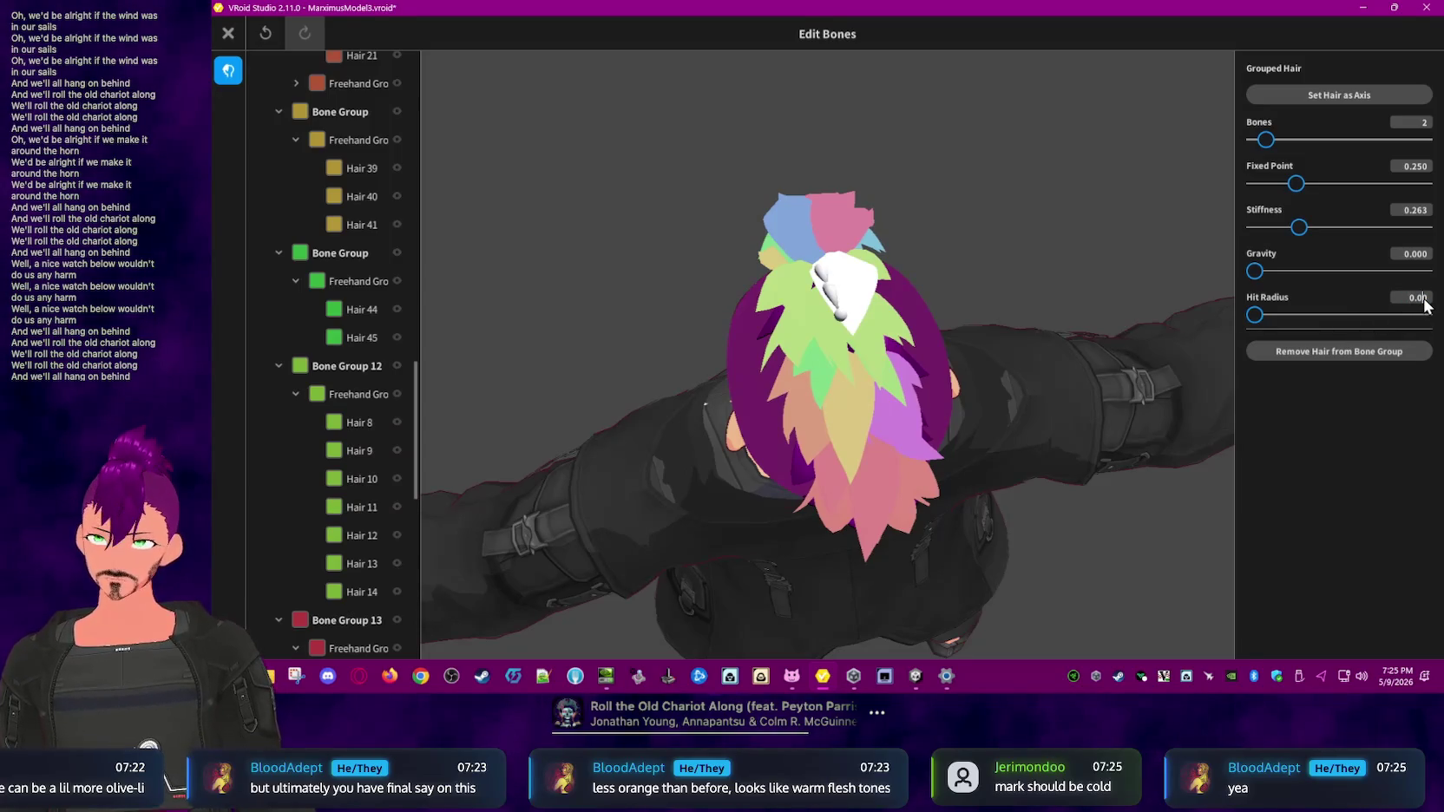
pyautogui.write('2')
# - Select further crown strands and return to the top of the bone group list
pyautogui.click(1063, 252)
pyautogui.click(823, 313)
pyautogui.click(798, 325)
pyautogui.click(788, 298)
pyautogui.scroll(3, 351, 347)
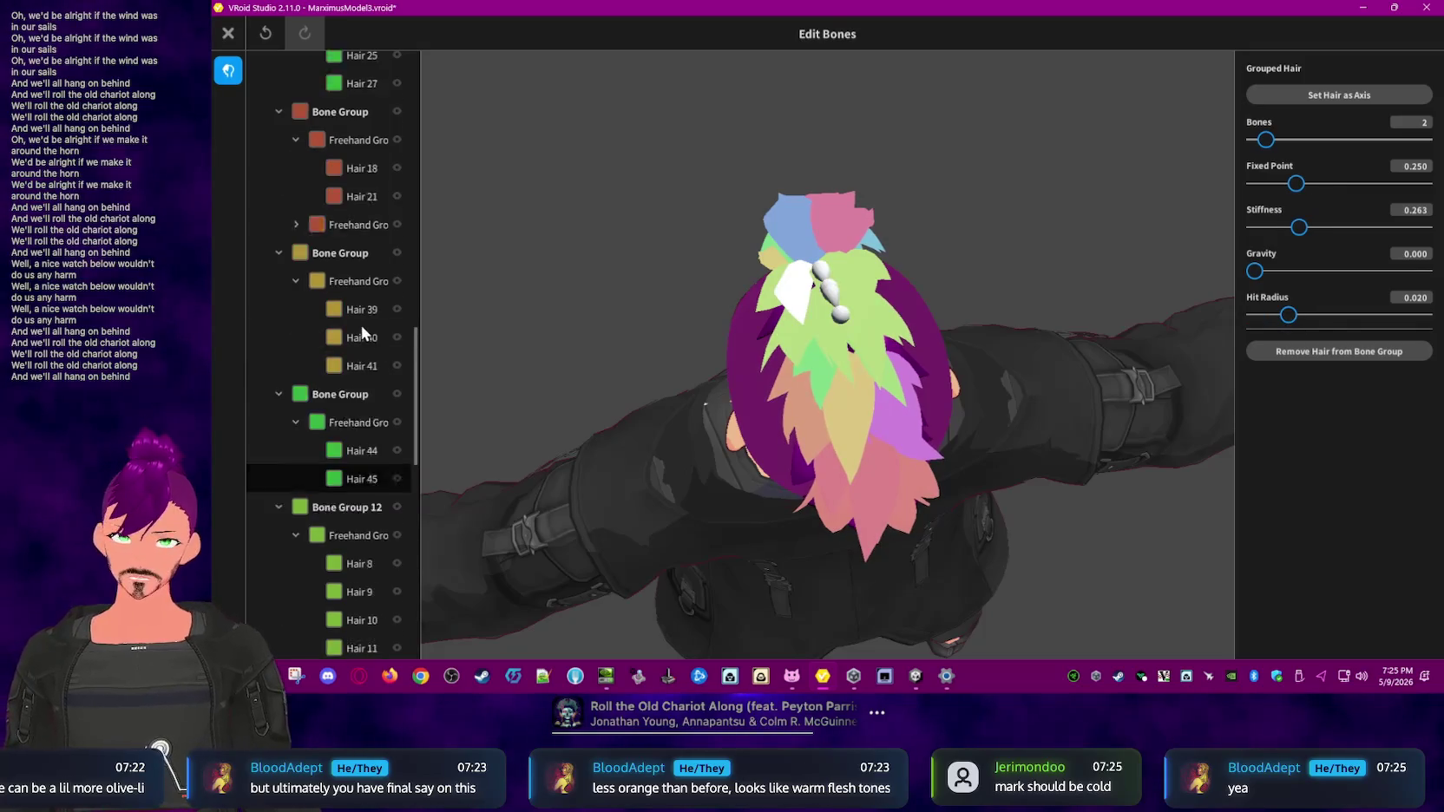
pyautogui.scroll(2, 361, 328)
pyautogui.scroll(3, 361, 325)
pyautogui.scroll(3, 361, 323)
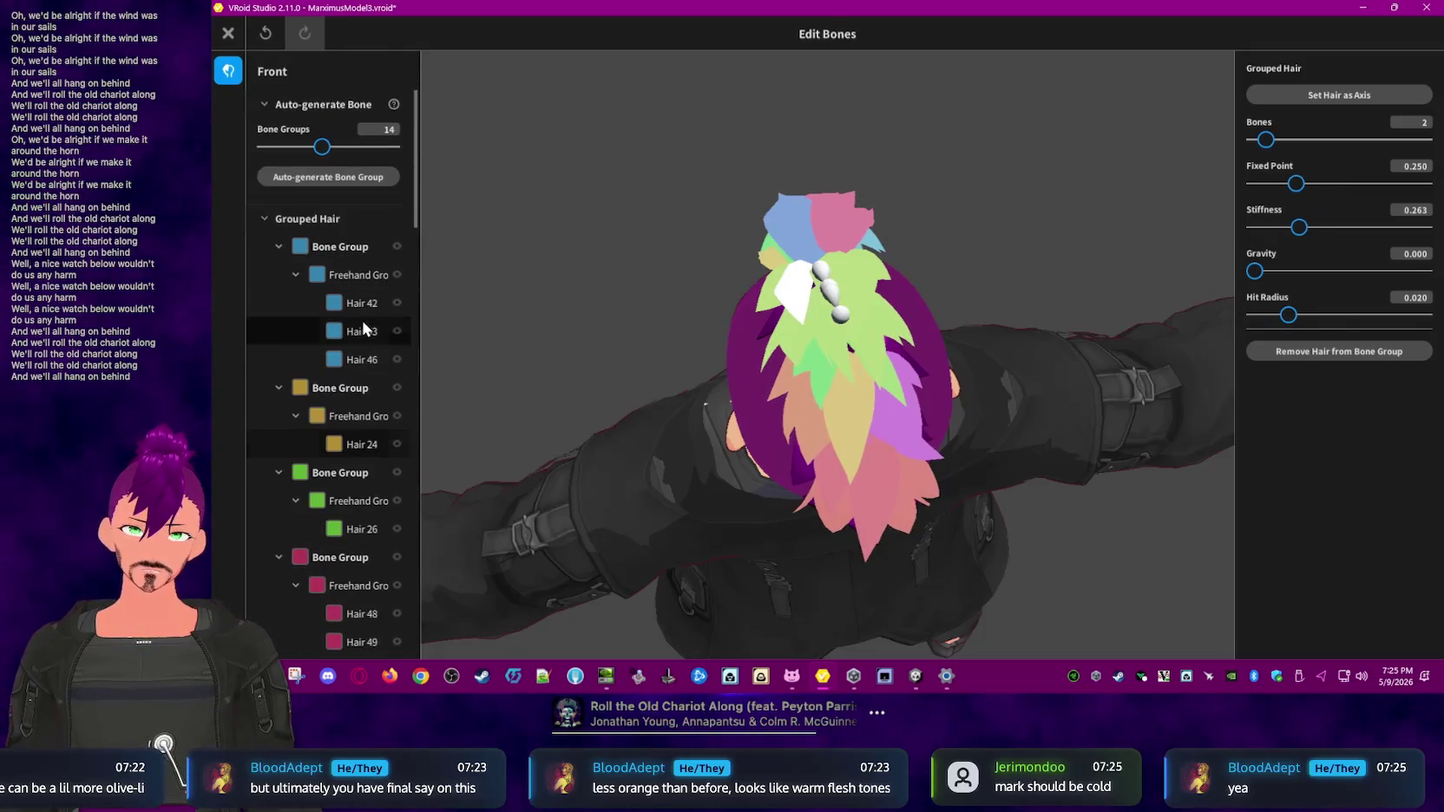
# - Check Gravity is 0 in the blue, yellow, green, red and purple bone groups
pyautogui.click(357, 246)
pyautogui.click(278, 247)
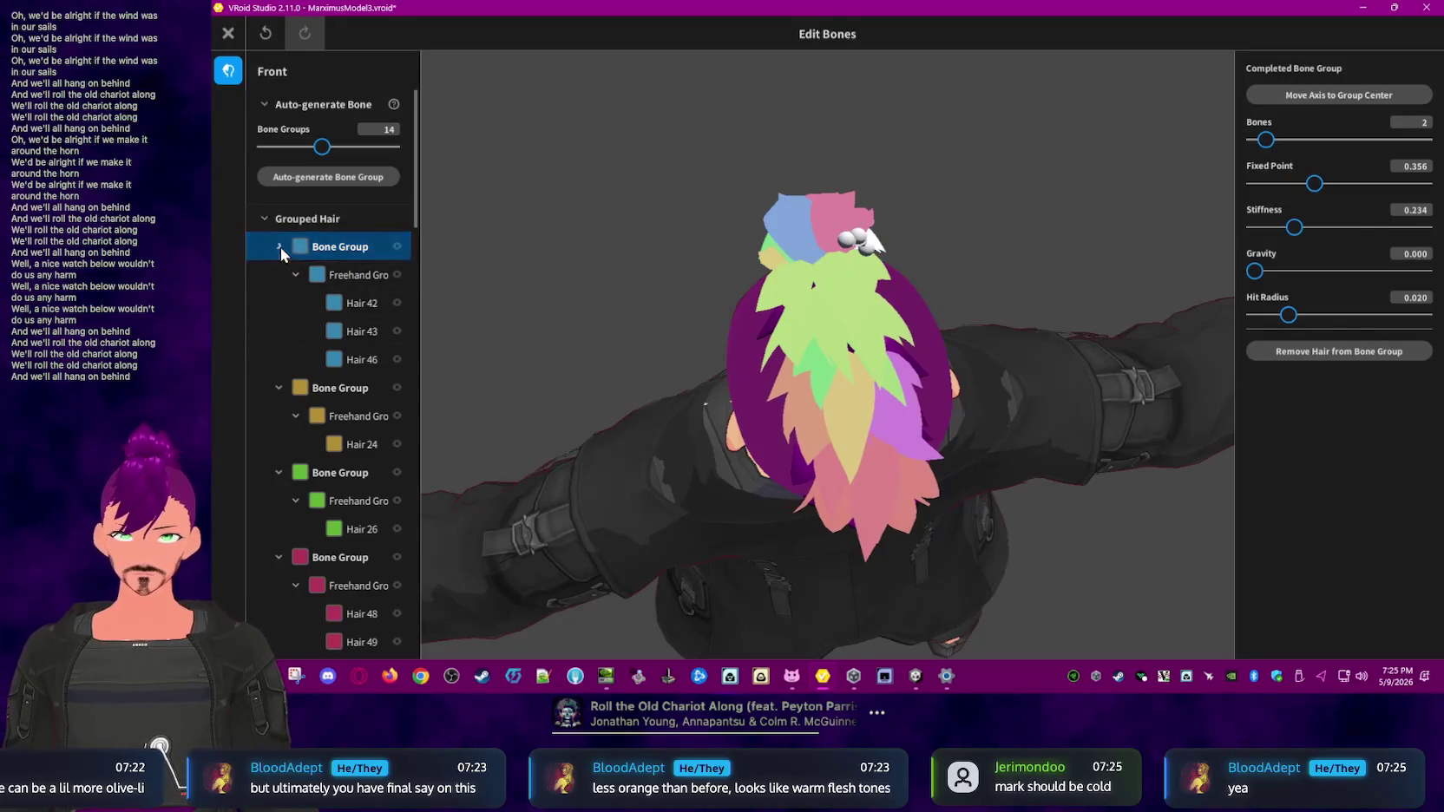
pyautogui.click(328, 275)
pyautogui.click(280, 275)
pyautogui.click(355, 304)
pyautogui.click(282, 301)
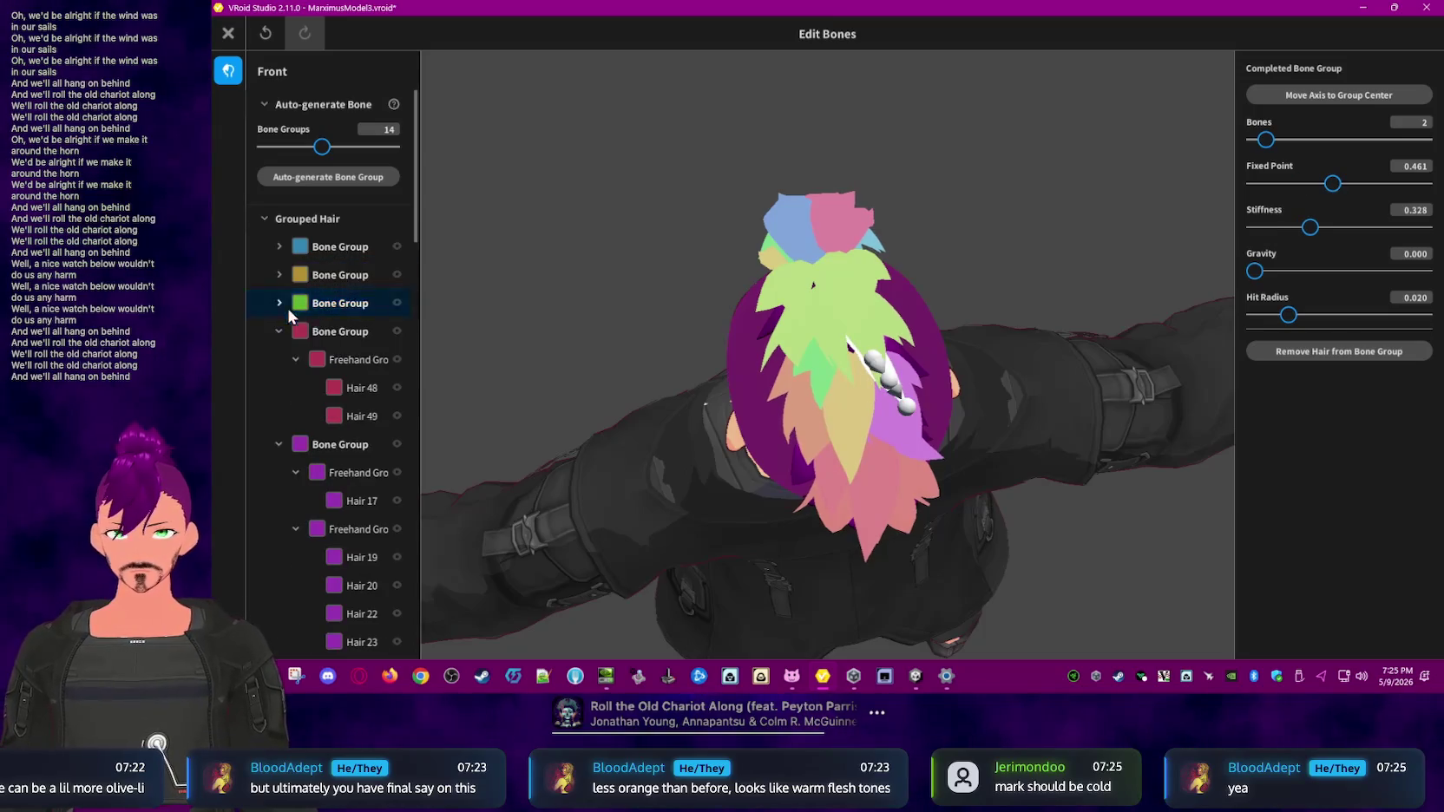
pyautogui.click(365, 330)
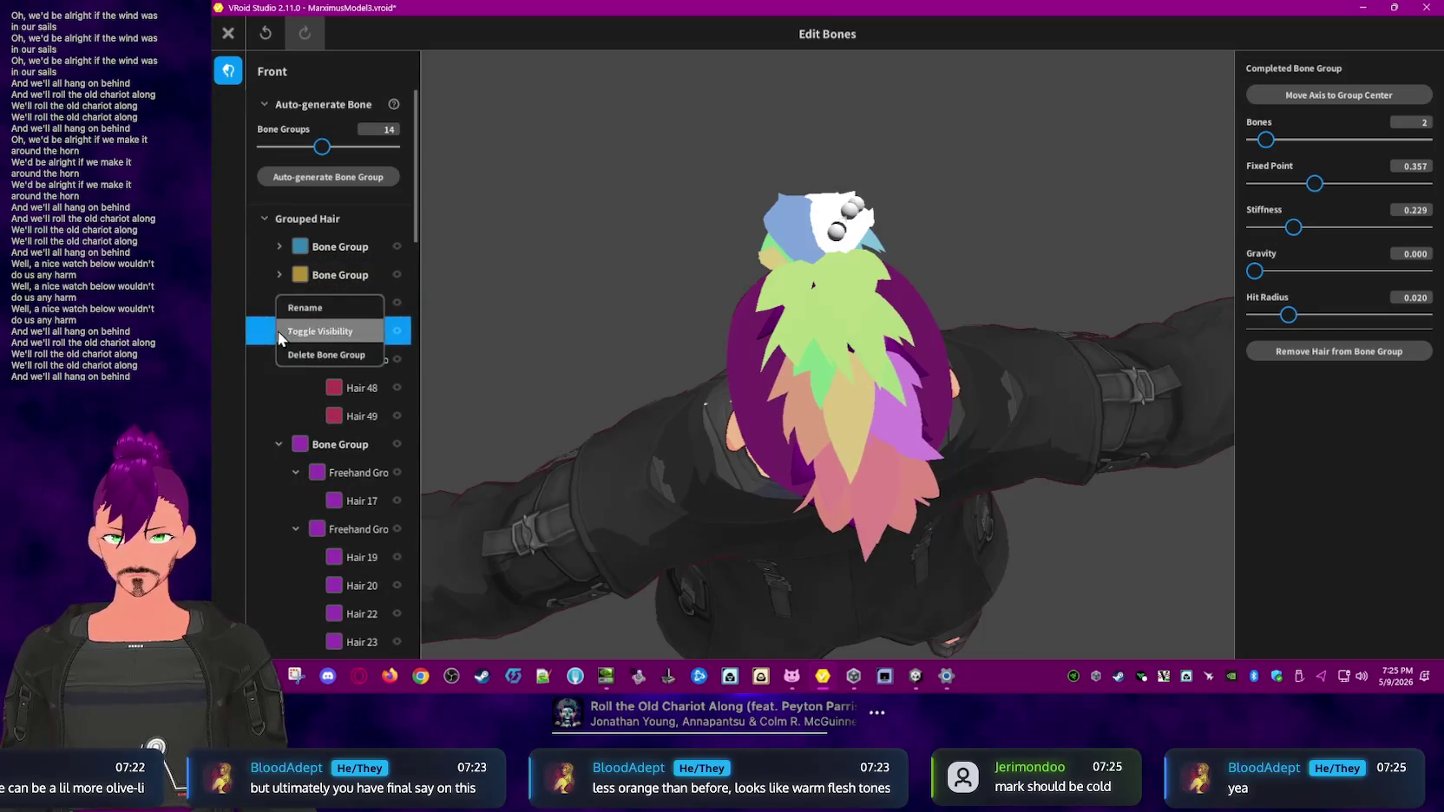
pyautogui.click(283, 330)
pyautogui.click(346, 361)
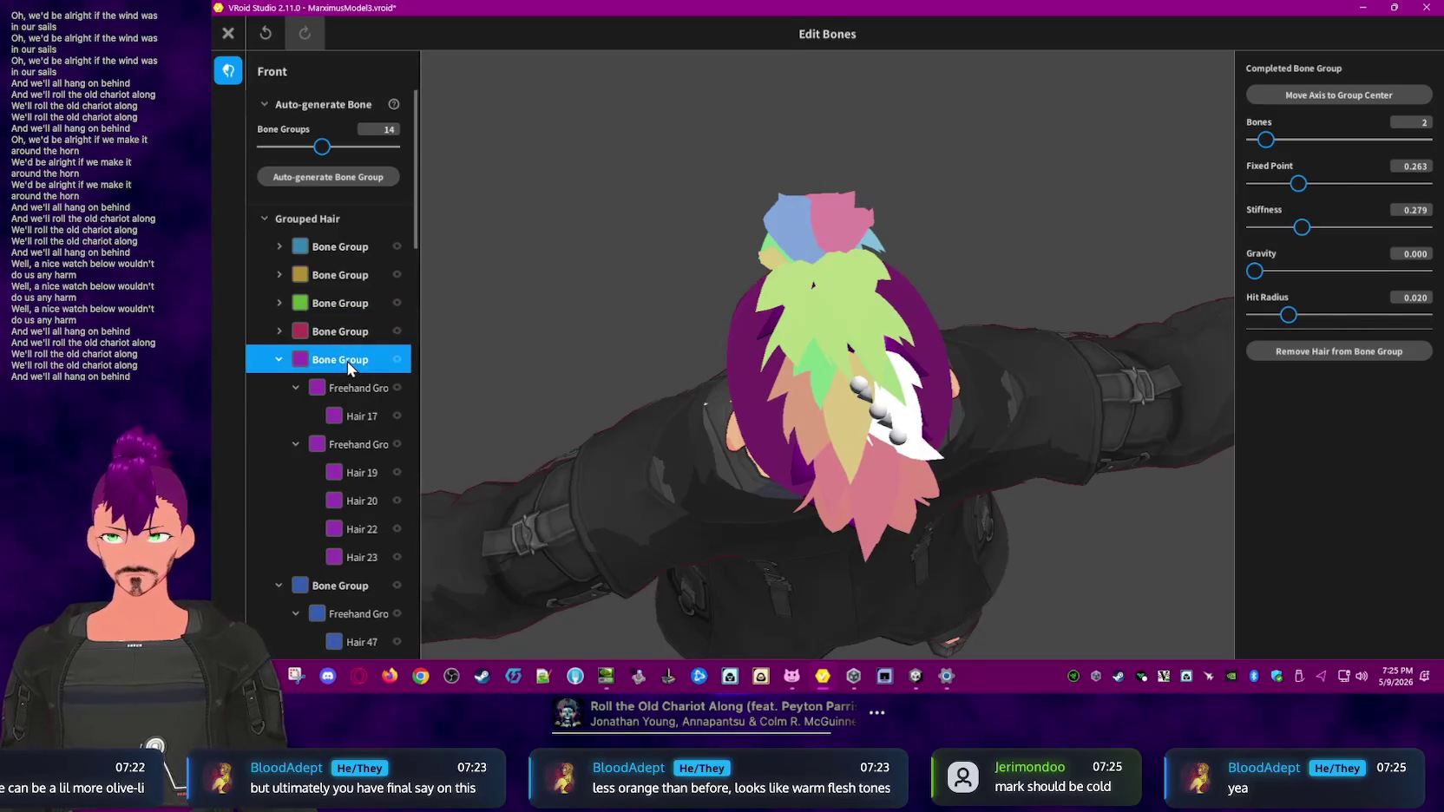
pyautogui.click(278, 359)
# - Check Gravity in the dark blue, green, orange-red, second yellow and last green groups
pyautogui.scroll(-1, 278, 357)
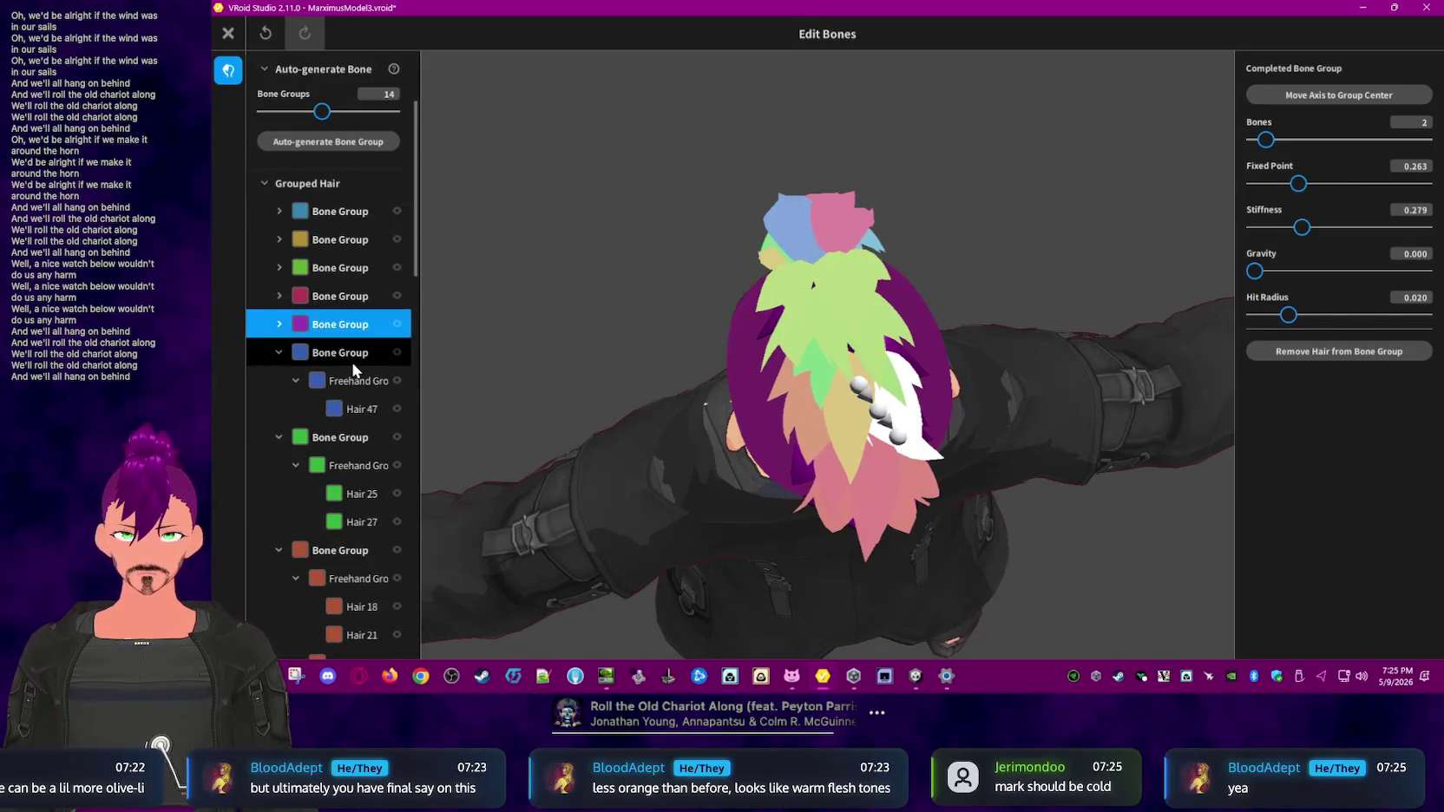
pyautogui.click(352, 362)
pyautogui.rightClick(286, 353)
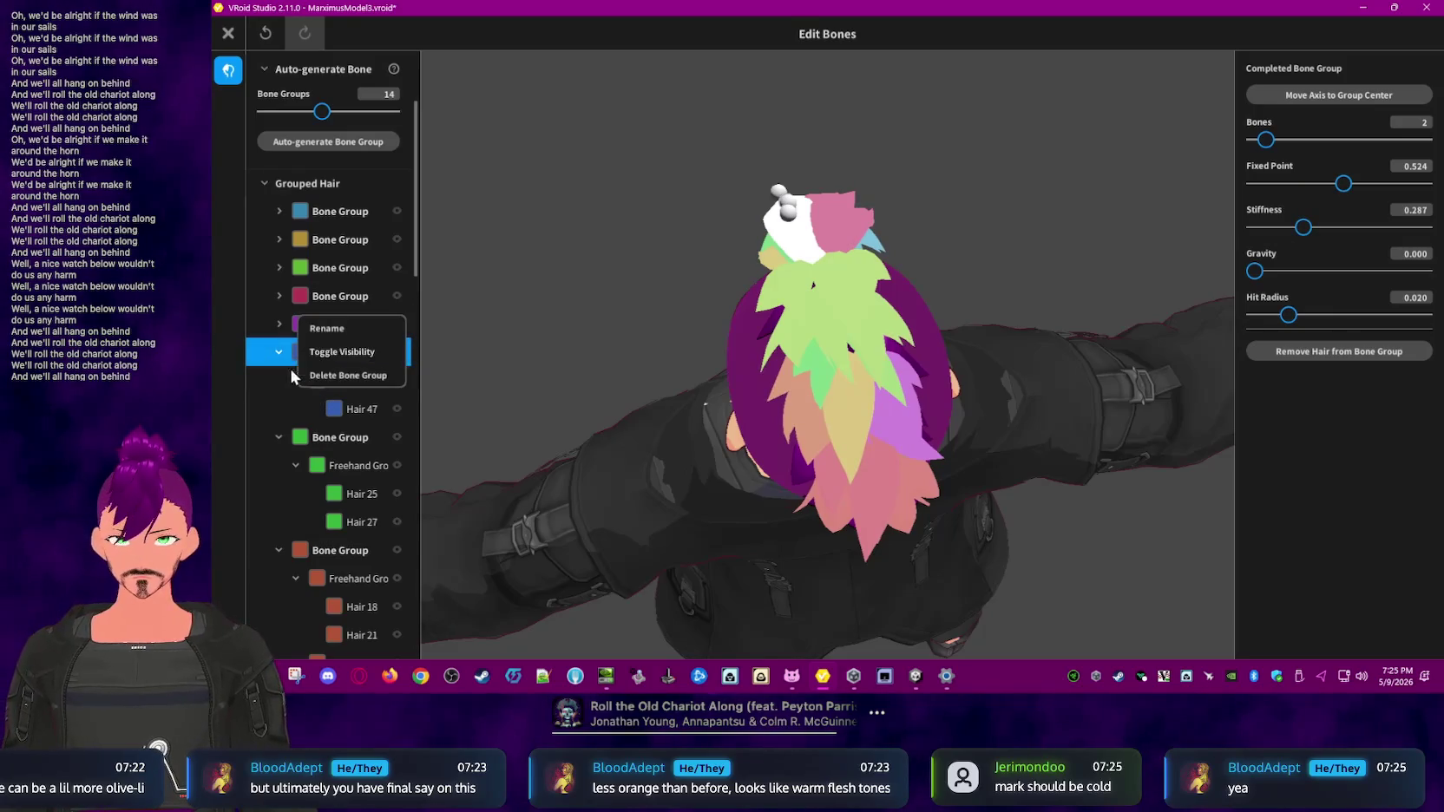
pyautogui.click(282, 350)
pyautogui.click(350, 379)
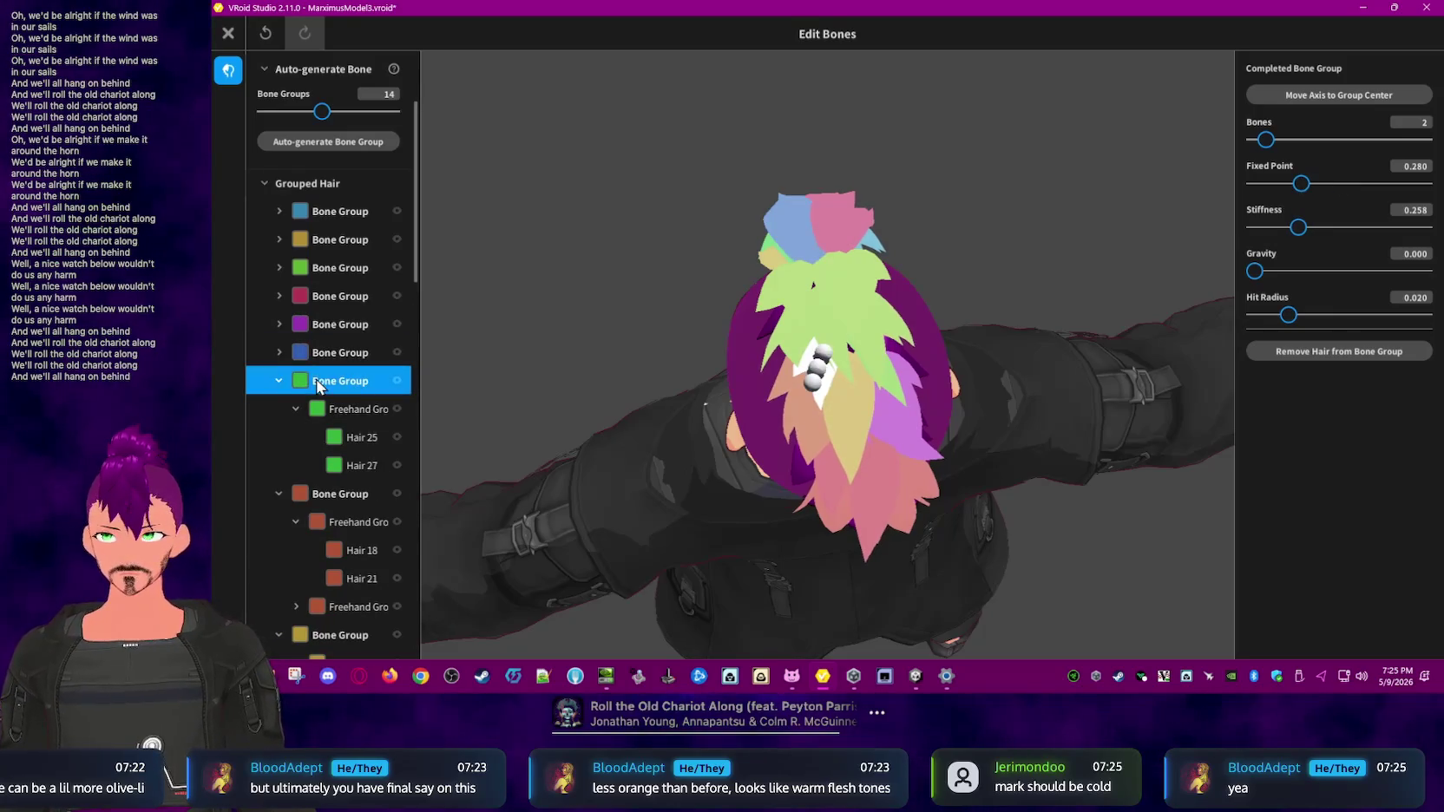
pyautogui.click(279, 380)
pyautogui.click(341, 410)
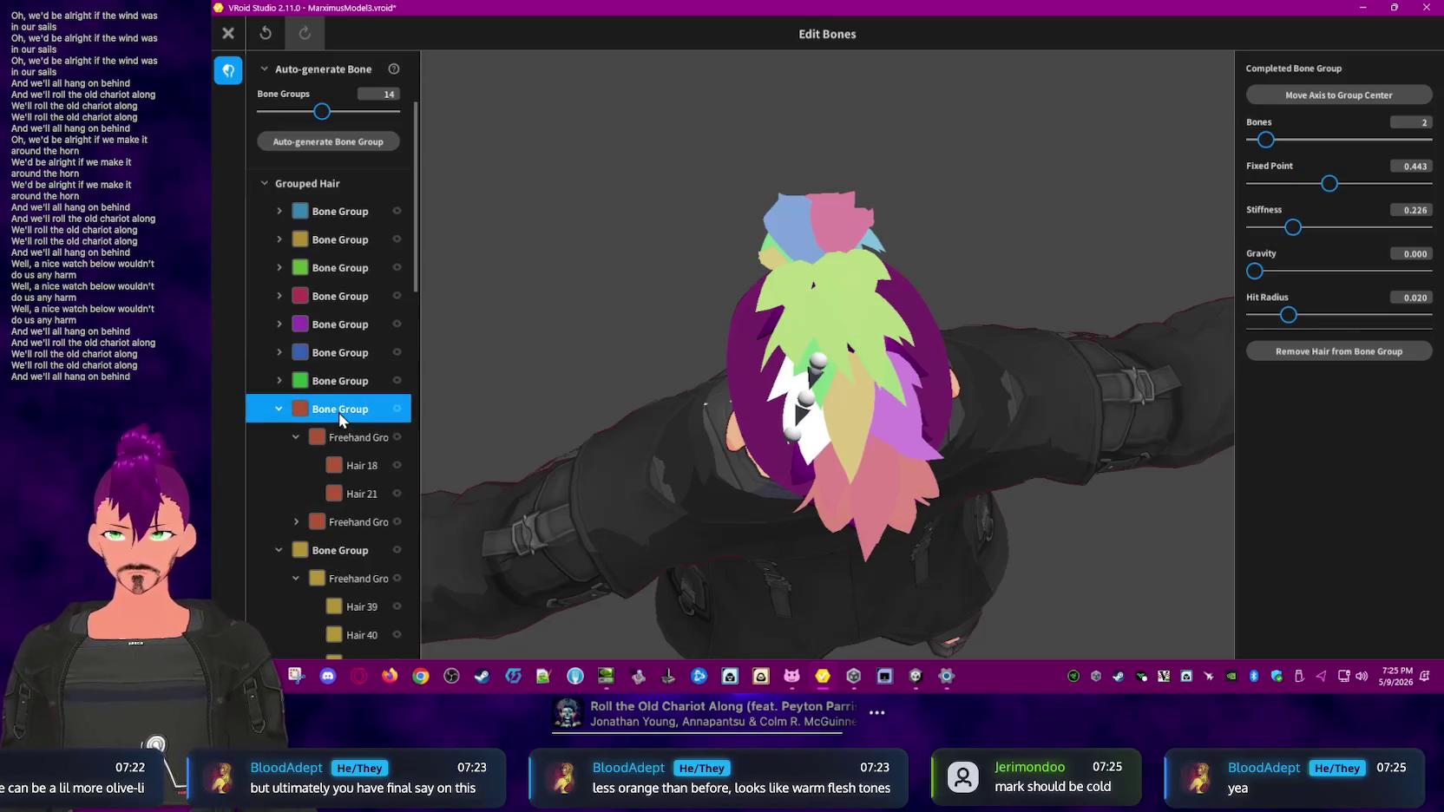
pyautogui.click(279, 408)
pyautogui.scroll(-1, 328, 410)
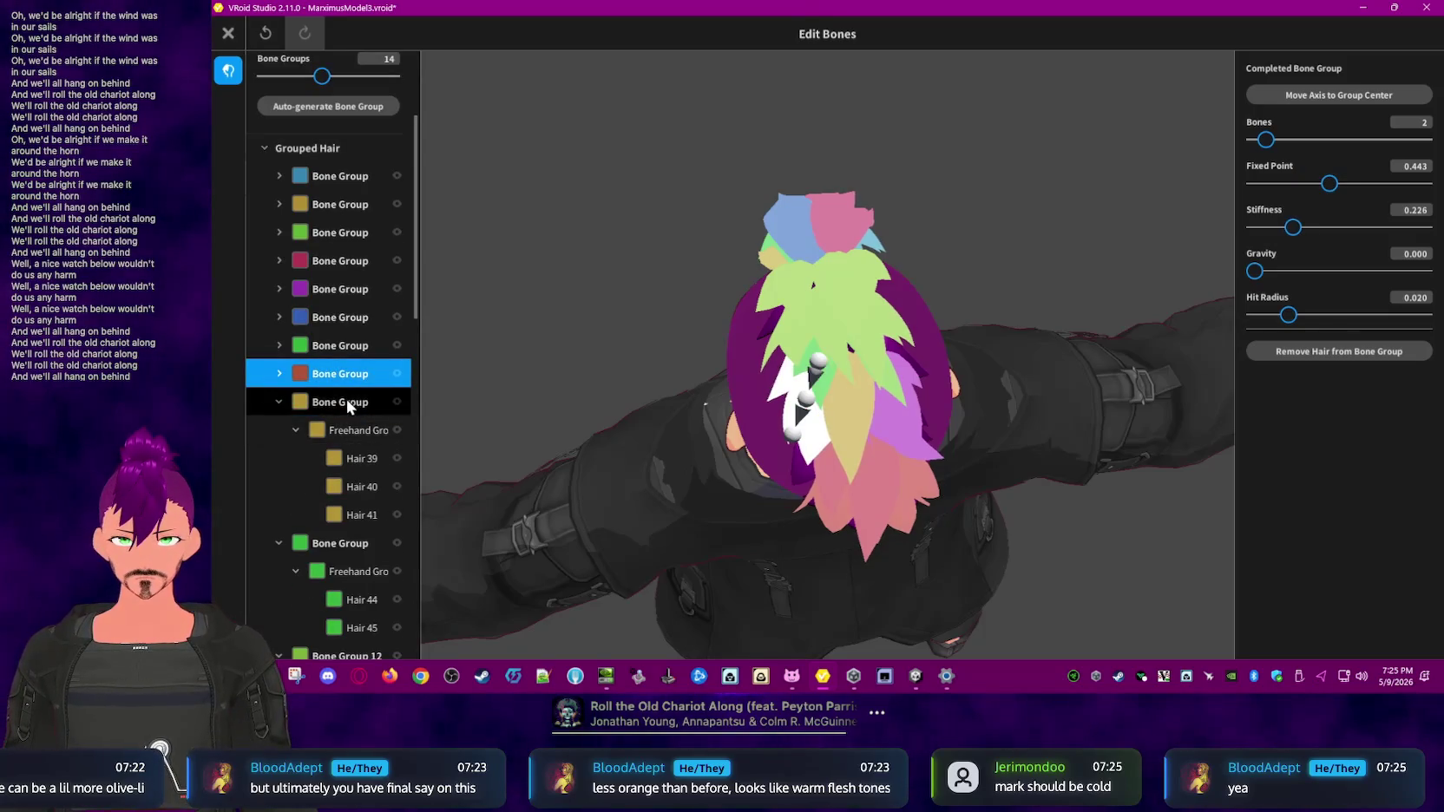
pyautogui.click(342, 401)
pyautogui.click(278, 401)
pyautogui.scroll(-1, 279, 408)
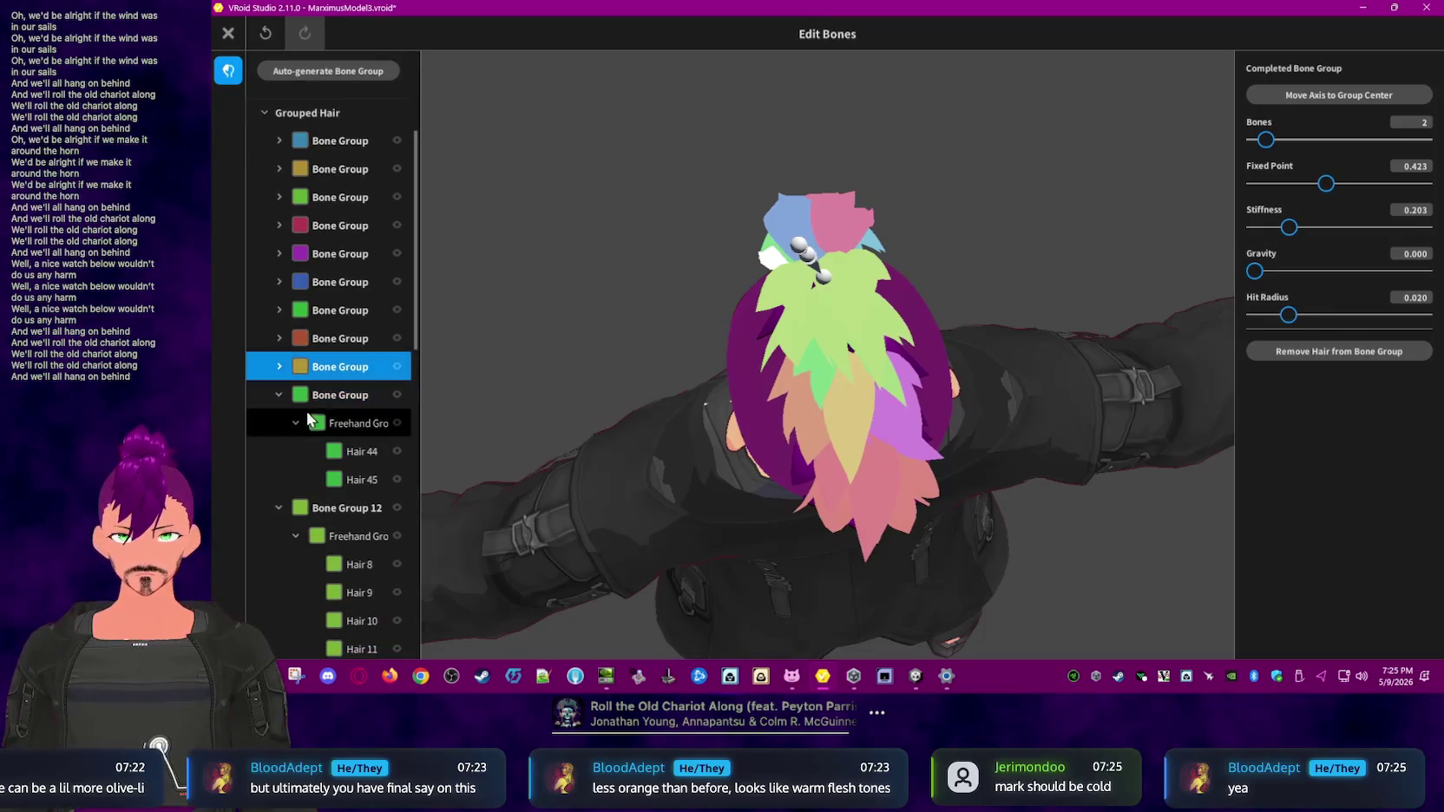
pyautogui.click(341, 391)
pyautogui.click(277, 396)
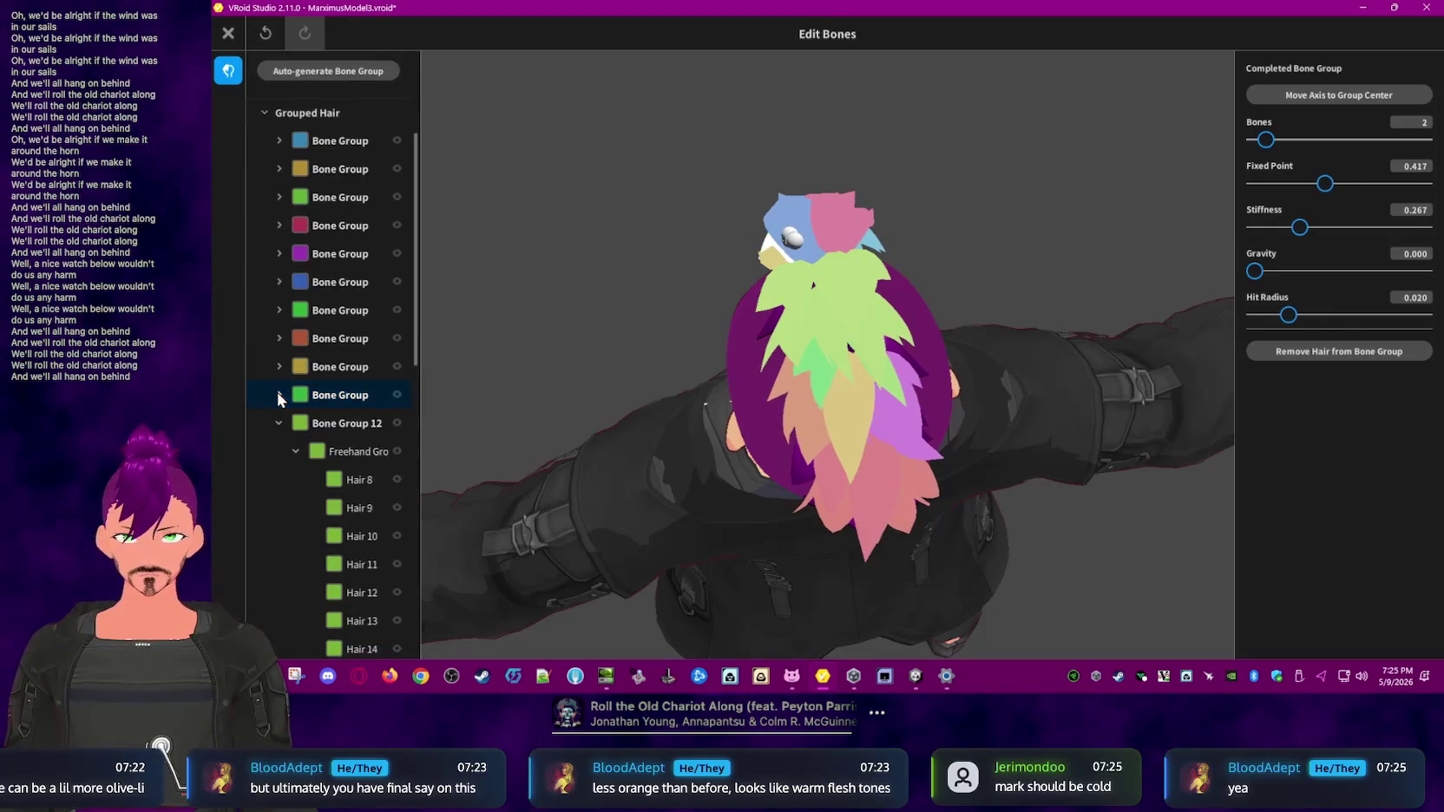
# - Set Bone Group 12's Hit Radius to 0.020 and inspect Bone Group 13
pyautogui.click(338, 422)
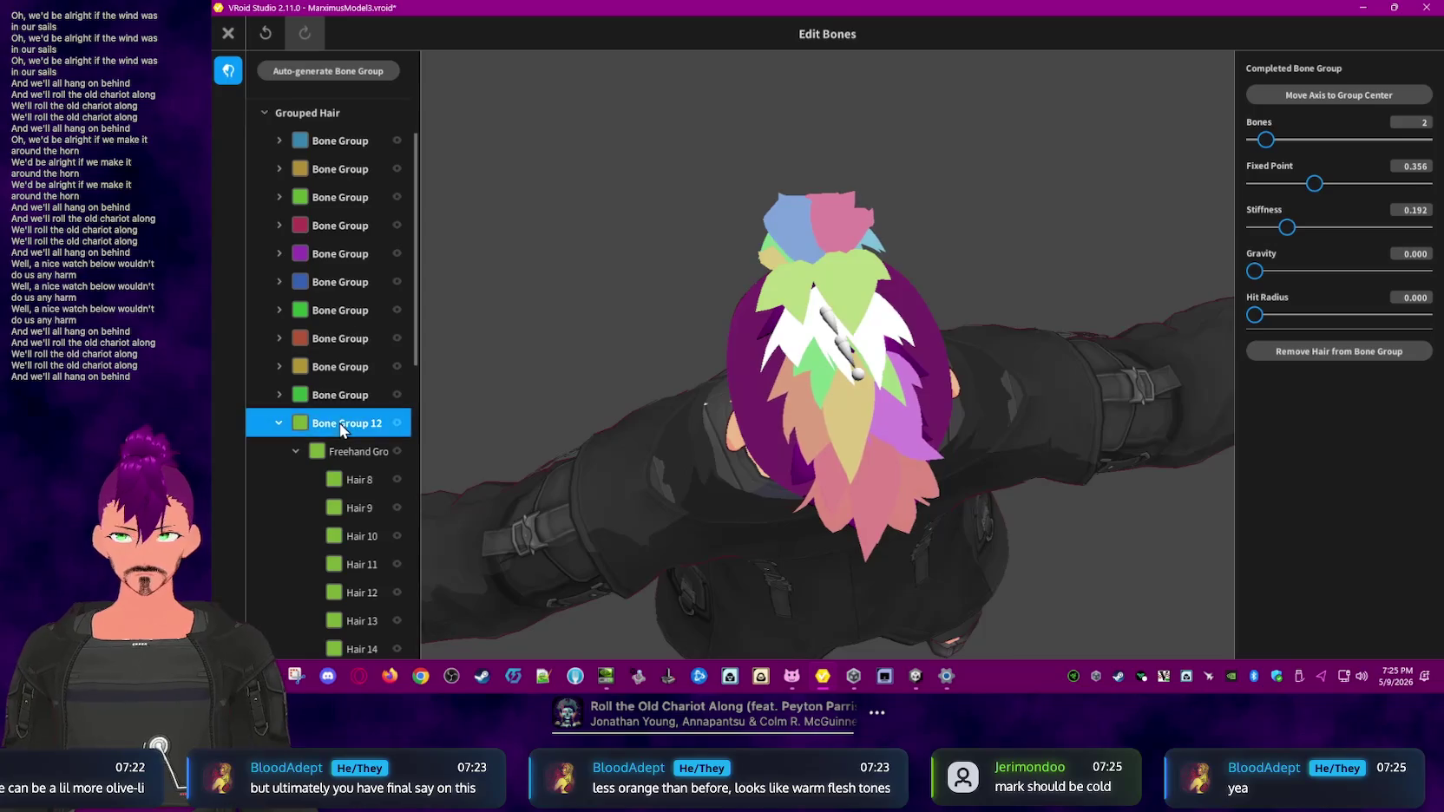
pyautogui.click(1416, 298)
pyautogui.write('0.020')
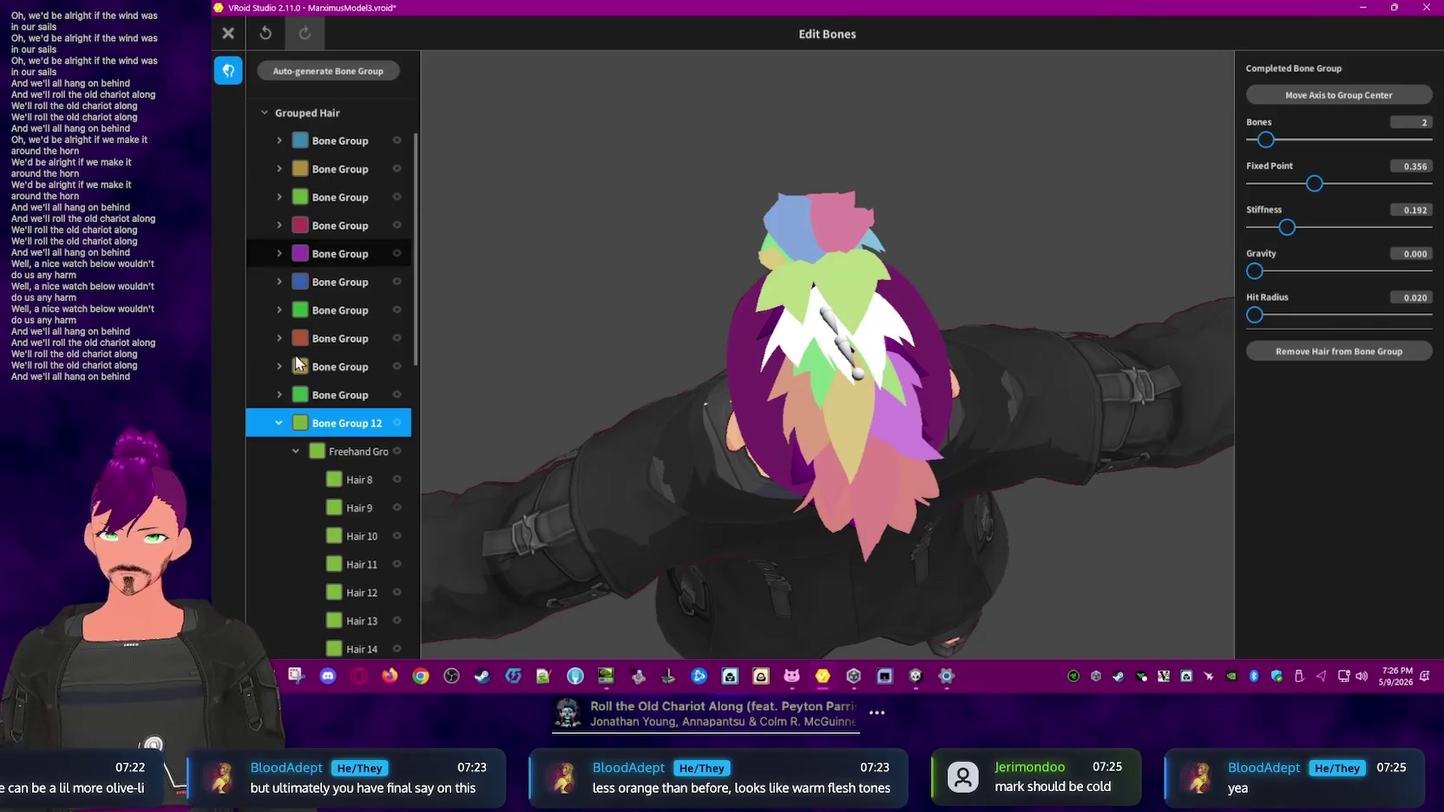
pyautogui.click(279, 424)
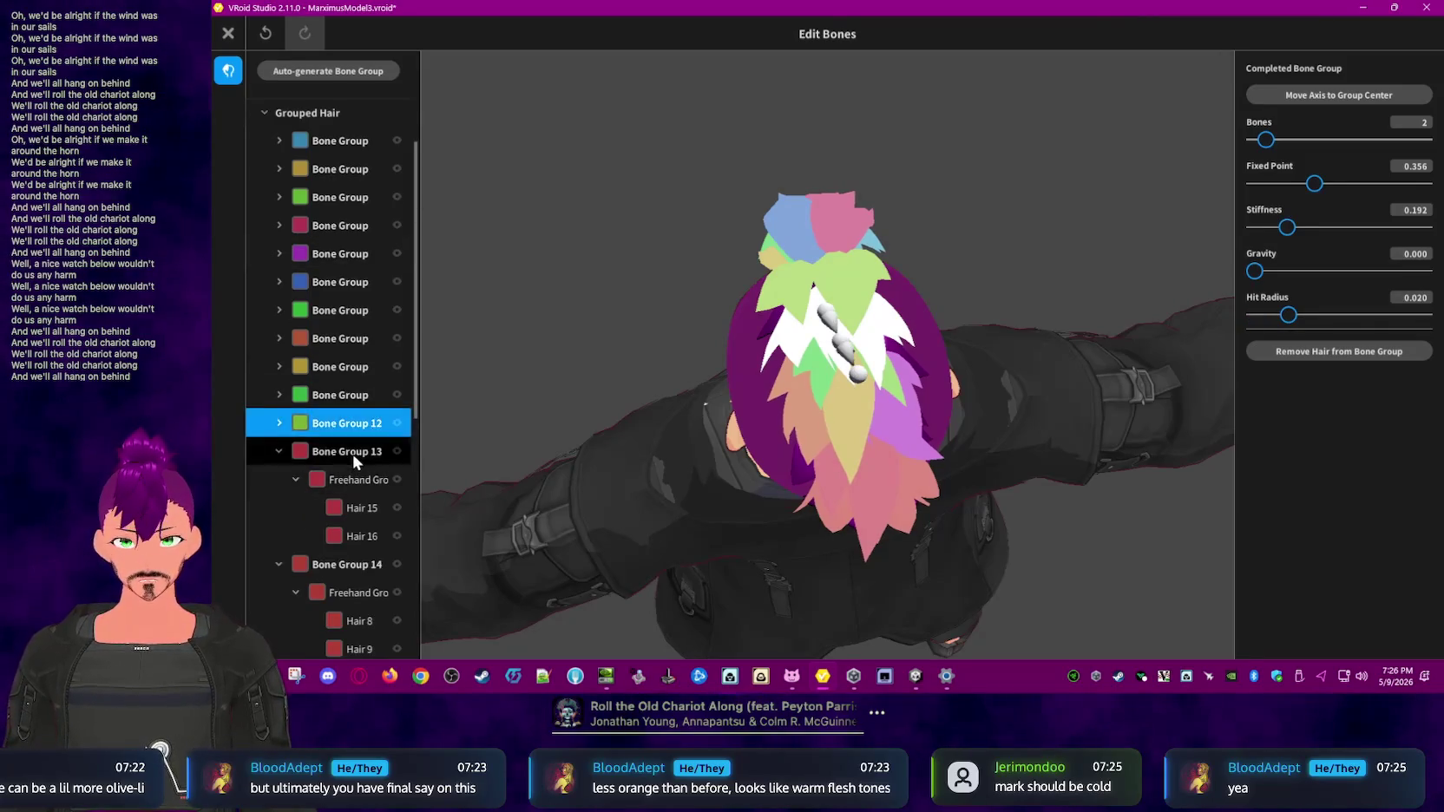
pyautogui.click(347, 451)
pyautogui.rightClick(279, 451)
pyautogui.click(279, 451)
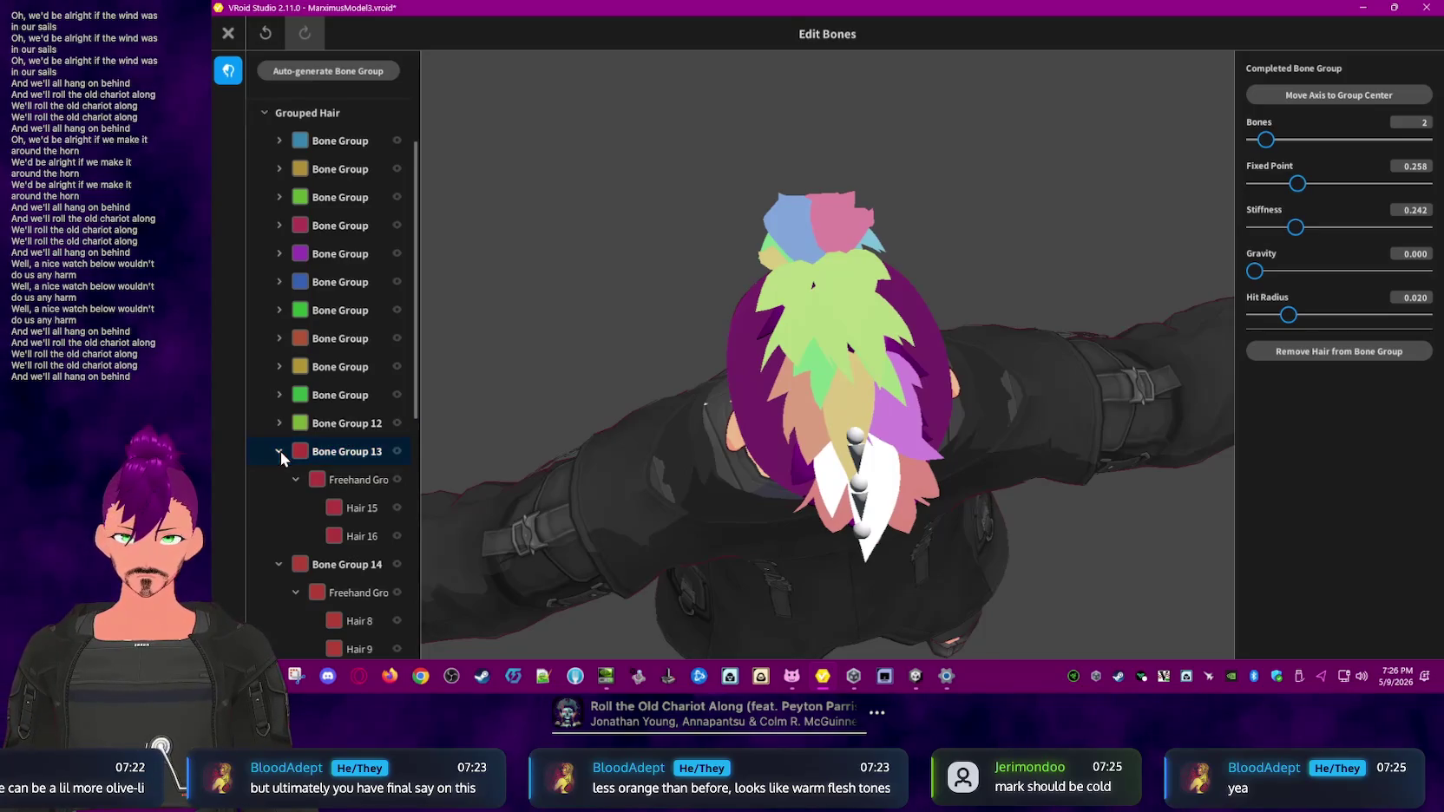
pyautogui.click(280, 451)
# - Check and collapse Bone Groups 14 and 15, then clear the bone group selection
pyautogui.click(361, 478)
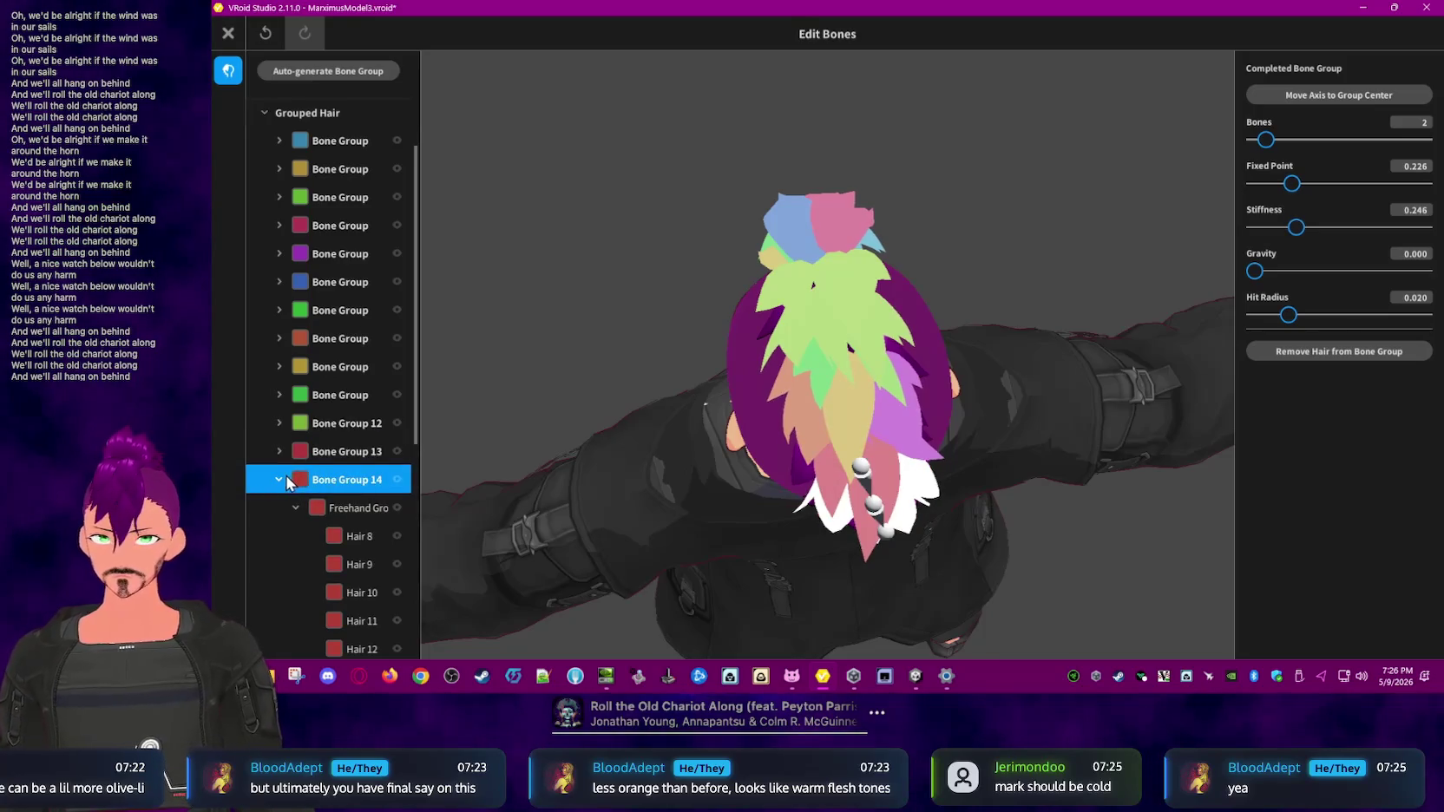
pyautogui.click(282, 479)
pyautogui.click(347, 471)
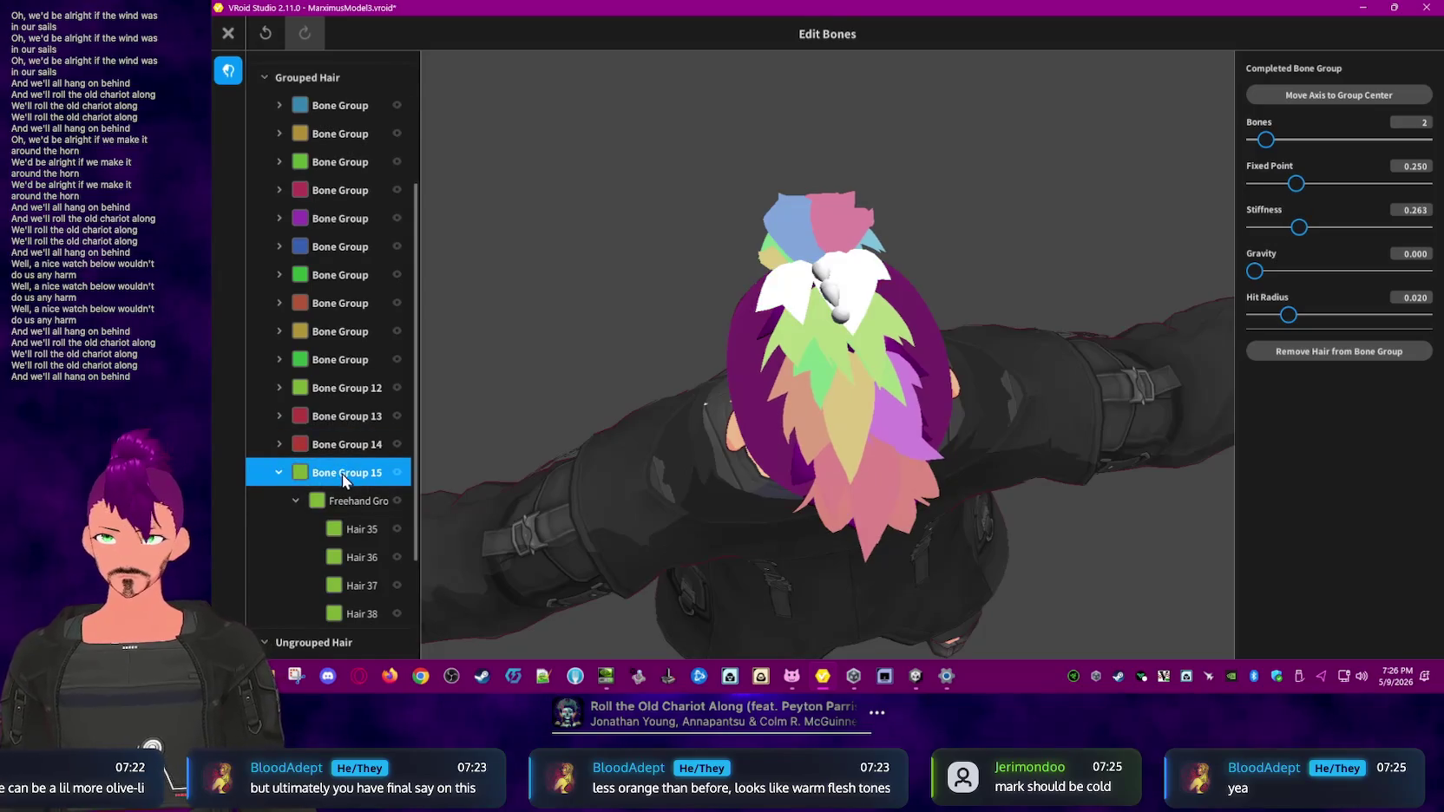
pyautogui.click(281, 472)
pyautogui.click(609, 313)
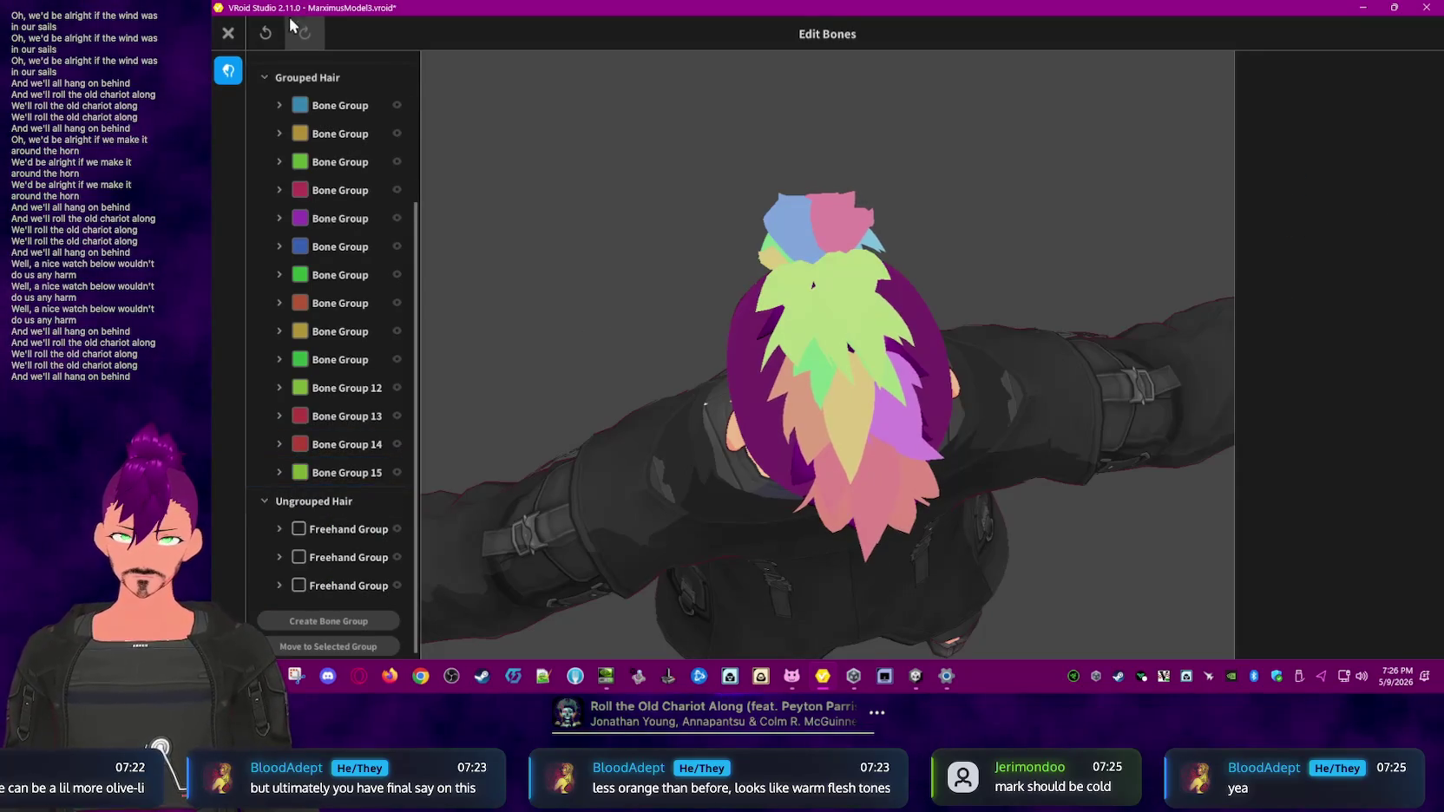
# - Close the bone editor and overwrite the existing Front hair item with the bounce edits
pyautogui.click(228, 33)
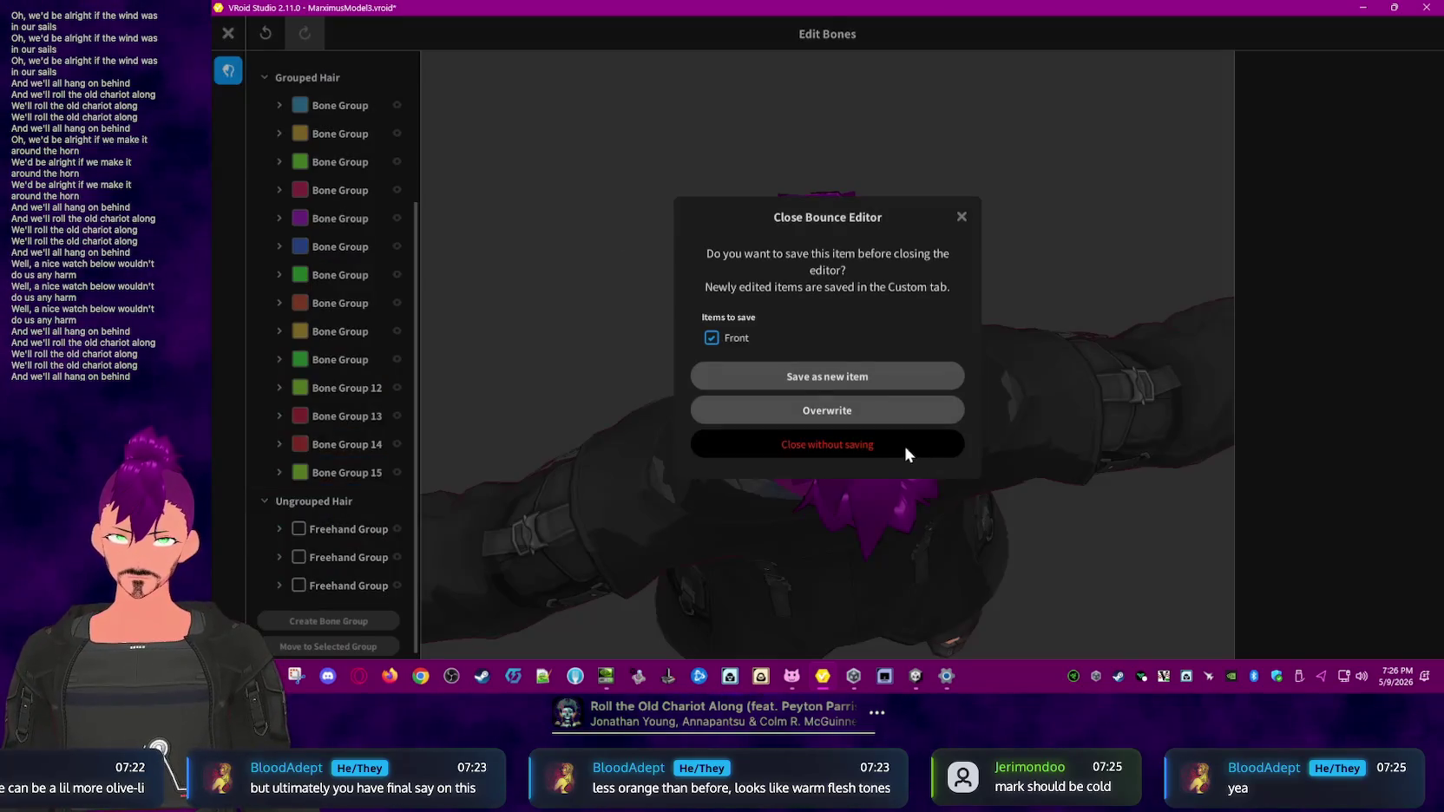
pyautogui.click(849, 410)
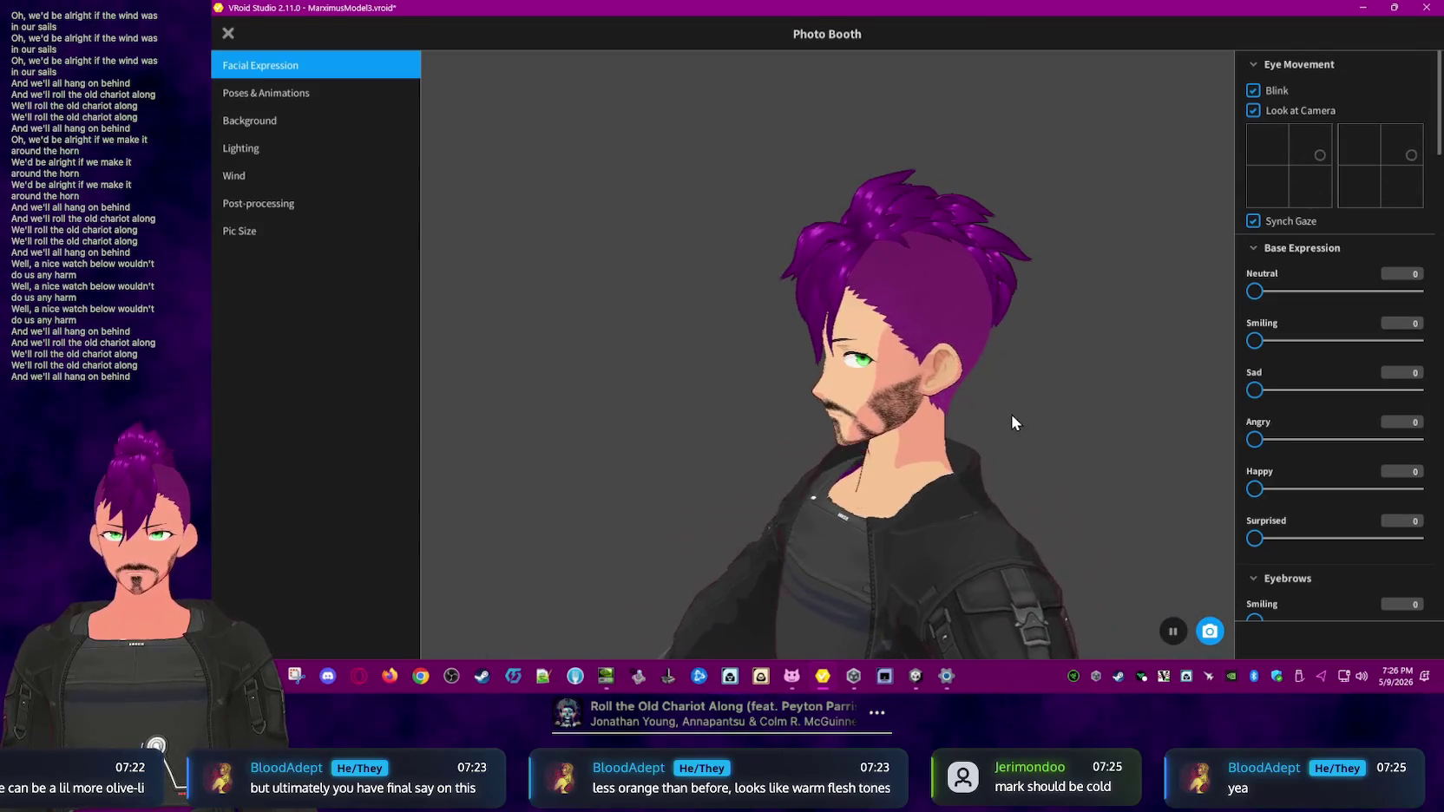
# - Preview the Default pose and the Standby 0 through 4 poses on the avatar
pyautogui.click(295, 94)
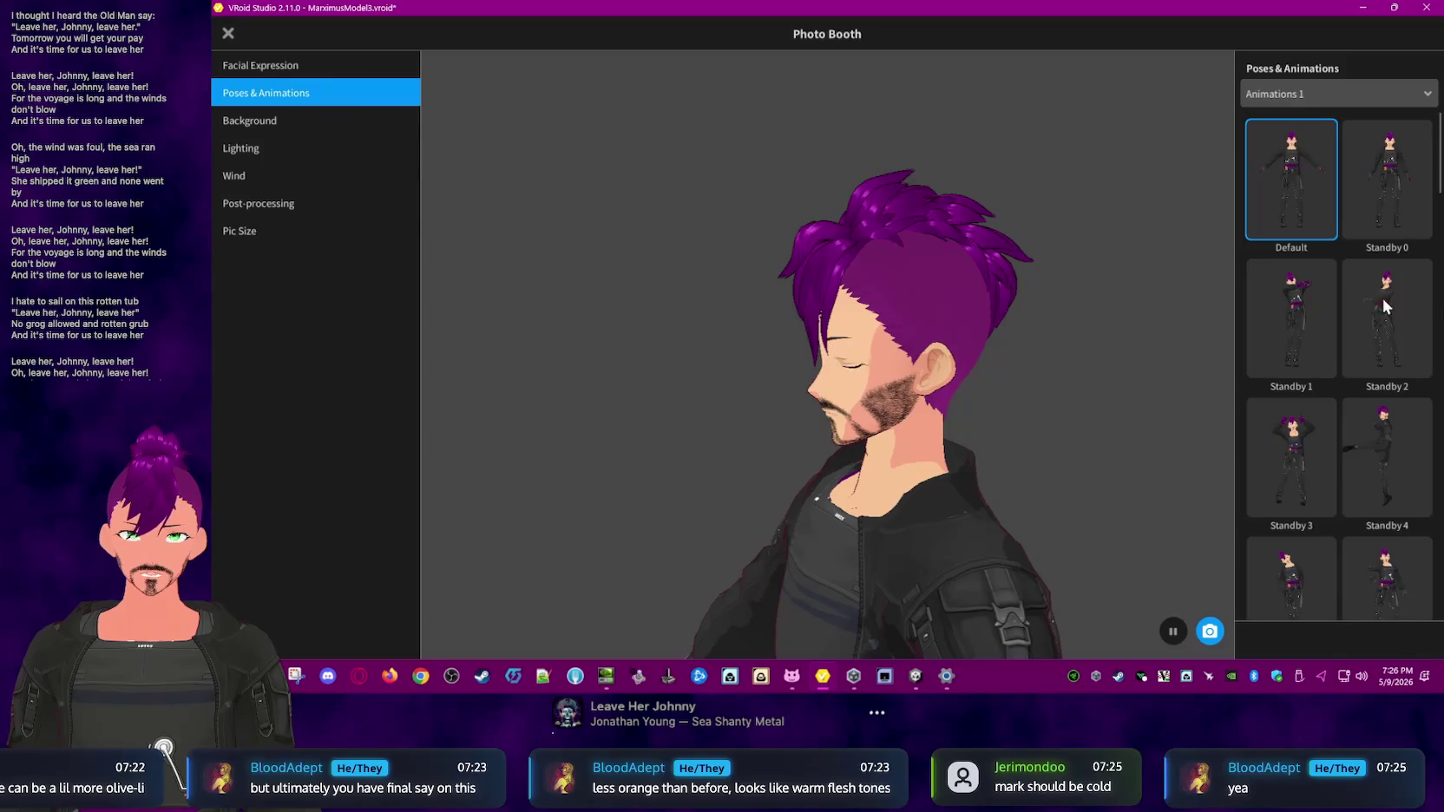
pyautogui.click(1385, 183)
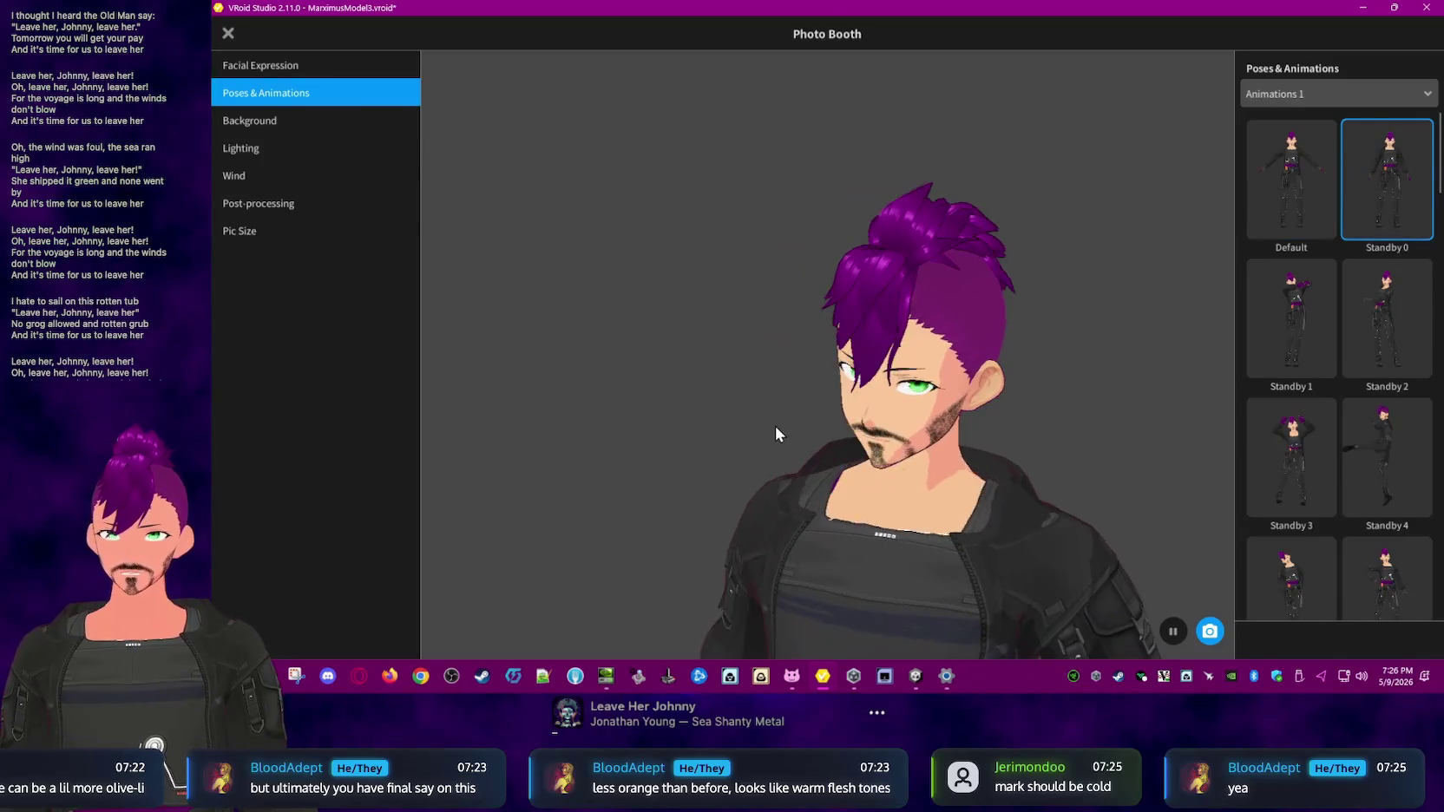
pyautogui.click(1271, 331)
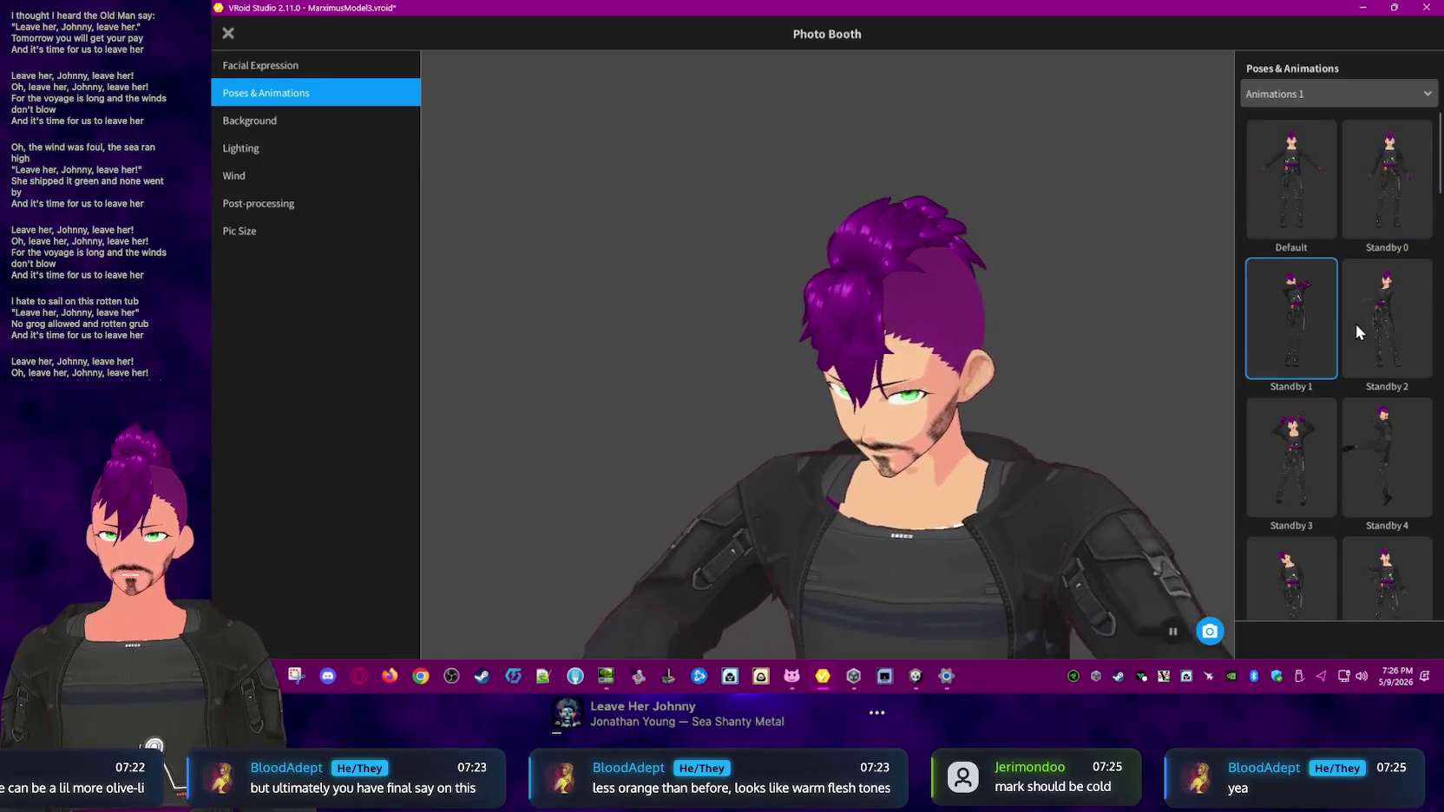
pyautogui.click(1369, 320)
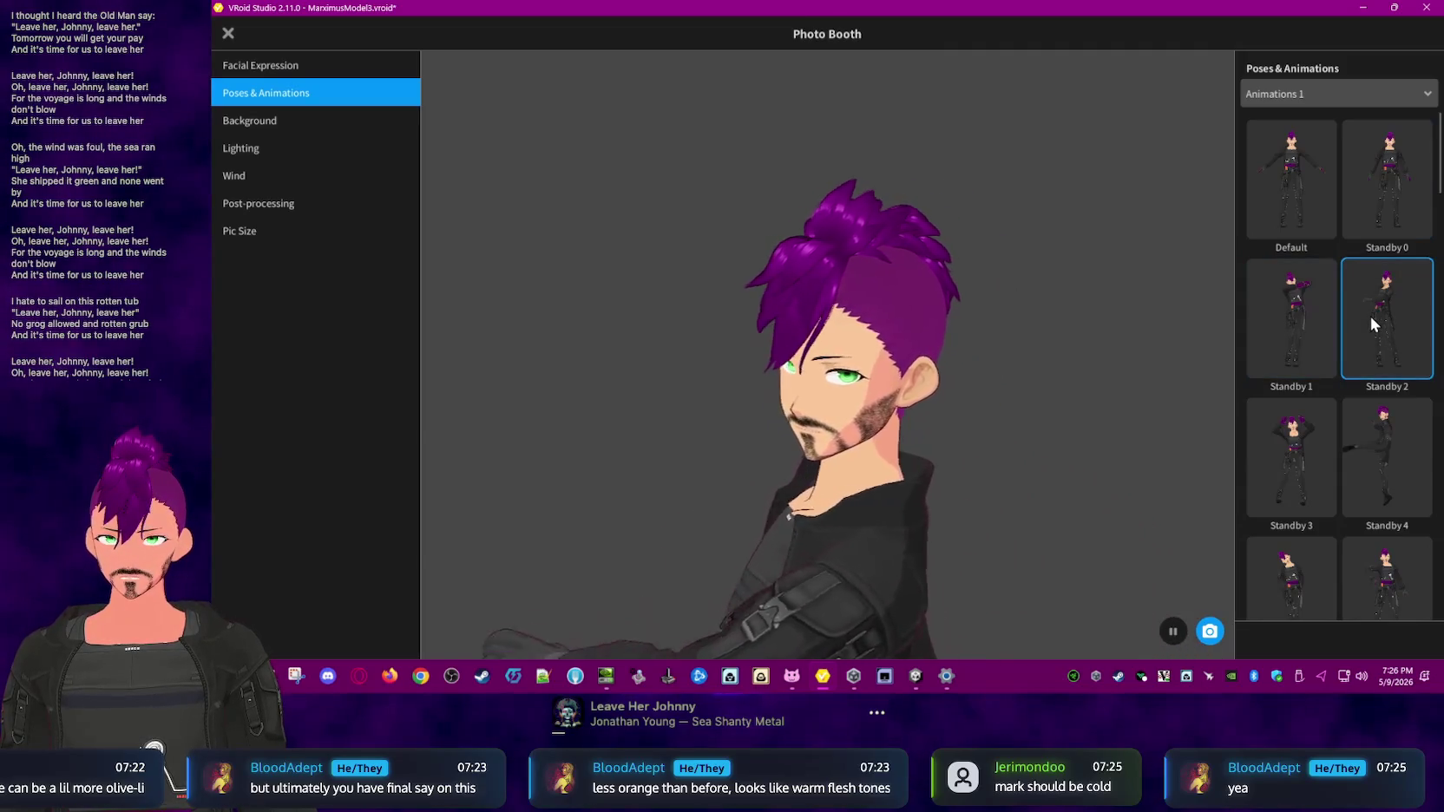
pyautogui.click(1387, 180)
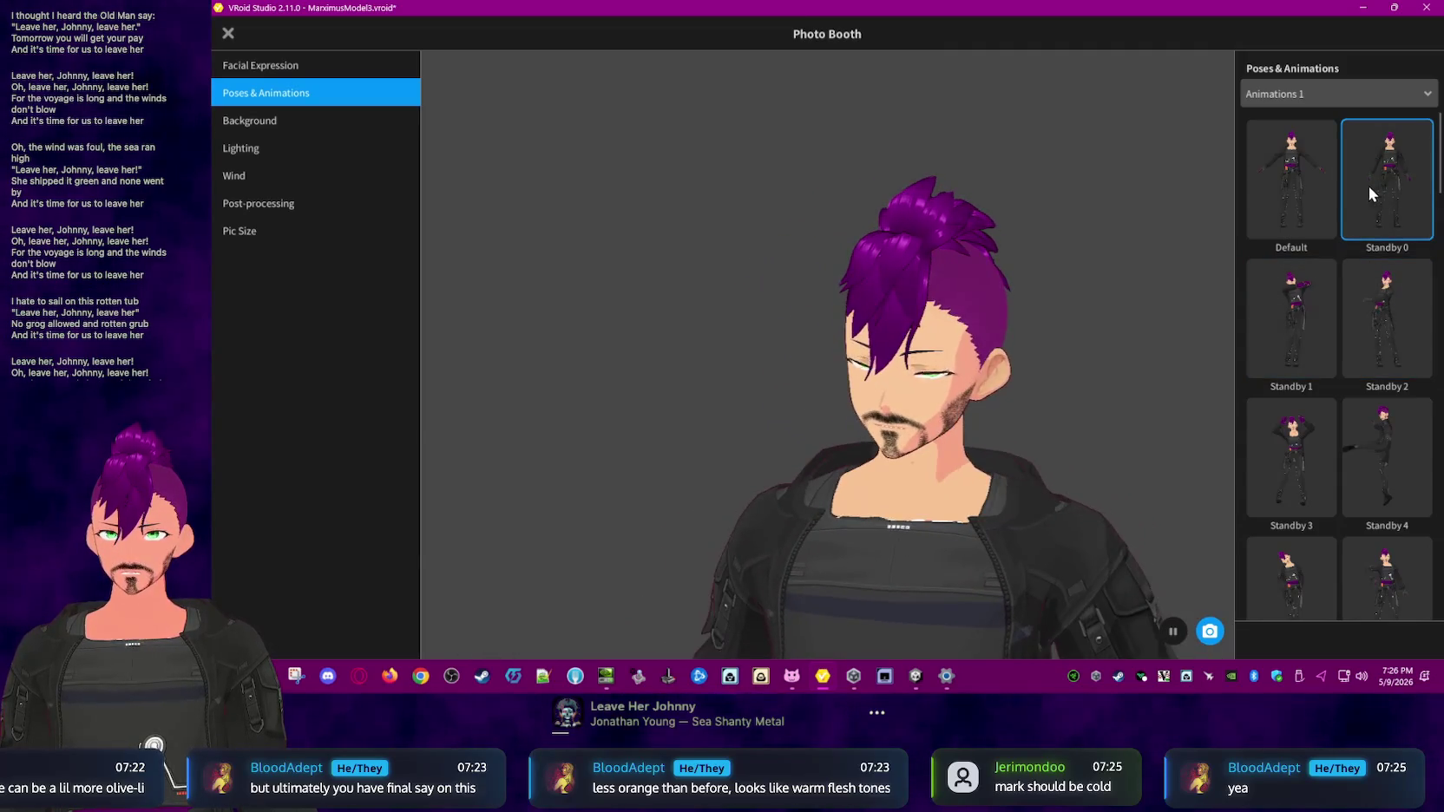
pyautogui.click(1313, 192)
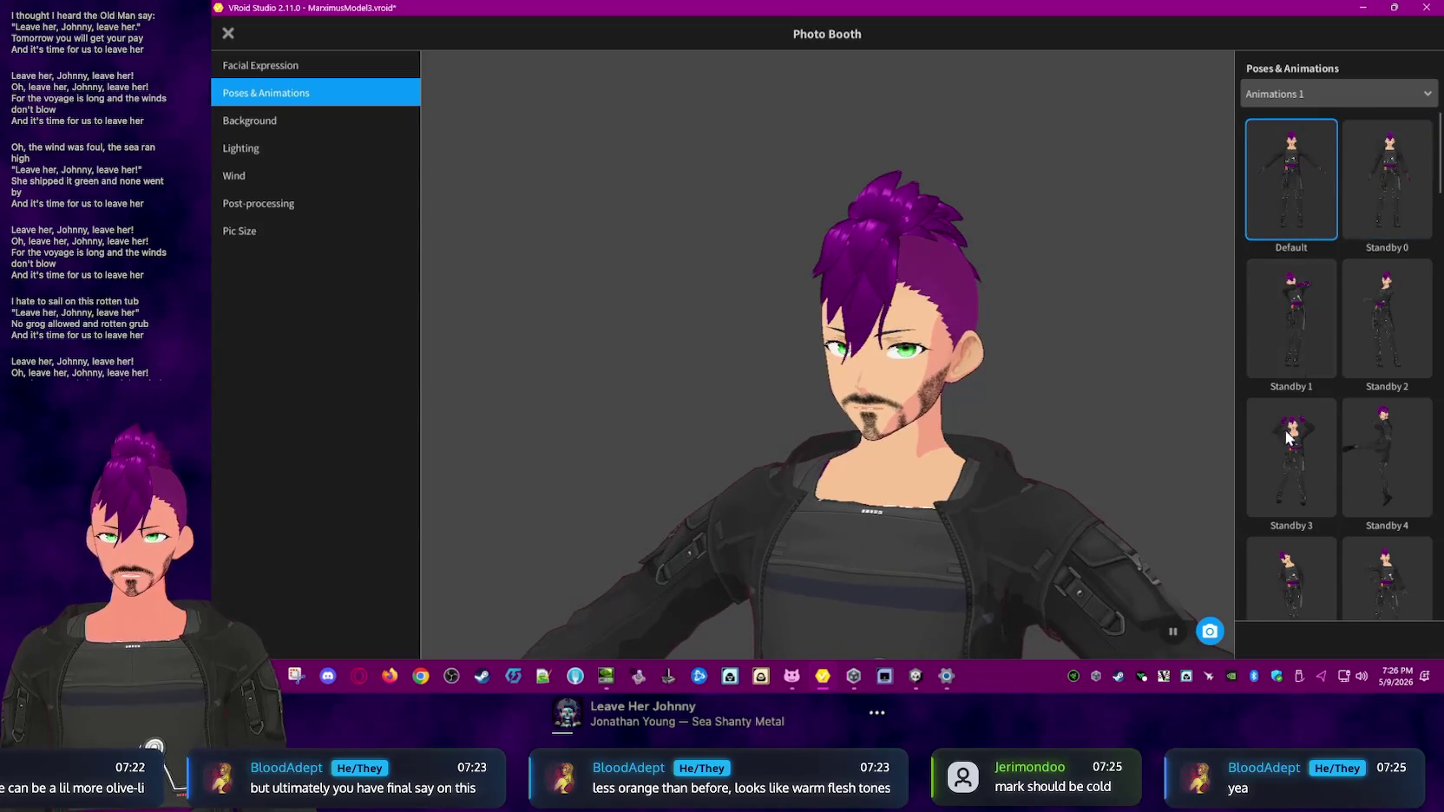
pyautogui.click(1282, 479)
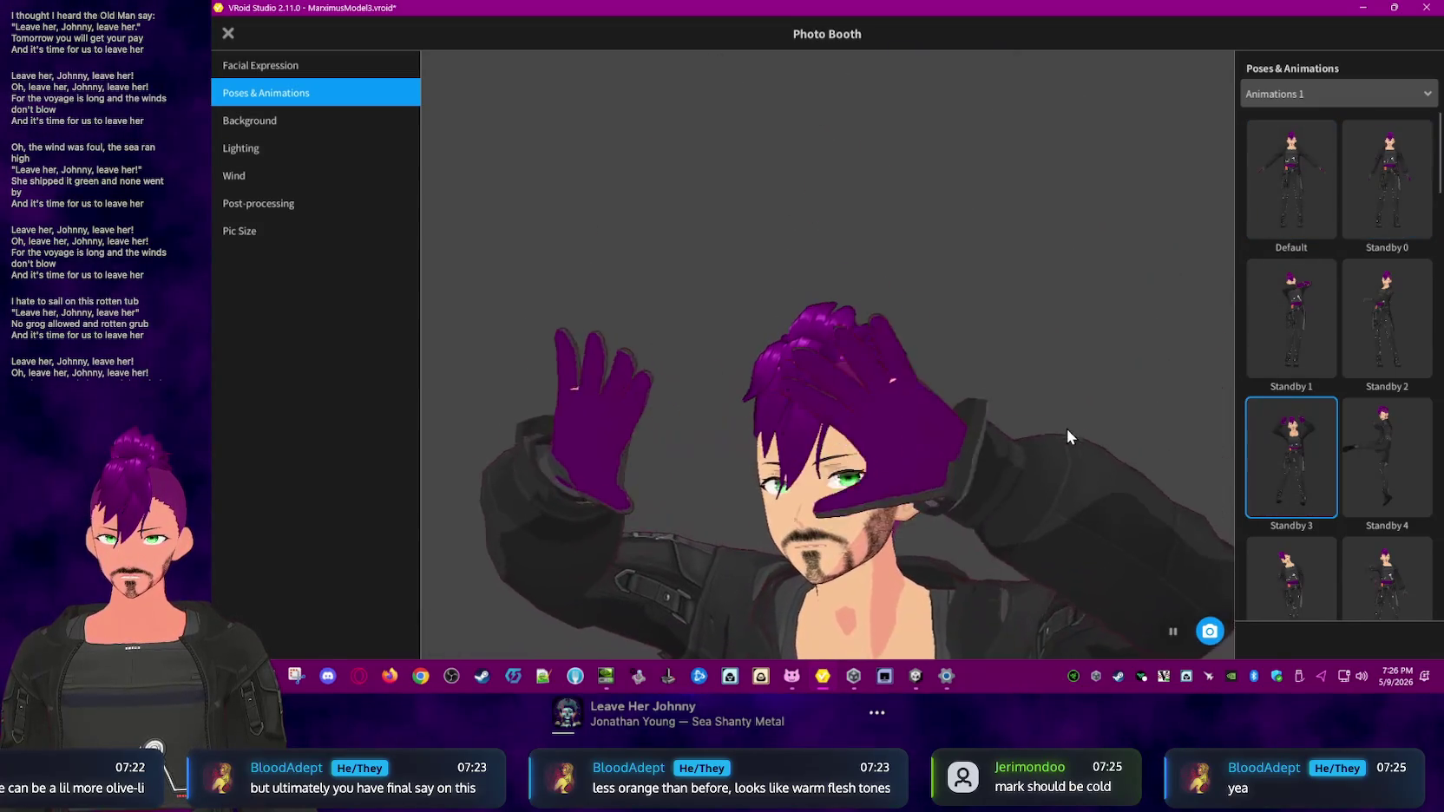
pyautogui.click(1380, 450)
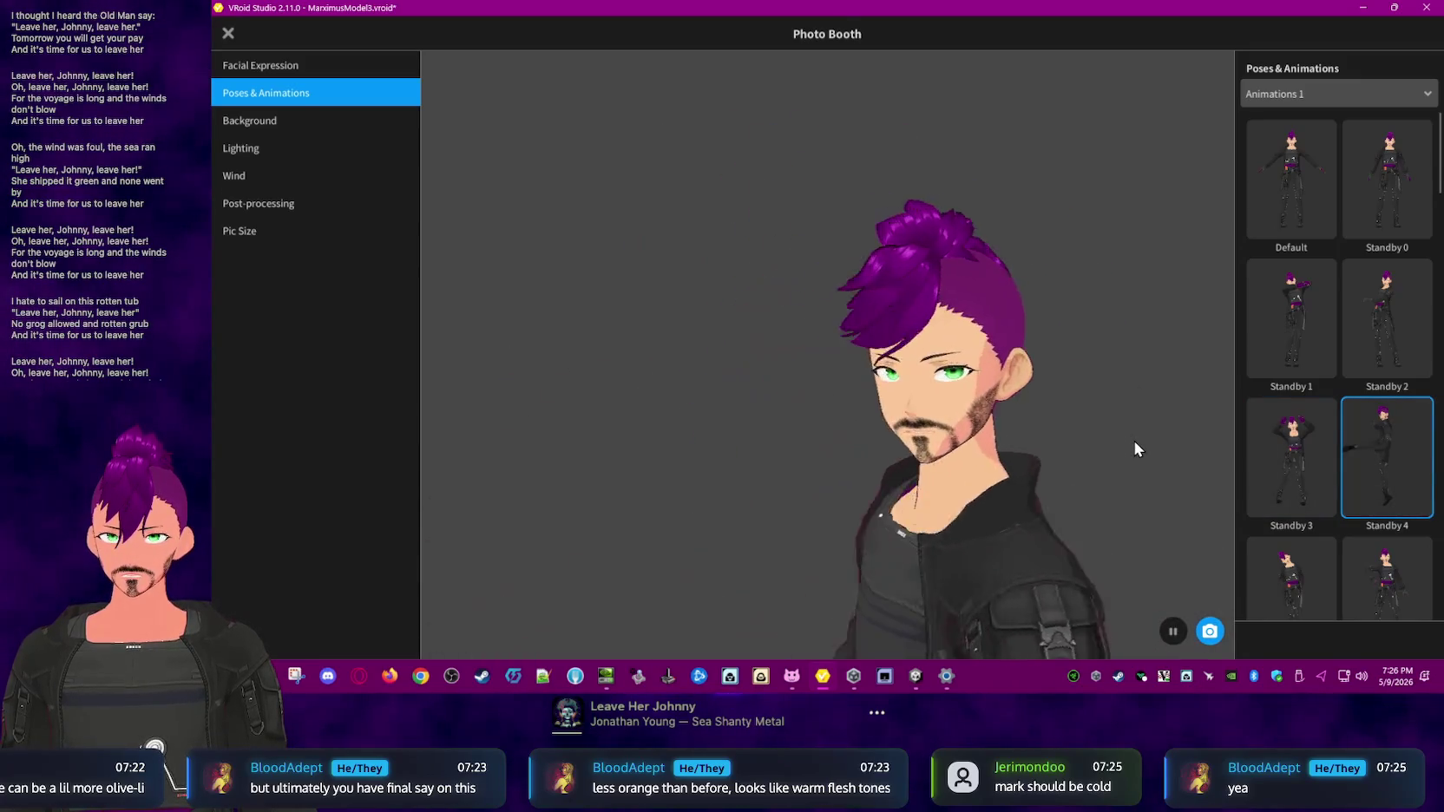
# - Preview the Standby 5 through 10 animations
pyautogui.scroll(-2, 1293, 451)
pyautogui.click(1305, 462)
pyautogui.click(1364, 449)
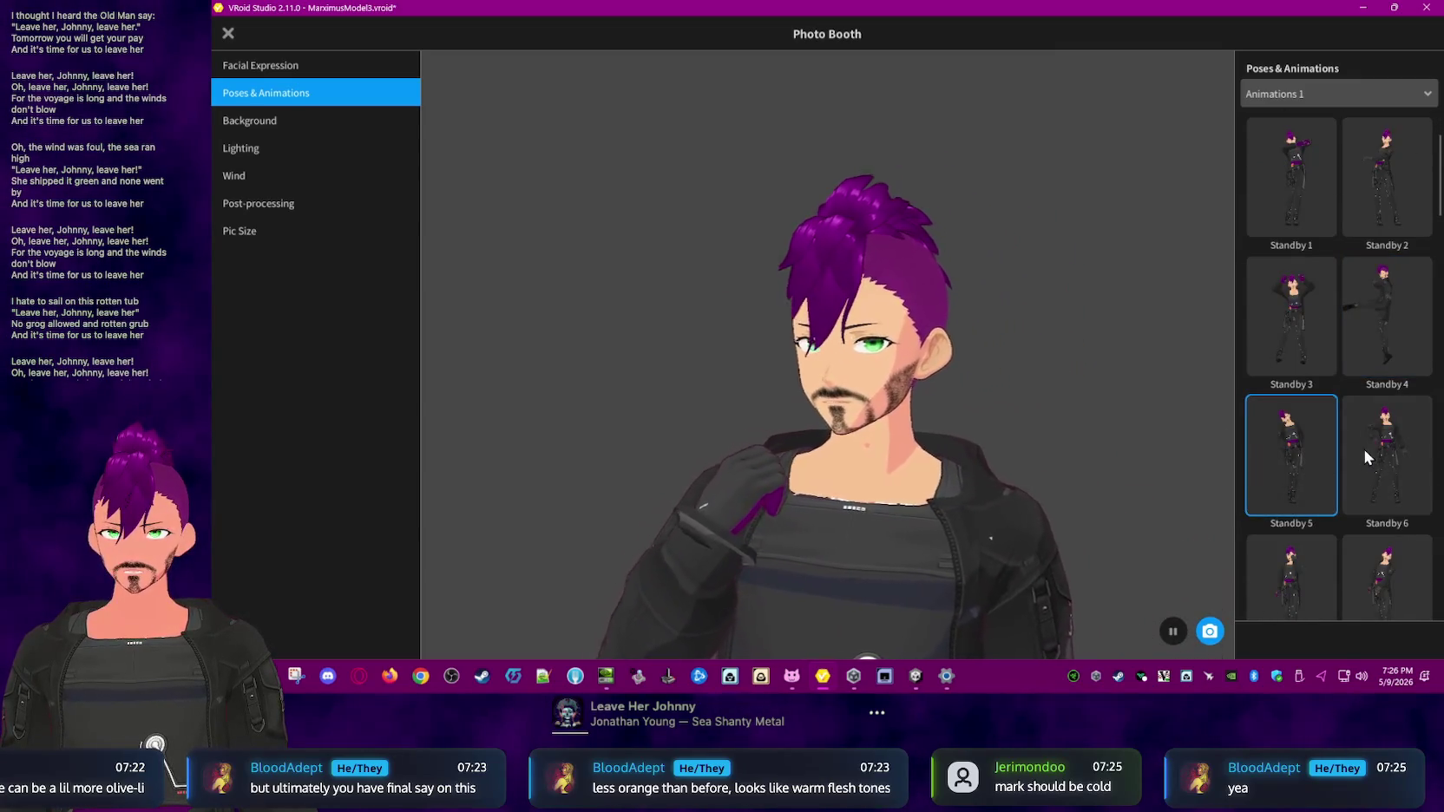
pyautogui.scroll(-1, 1271, 475)
pyautogui.click(1281, 479)
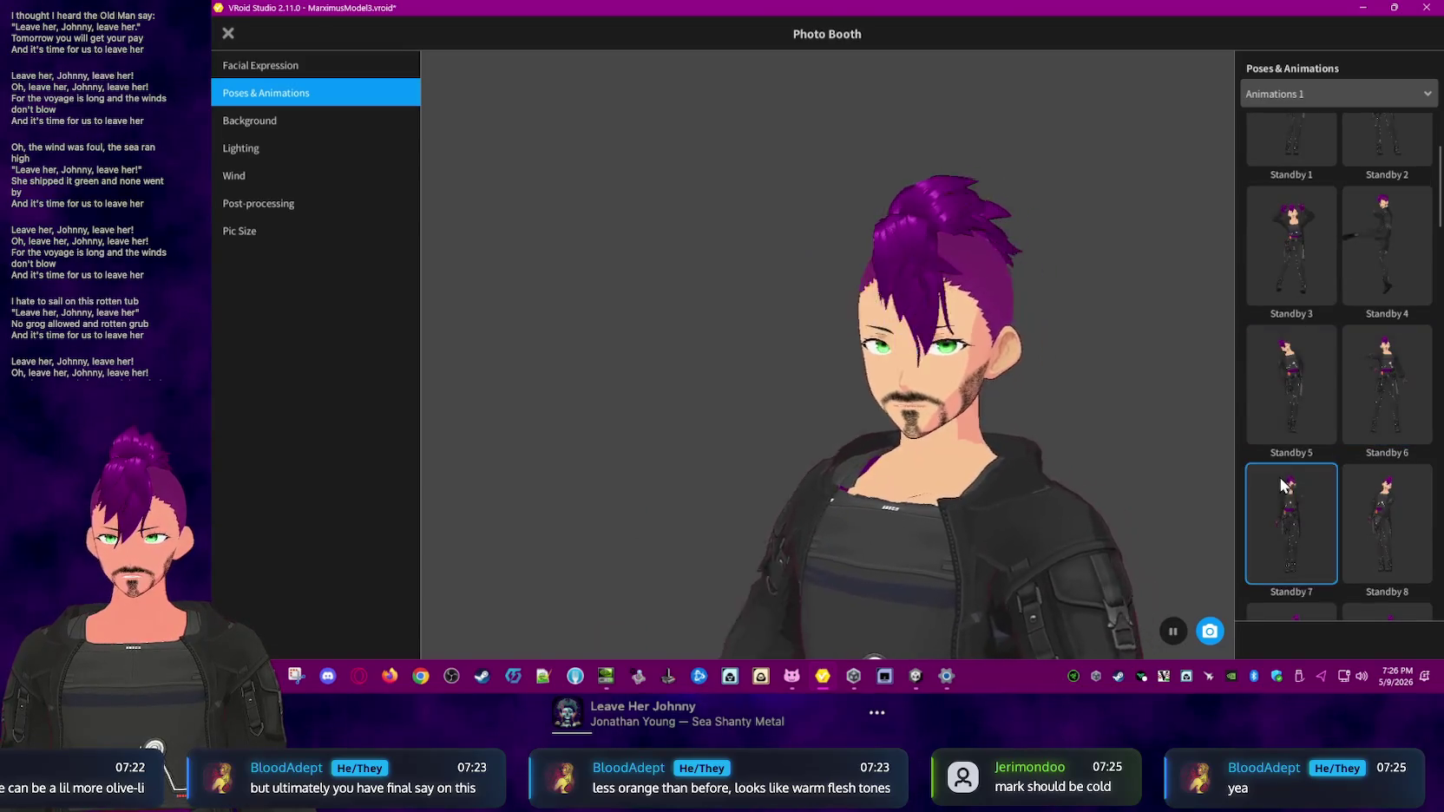
pyautogui.click(1376, 500)
pyautogui.scroll(-2, 1346, 471)
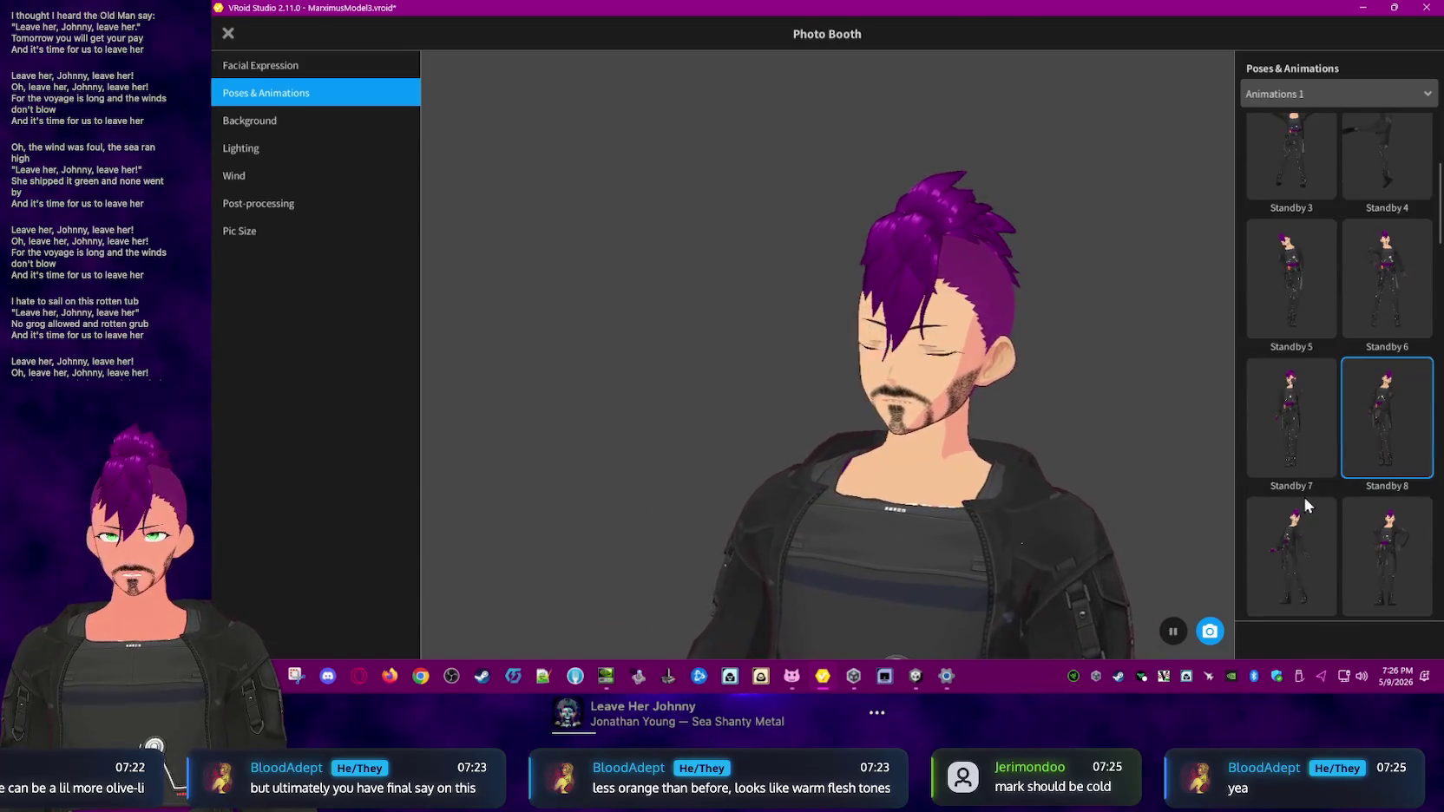
pyautogui.click(1325, 524)
pyautogui.click(1356, 523)
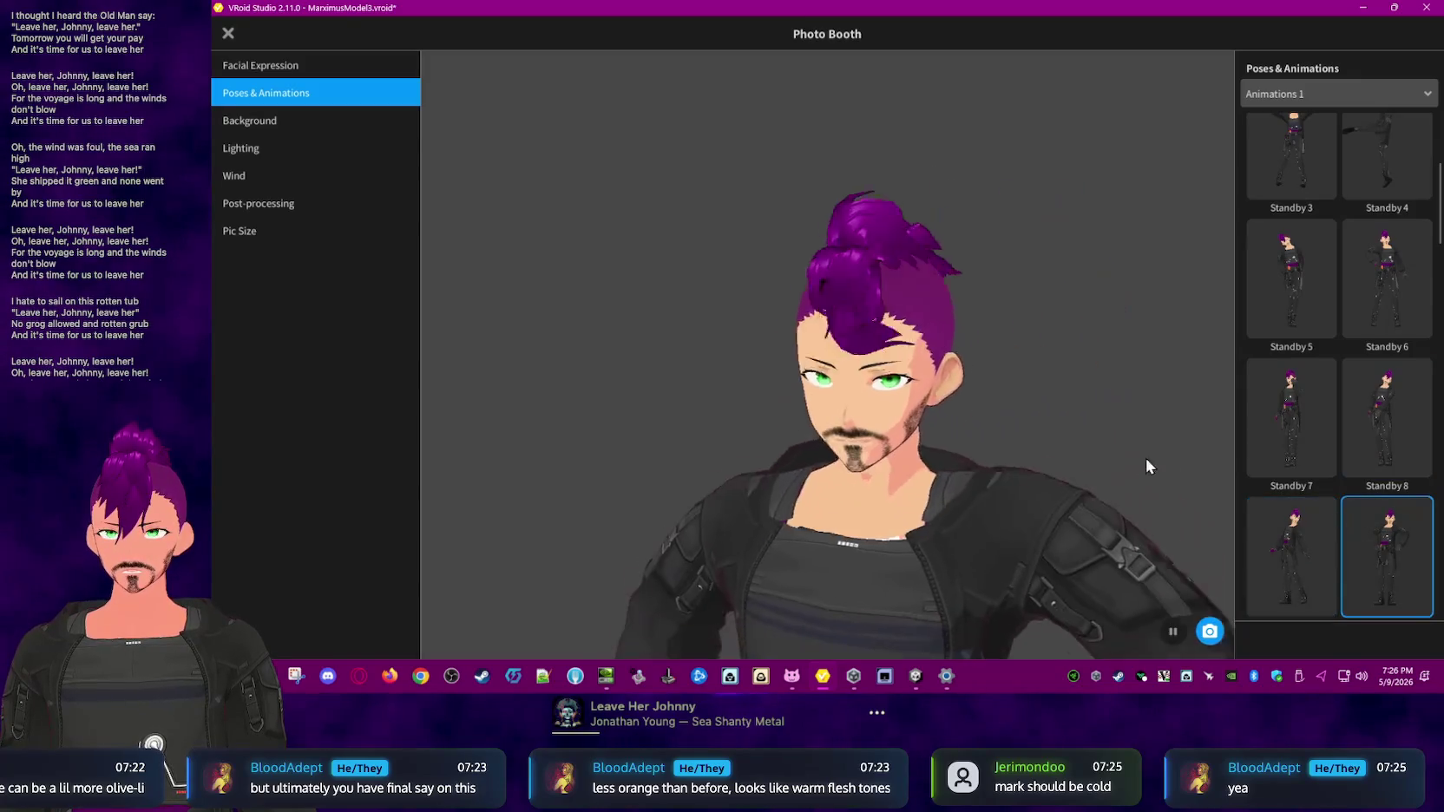
# - Play the Walking animation, then the Running animation
pyautogui.scroll(-2, 1346, 485)
pyautogui.scroll(-2, 1343, 514)
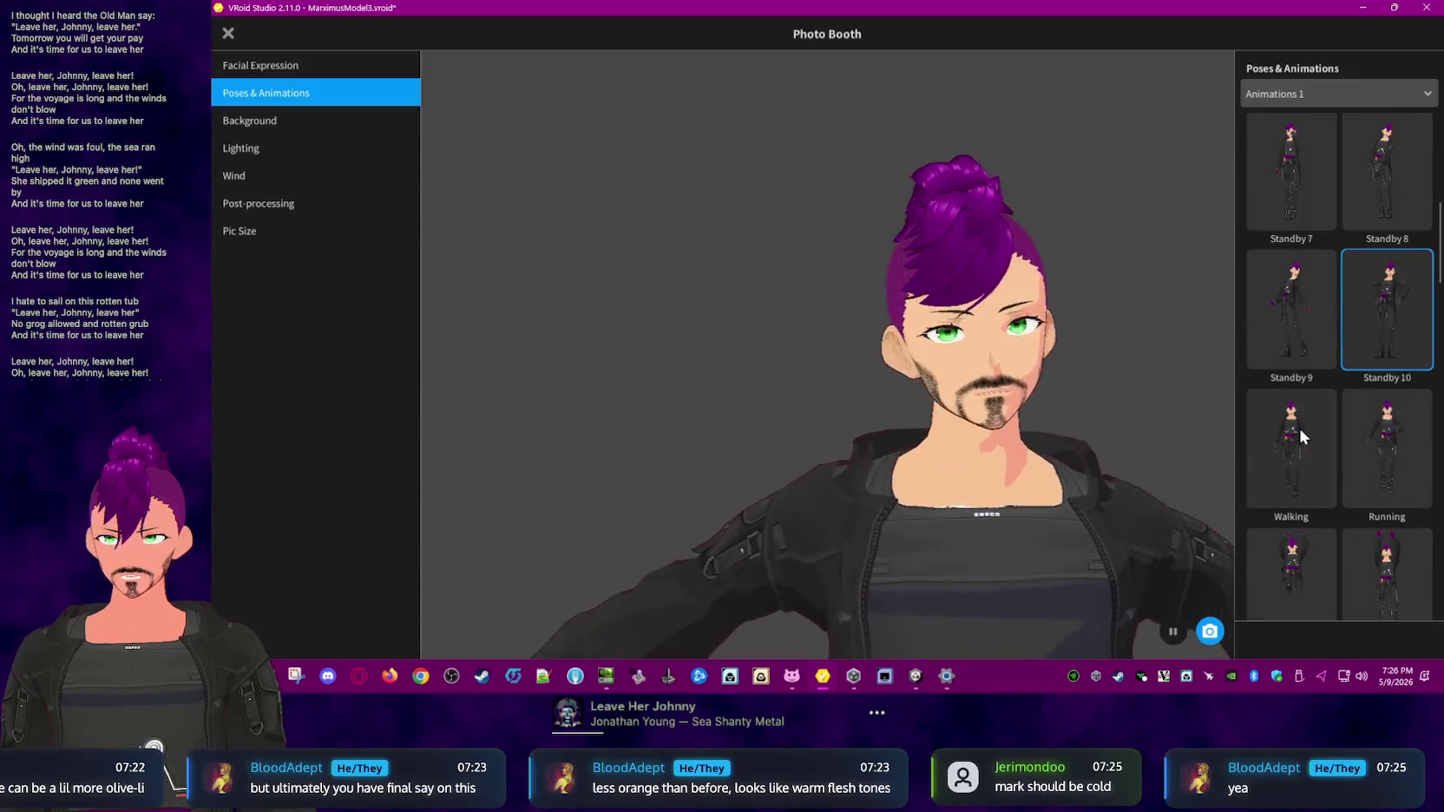
pyautogui.click(1301, 431)
pyautogui.click(1385, 437)
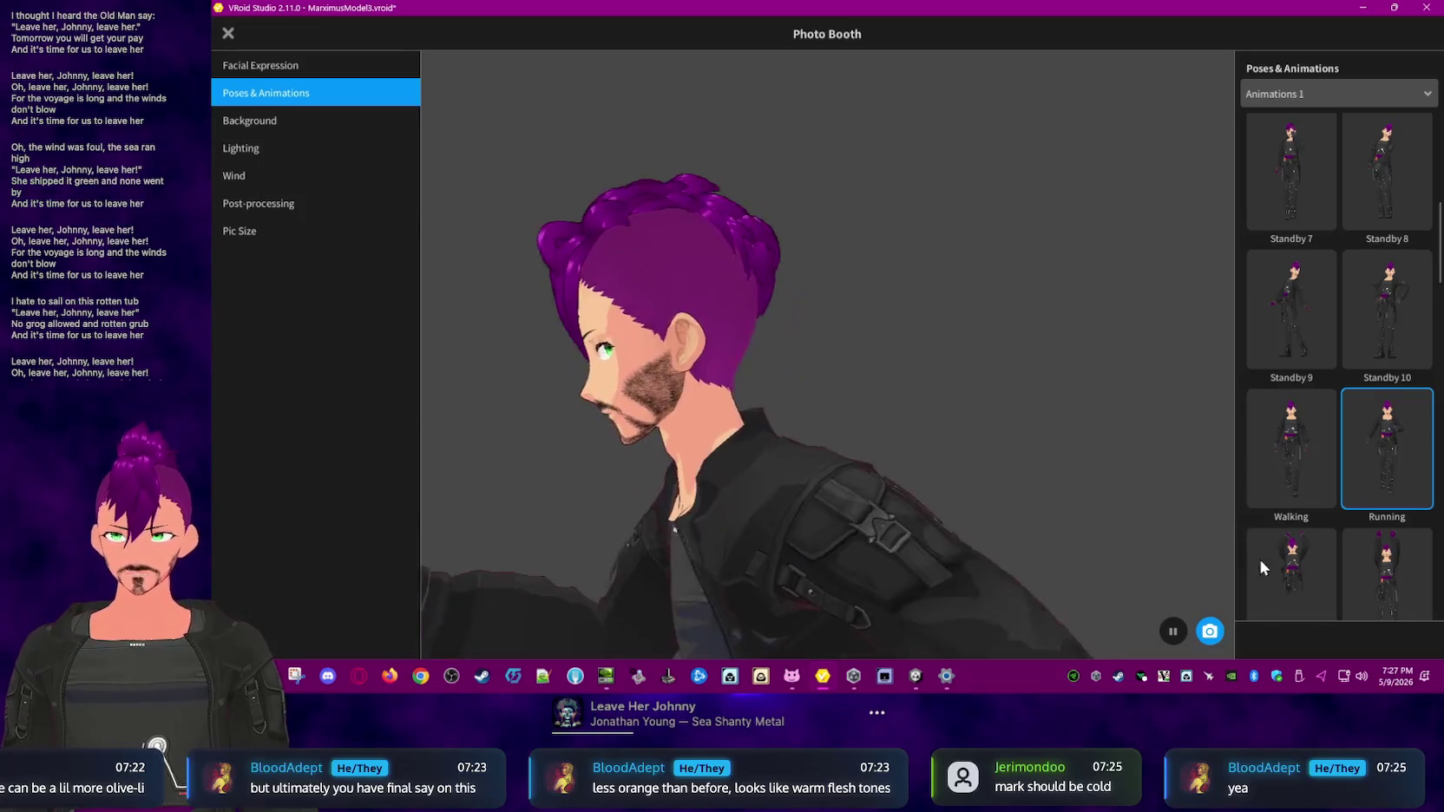
# - Play Jumping 0, Jumping 1, Vaulting Horse, Sliding and Laughing to test the hair movement
pyautogui.click(1305, 570)
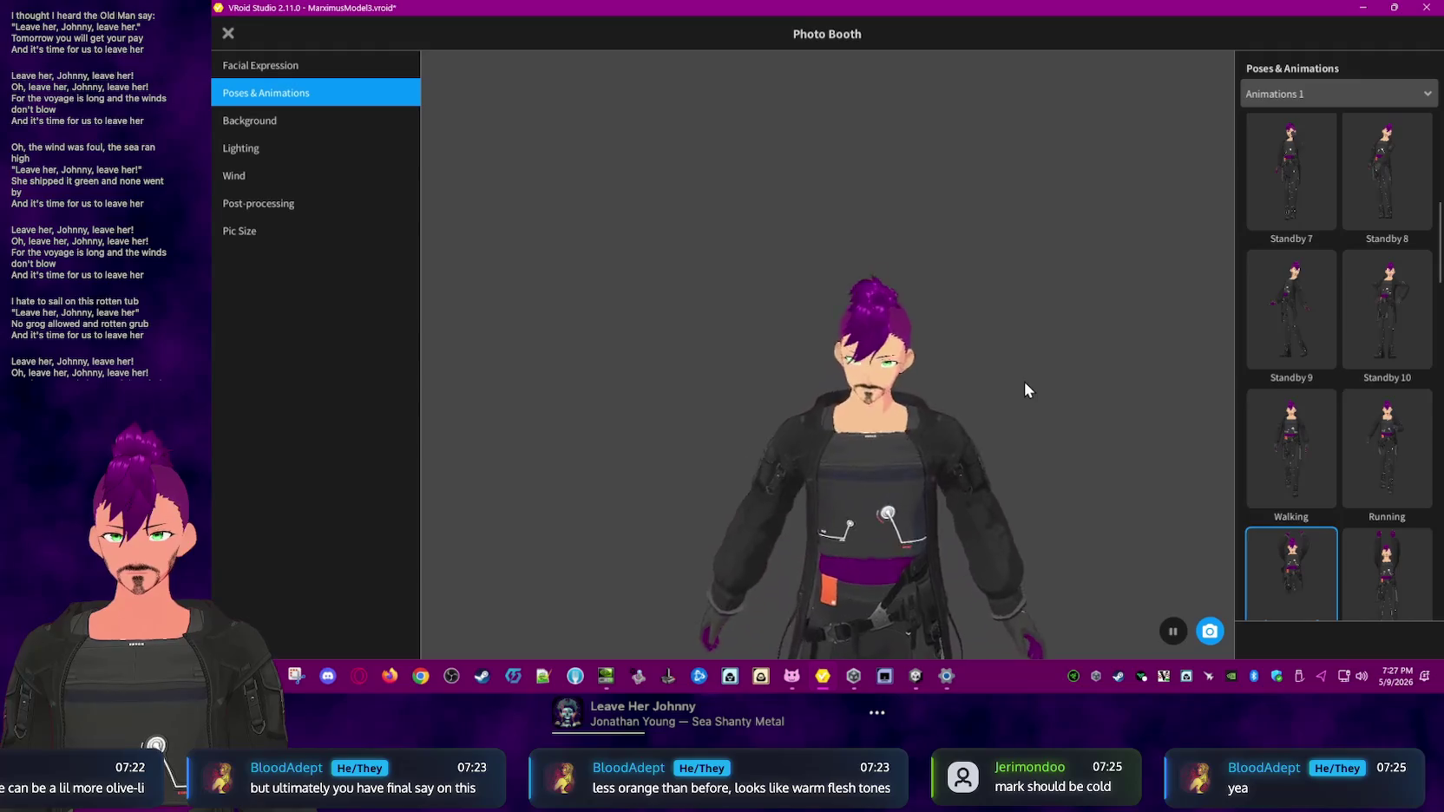
pyautogui.click(1375, 562)
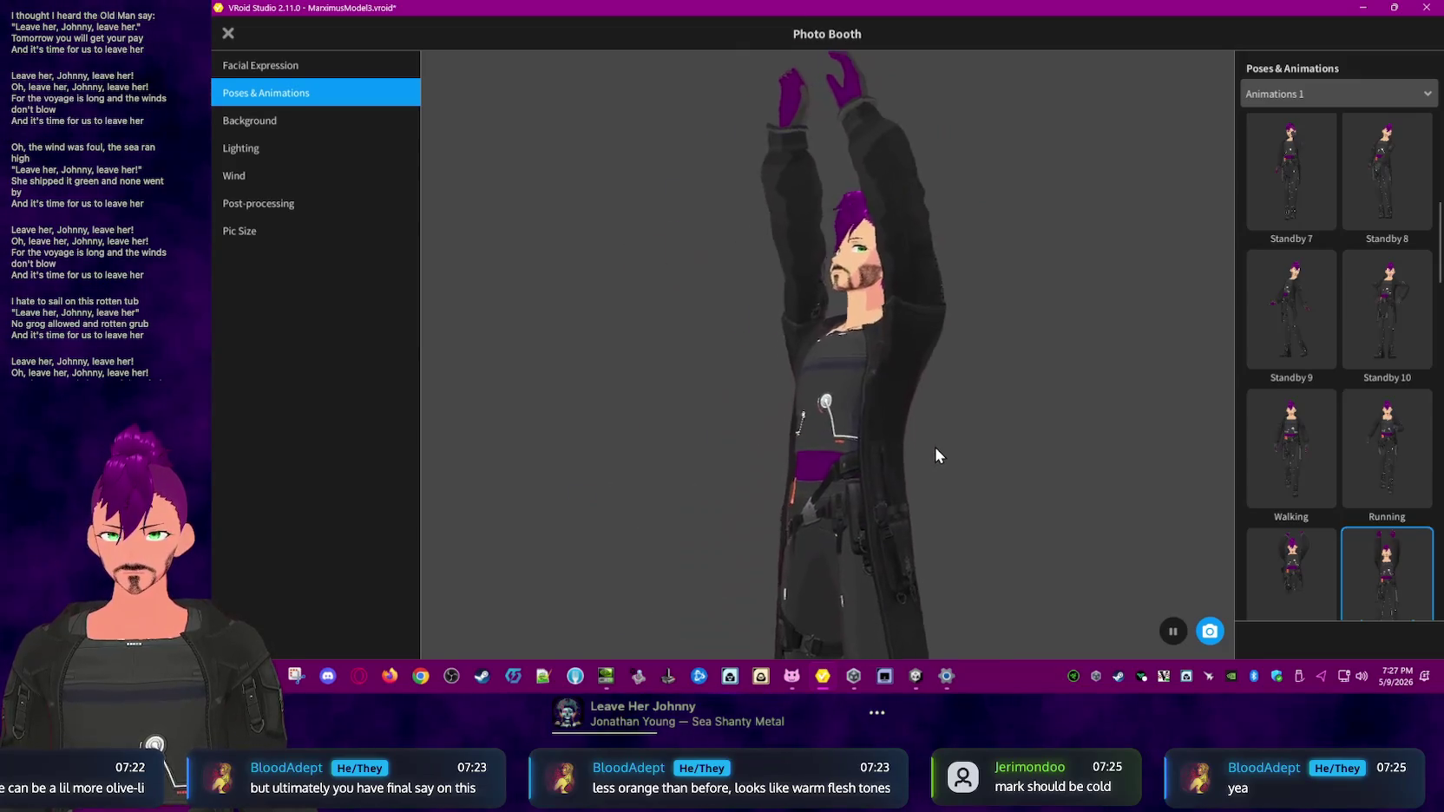
pyautogui.scroll(-2, 1348, 519)
pyautogui.scroll(-2, 1314, 459)
pyautogui.scroll(-2, 1313, 452)
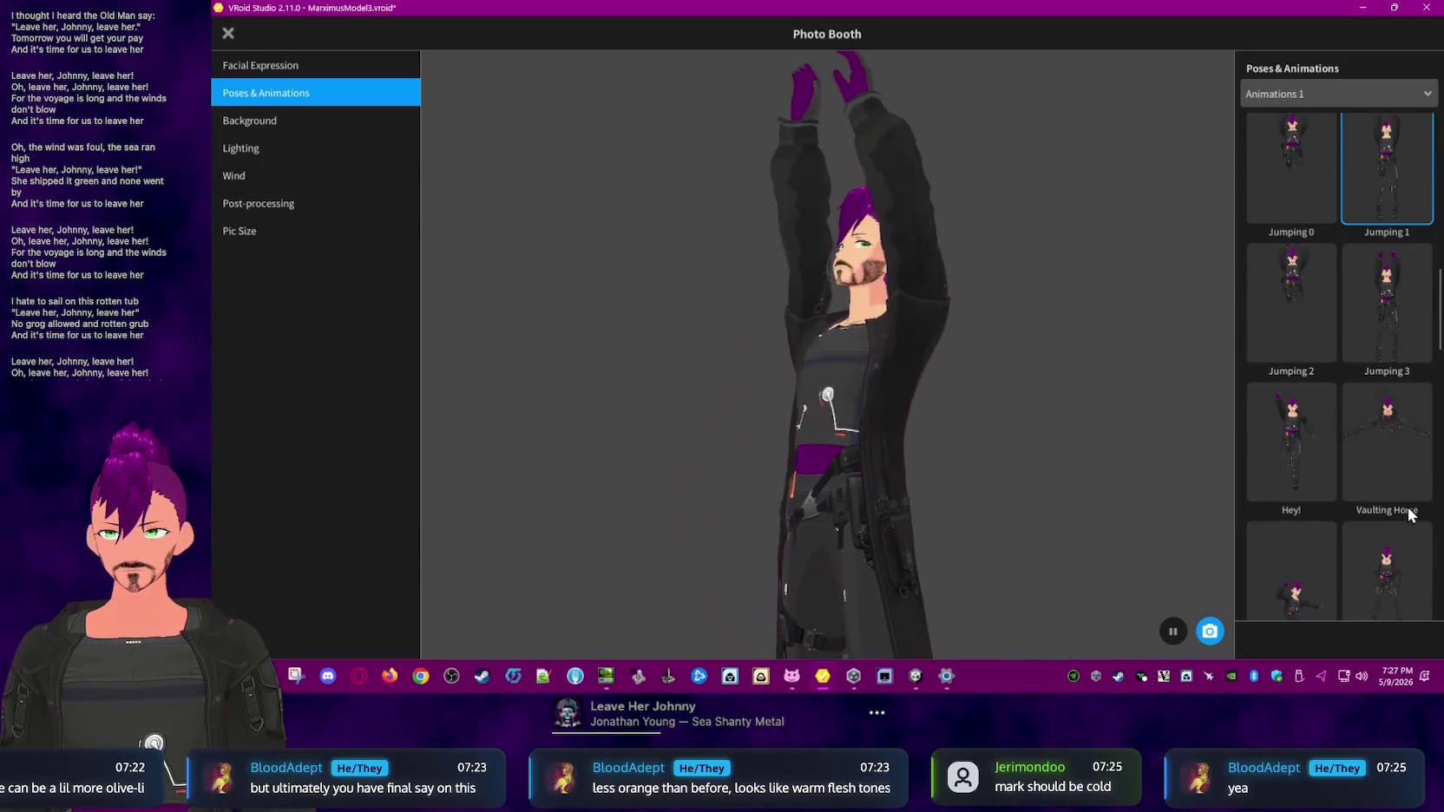
pyautogui.click(1390, 428)
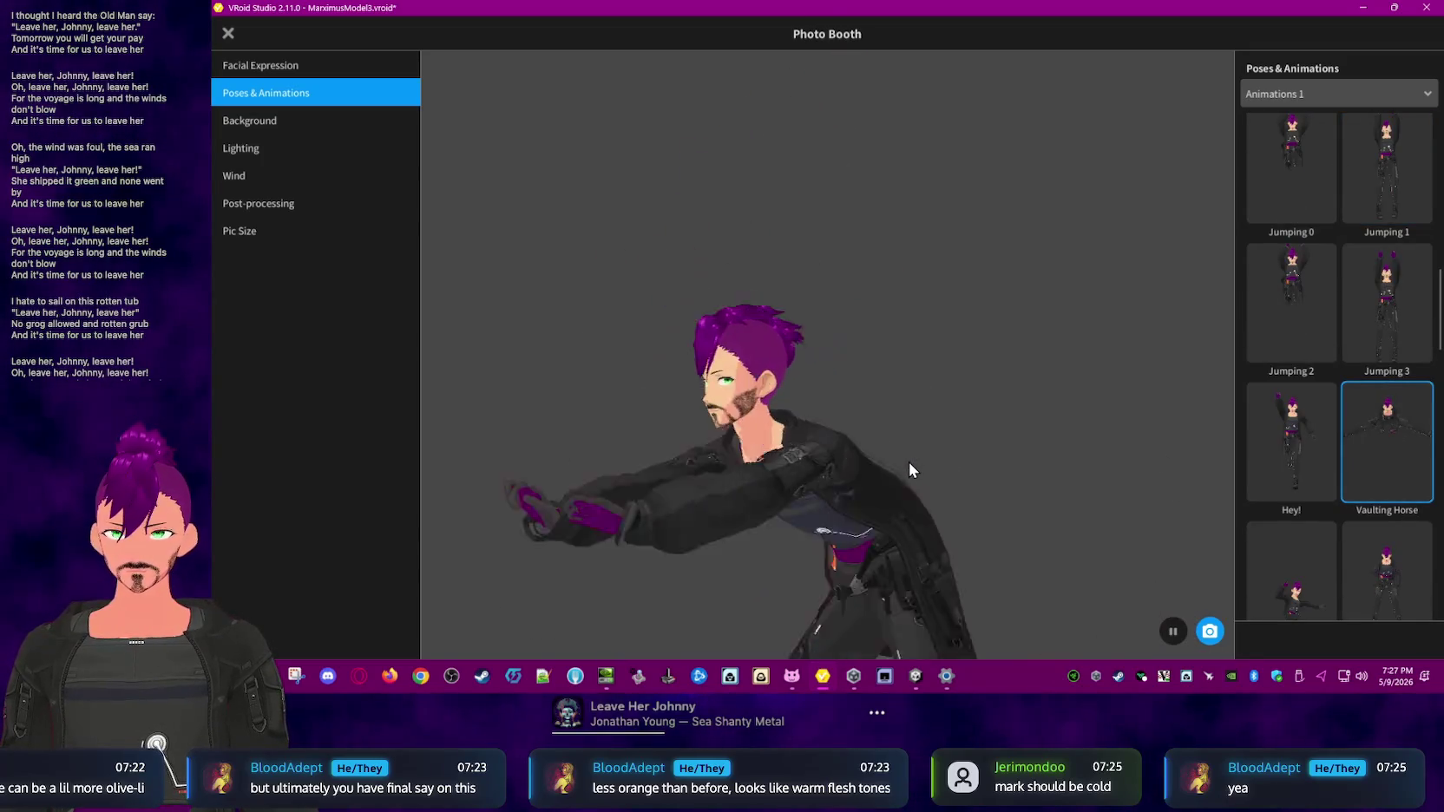
pyautogui.scroll(-2, 1323, 459)
pyautogui.click(1314, 449)
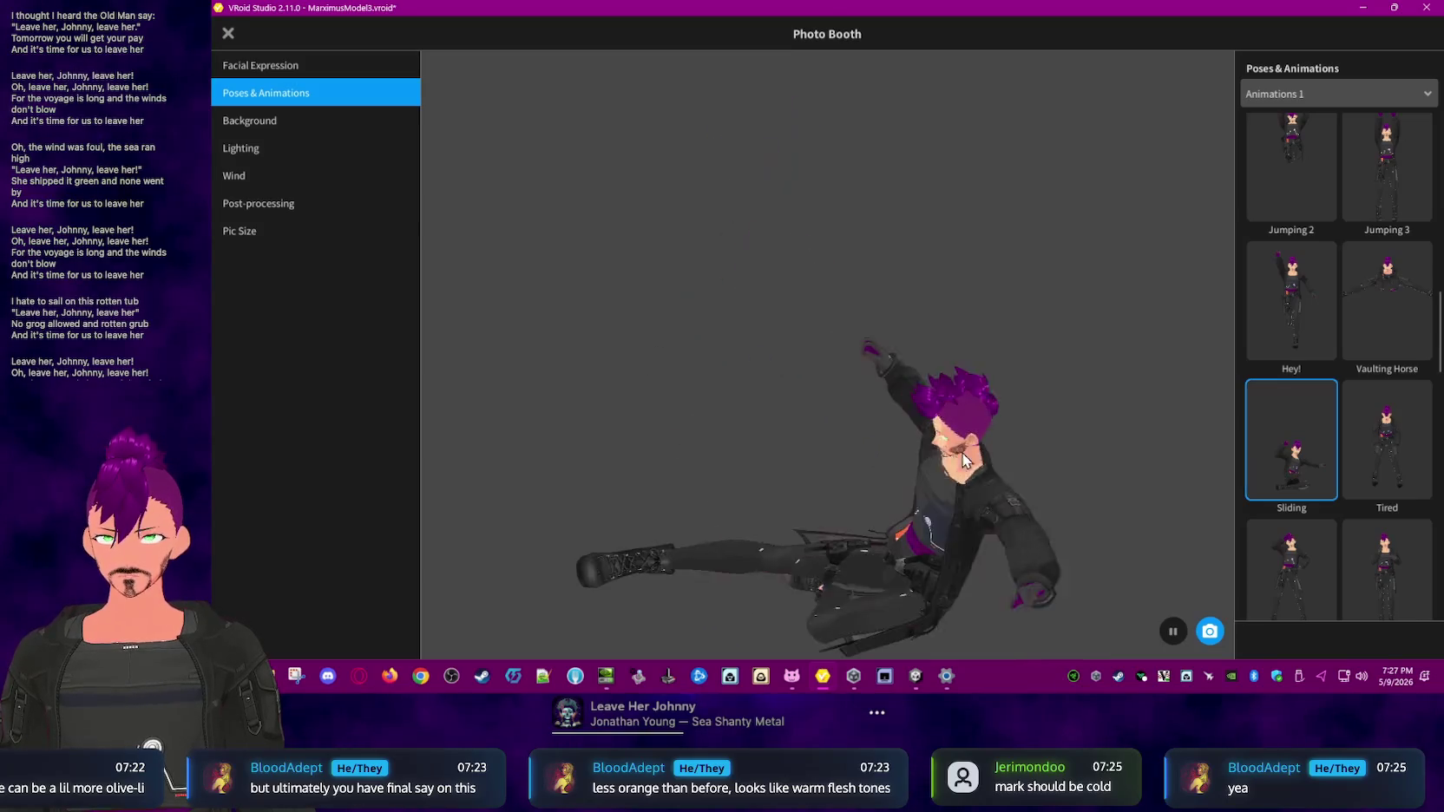
pyautogui.click(1372, 566)
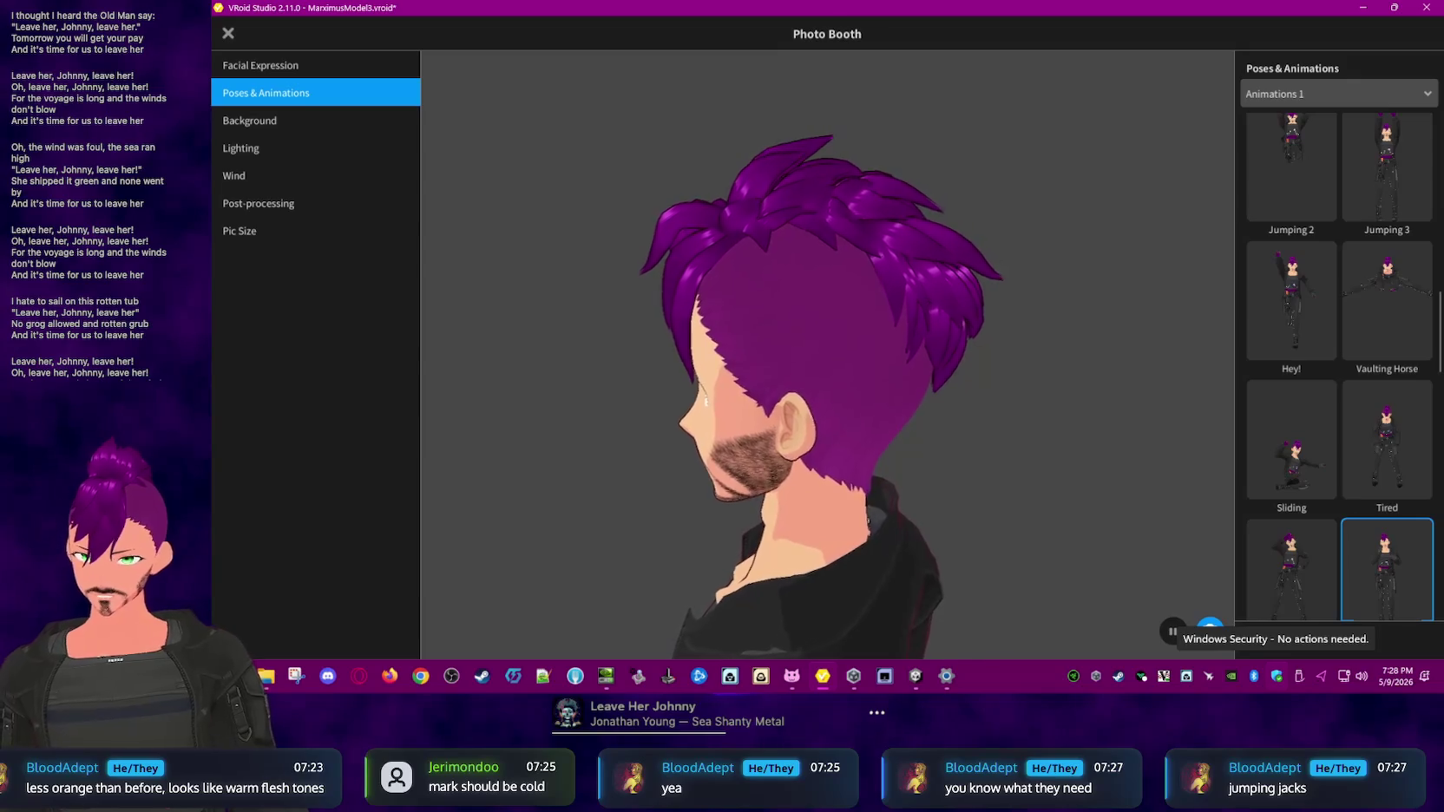
# - Browse the animation list and play the Yay! animation
pyautogui.scroll(-2, 1402, 317)
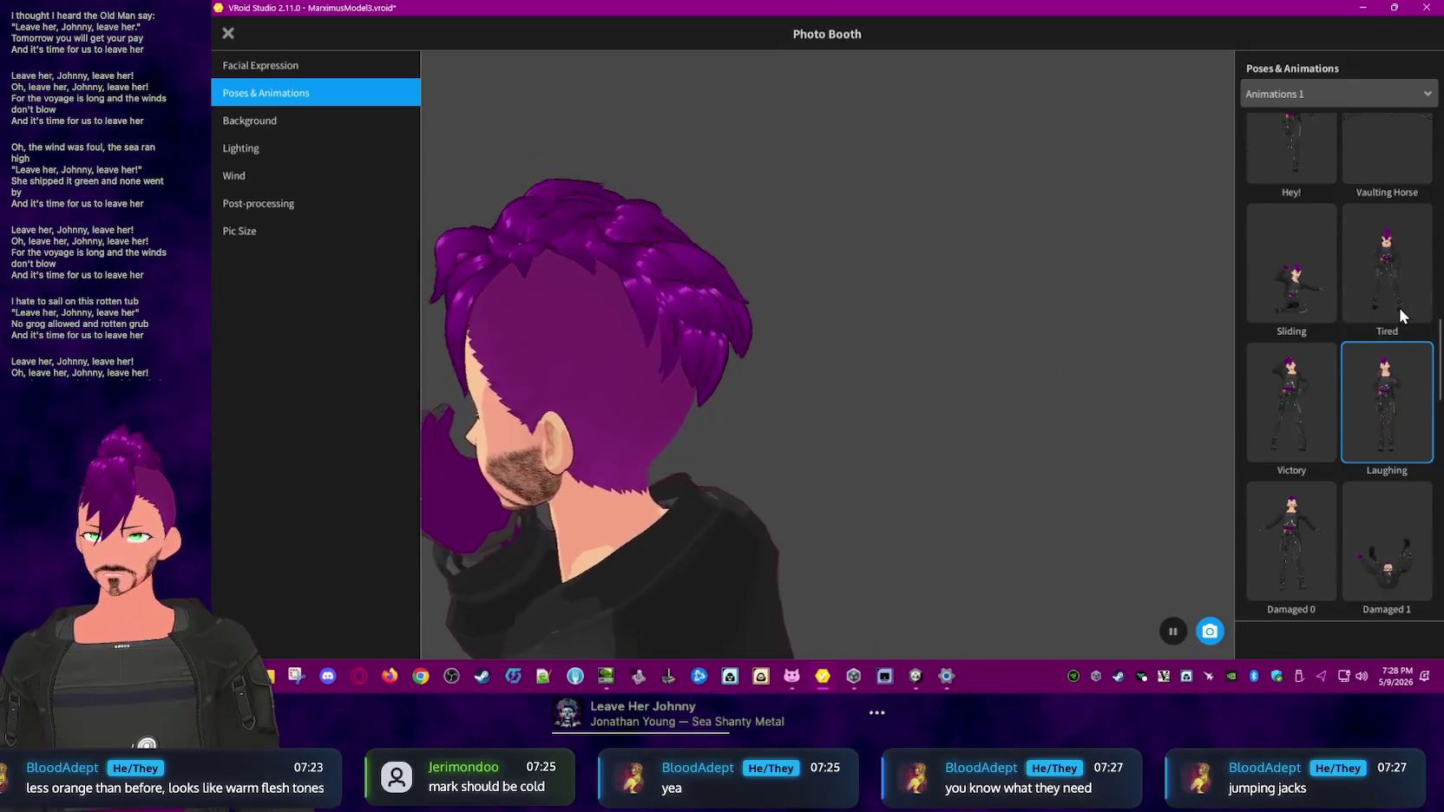
pyautogui.scroll(-2, 1393, 310)
pyautogui.scroll(-2, 1377, 359)
pyautogui.scroll(-2, 1379, 362)
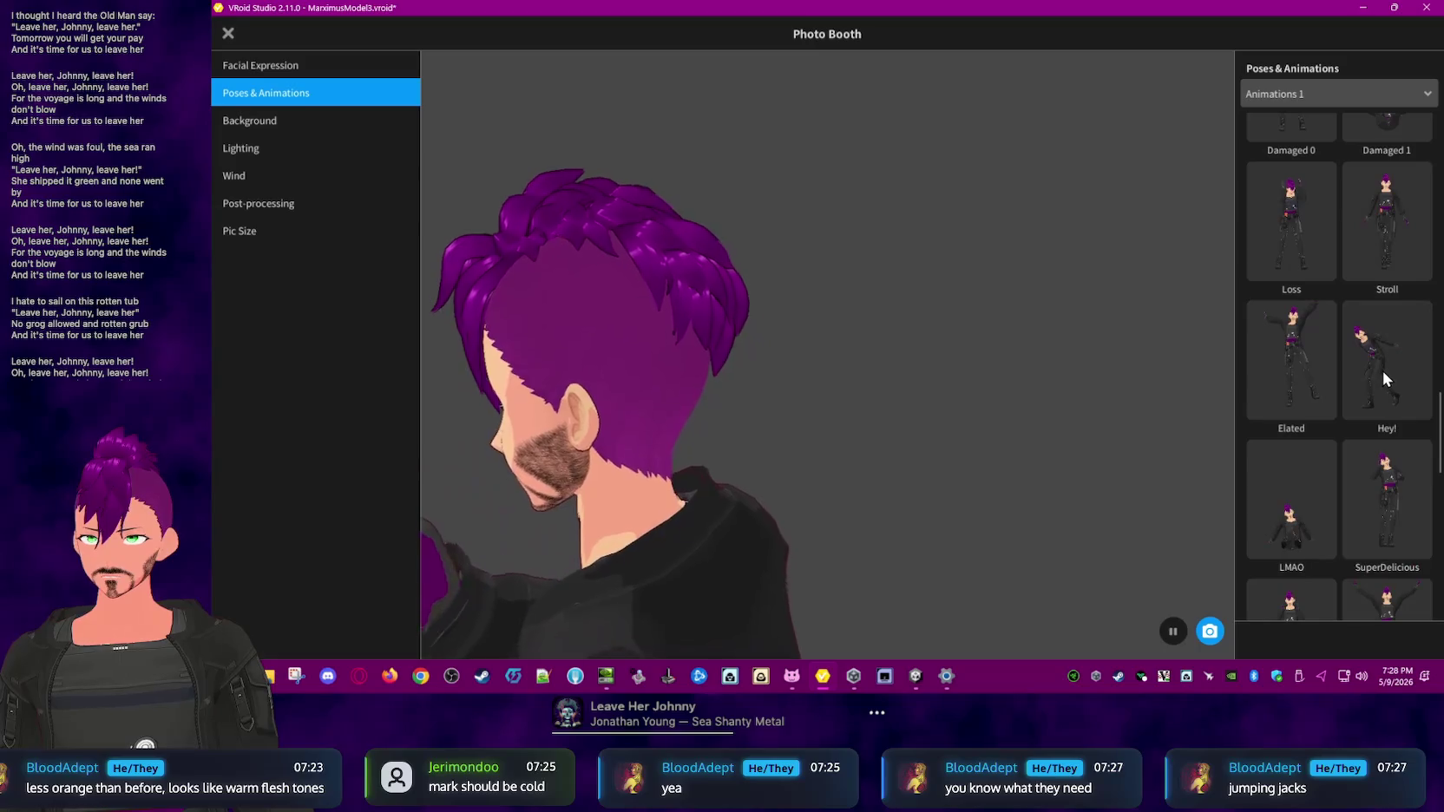
pyautogui.scroll(-2, 1381, 370)
pyautogui.scroll(-2, 1382, 369)
pyautogui.scroll(-2, 1381, 378)
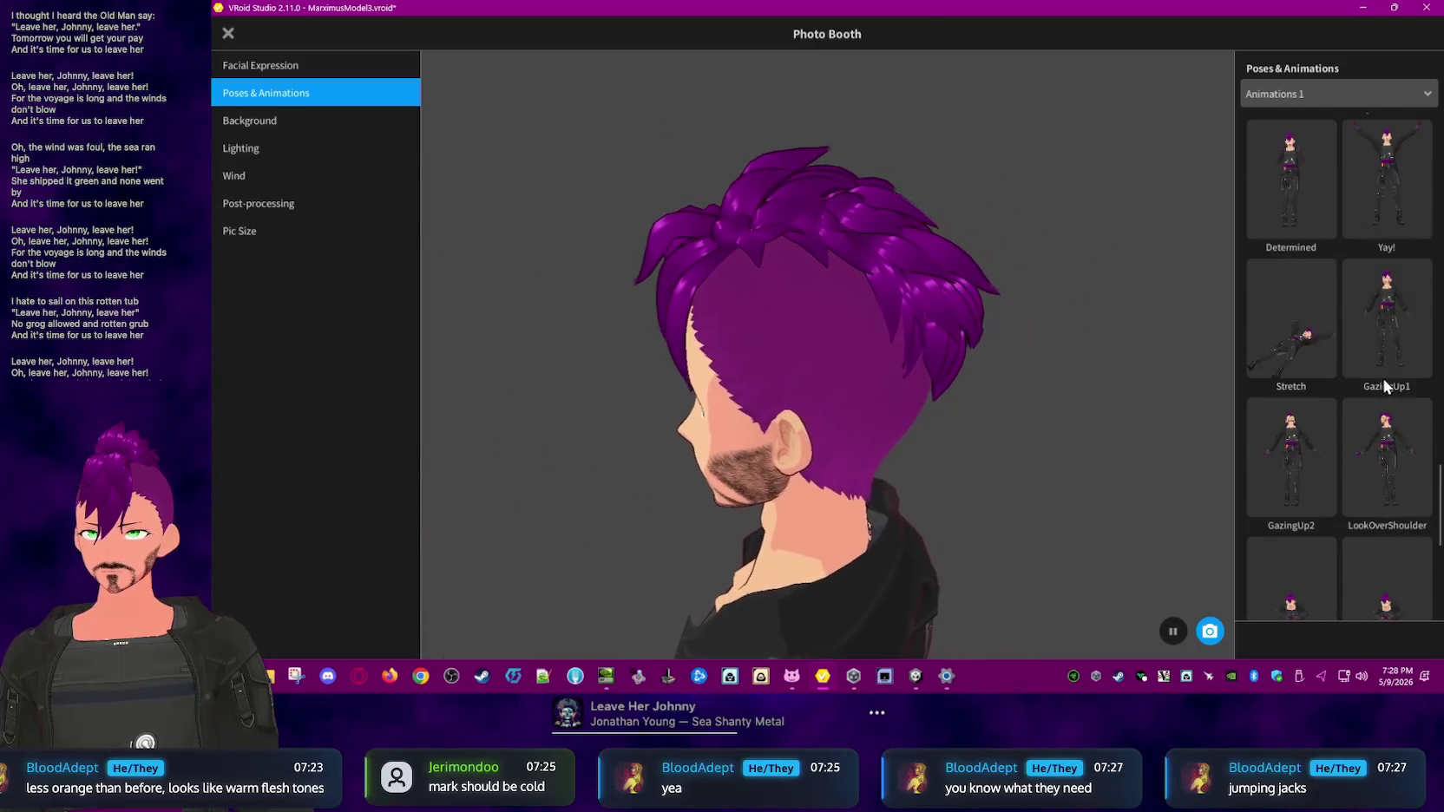
pyautogui.scroll(-2, 1382, 378)
pyautogui.scroll(-2, 1382, 389)
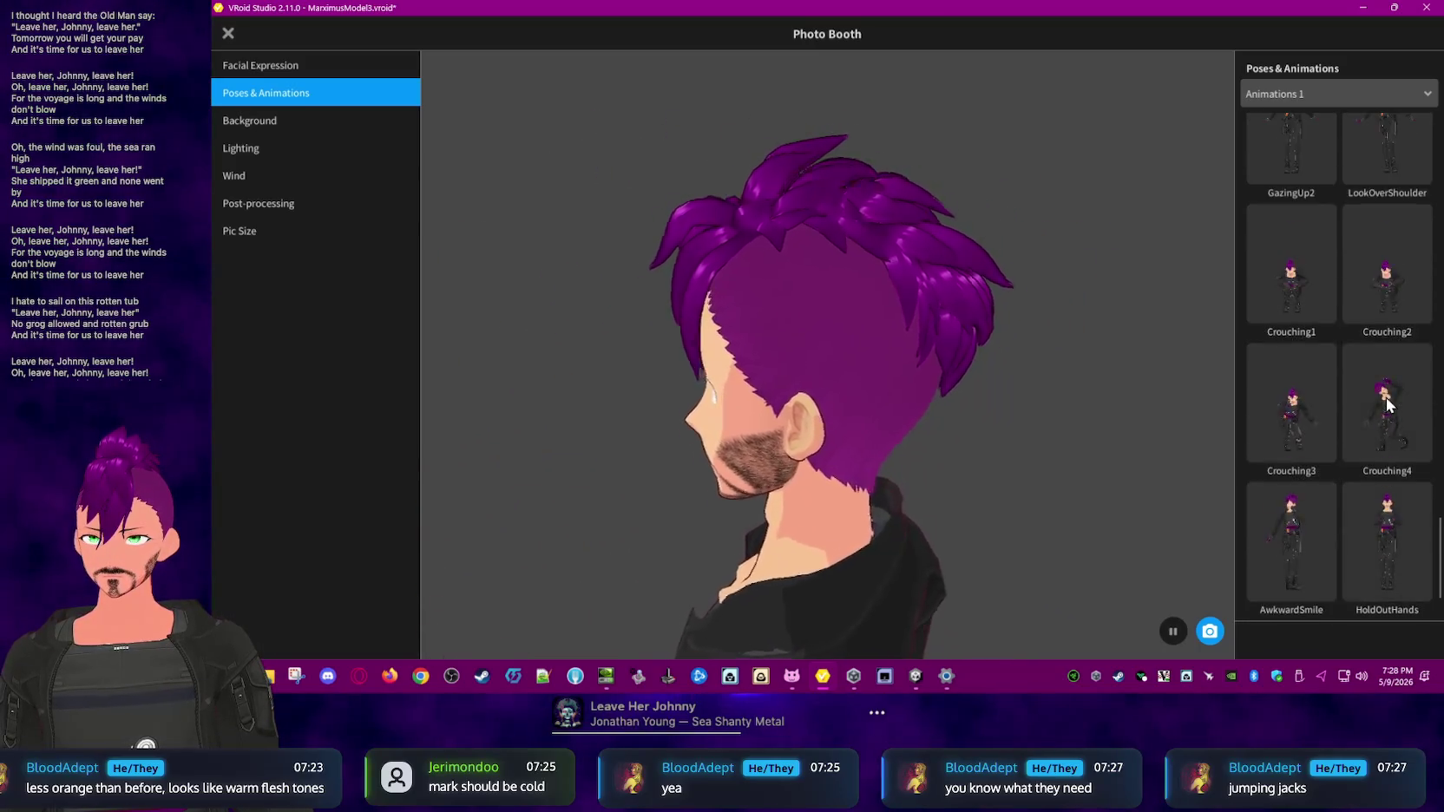
pyautogui.scroll(2, 1385, 397)
pyautogui.scroll(3, 1385, 397)
pyautogui.scroll(2, 1385, 398)
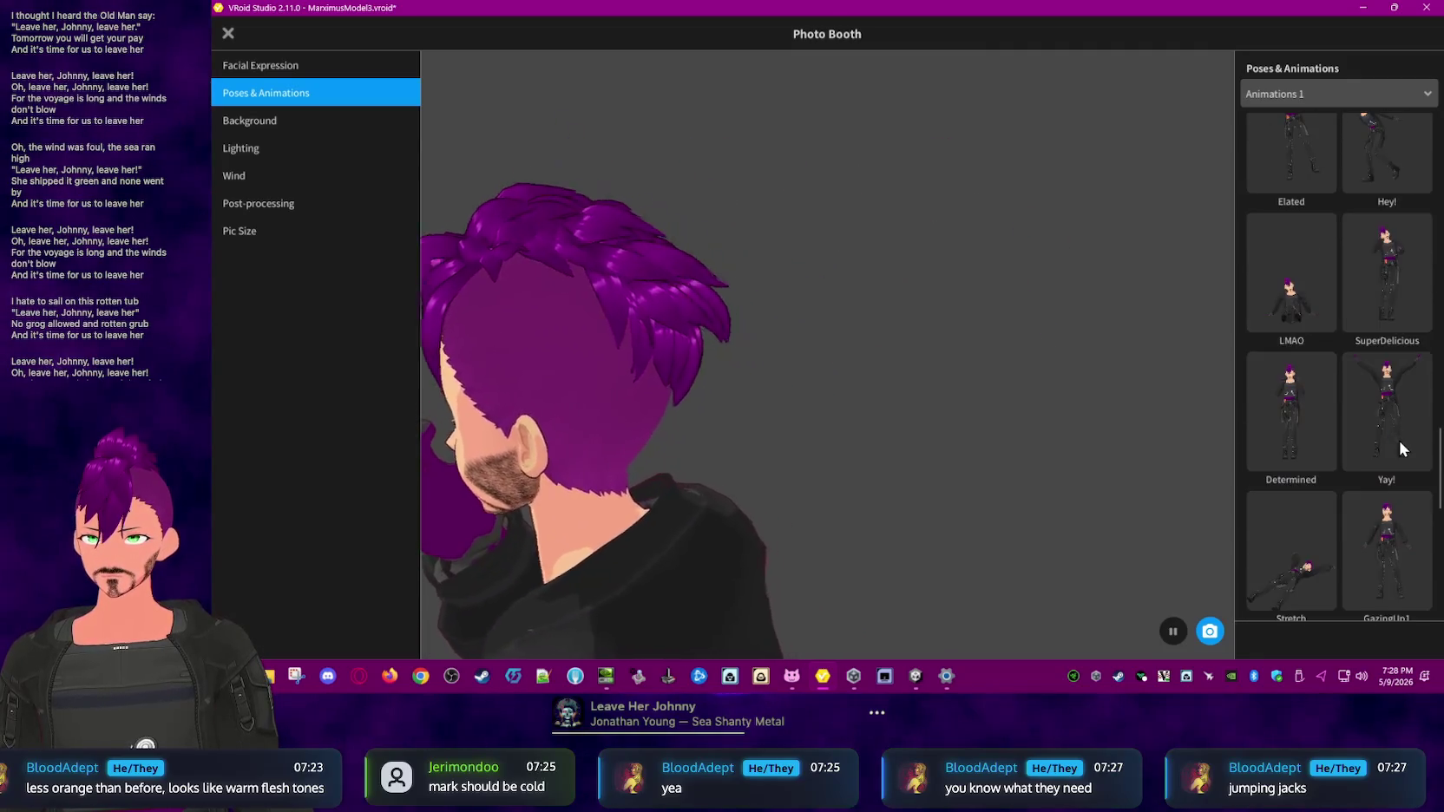
pyautogui.click(1399, 449)
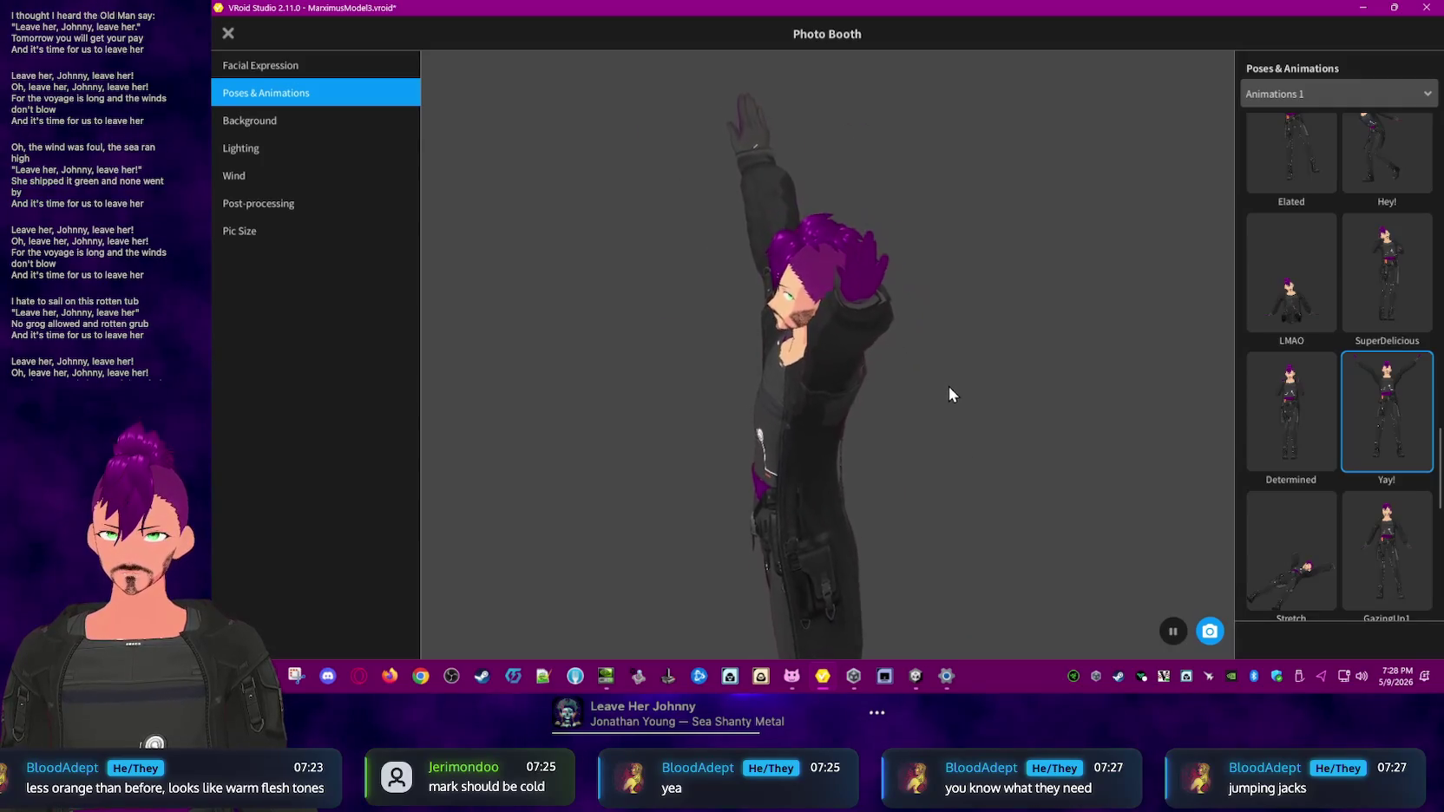
# - Play Damaged 1, Damaged 0, Damaged 1 again, Laughing and Tired animations
pyautogui.scroll(3, 1388, 269)
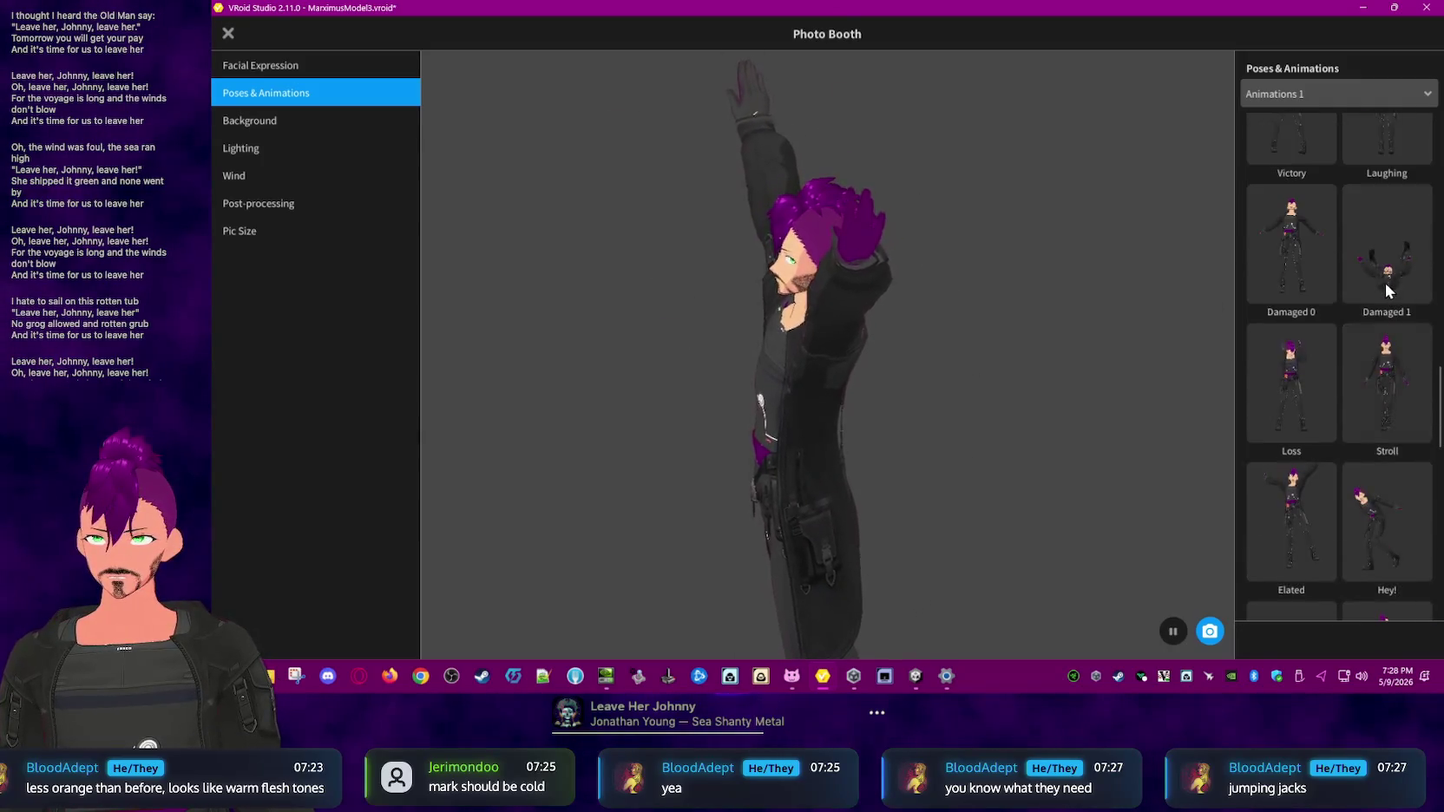
pyautogui.scroll(1, 1388, 287)
pyautogui.click(1373, 298)
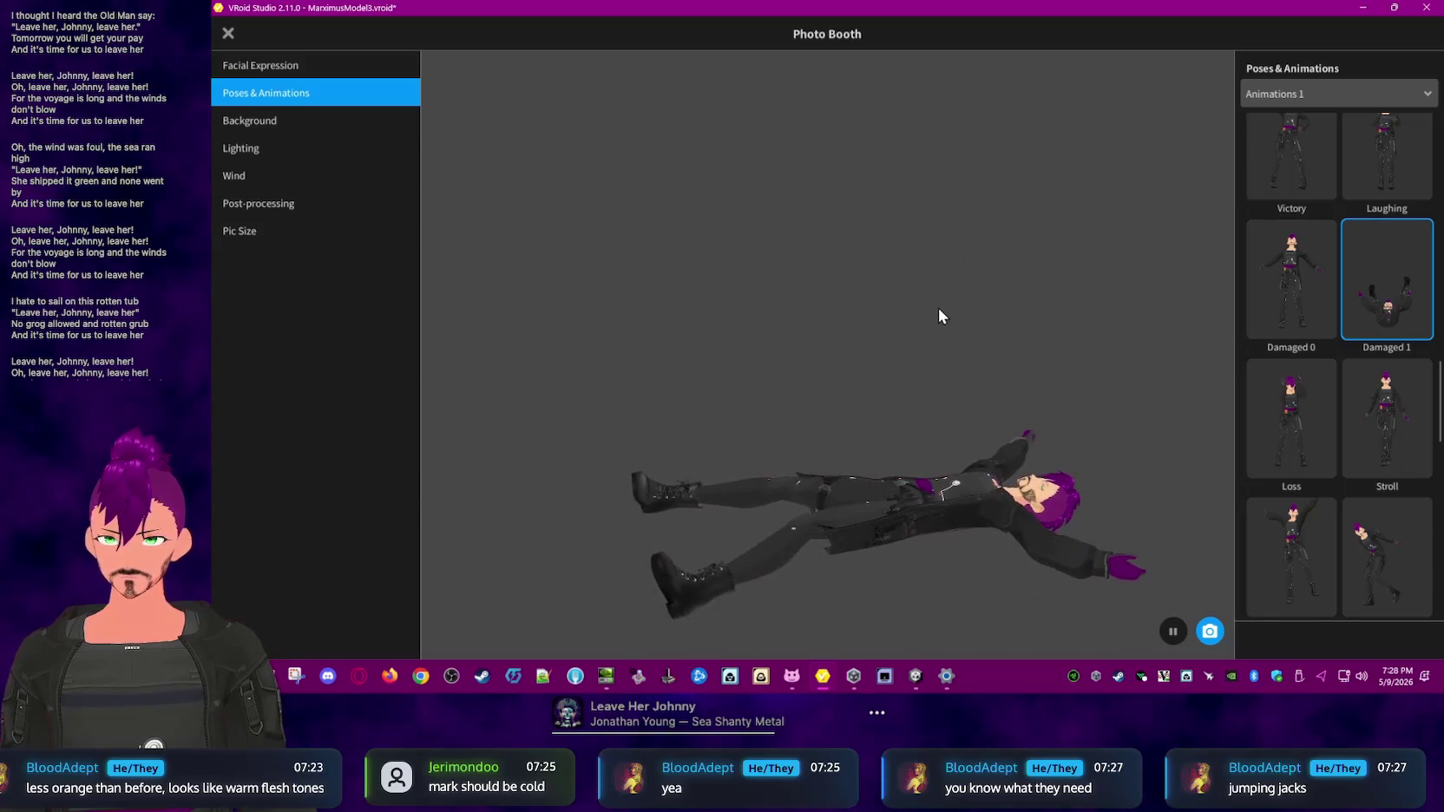
pyautogui.click(1304, 296)
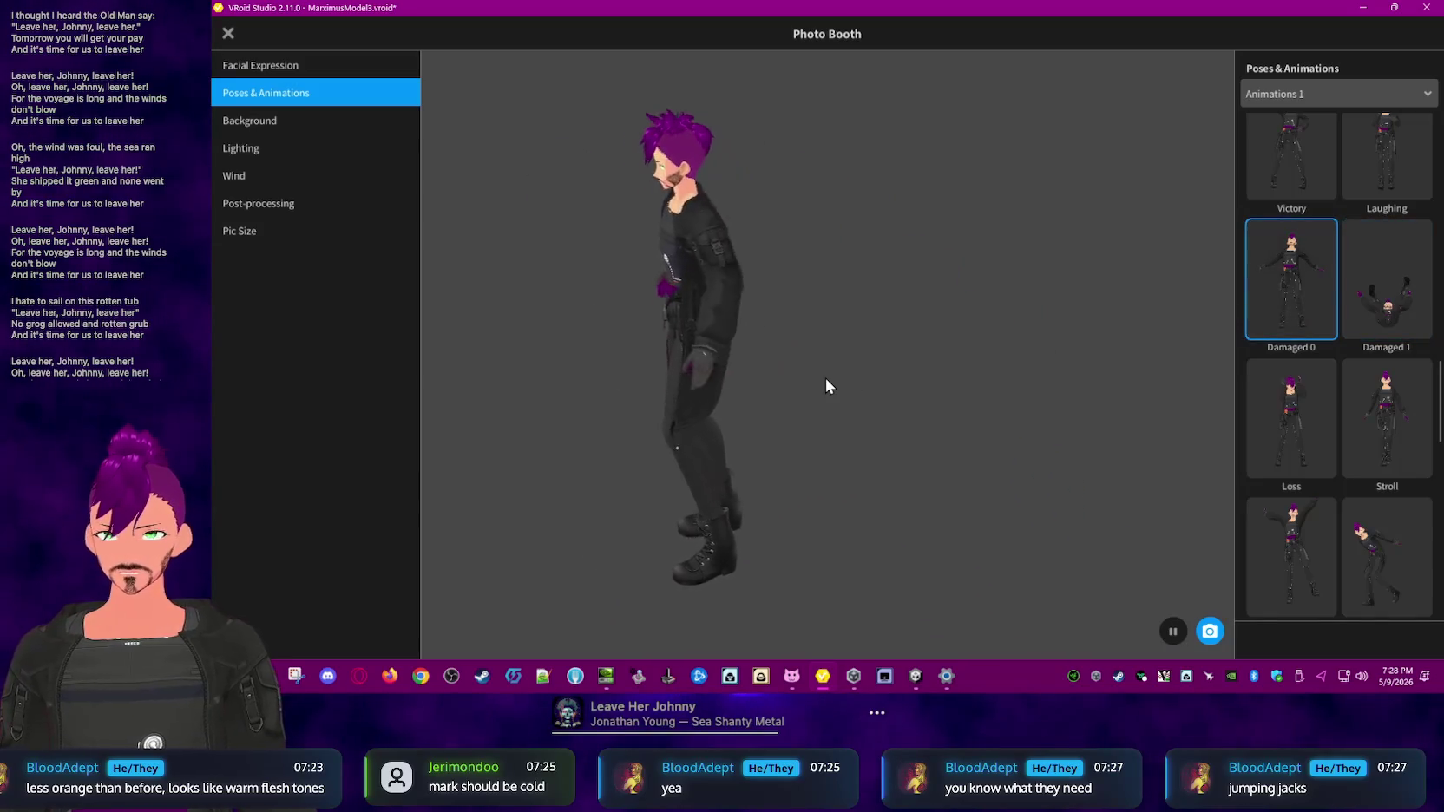
pyautogui.click(1380, 279)
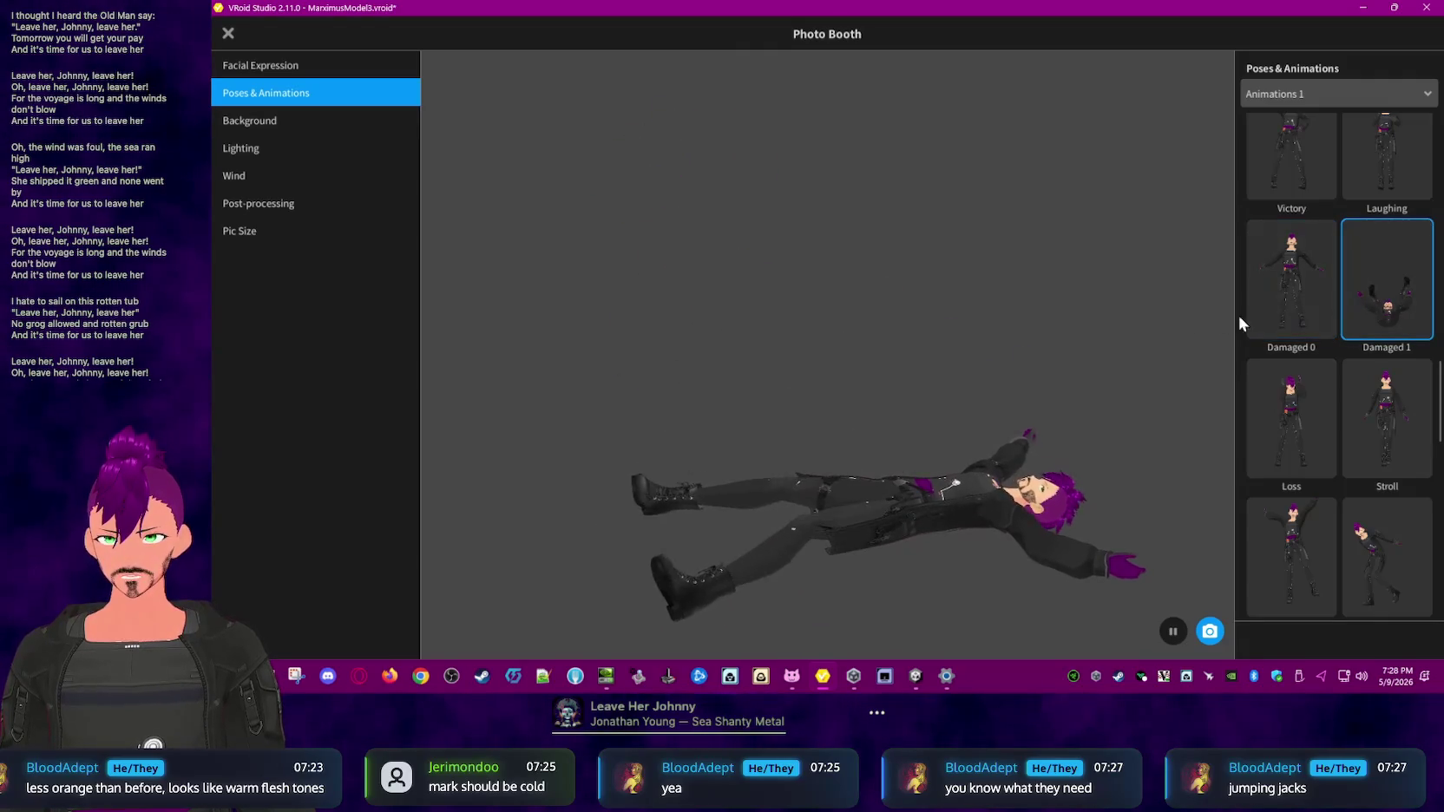
pyautogui.scroll(2, 1334, 282)
pyautogui.scroll(2, 1338, 295)
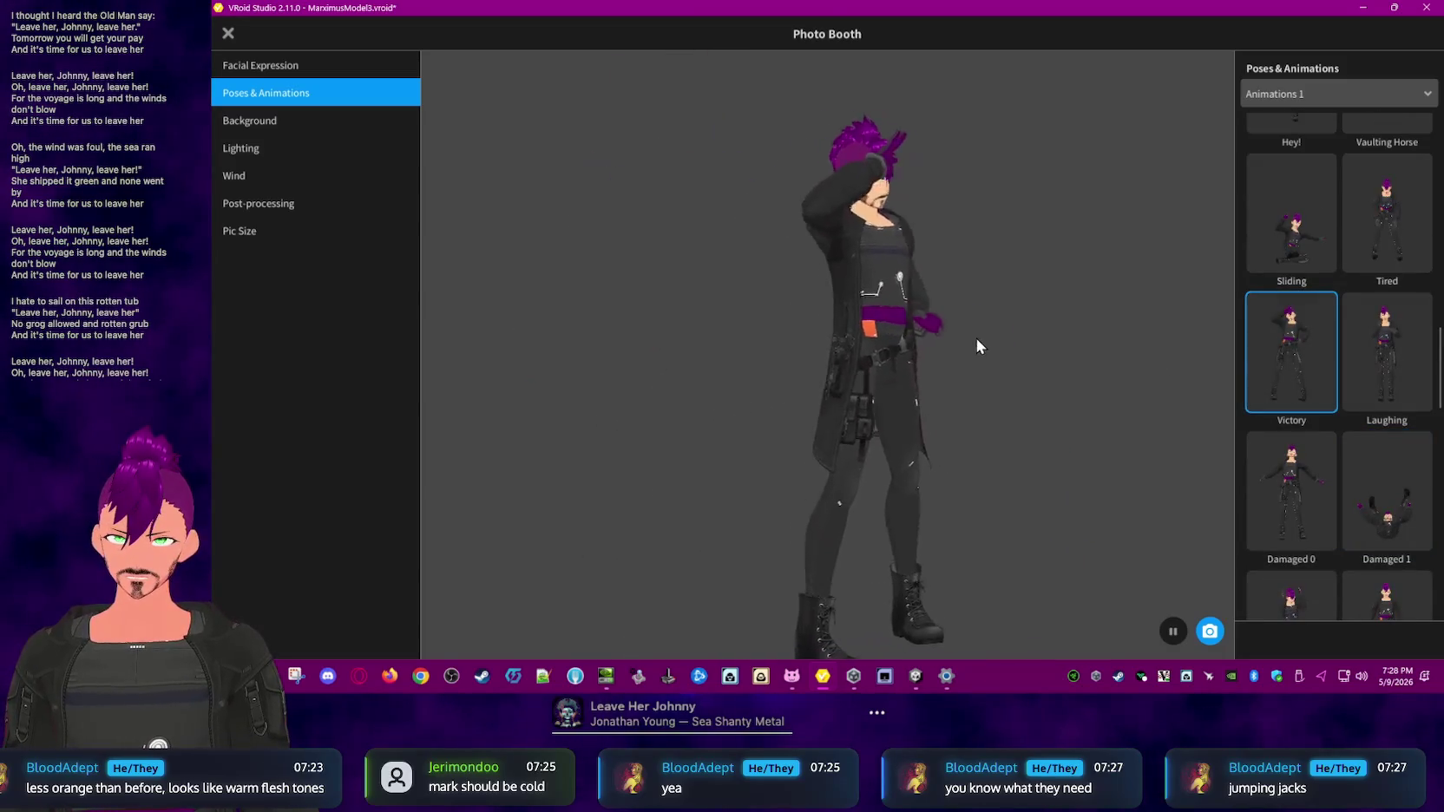
pyautogui.click(1375, 339)
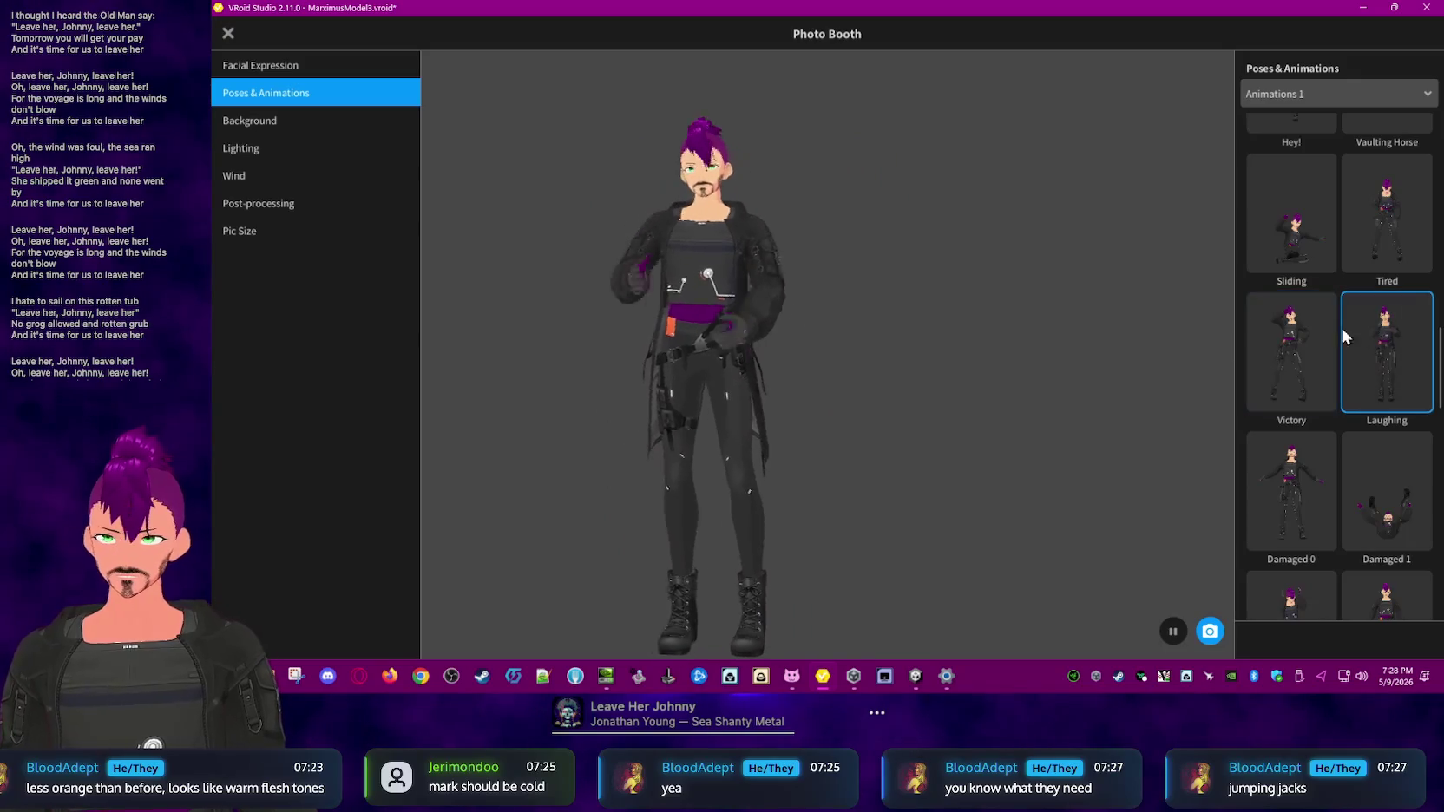
pyautogui.click(1347, 230)
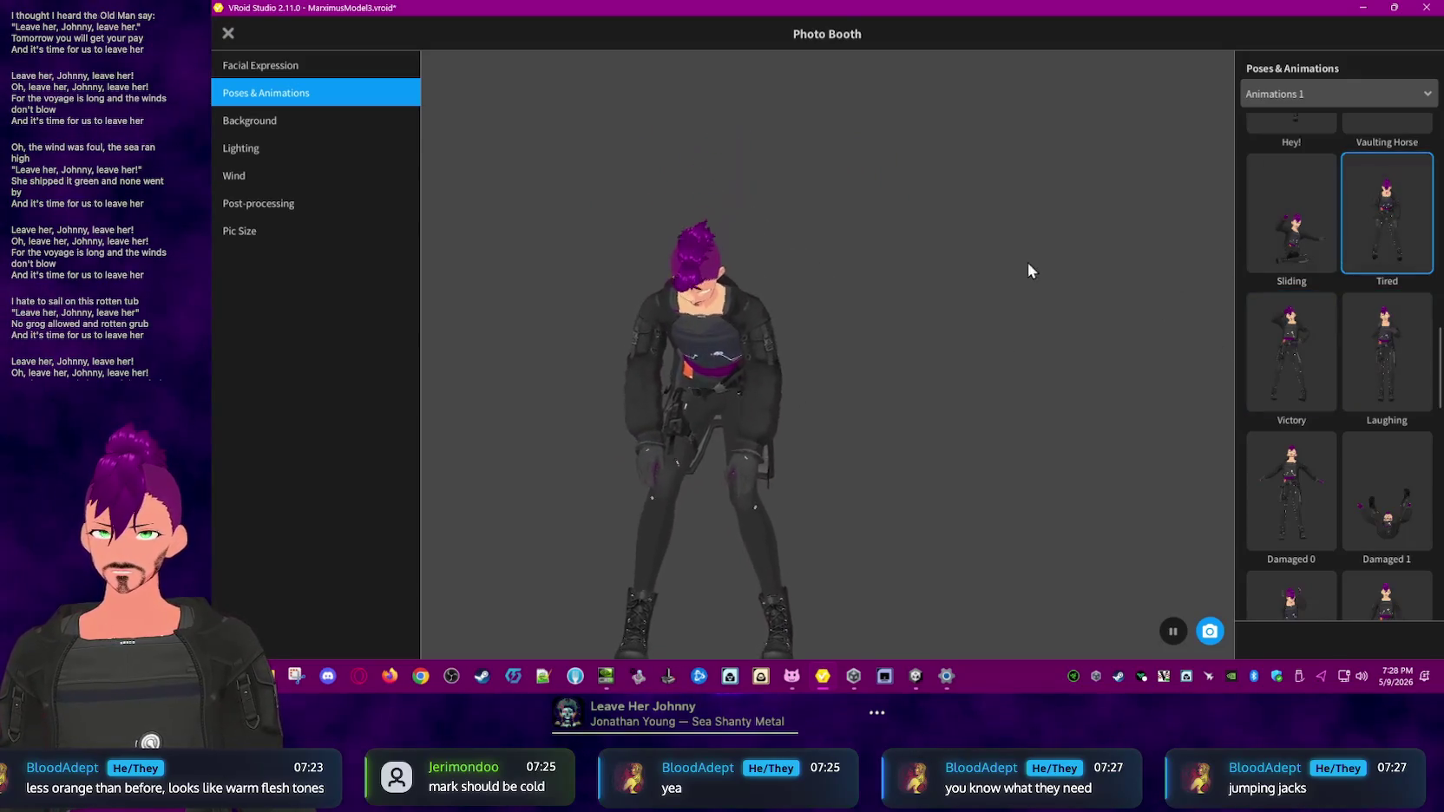
# - Play Vaulting Horse, Hey!, then Jumping 3, 2, 1 and 0 animations
pyautogui.scroll(-1, 1410, 330)
pyautogui.scroll(4, 1404, 330)
pyautogui.click(1402, 324)
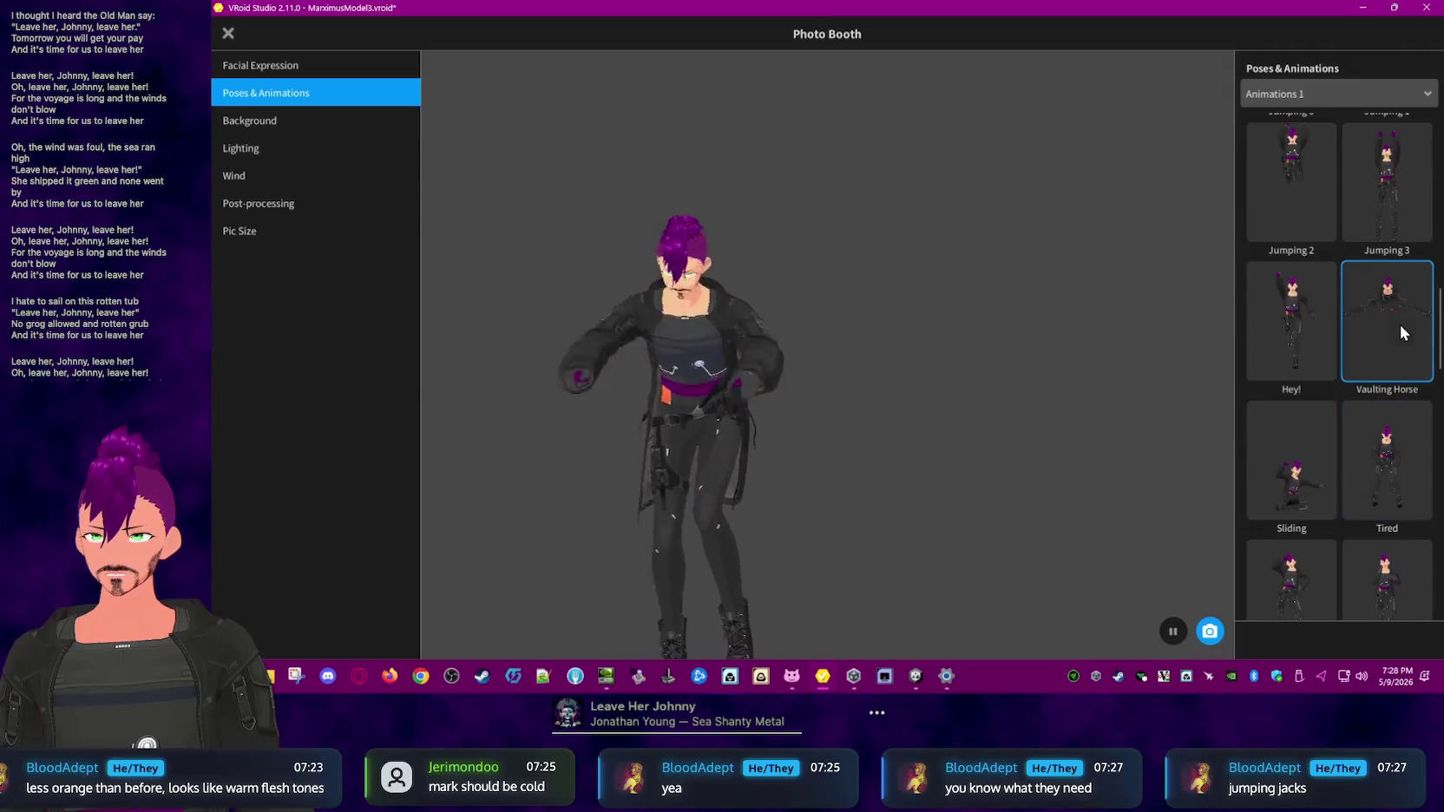
pyautogui.click(1300, 323)
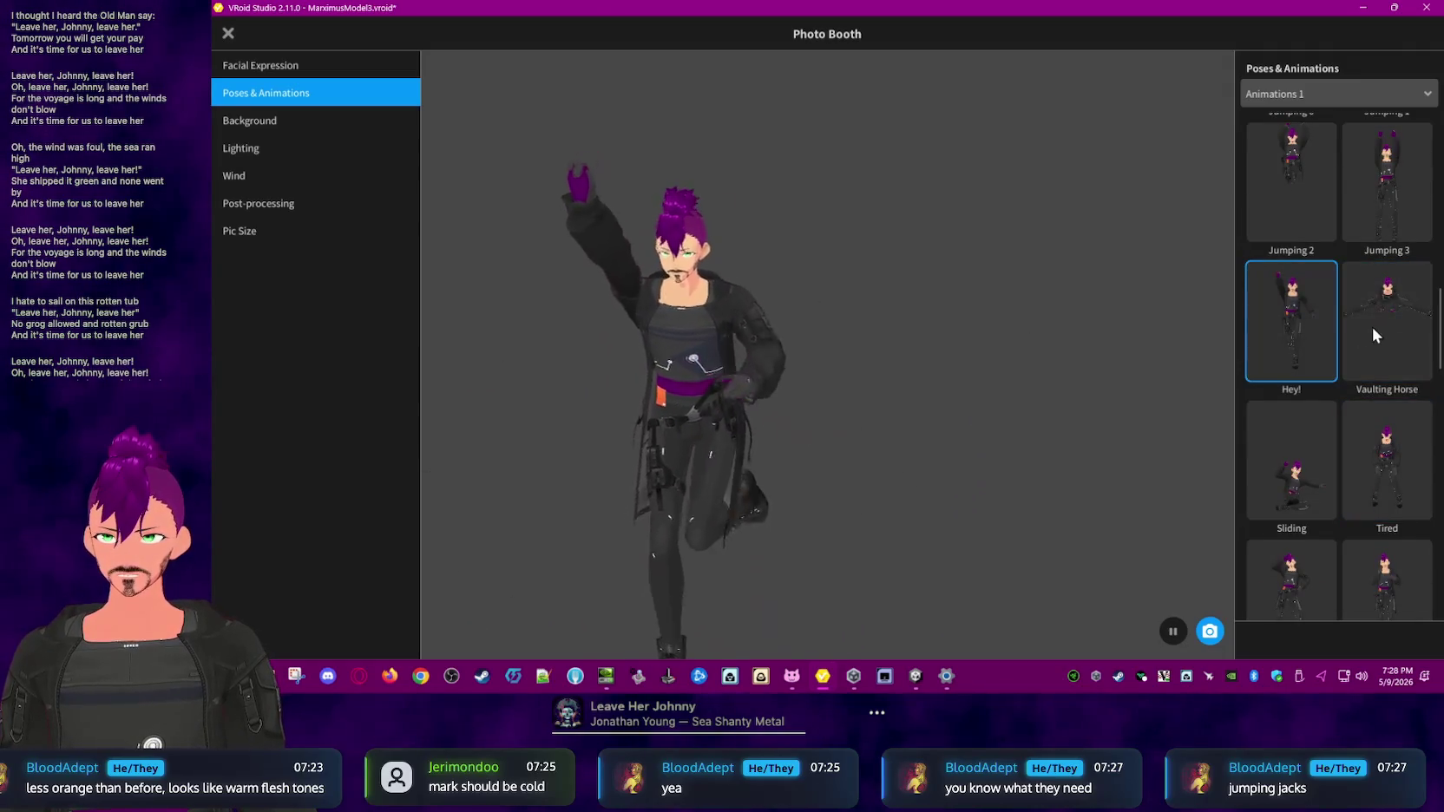
pyautogui.click(1388, 184)
pyautogui.click(1314, 187)
pyautogui.scroll(1, 1345, 213)
pyautogui.click(1407, 210)
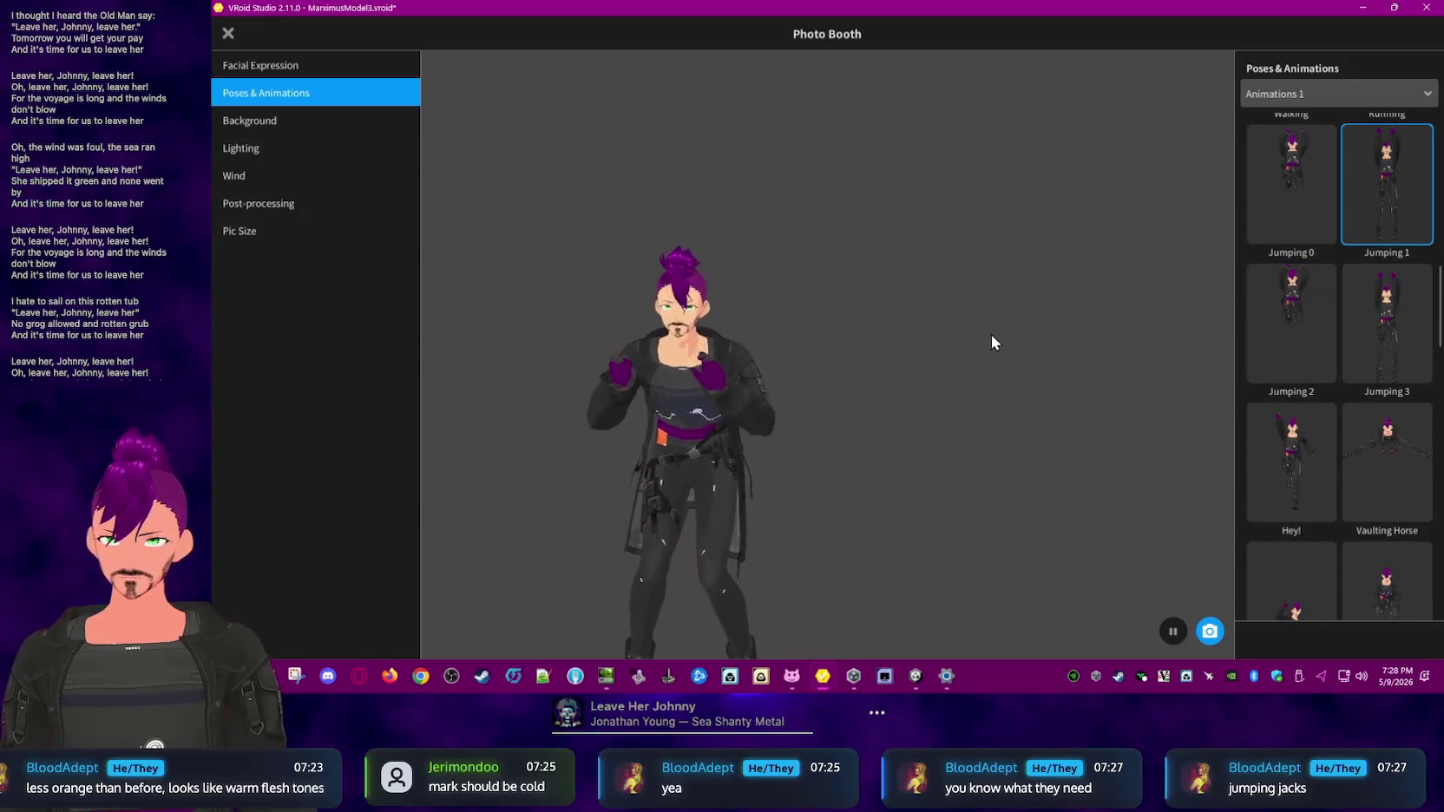
pyautogui.click(1268, 183)
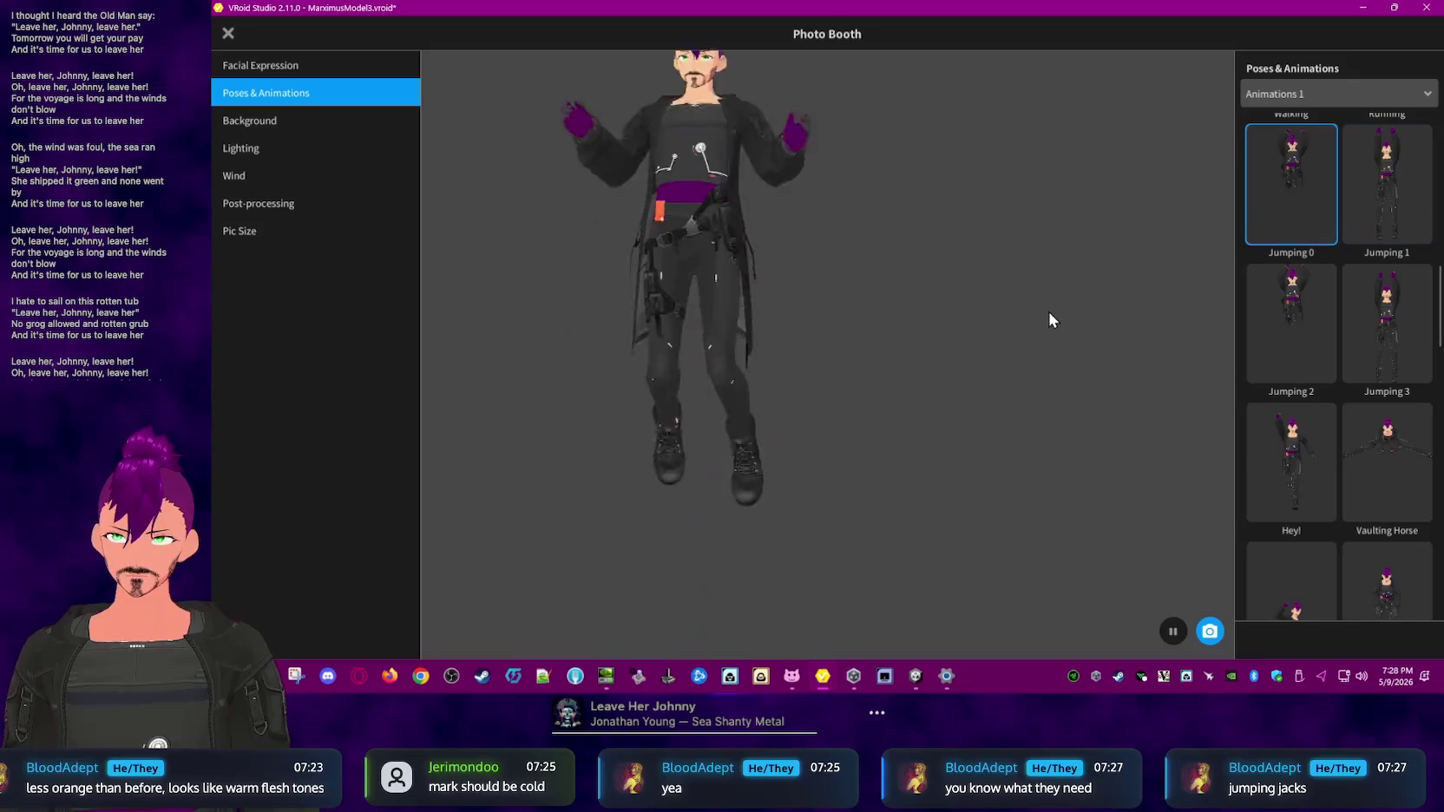
# - Play Running once more, then close Photo Booth with Esc
pyautogui.scroll(1, 1315, 290)
pyautogui.scroll(1, 1315, 290)
pyautogui.click(1387, 292)
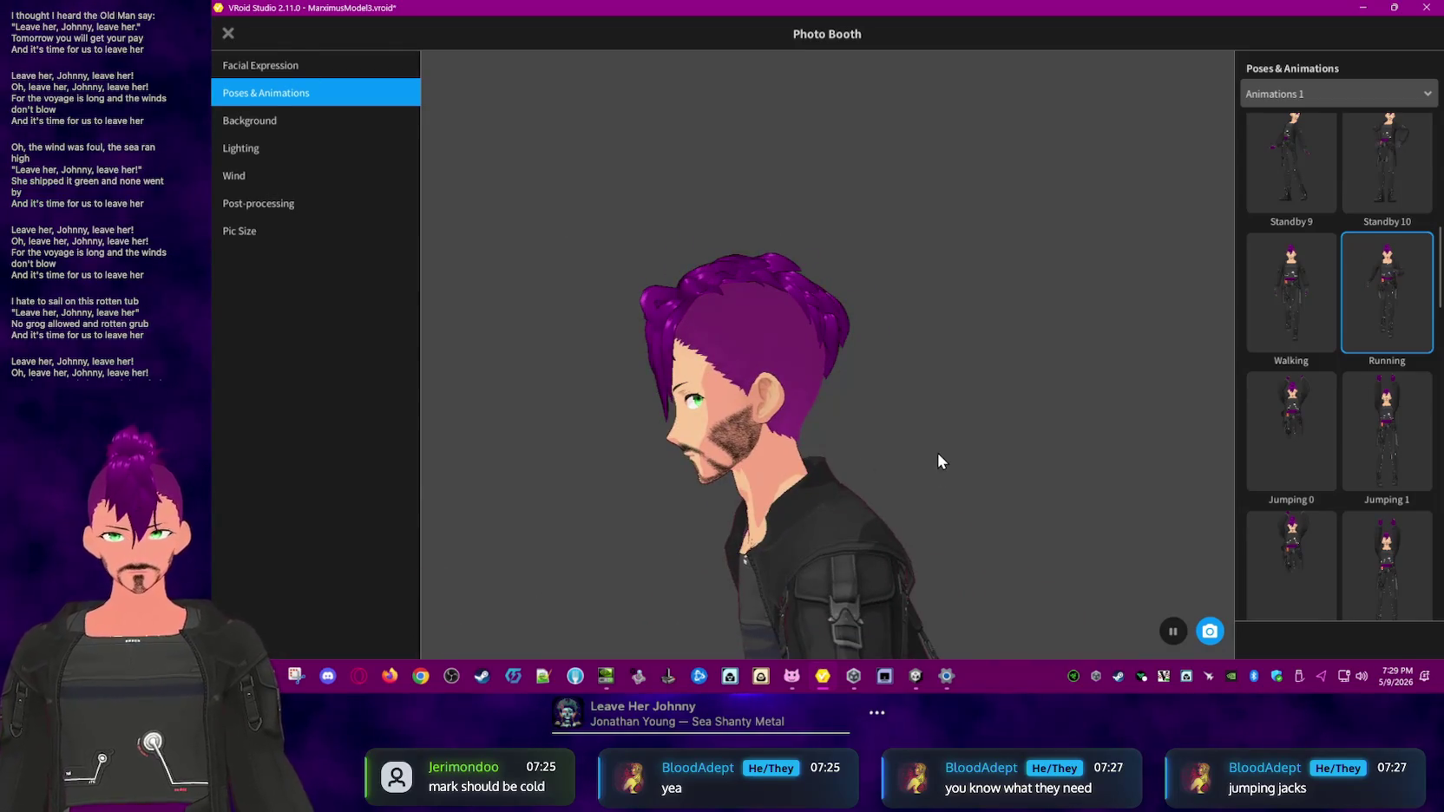
pyautogui.press('Escape')
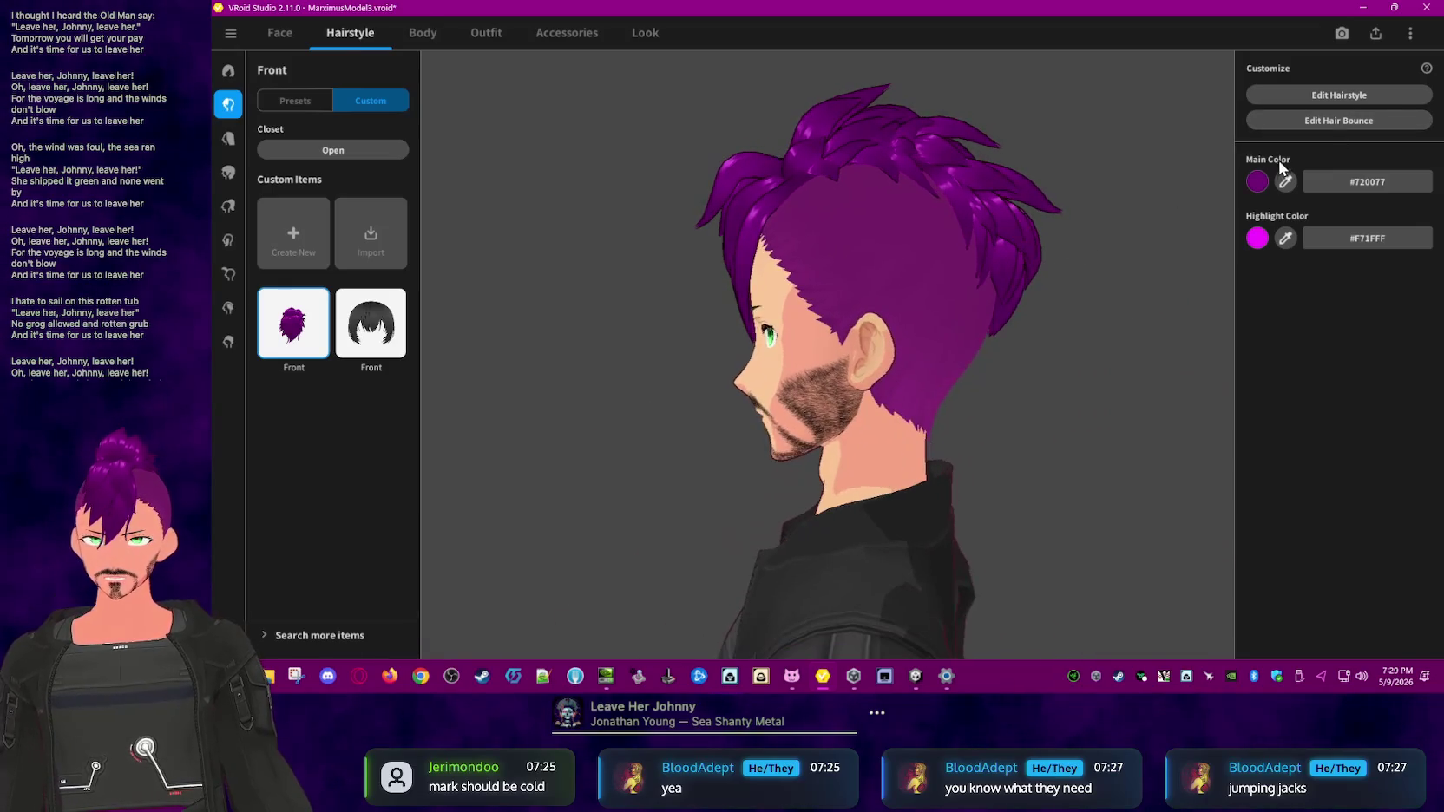
# - Reopen front-hair bone editing, drag the first group's gravity slider, then close the editor
pyautogui.click(1327, 118)
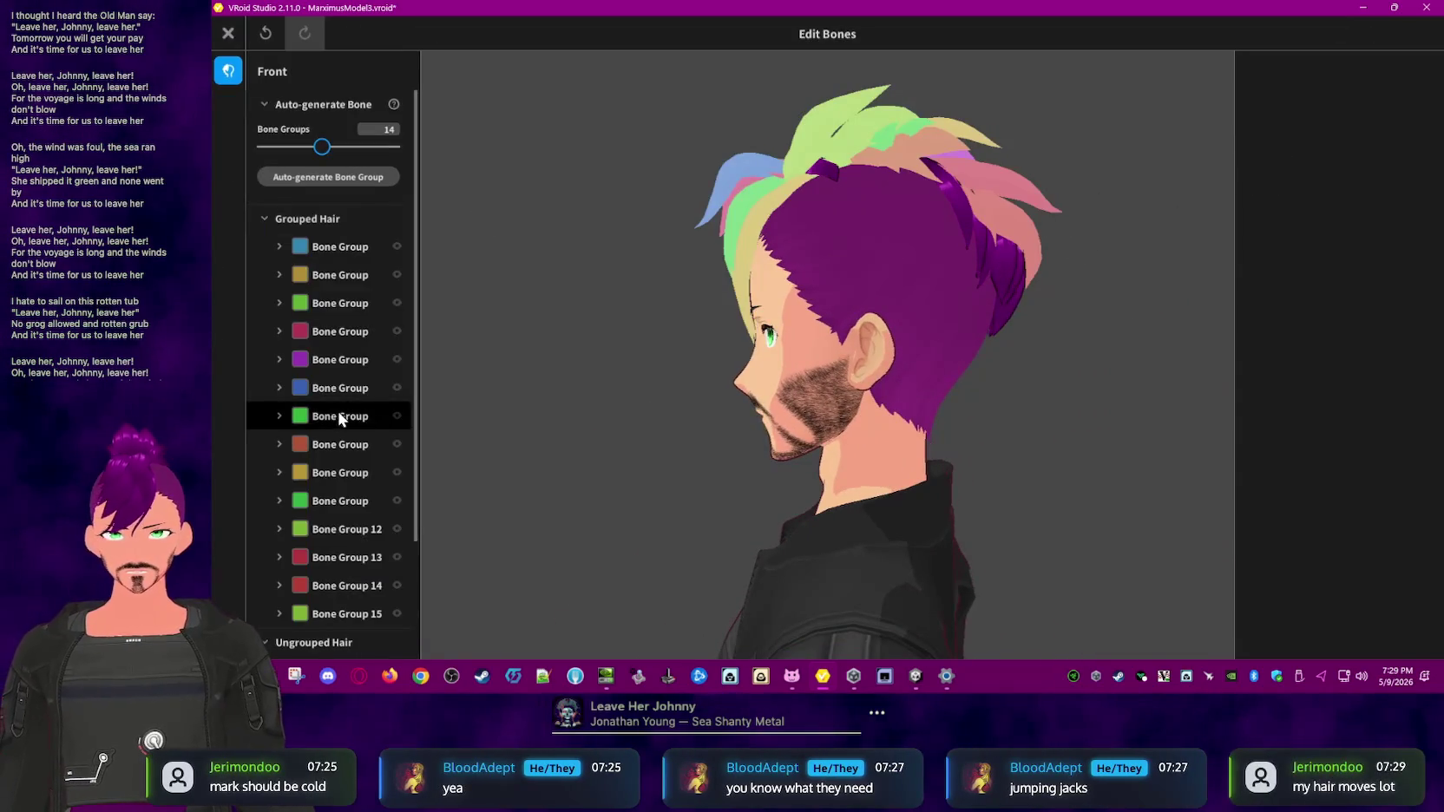
pyautogui.scroll(-4, 338, 410)
pyautogui.scroll(3, 345, 191)
pyautogui.click(338, 204)
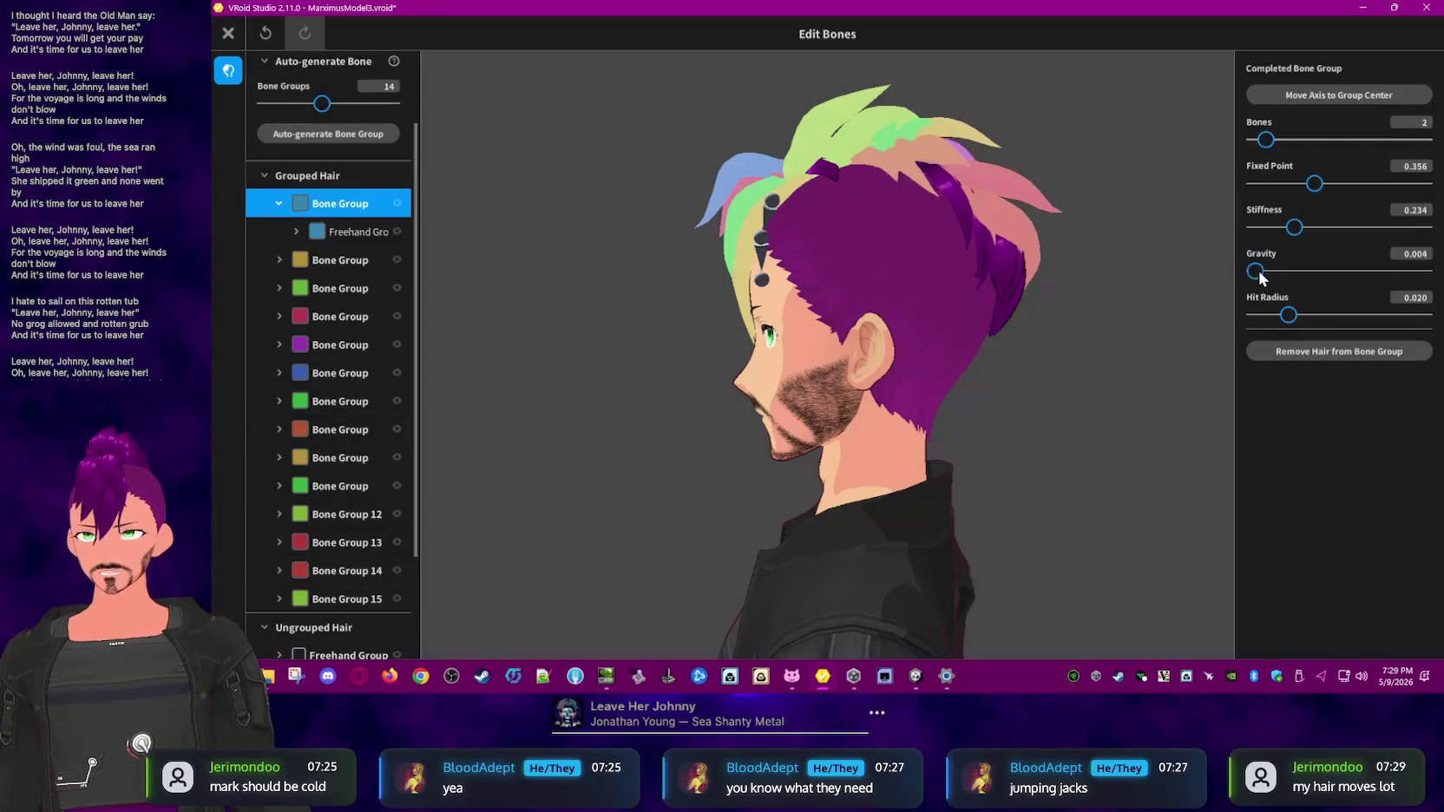
pyautogui.moveTo(1256, 271); pyautogui.dragTo(1380, 272)
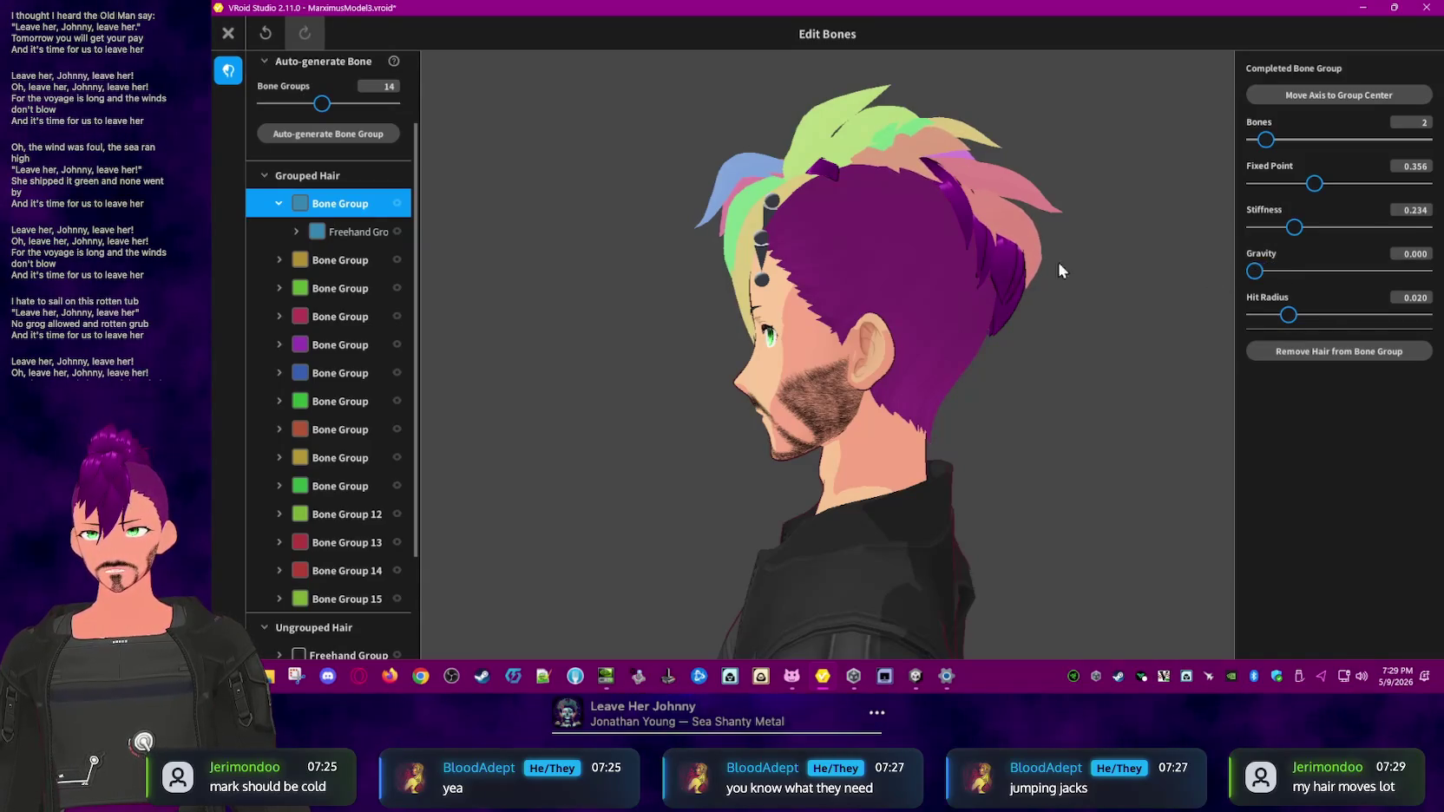
pyautogui.click(229, 33)
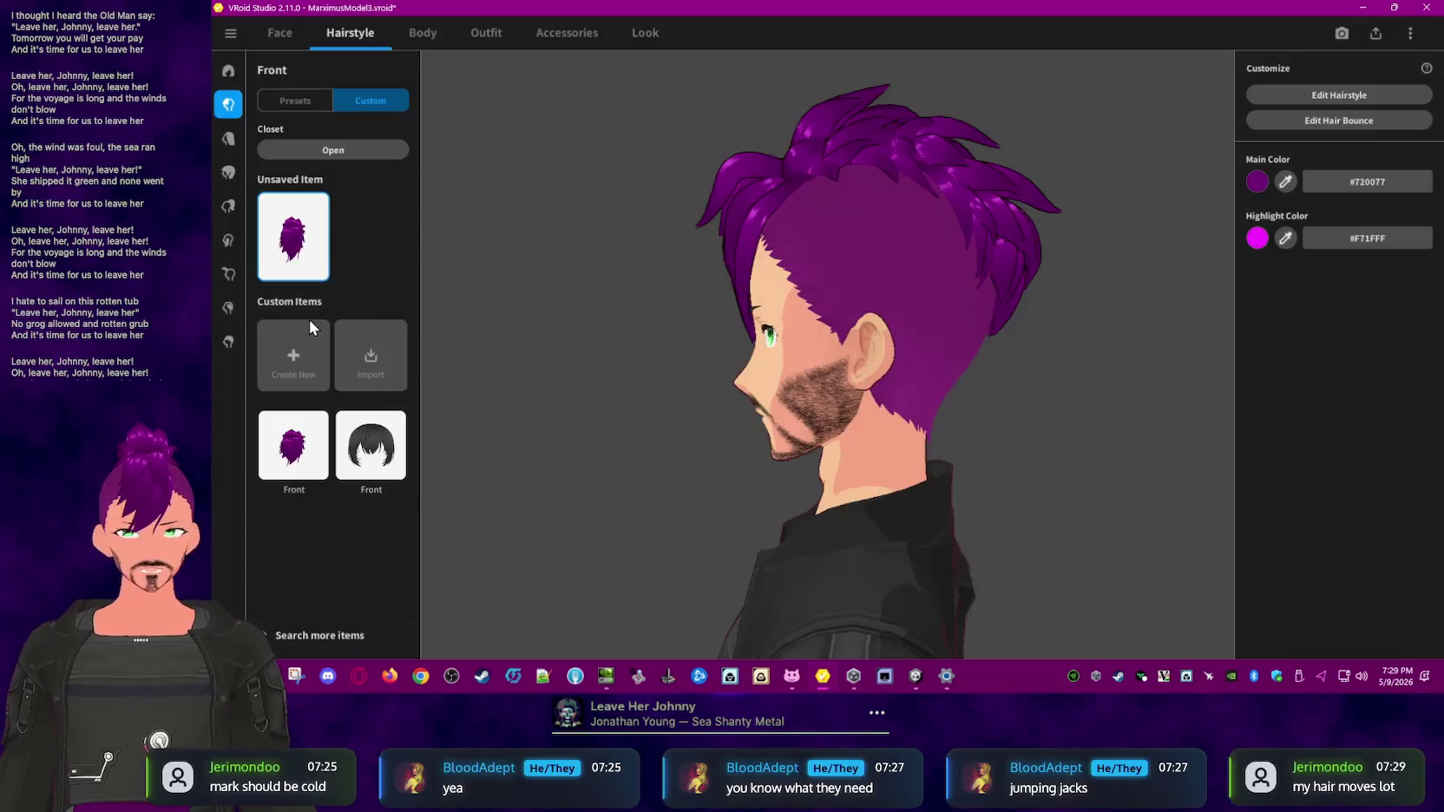
# - Browse down through the hair extension presets list
pyautogui.click(228, 207)
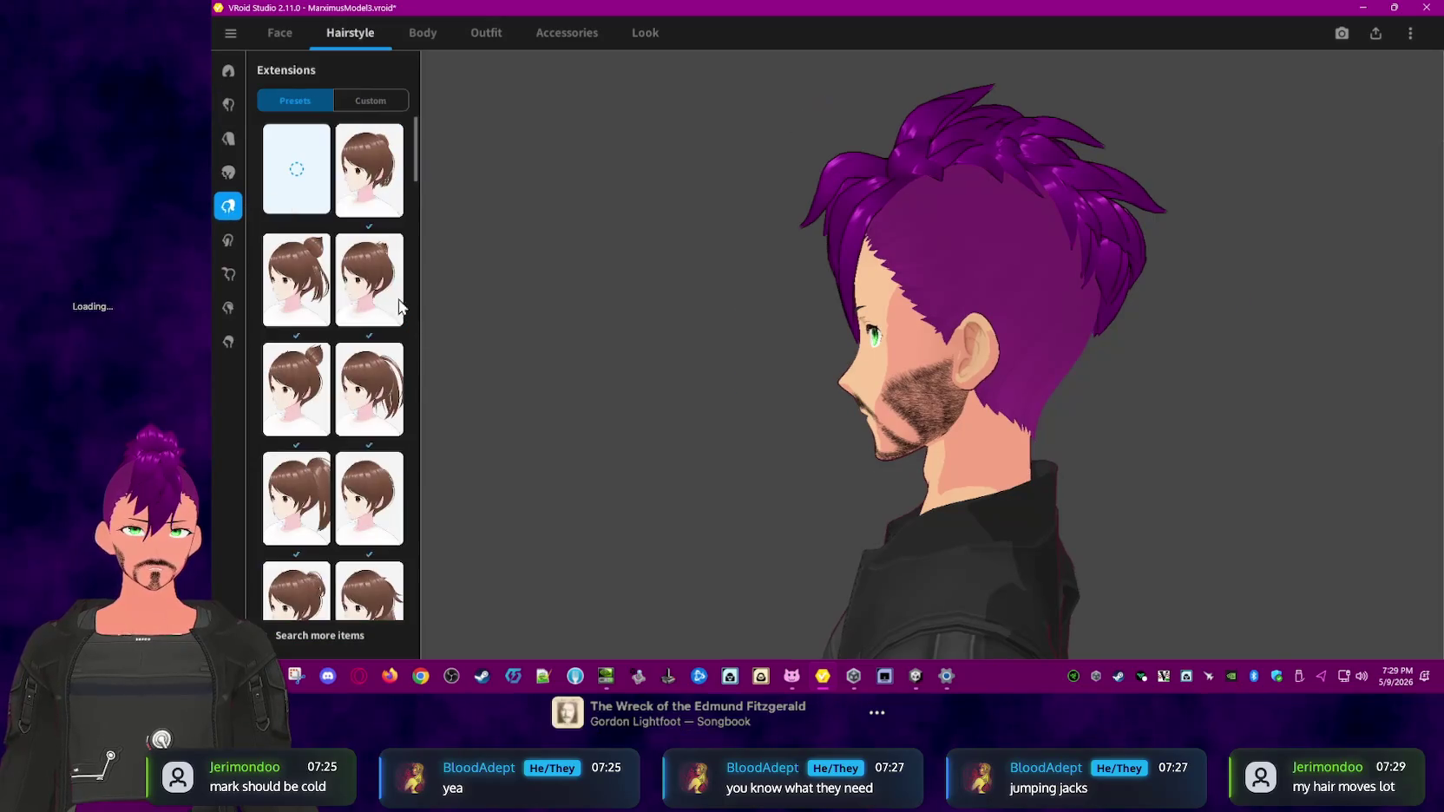
pyautogui.scroll(-2, 395, 439)
pyautogui.scroll(-2, 395, 439)
pyautogui.scroll(-2, 395, 439)
pyautogui.scroll(-1, 394, 438)
pyautogui.scroll(-2, 396, 444)
pyautogui.scroll(-1, 396, 451)
pyautogui.scroll(-2, 397, 458)
pyautogui.moveTo(414, 314)
pyautogui.mouseDown()
pyautogui.moveTo(434, 617)
pyautogui.moveTo(434, 524)
pyautogui.mouseUp()
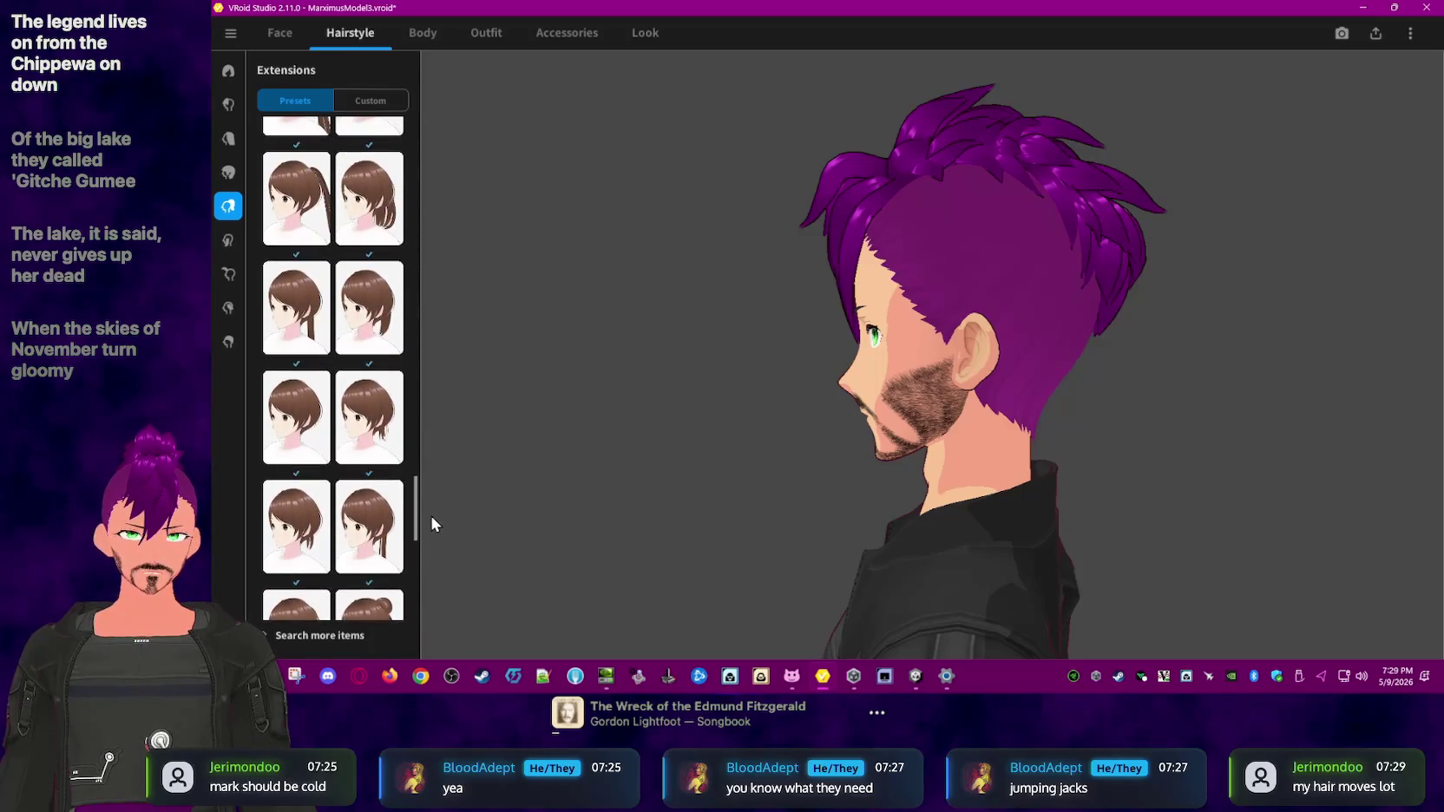
# - Apply the long braided Back hair preset and view it from a three-quarter rear angle
pyautogui.click(228, 138)
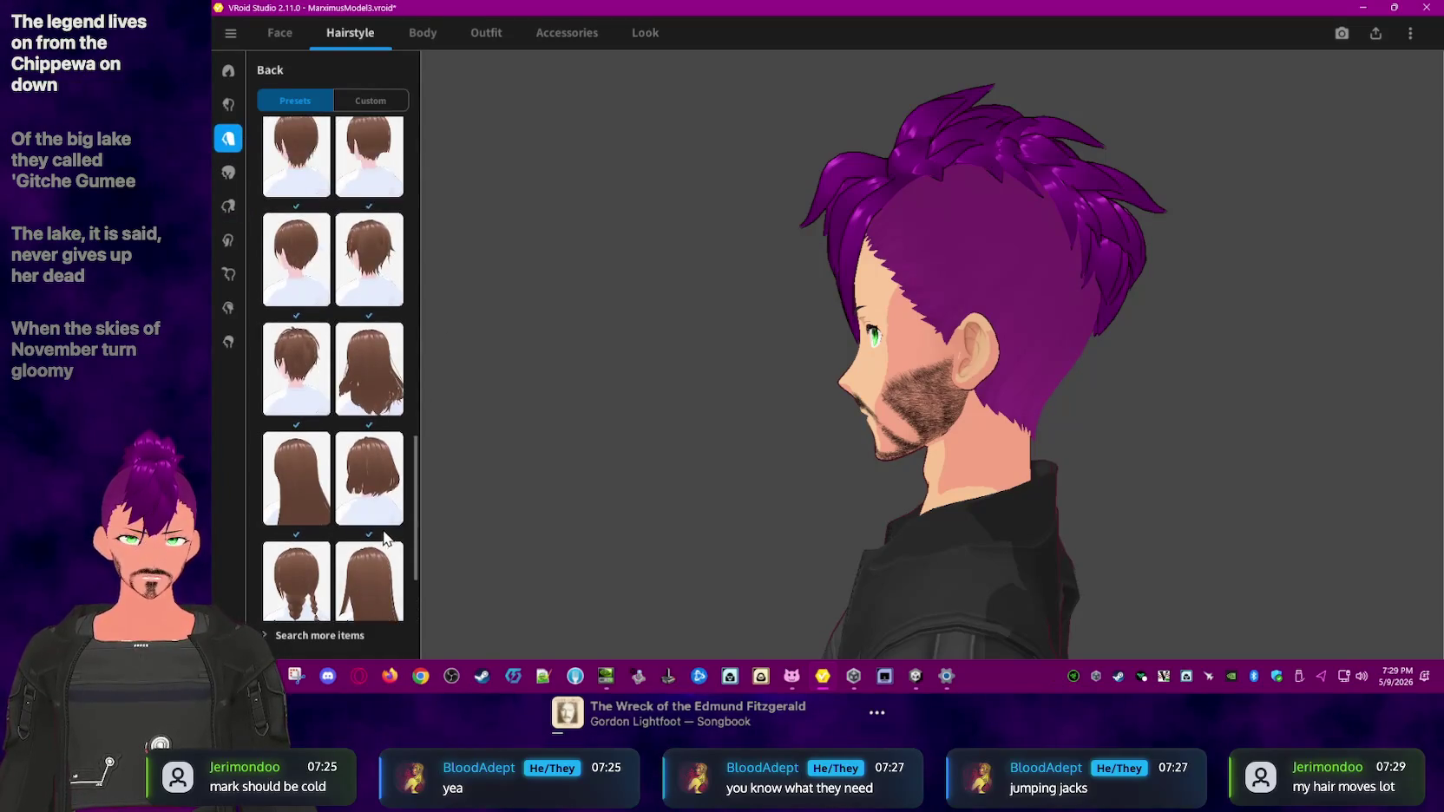
pyautogui.click(296, 465)
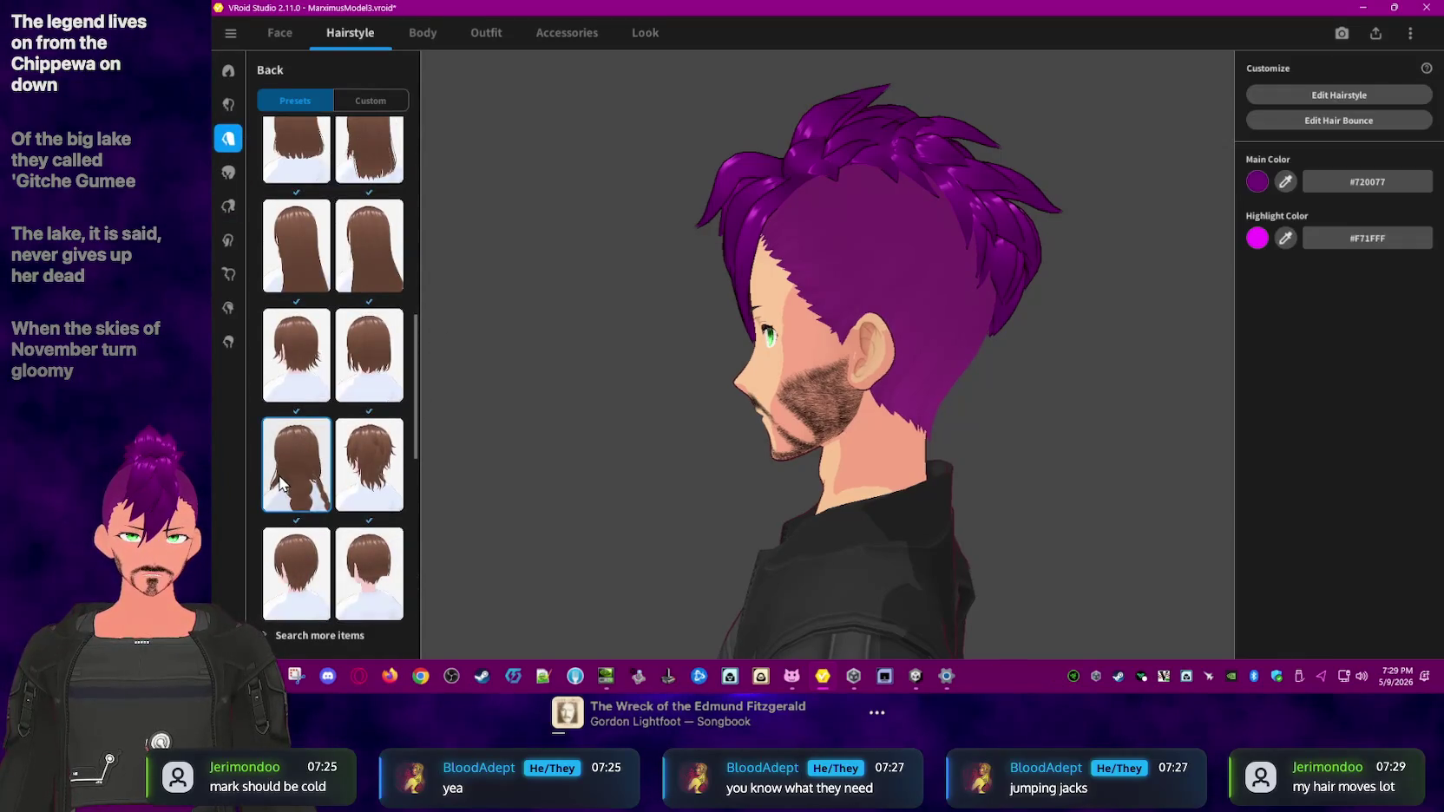
pyautogui.moveTo(859, 520); pyautogui.dragTo(829, 502, button='right')
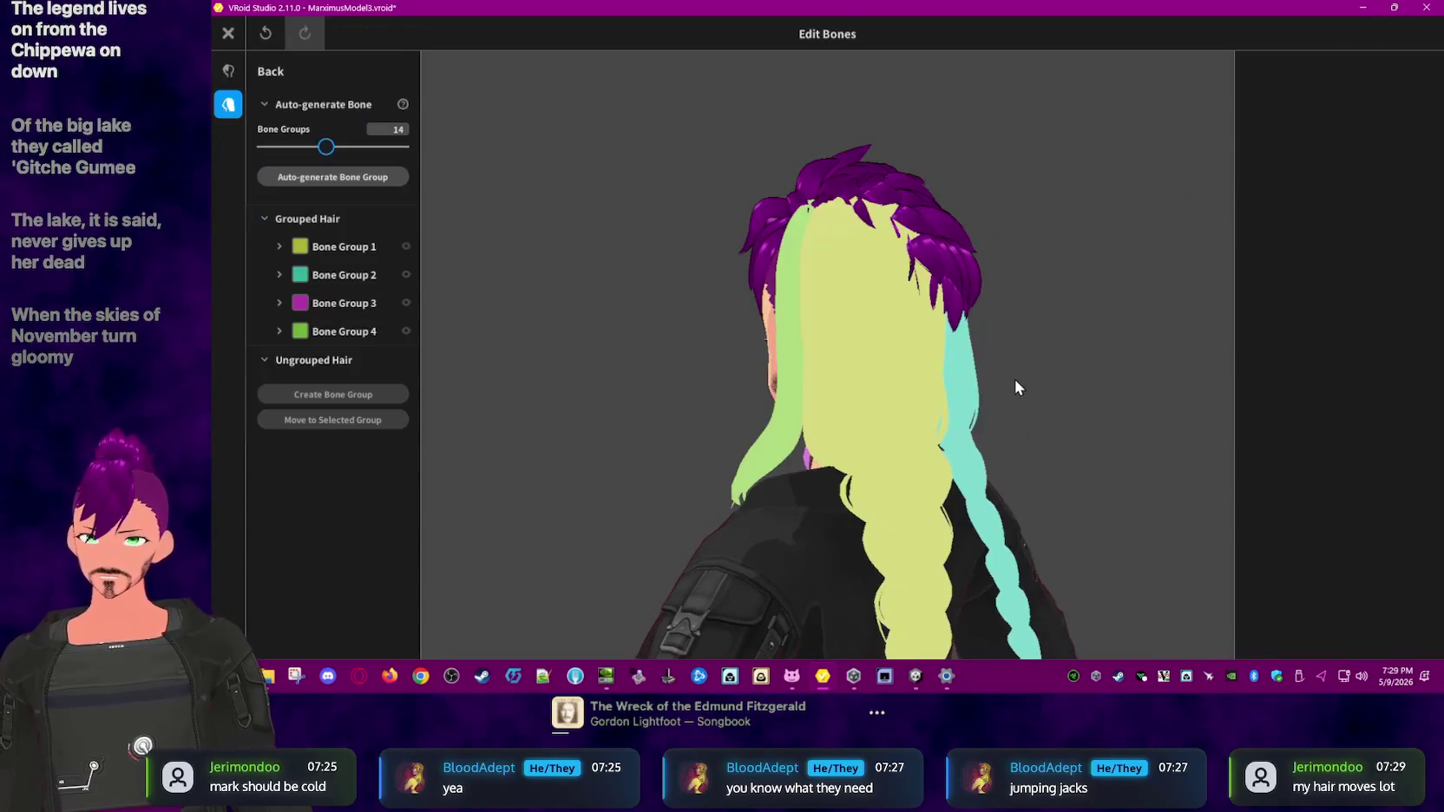
# - Inspect the Hair 3, Hair 4 and cyan braid strands while orbiting around the model
pyautogui.click(890, 392)
pyautogui.moveTo(1055, 404)
pyautogui.mouseDown(button='right')
pyautogui.moveTo(1019, 375)
pyautogui.moveTo(880, 383)
pyautogui.mouseUp(button='right')
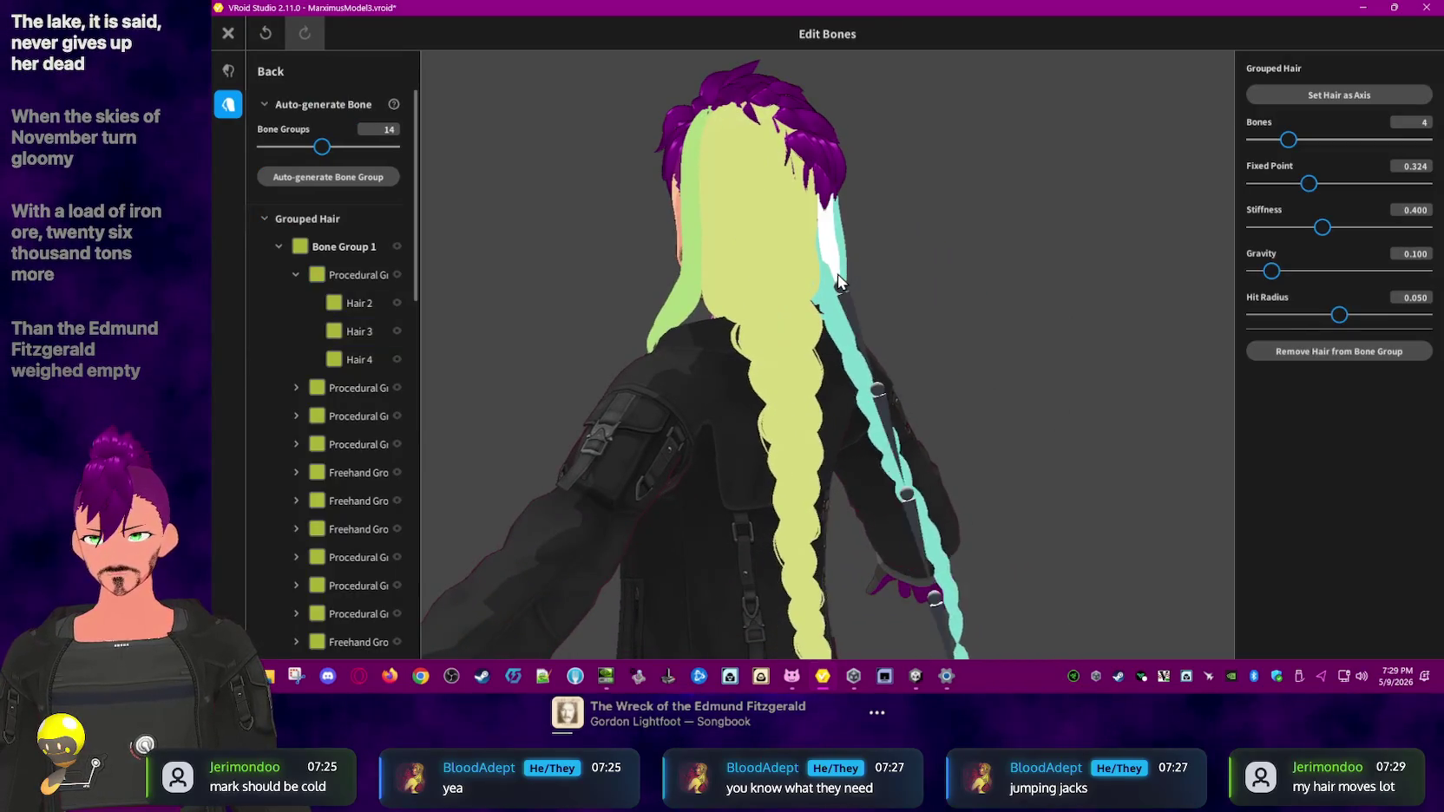
pyautogui.click(777, 286)
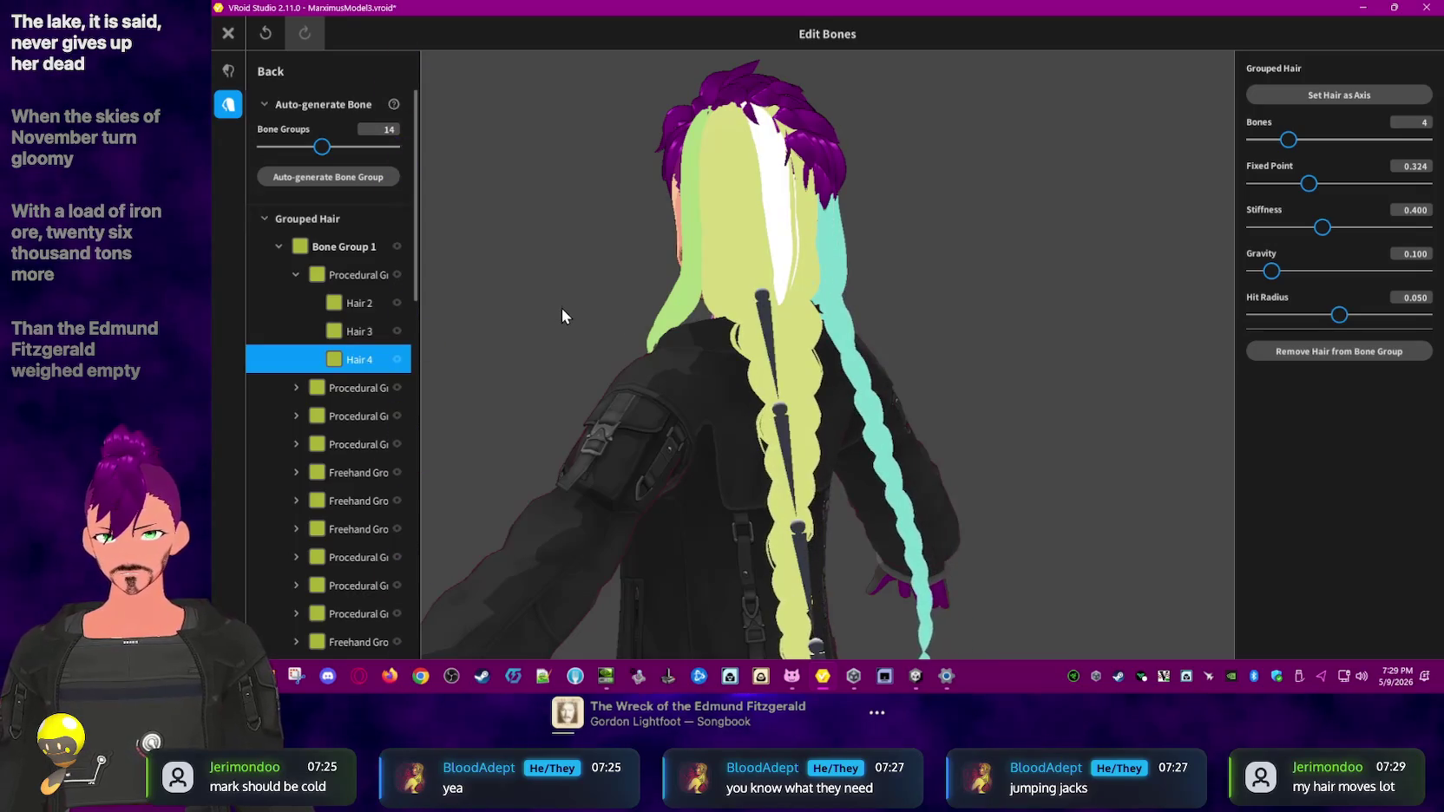
pyautogui.moveTo(561, 308); pyautogui.dragTo(591, 312, button='right')
pyautogui.click(746, 340)
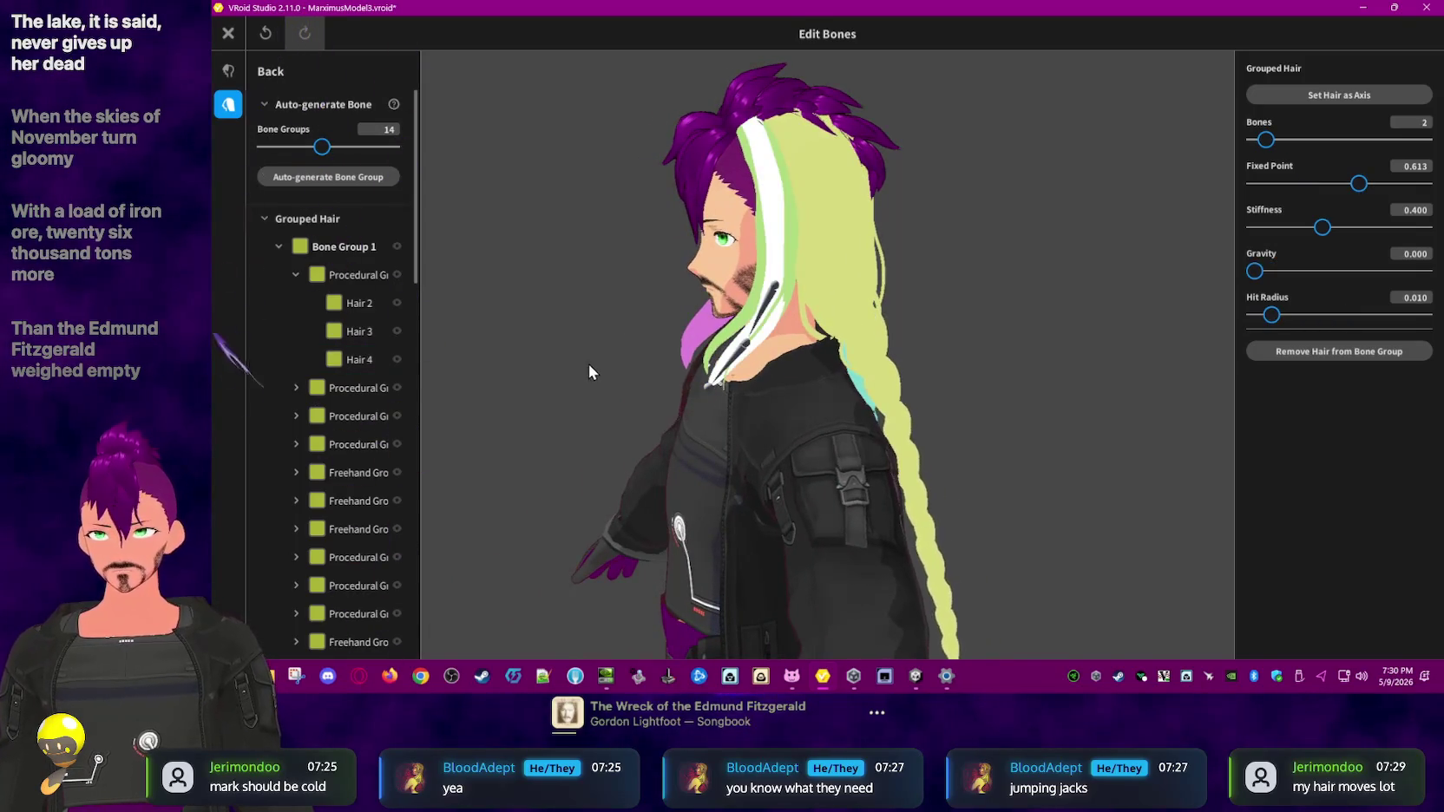
pyautogui.moveTo(589, 372); pyautogui.dragTo(635, 363, button='right')
pyautogui.moveTo(805, 332)
pyautogui.mouseDown(button='right')
pyautogui.moveTo(707, 302)
pyautogui.moveTo(837, 294)
pyautogui.mouseUp(button='right')
pyautogui.click(837, 294)
pyautogui.moveTo(629, 332); pyautogui.dragTo(694, 328, button='right')
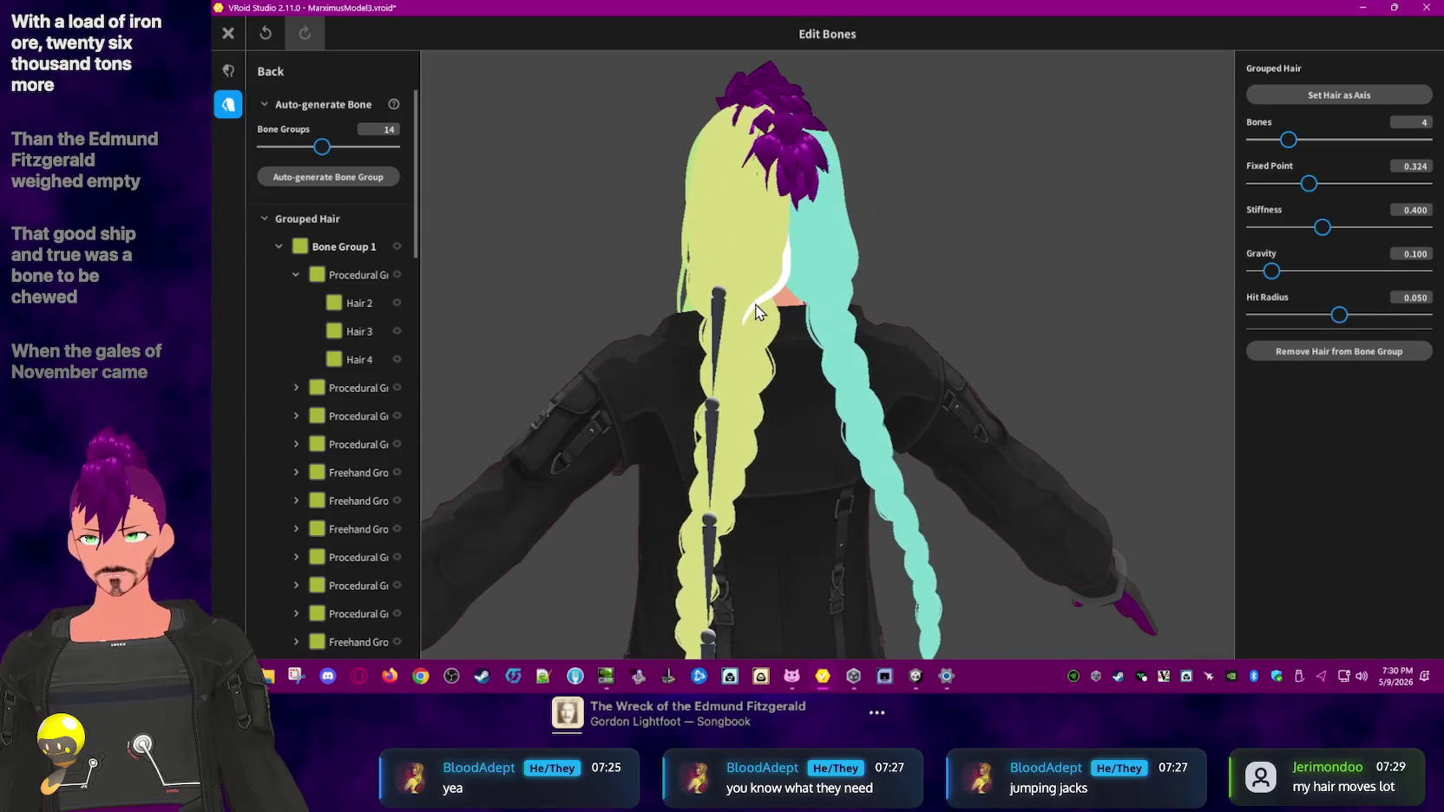
pyautogui.moveTo(967, 308); pyautogui.dragTo(906, 318, button='right')
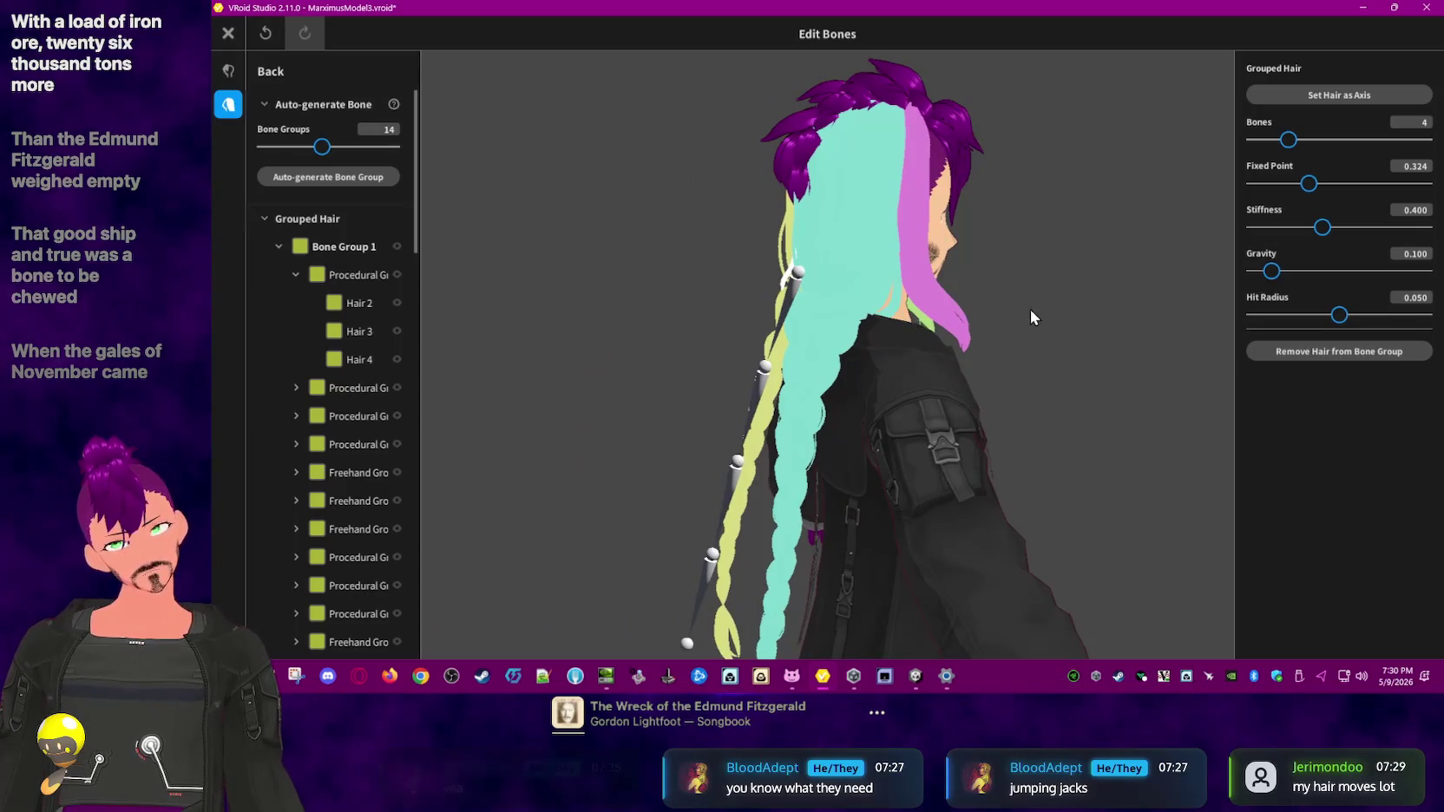
pyautogui.moveTo(1042, 308); pyautogui.dragTo(947, 309, button='right')
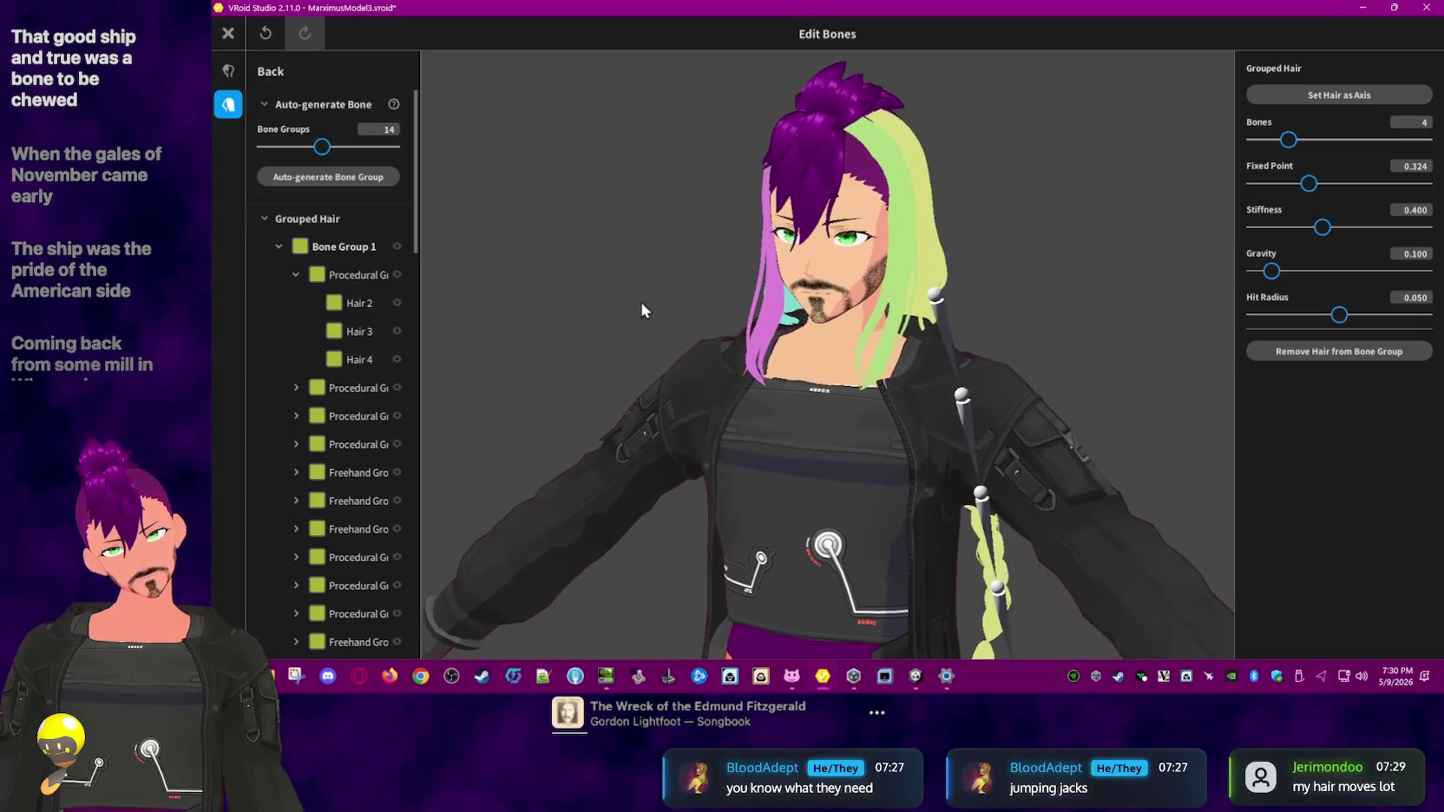
# - Expand the procedural and Freehand Group 10 entries, then close the bone editor without saving
pyautogui.moveTo(421, 393); pyautogui.dragTo(573, 393)
pyautogui.click(423, 388)
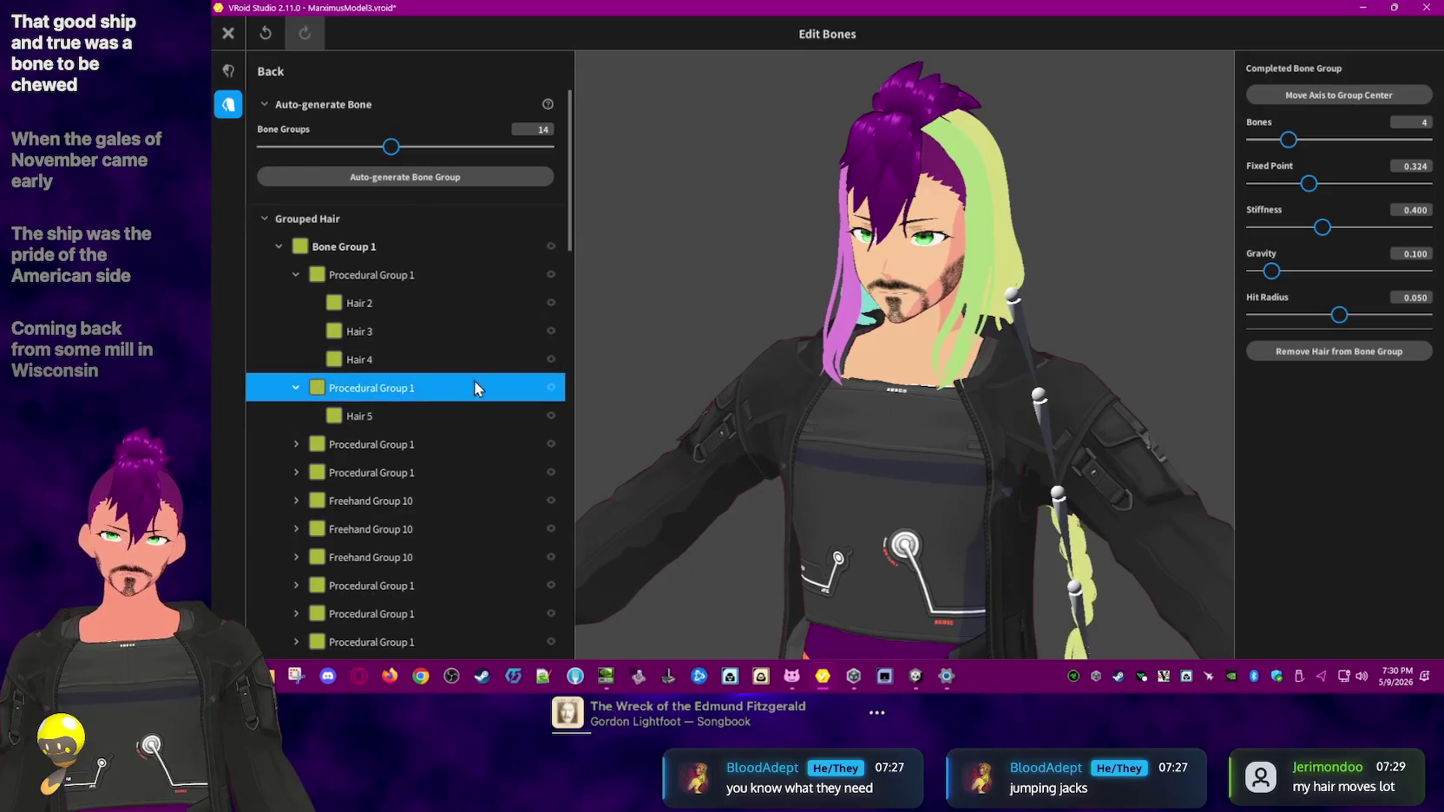
pyautogui.click(410, 473)
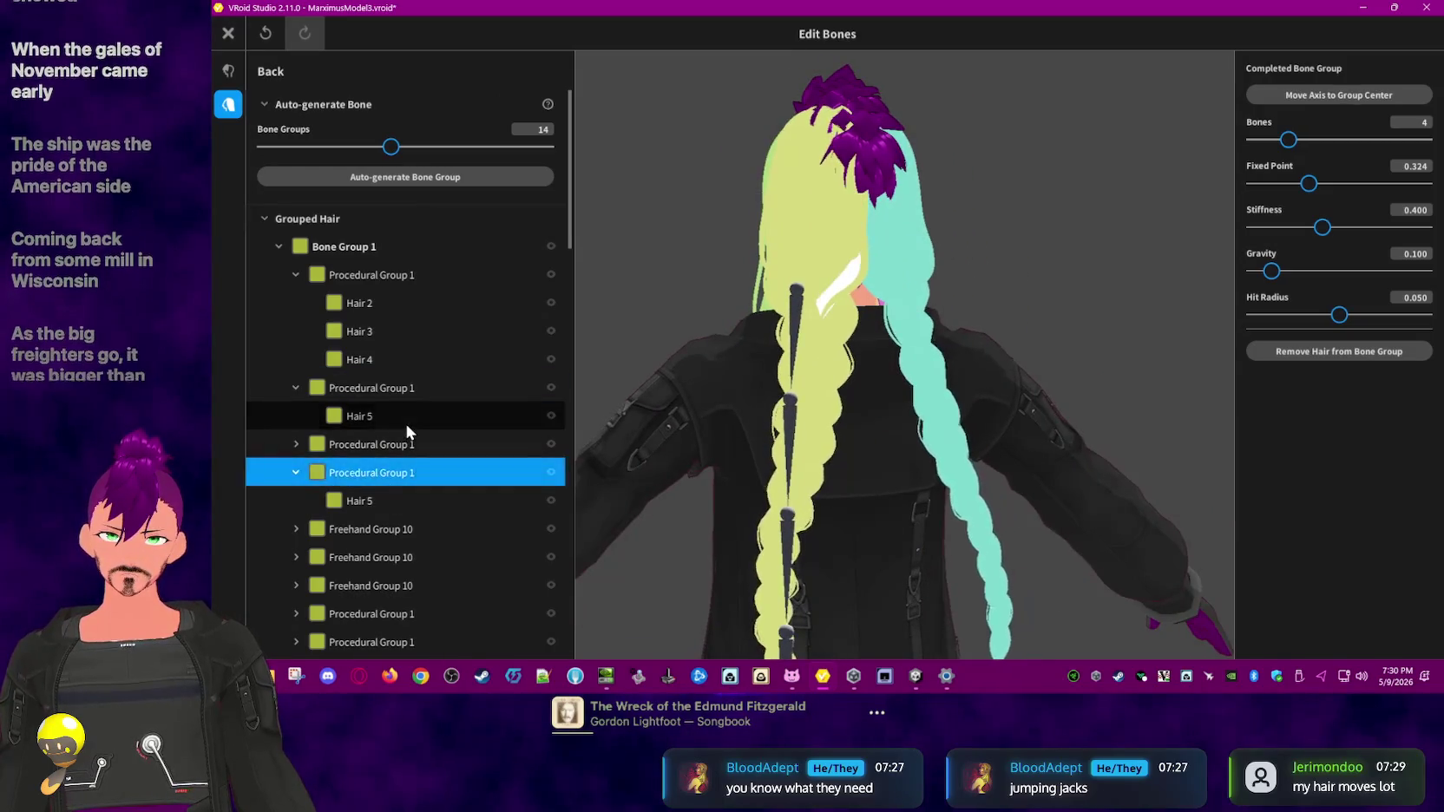
pyautogui.click(406, 425)
pyautogui.click(417, 398)
pyautogui.click(444, 555)
pyautogui.click(444, 474)
pyautogui.click(443, 416)
pyautogui.click(433, 531)
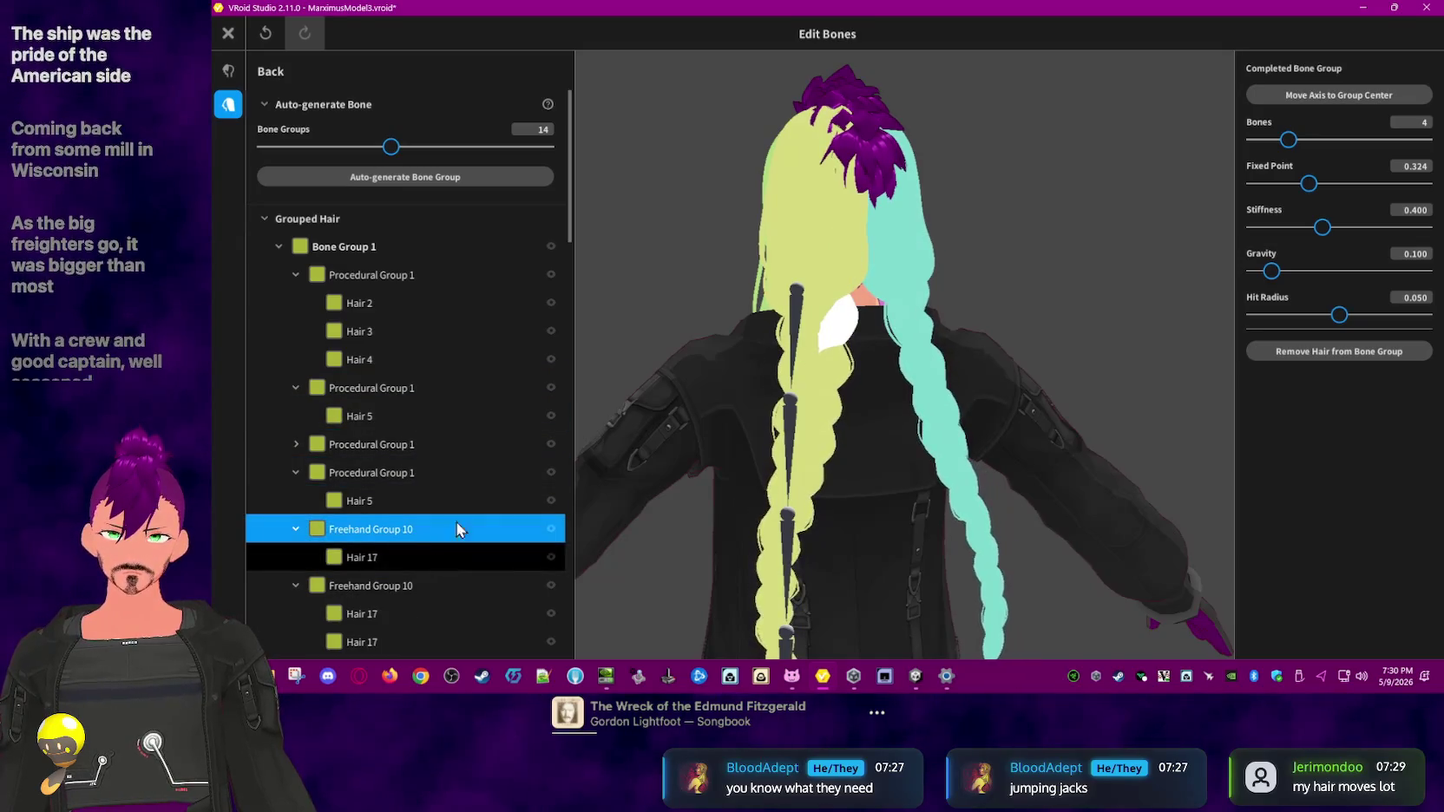
pyautogui.click(228, 35)
pyautogui.click(860, 458)
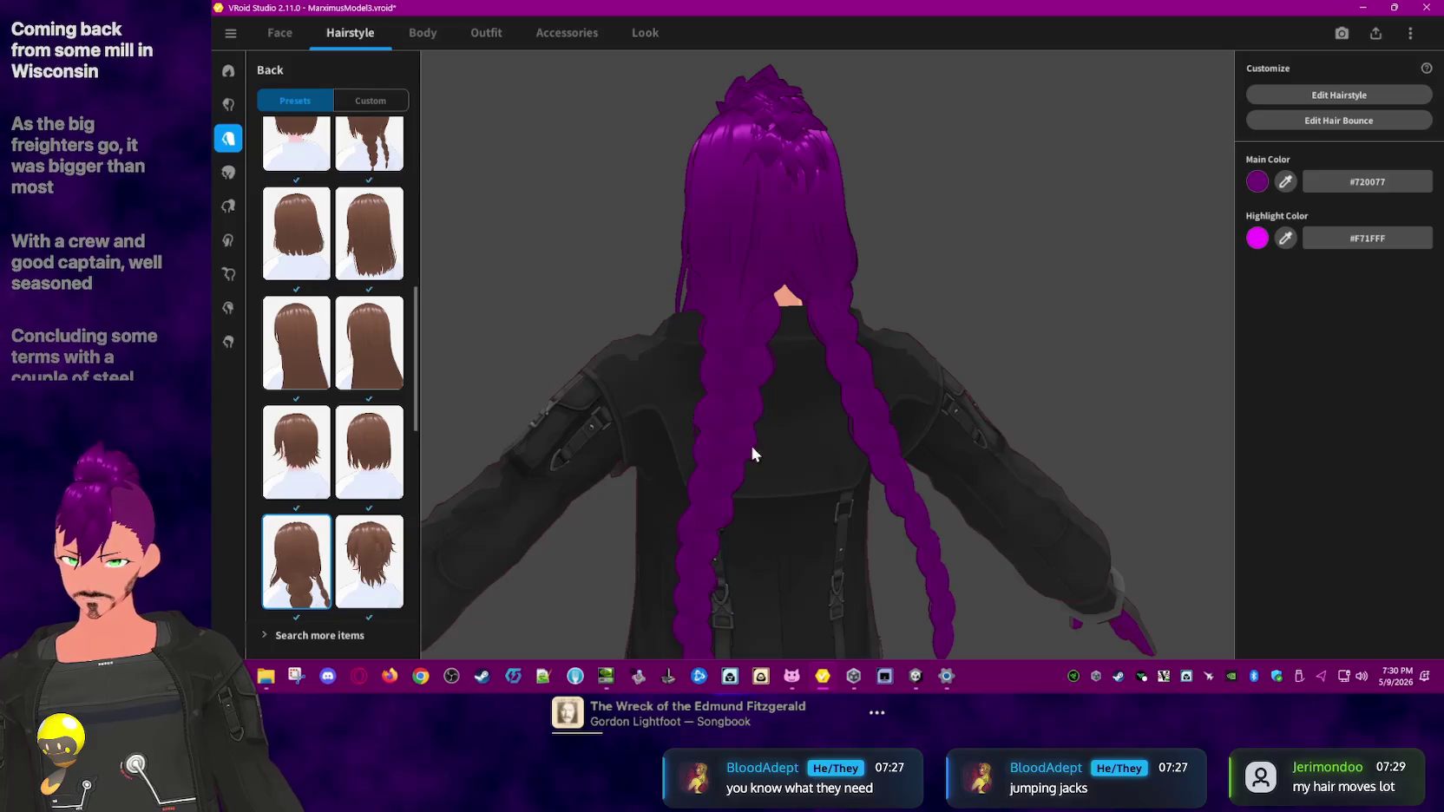
# - Switch to a short Back hair preset and open the custom front hair's bone groups
pyautogui.scroll(2, 388, 209)
pyautogui.scroll(3, 388, 209)
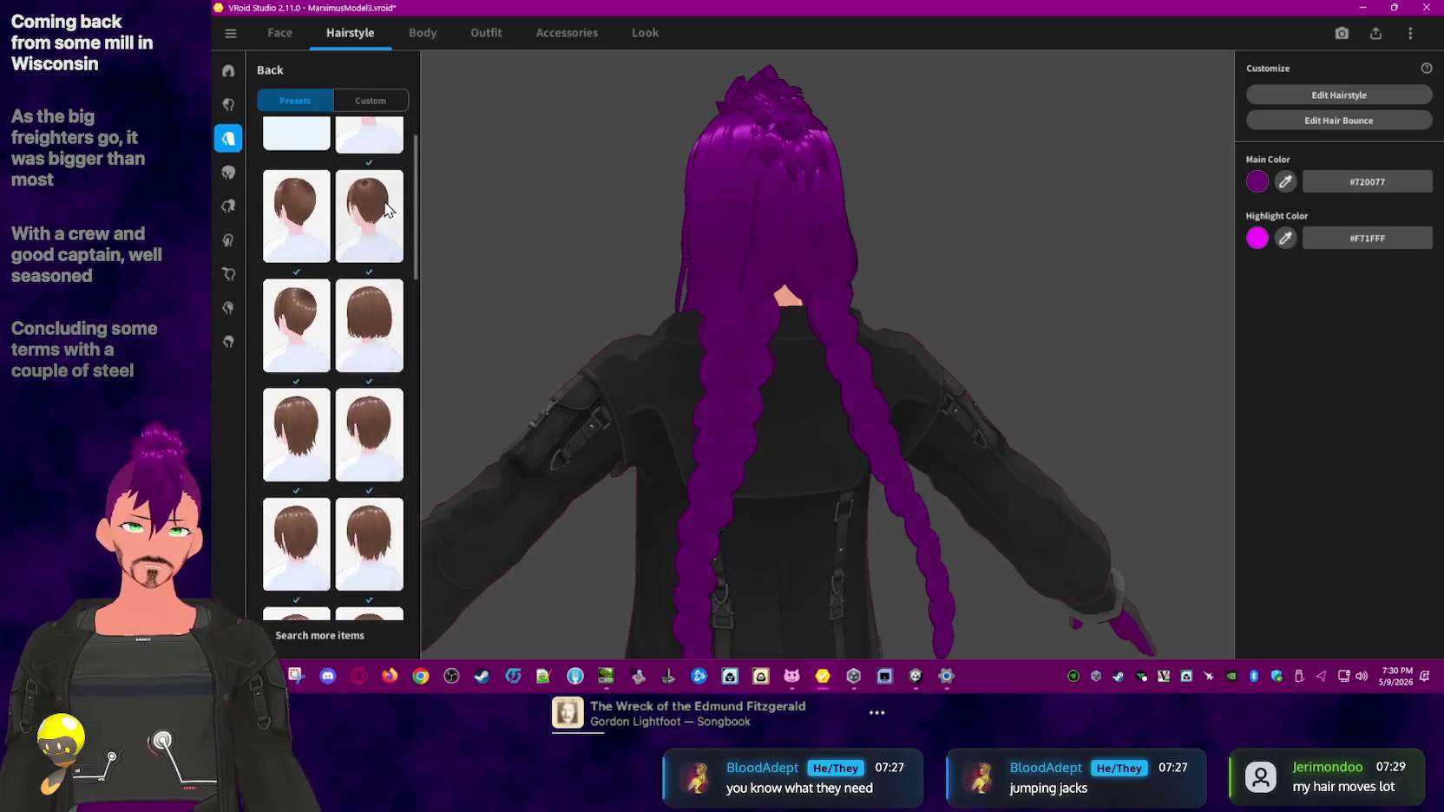
pyautogui.click(371, 200)
pyautogui.moveTo(920, 231); pyautogui.dragTo(807, 231, button='right')
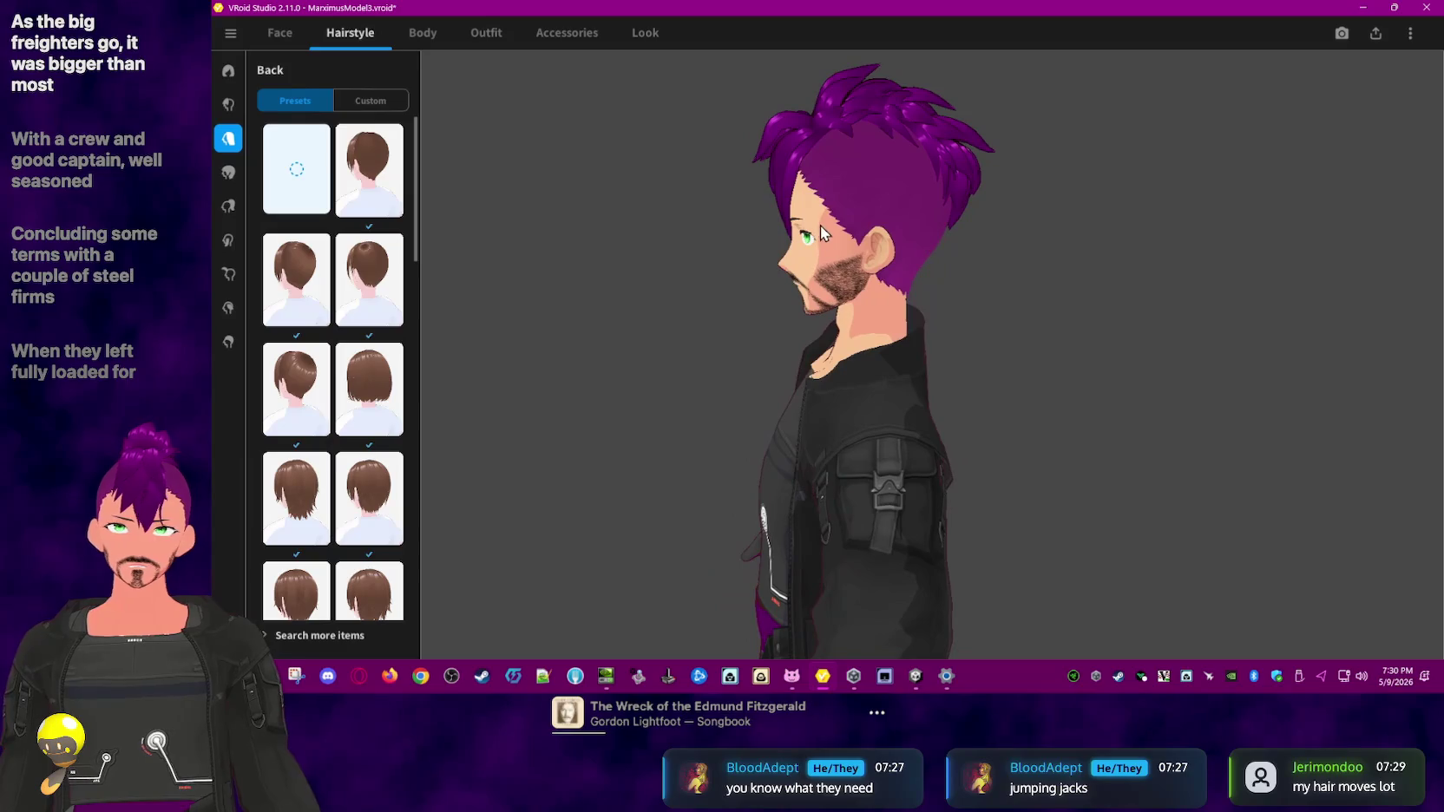
pyautogui.click(231, 105)
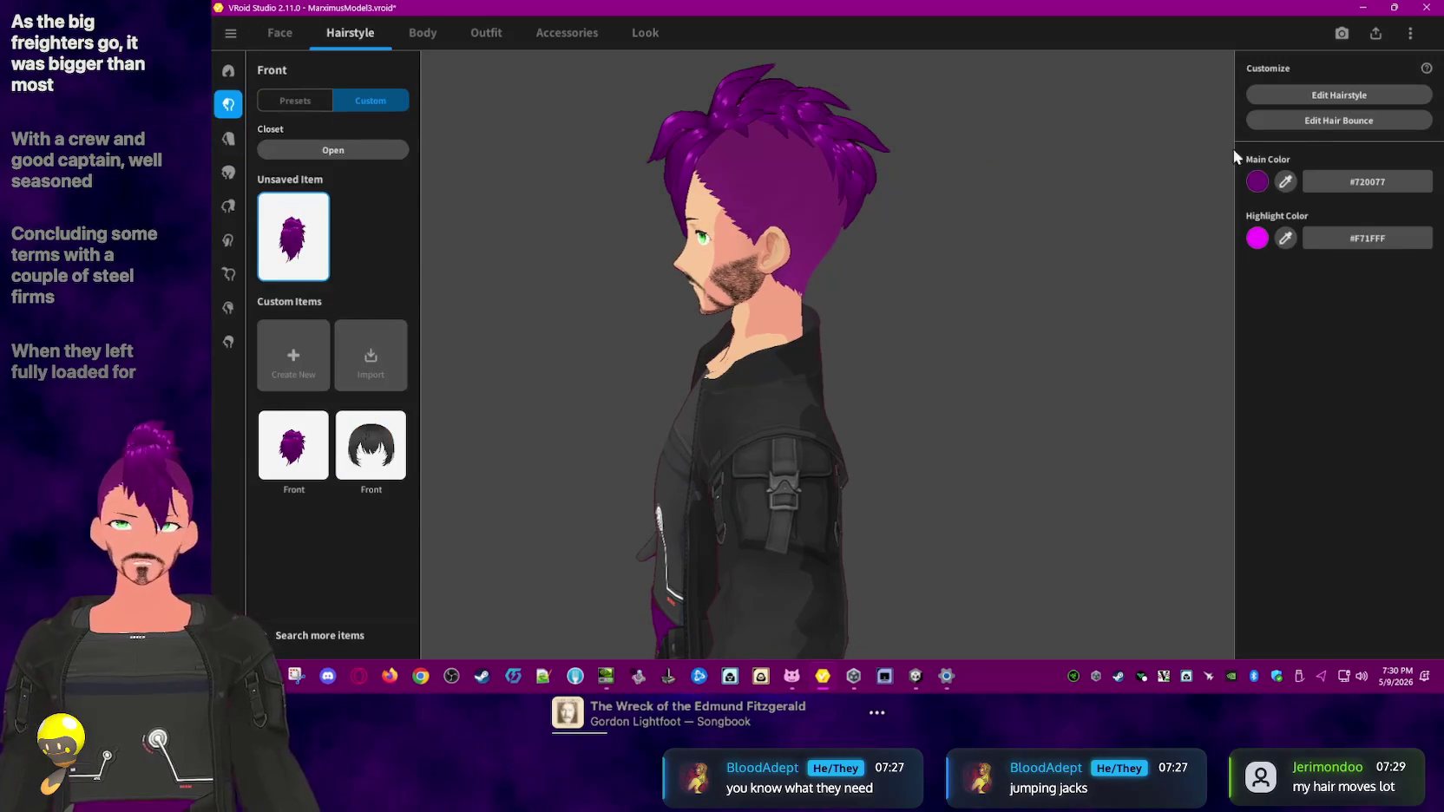
pyautogui.click(1316, 123)
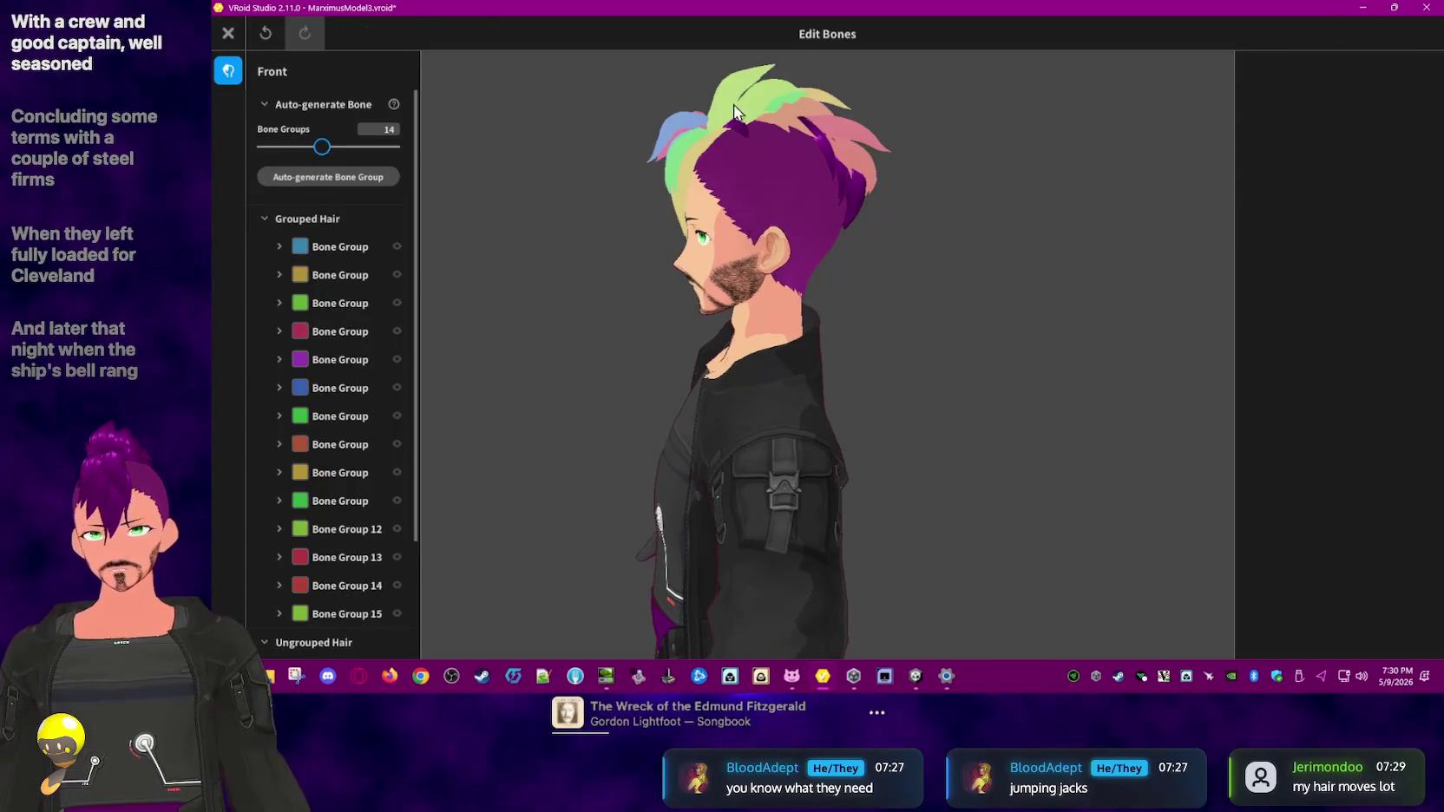
# - Set the yellow bone group's Gravity to 0 and begin editing the green group's Gravity
pyautogui.click(356, 253)
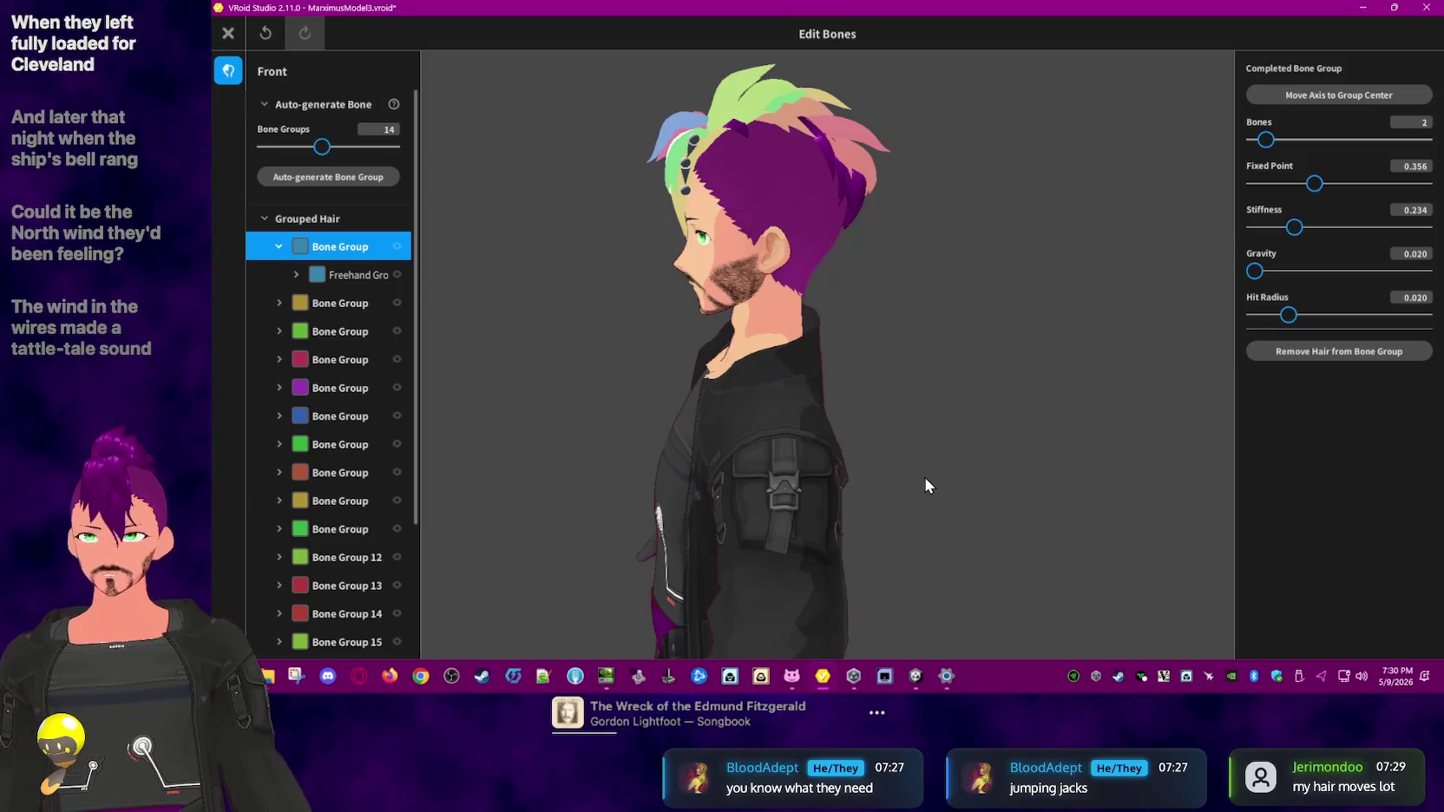
pyautogui.click(365, 304)
pyautogui.write('0')
pyautogui.press('Return')
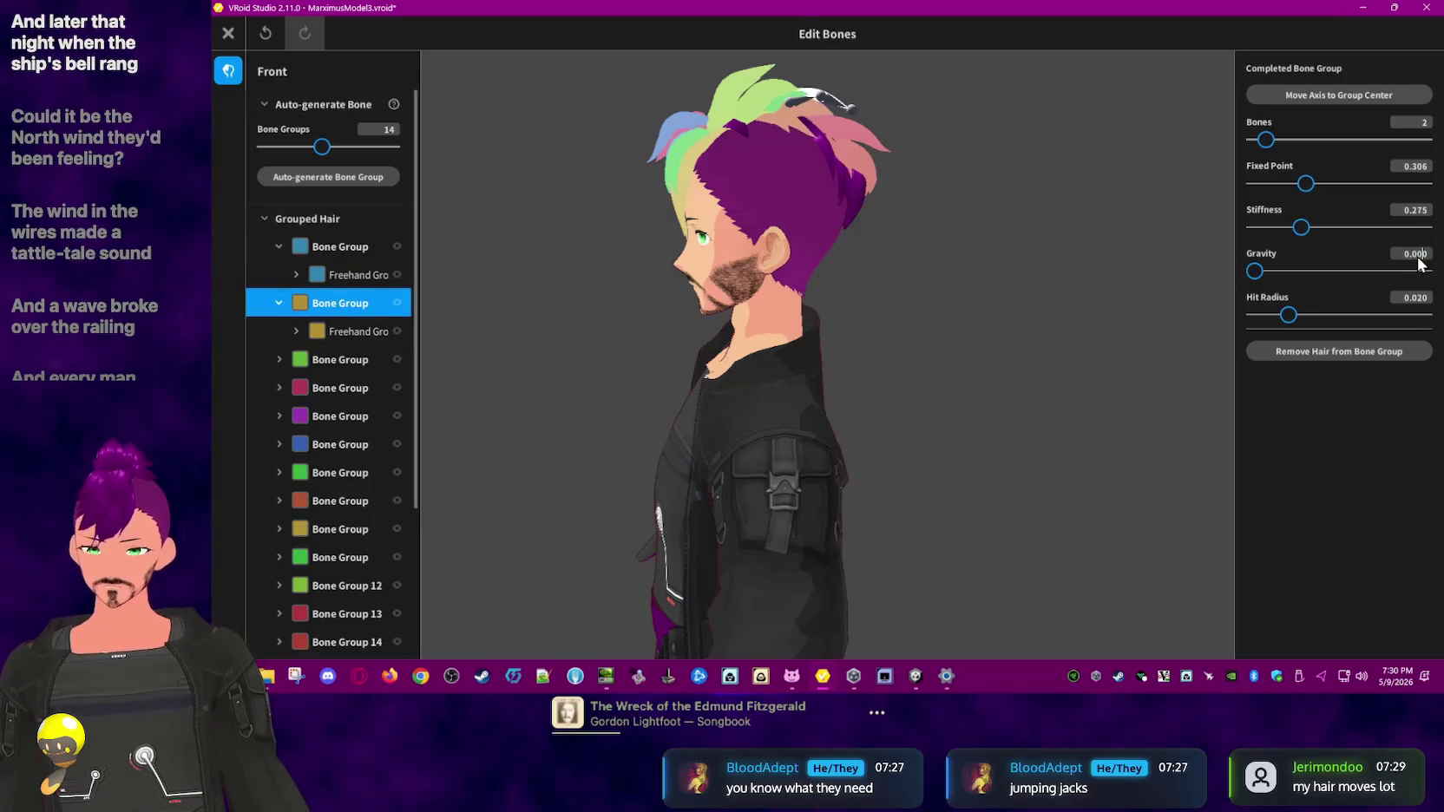
pyautogui.press('BackSpace')
pyautogui.press('BackSpace')
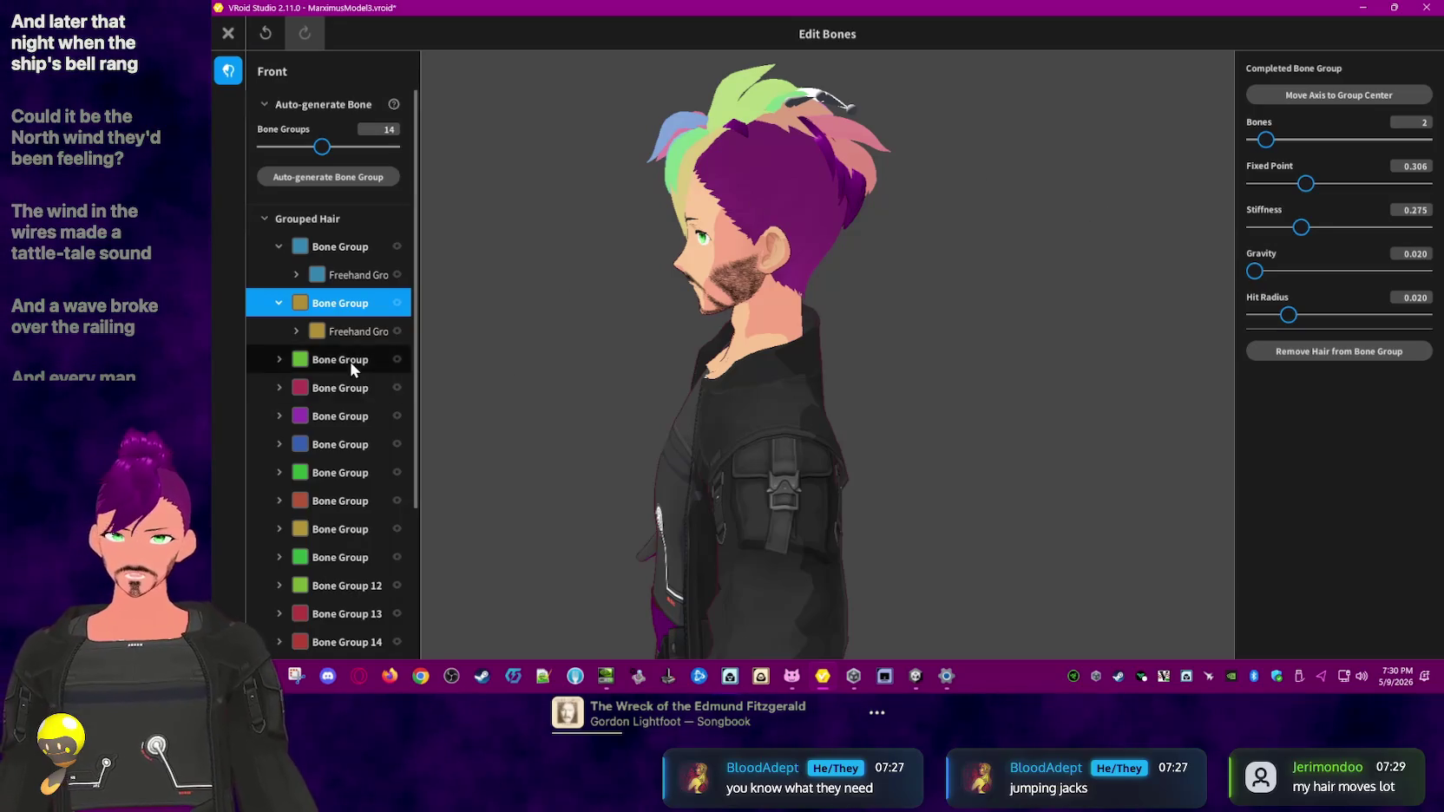
pyautogui.click(354, 363)
pyautogui.click(1418, 254)
pyautogui.click(1424, 260)
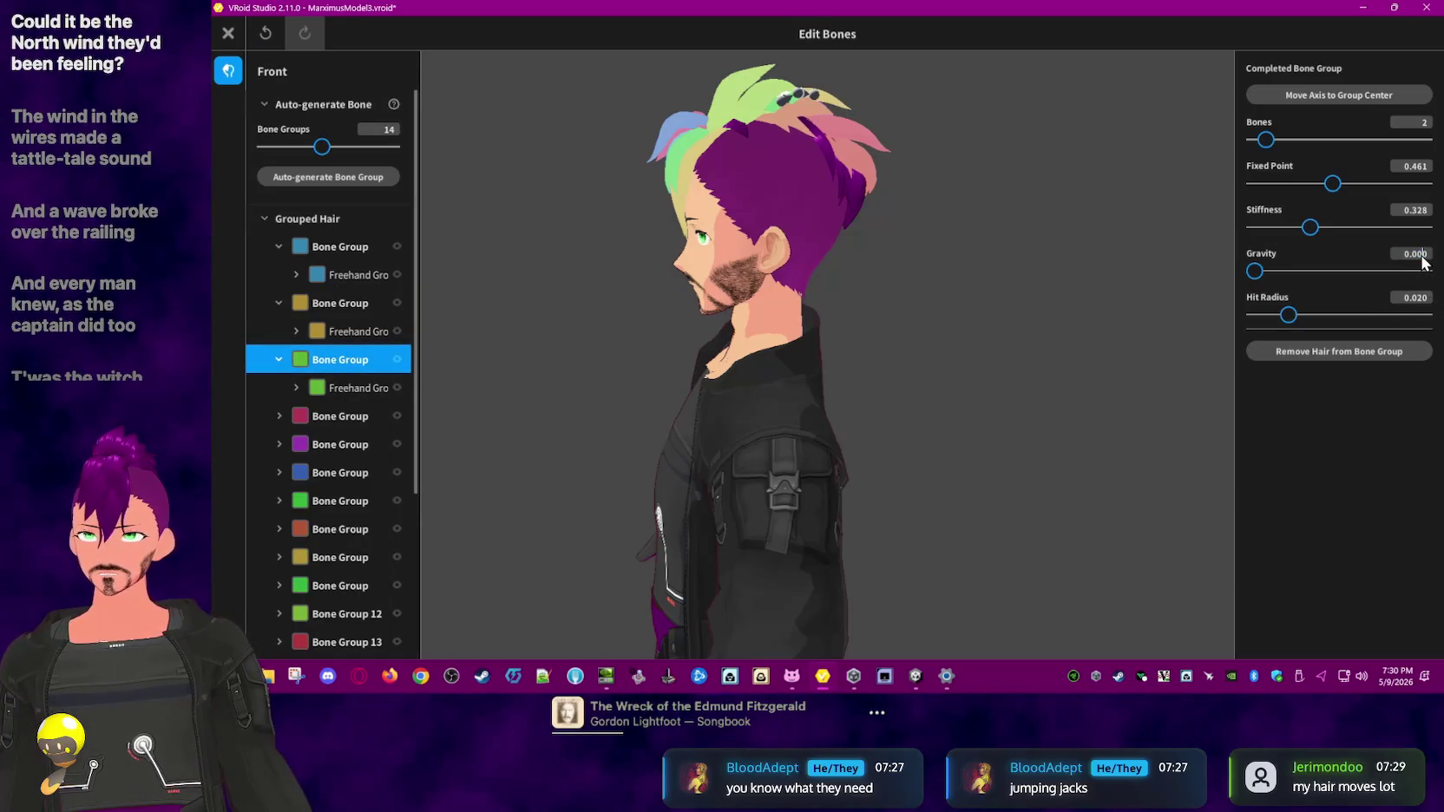
# - Set Gravity to 0.02 on the purple and blue bone groups after checking the red group
pyautogui.click(336, 417)
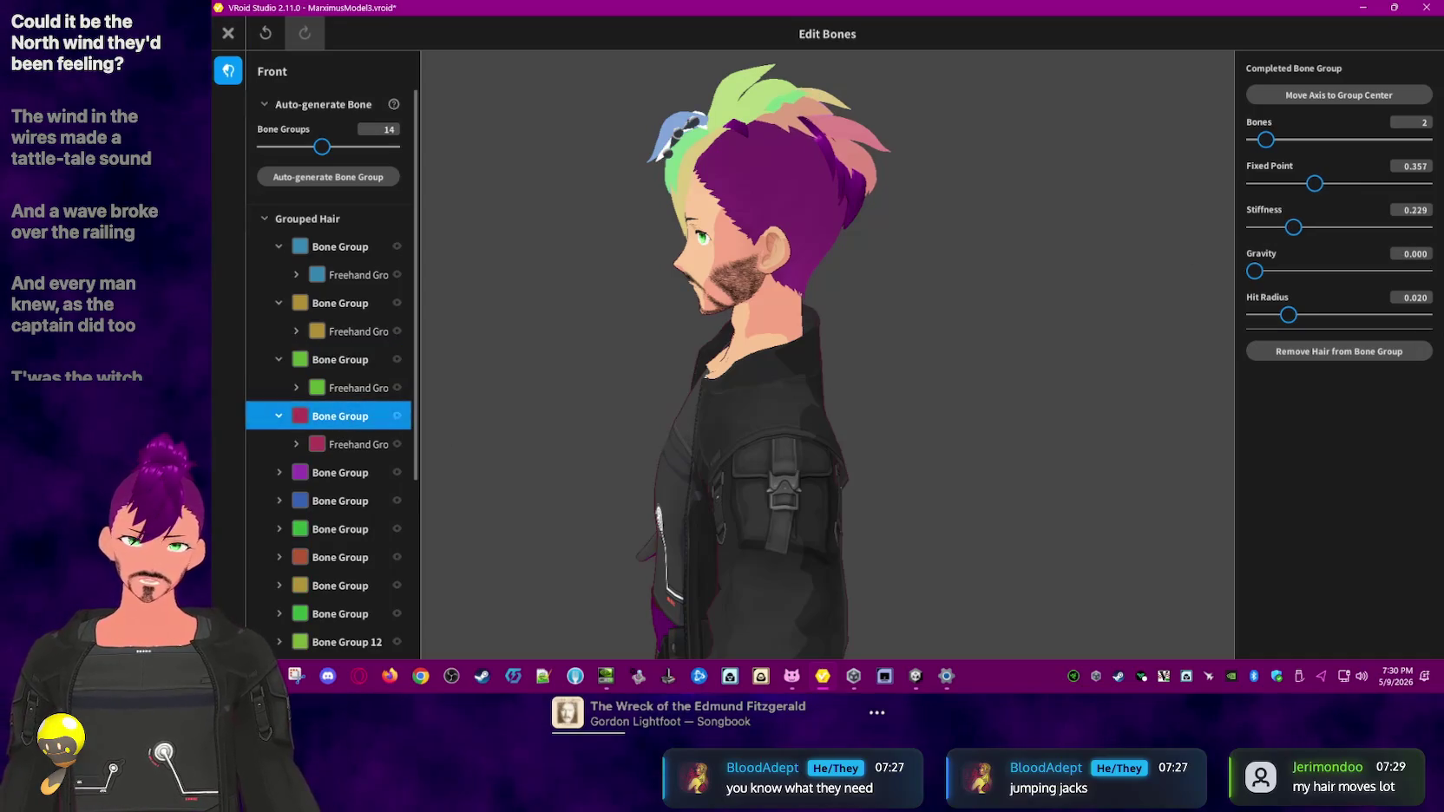
pyautogui.click(1424, 256)
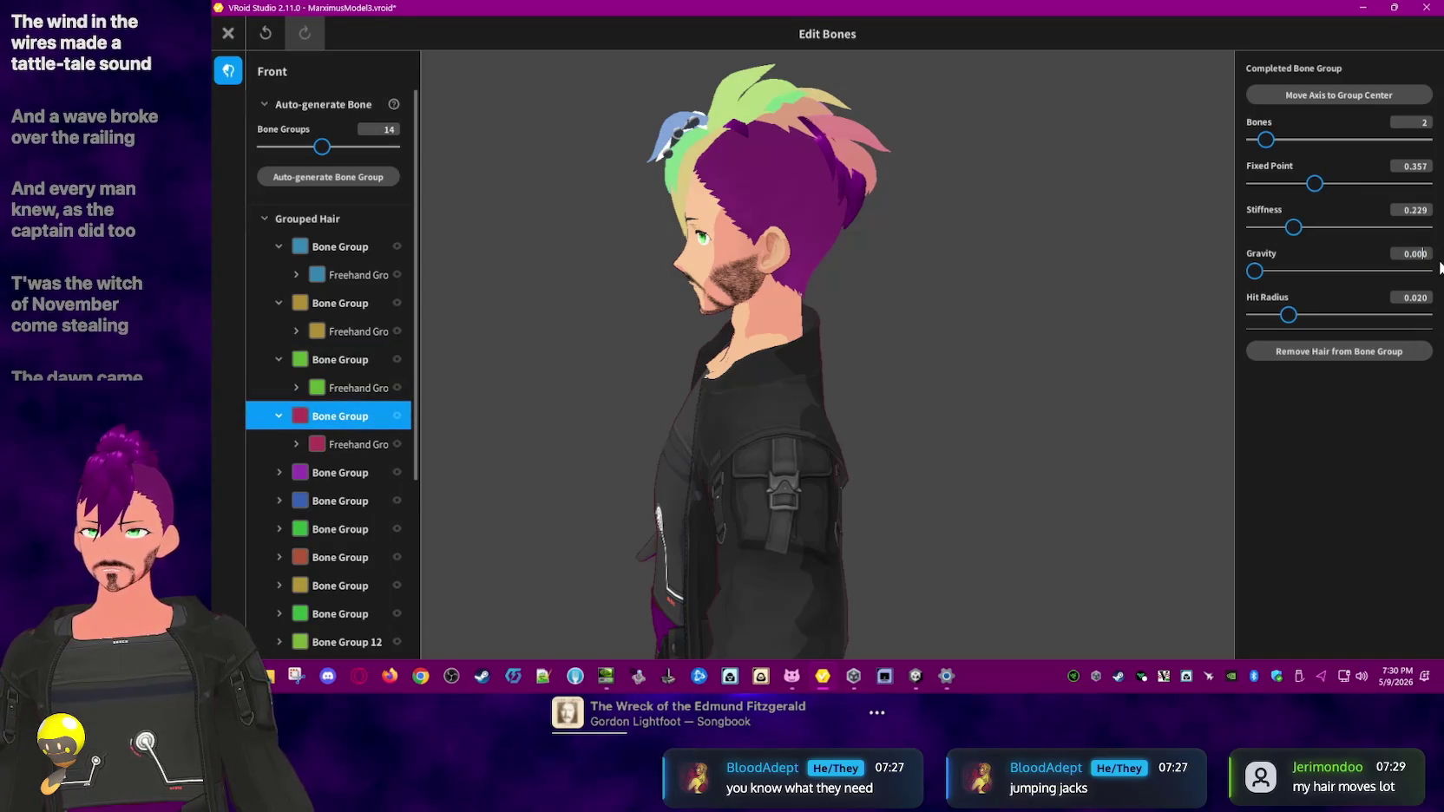
pyautogui.write('0.020')
pyautogui.click(340, 472)
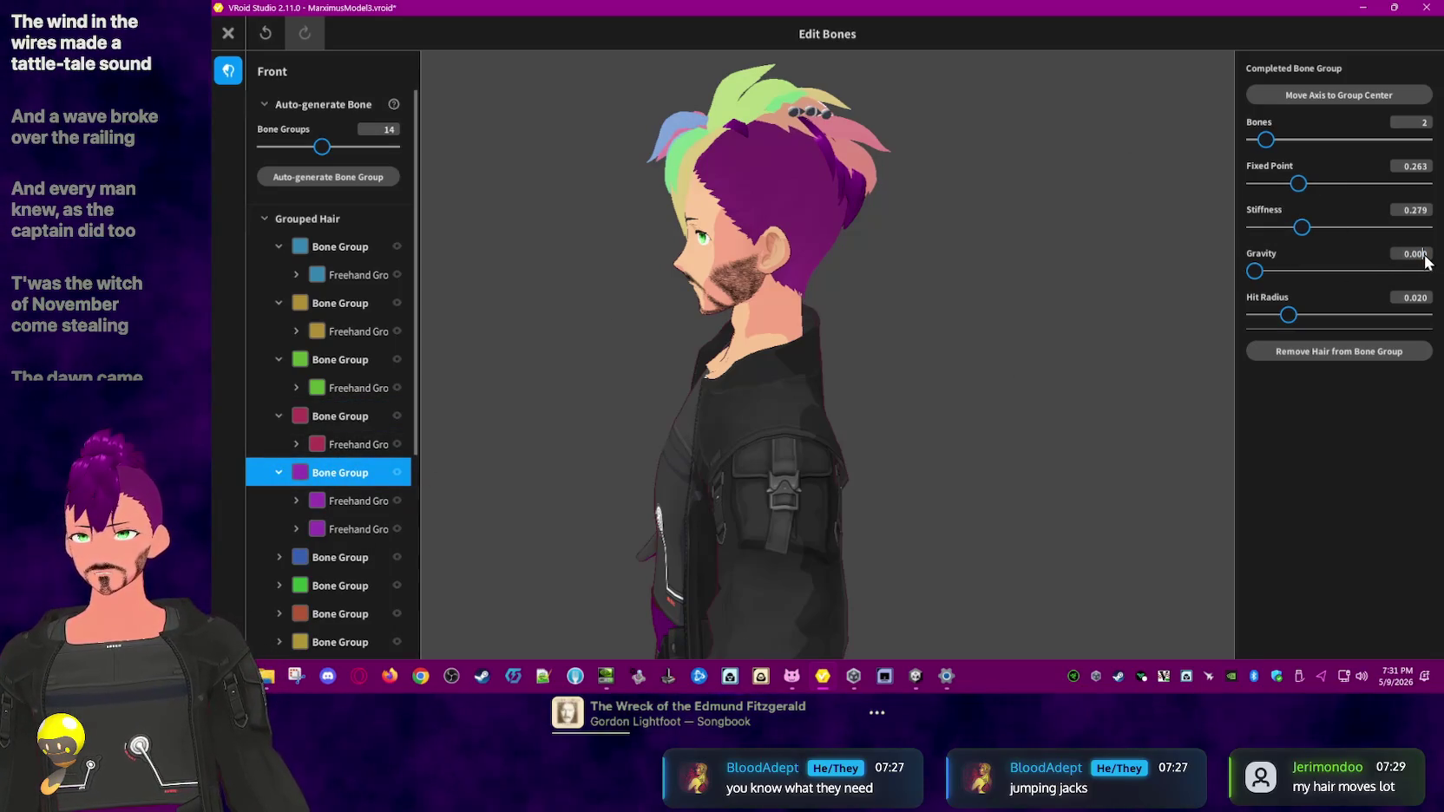
pyautogui.write('0.02')
pyautogui.scroll(-3, 320, 505)
pyautogui.click(334, 279)
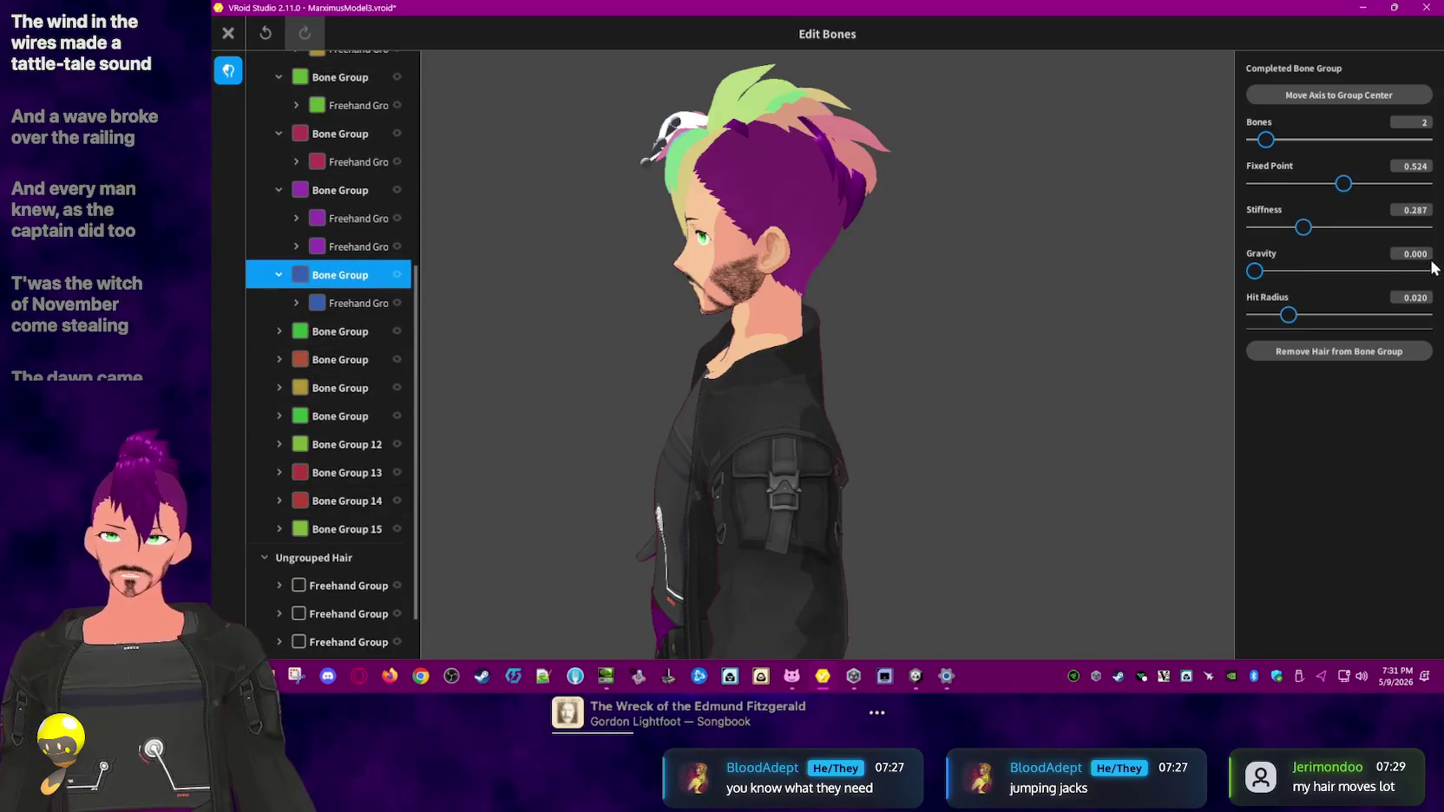
pyautogui.write('0.02')
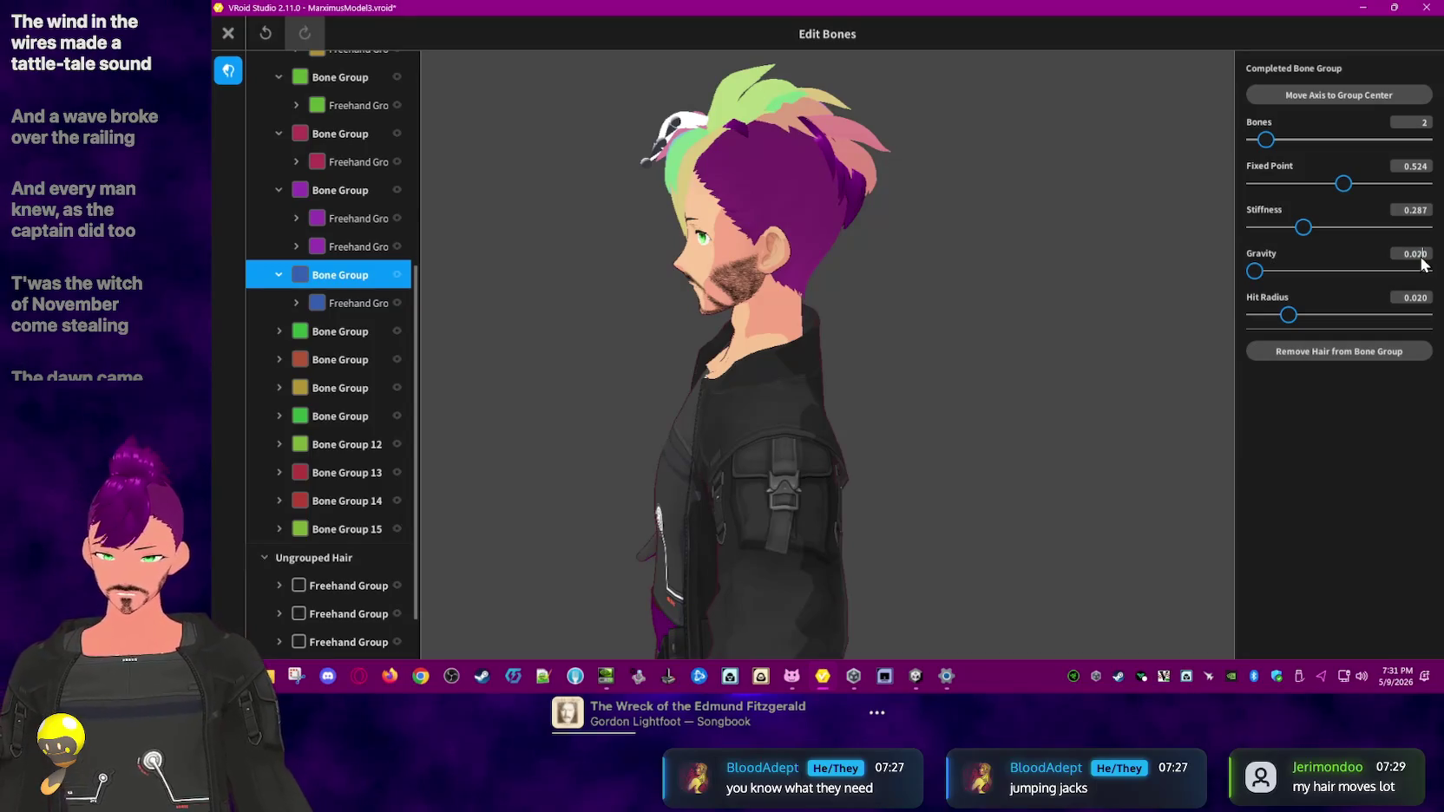